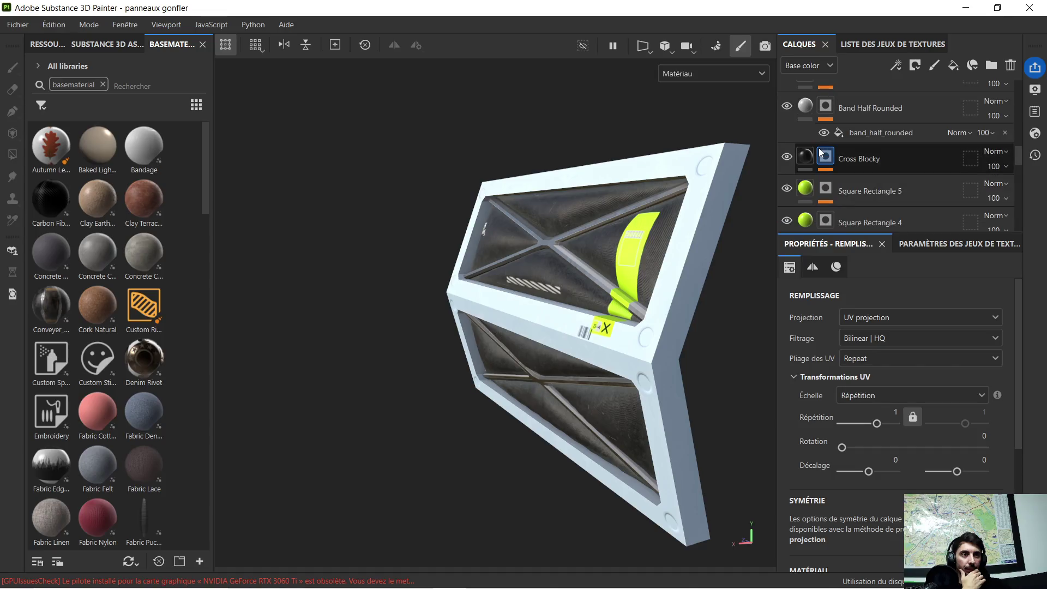
Step: Select the Couleurs importées fill layer at the stack's bottom and show its Matériau section
{"action": "scroll", "coordinate": [818, 145], "scroll_direction": "up", "scroll_amount": 5}
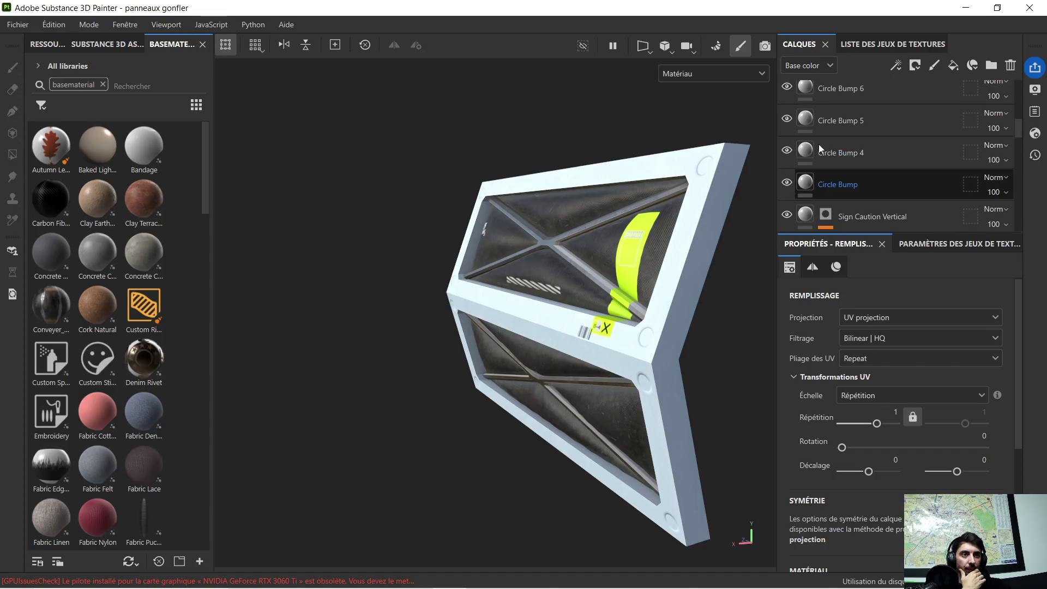
{"action": "scroll", "coordinate": [825, 123], "scroll_direction": "up", "scroll_amount": 4}
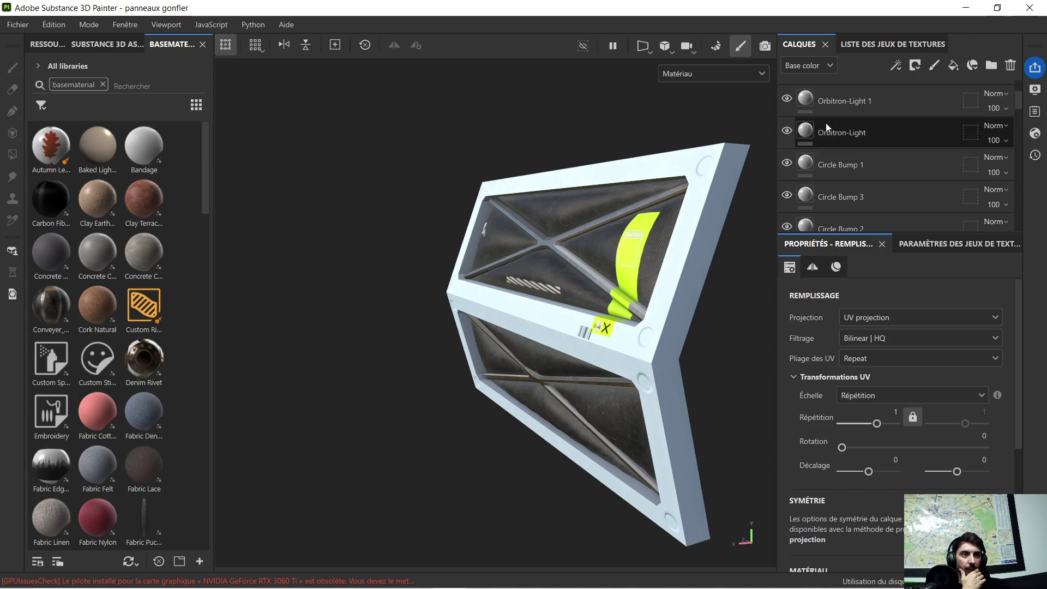
{"action": "scroll", "coordinate": [825, 121], "scroll_direction": "up", "scroll_amount": 8}
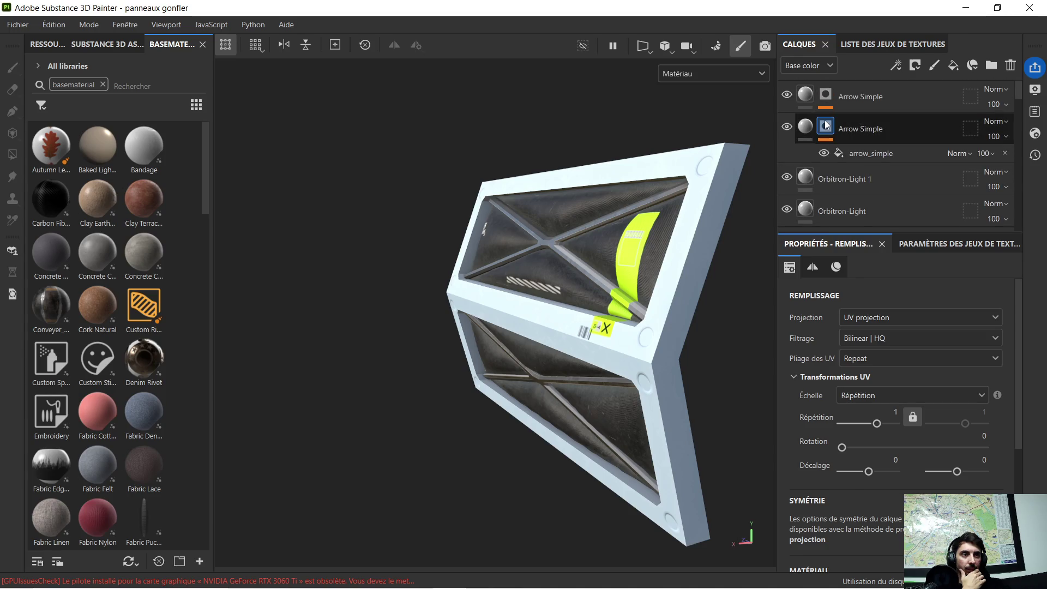
{"action": "scroll", "coordinate": [831, 142], "scroll_direction": "down", "scroll_amount": 15}
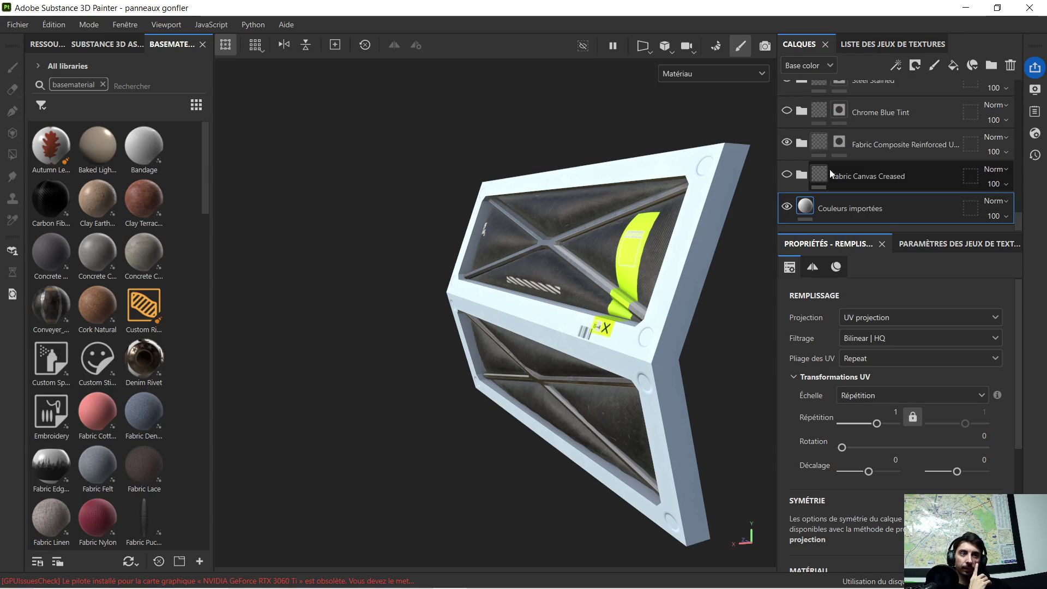
{"action": "left_click", "coordinate": [799, 209]}
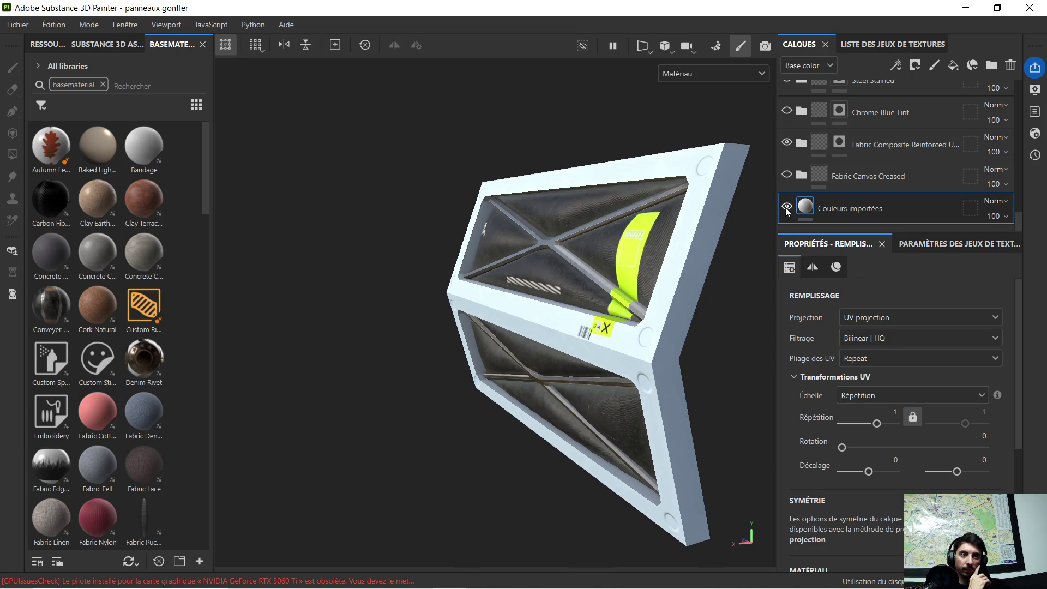
{"action": "left_click", "coordinate": [808, 206]}
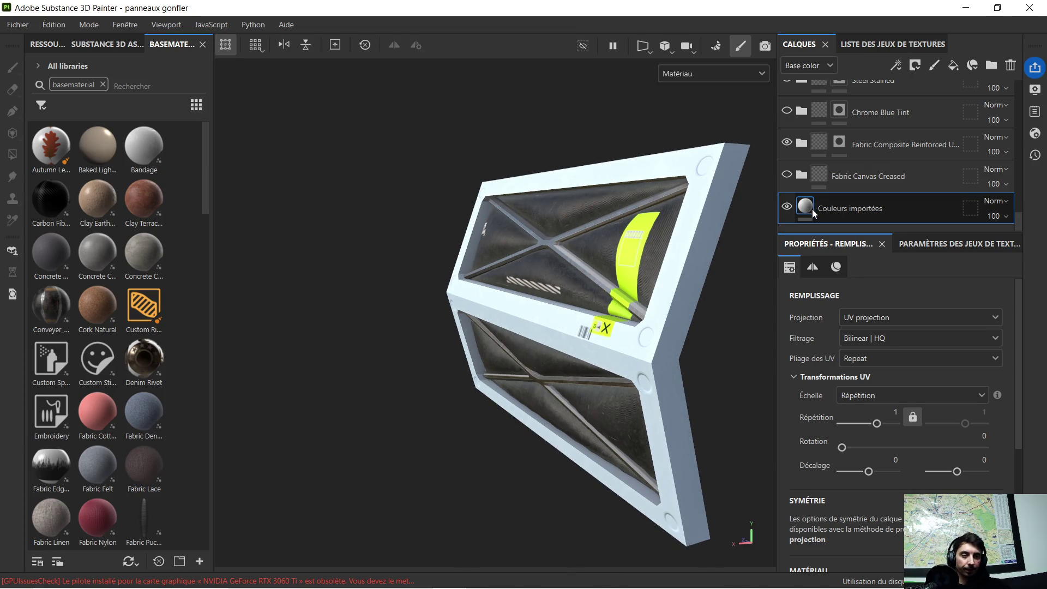
{"action": "scroll", "coordinate": [872, 421], "scroll_direction": "down", "scroll_amount": 5}
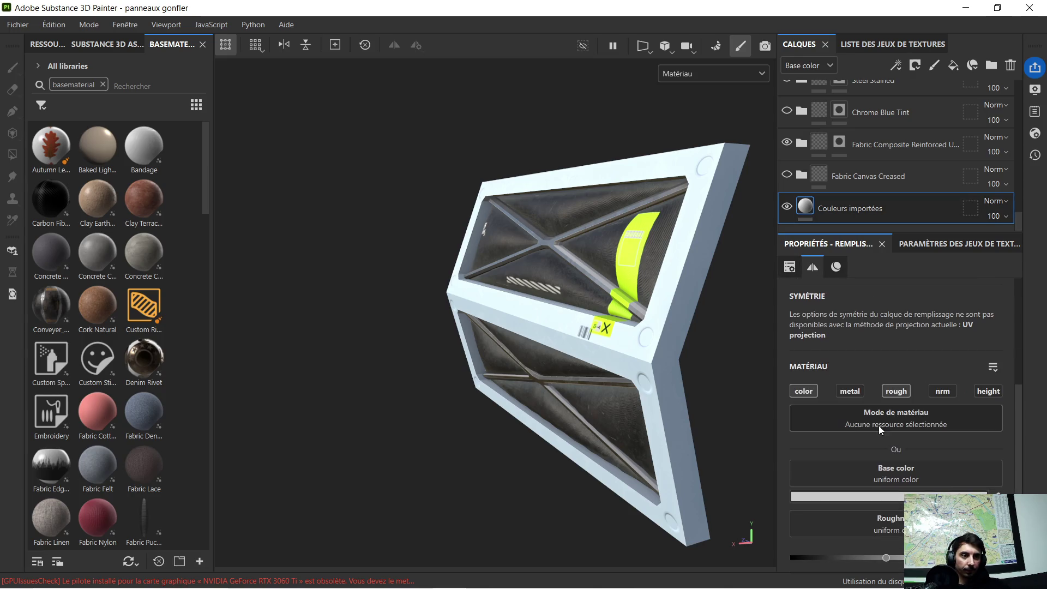
Step: Set the Couleurs importées base colour to red D40F0F and inspect the red strips on the panel
{"action": "left_click", "coordinate": [868, 496]}
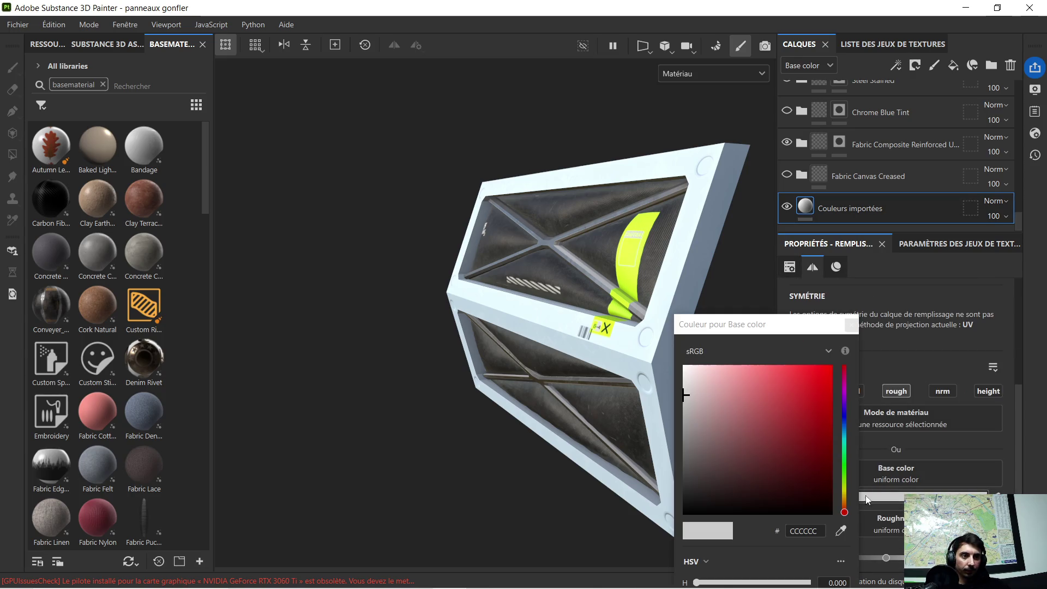
{"action": "left_click", "coordinate": [822, 390]}
{"action": "scroll", "coordinate": [567, 246], "scroll_direction": "up", "scroll_amount": 2}
{"action": "mouse_move", "coordinate": [567, 247]}
{"action": "left_mouse_down", "text": "alt"}
{"action": "mouse_move", "coordinate": [601, 258]}
{"action": "mouse_move", "coordinate": [543, 262]}
{"action": "mouse_move", "coordinate": [540, 276]}
{"action": "mouse_move", "coordinate": [491, 306]}
{"action": "mouse_move", "coordinate": [466, 288]}
{"action": "mouse_move", "coordinate": [487, 274]}
{"action": "mouse_move", "coordinate": [636, 280]}
{"action": "mouse_move", "coordinate": [584, 289]}
{"action": "mouse_move", "coordinate": [583, 320]}
{"action": "mouse_move", "coordinate": [587, 243]}
{"action": "mouse_move", "coordinate": [543, 264]}
{"action": "left_mouse_up", "text": "alt"}
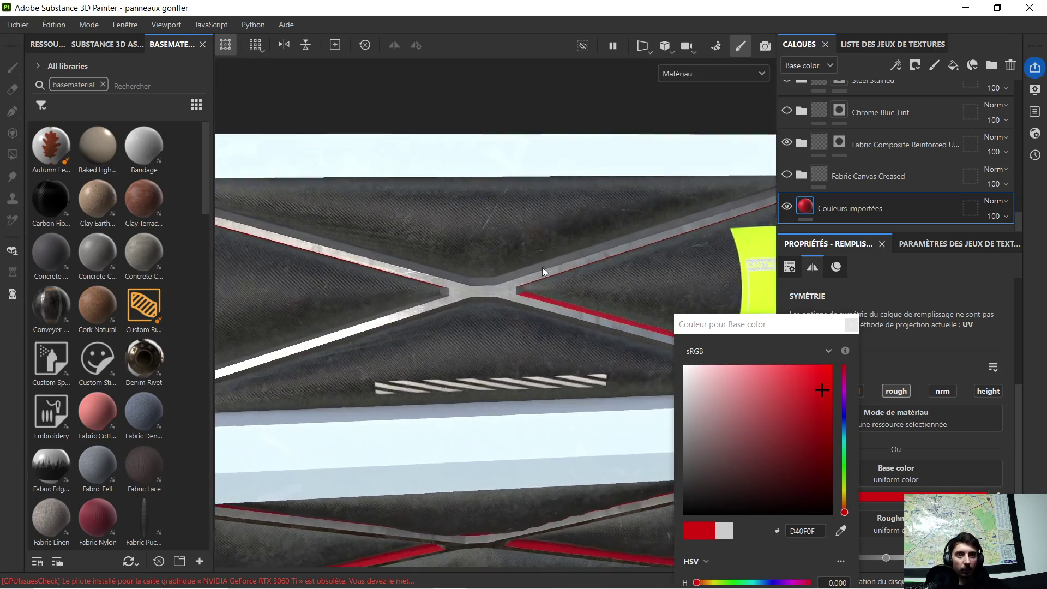
{"action": "scroll", "coordinate": [543, 265], "scroll_direction": "up", "scroll_amount": 2}
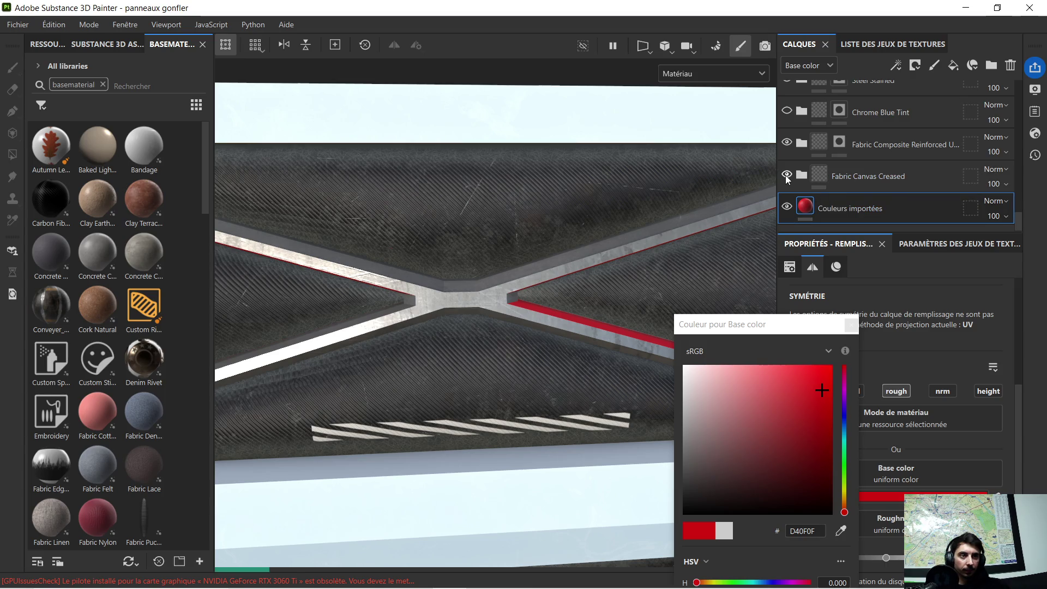
Step: Delete the Fabric Canvas Creased layer and check what Fabric Composite covers
{"action": "left_click", "coordinate": [866, 174]}
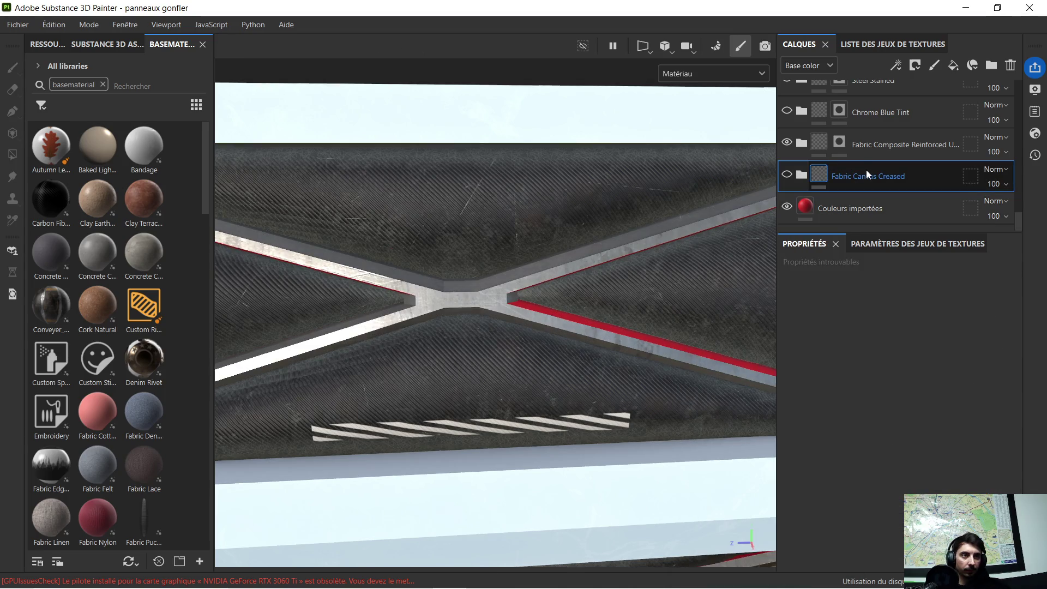
{"action": "key", "text": "Delete"}
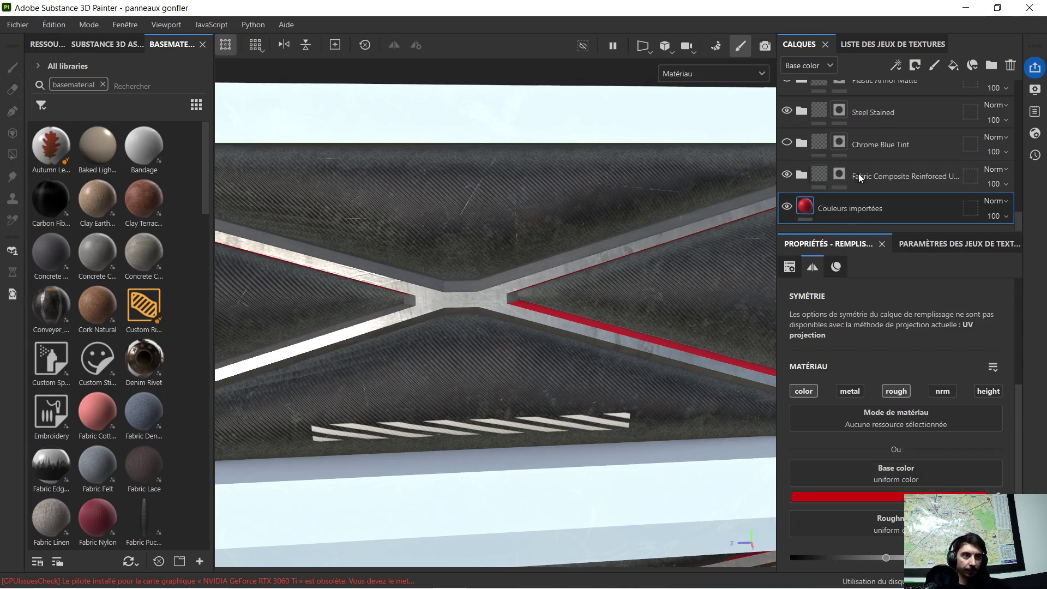
{"action": "left_click", "coordinate": [786, 175]}
{"action": "left_click", "coordinate": [786, 175]}
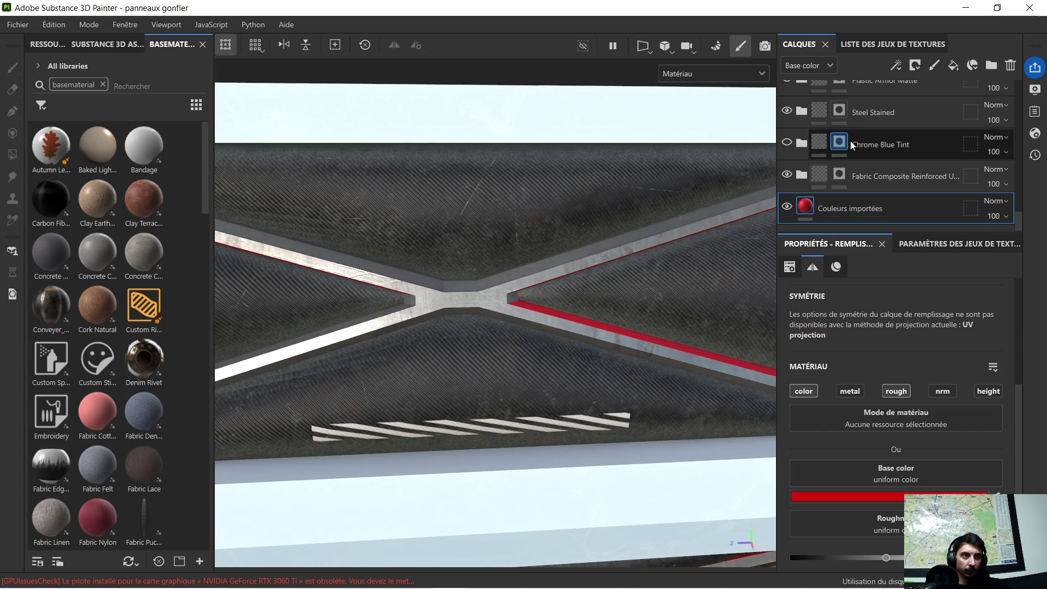
Step: Delete the Chrome Blue Tint layer, then check where Steel Stained hides the red strips
{"action": "left_click", "coordinate": [786, 143]}
{"action": "left_click", "coordinate": [786, 144]}
{"action": "left_click", "coordinate": [858, 145]}
{"action": "key", "text": "Delete"}
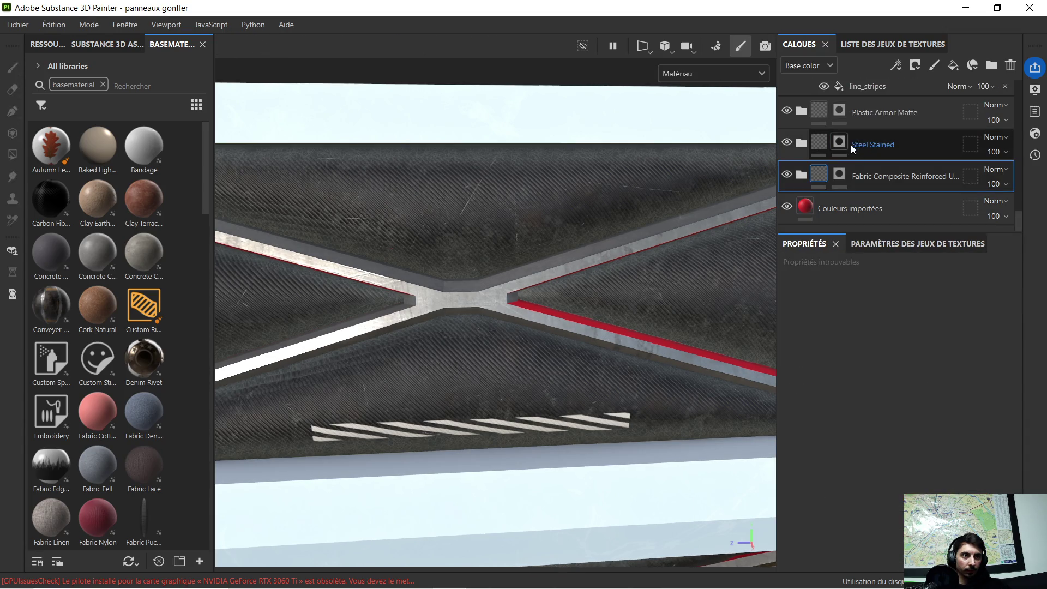
{"action": "left_click", "coordinate": [876, 142]}
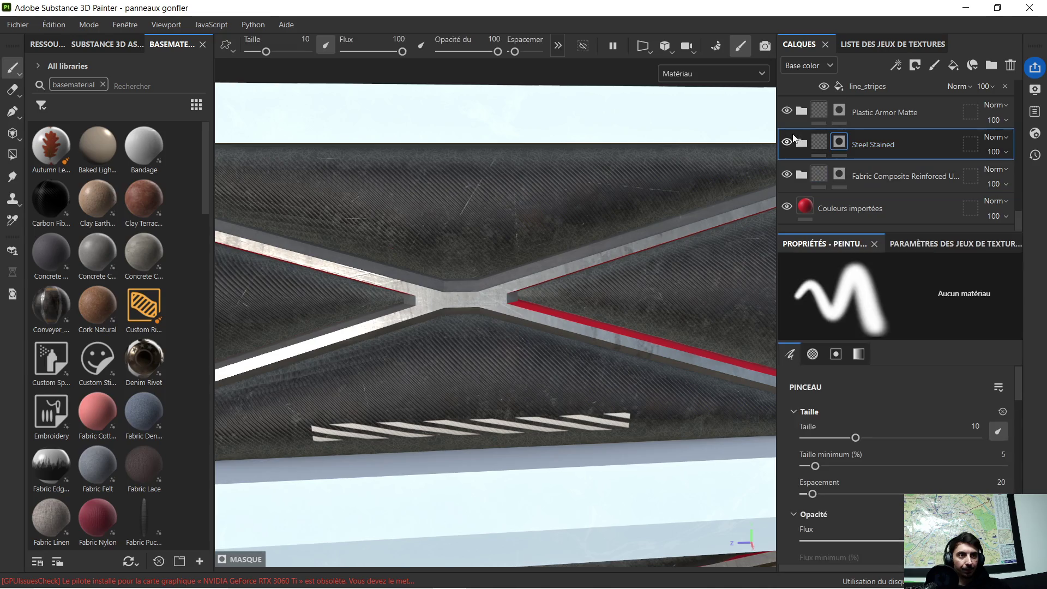
{"action": "left_click", "coordinate": [786, 144]}
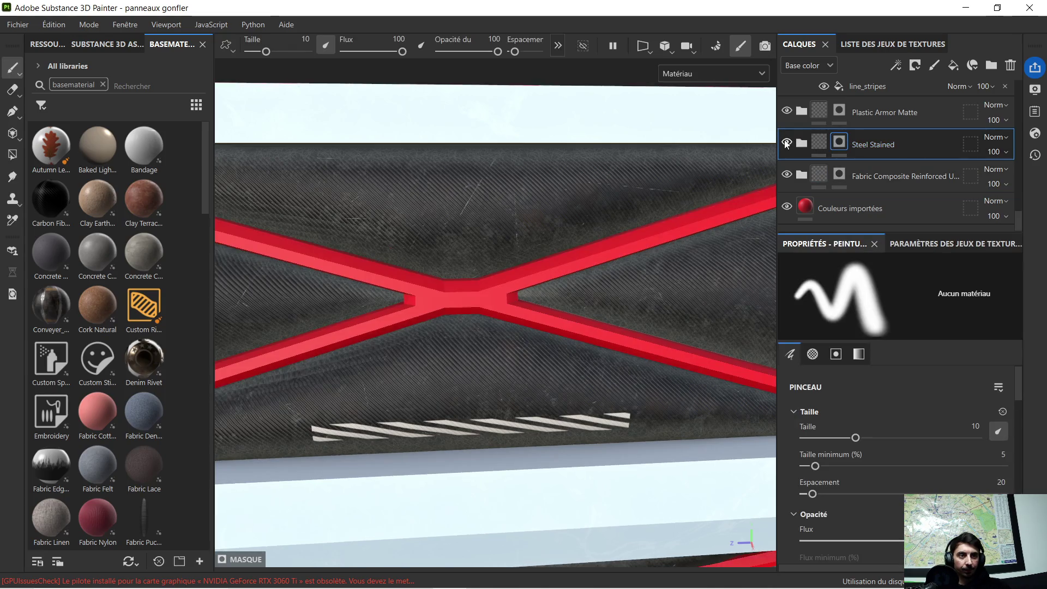
{"action": "left_click", "coordinate": [786, 144]}
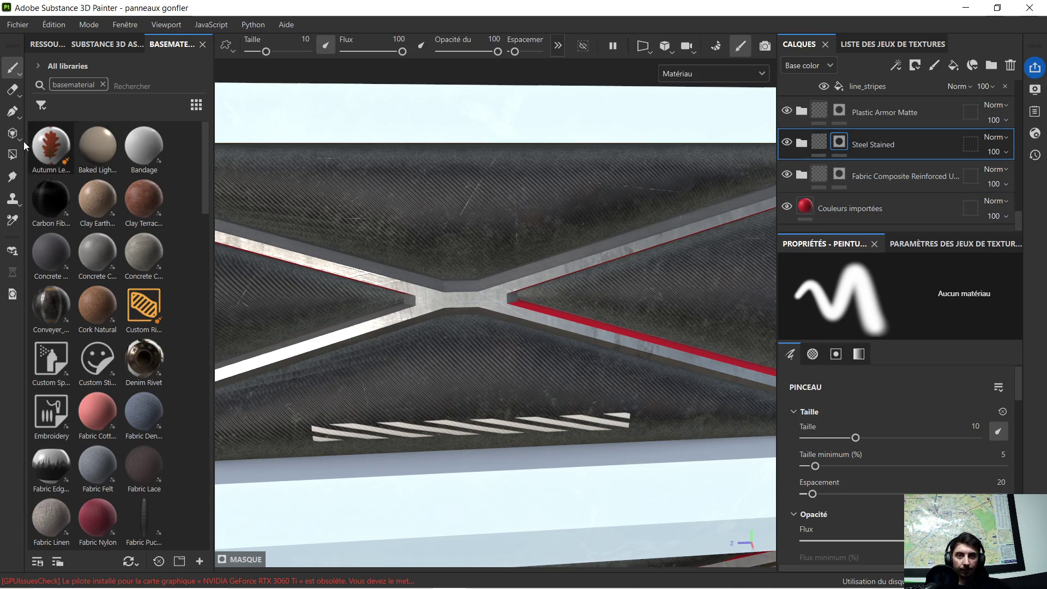
Step: Polygon-fill the red beam faces into the Steel Stained mask using UV chunk mode
{"action": "left_click", "coordinate": [12, 154]}
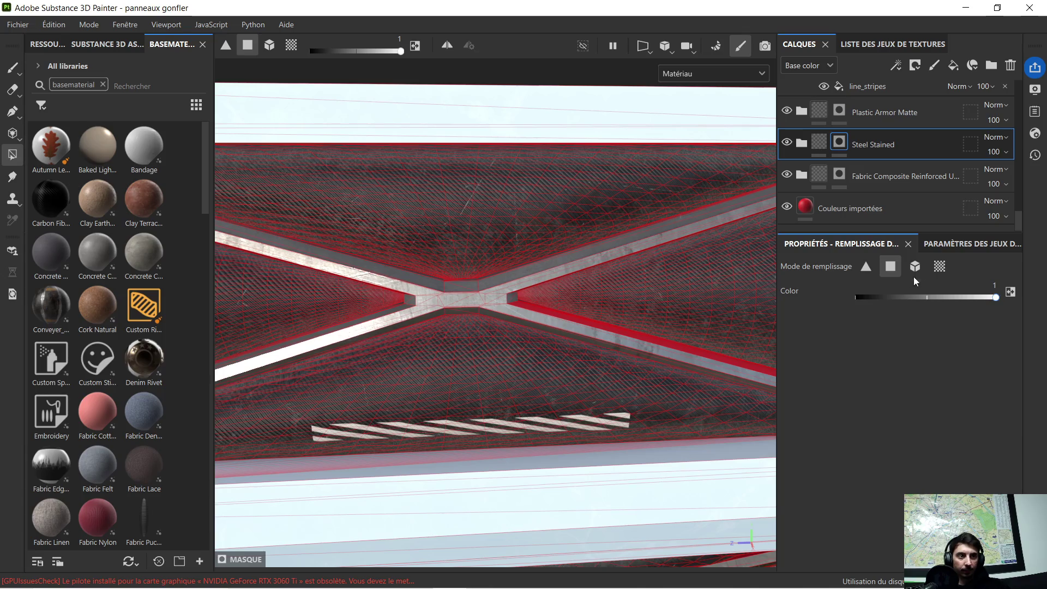
{"action": "mouse_move", "coordinate": [621, 279]}
{"action": "left_mouse_down", "text": "alt"}
{"action": "mouse_move", "coordinate": [577, 264]}
{"action": "mouse_move", "coordinate": [516, 291]}
{"action": "left_mouse_up", "text": "alt"}
{"action": "scroll", "coordinate": [578, 263], "scroll_direction": "up", "scroll_amount": 3}
{"action": "left_click", "coordinate": [932, 268]}
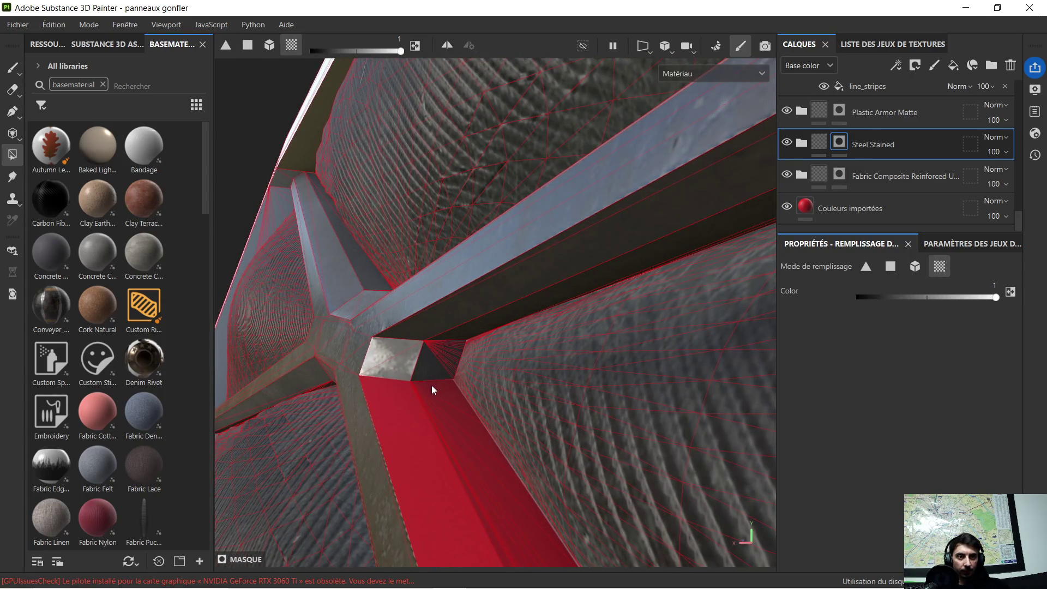
{"action": "left_click", "coordinate": [401, 409]}
{"action": "mouse_move", "coordinate": [430, 403]}
{"action": "left_mouse_down", "text": "alt"}
{"action": "mouse_move", "coordinate": [427, 320]}
{"action": "mouse_move", "coordinate": [421, 416]}
{"action": "mouse_move", "coordinate": [648, 299]}
{"action": "mouse_move", "coordinate": [463, 333]}
{"action": "mouse_move", "coordinate": [488, 346]}
{"action": "mouse_move", "coordinate": [551, 332]}
{"action": "left_mouse_up", "text": "alt"}
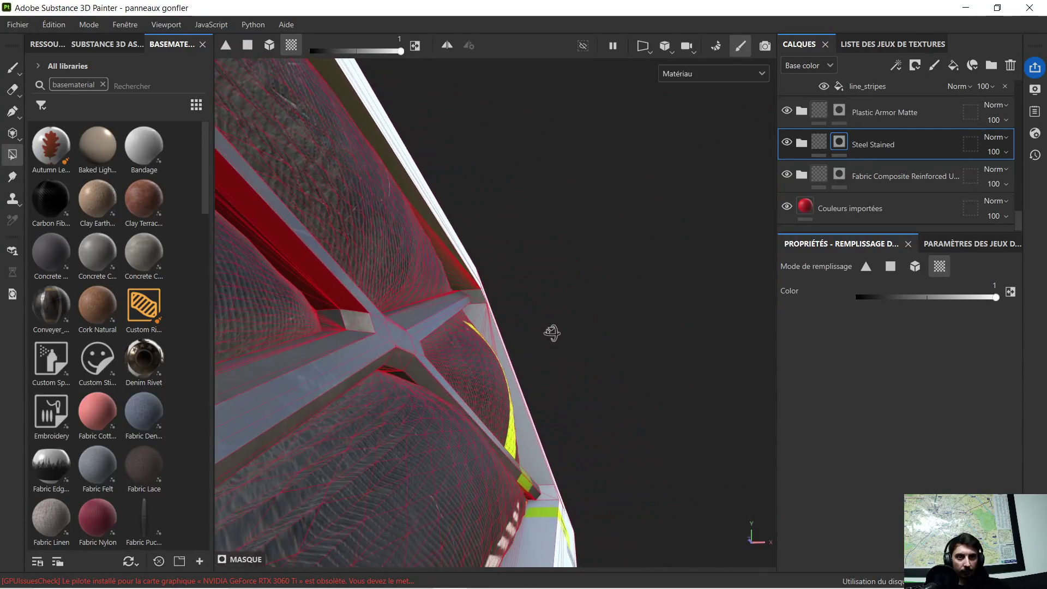
{"action": "left_click", "coordinate": [305, 271]}
{"action": "mouse_move", "coordinate": [513, 364]}
{"action": "left_mouse_down", "text": "alt"}
{"action": "mouse_move", "coordinate": [539, 396]}
{"action": "mouse_move", "coordinate": [484, 299]}
{"action": "mouse_move", "coordinate": [491, 361]}
{"action": "mouse_move", "coordinate": [446, 413]}
{"action": "mouse_move", "coordinate": [512, 335]}
{"action": "mouse_move", "coordinate": [542, 213]}
{"action": "mouse_move", "coordinate": [554, 226]}
{"action": "left_mouse_up", "text": "alt"}
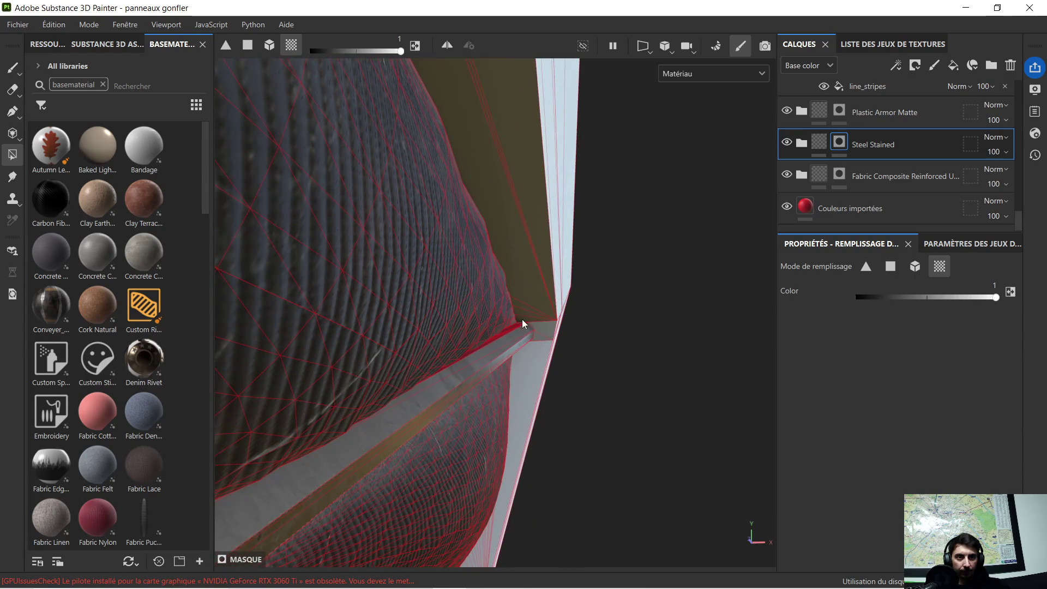
{"action": "left_click_drag", "start_coordinate": [515, 388], "coordinate": [505, 358], "text": "alt"}
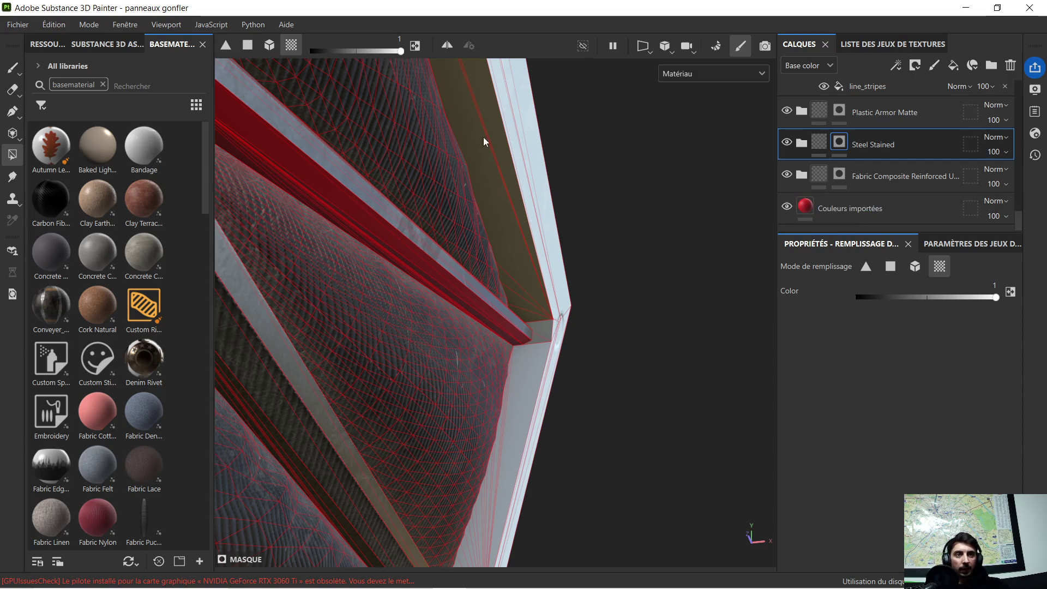
{"action": "left_click", "coordinate": [805, 207]}
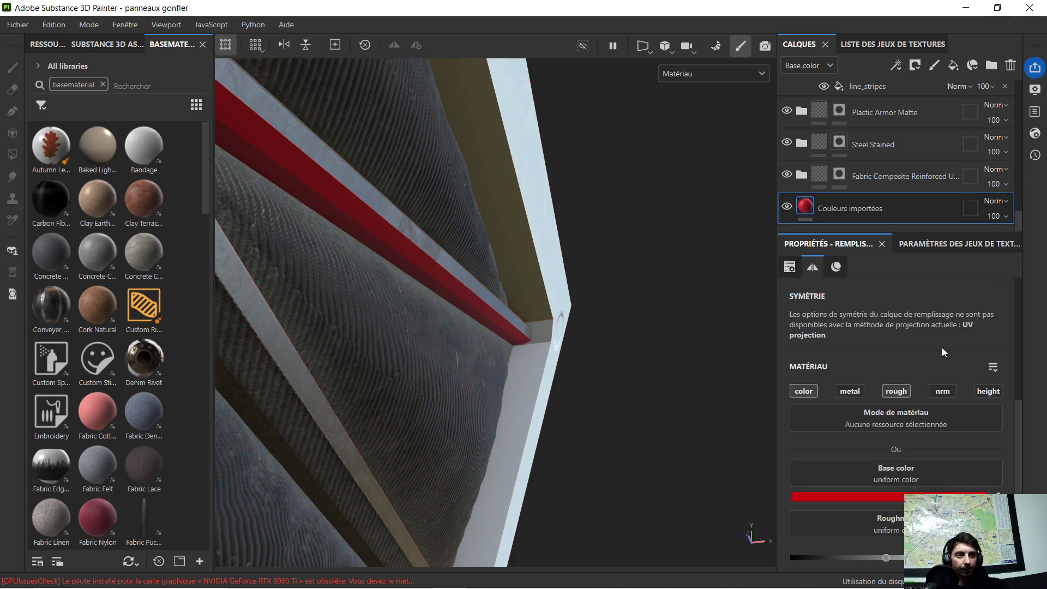
Step: Change the Couleurs importées fill colour from red to green to highlight uncovered areas
{"action": "left_click", "coordinate": [907, 497]}
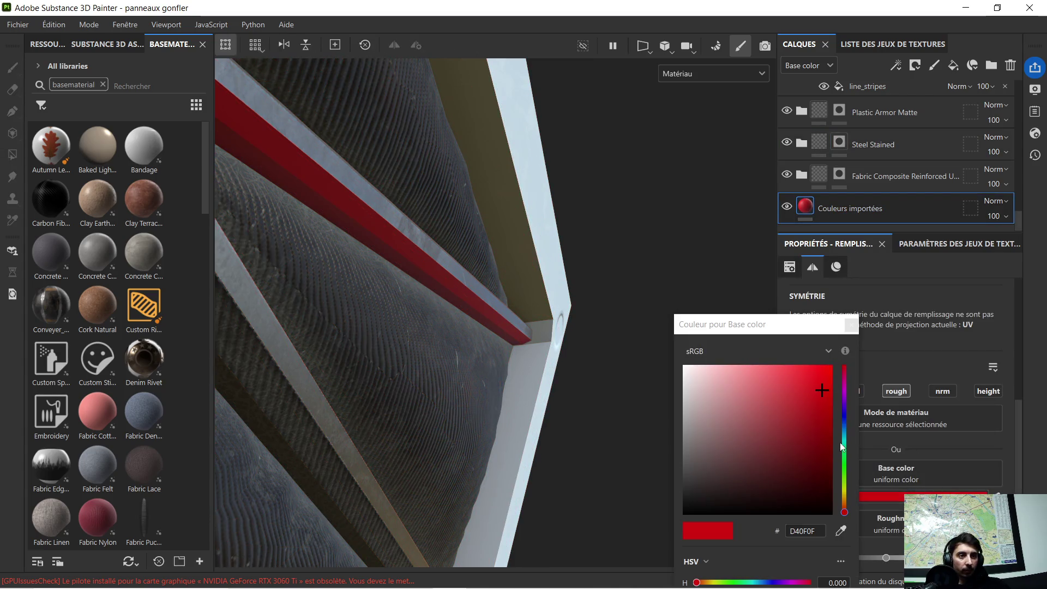
{"action": "left_click_drag", "start_coordinate": [845, 484], "coordinate": [846, 469]}
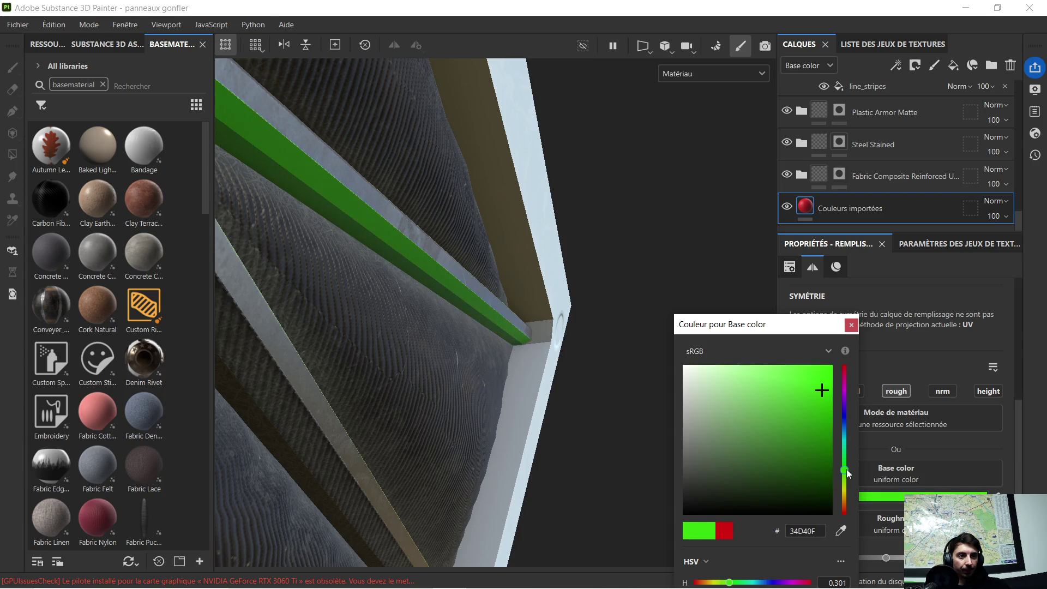
{"action": "left_click", "coordinate": [851, 325]}
{"action": "left_click", "coordinate": [383, 236]}
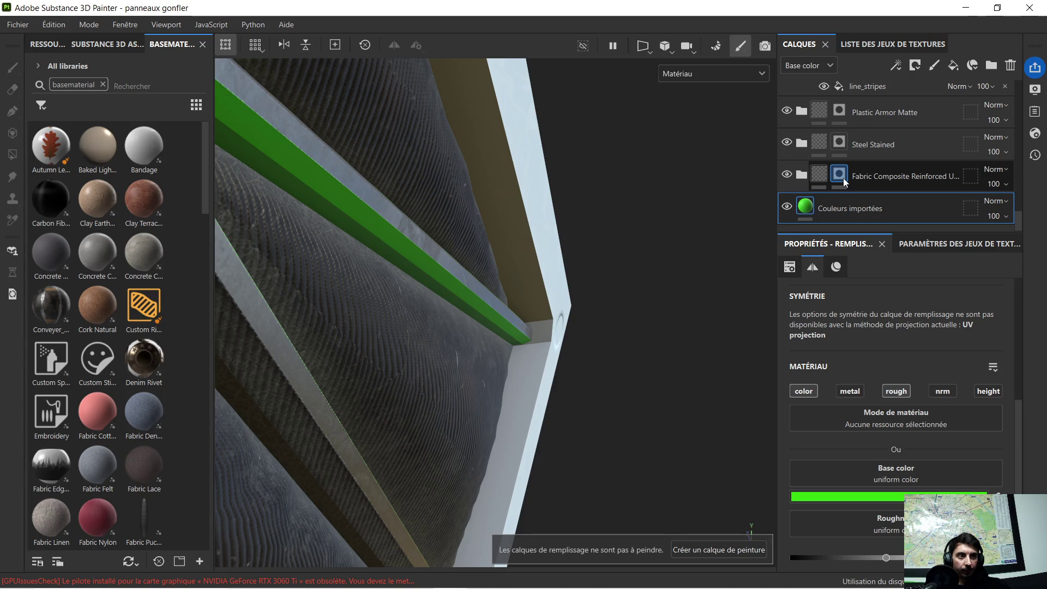
{"action": "scroll", "coordinate": [851, 136], "scroll_direction": "up", "scroll_amount": 1}
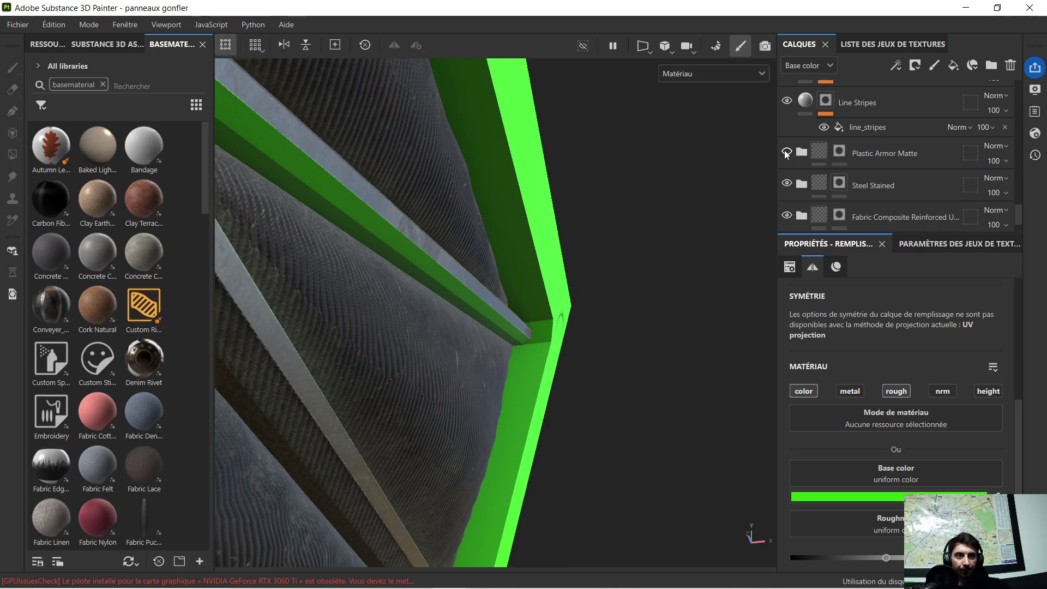
Step: Add the green strip and dark diagonal band to the Steel Stained mask
{"action": "left_click", "coordinate": [786, 184]}
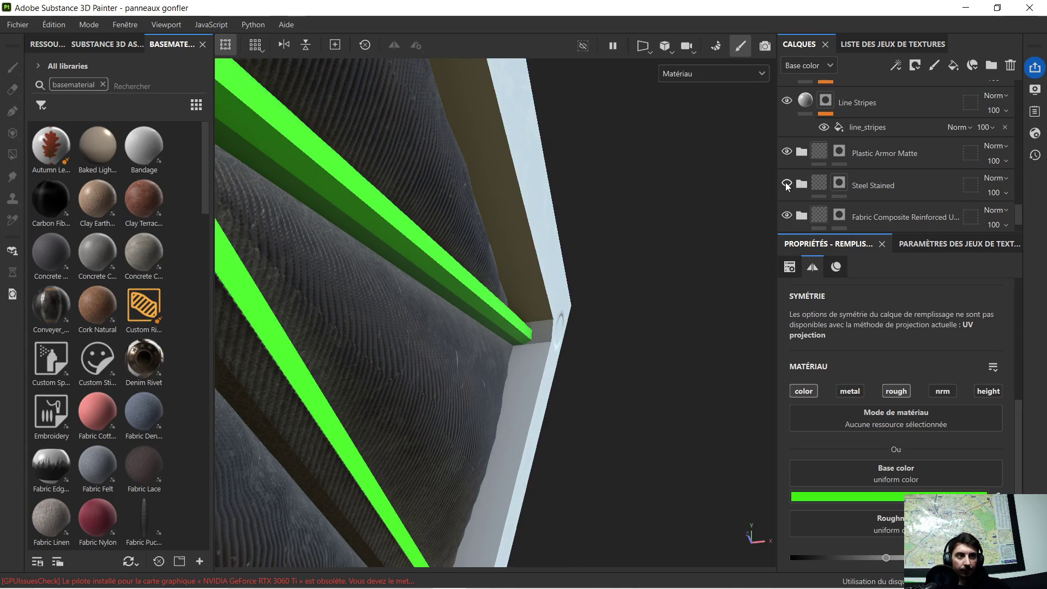
{"action": "left_click", "coordinate": [787, 184]}
{"action": "left_click", "coordinate": [839, 183]}
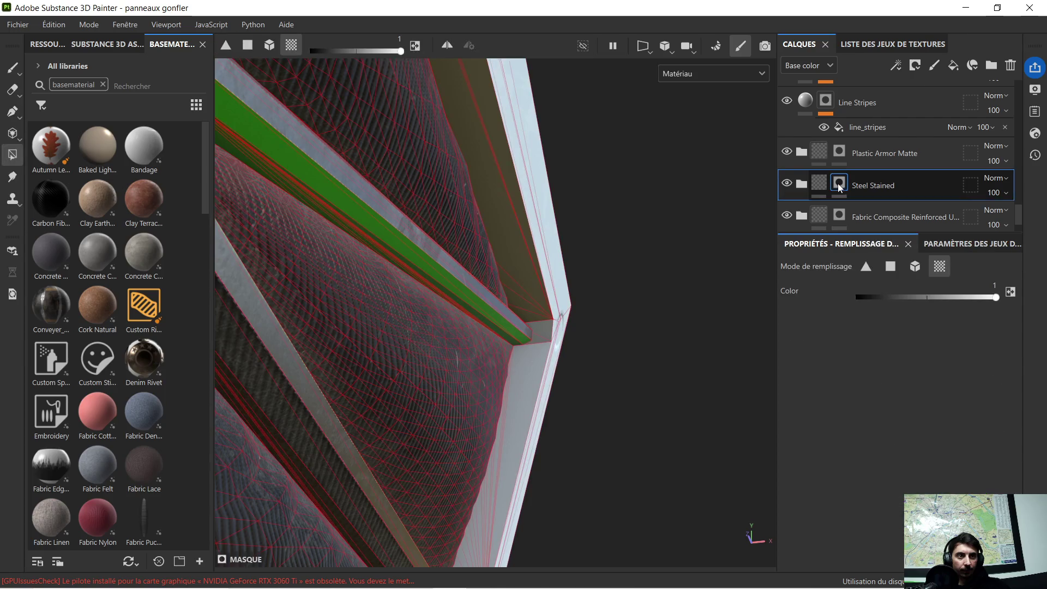
{"action": "left_click", "coordinate": [328, 189]}
{"action": "left_click_drag", "start_coordinate": [375, 238], "coordinate": [463, 255], "text": "alt"}
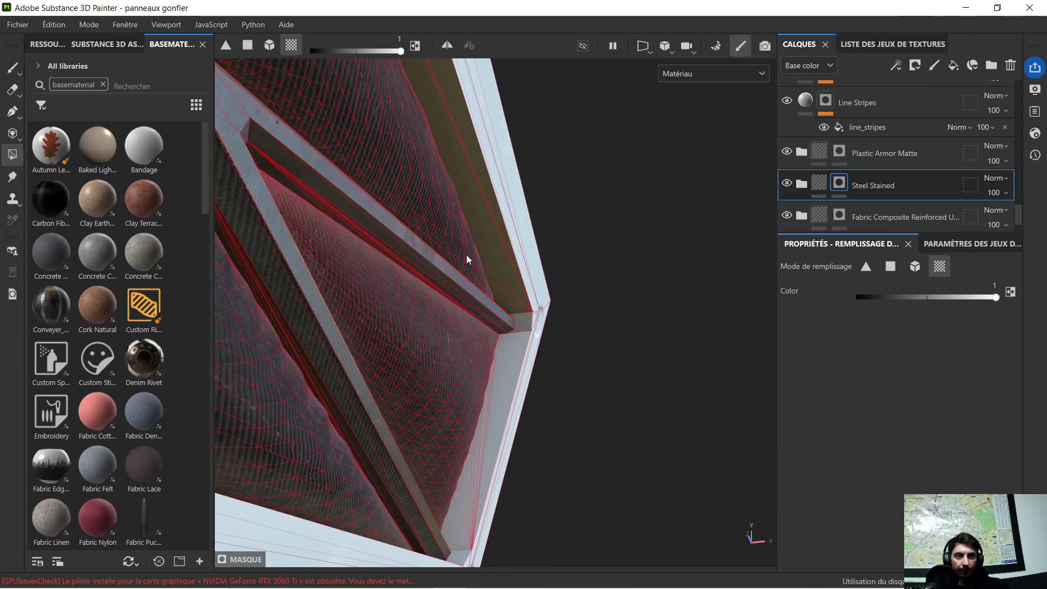
{"action": "left_click", "coordinate": [260, 267]}
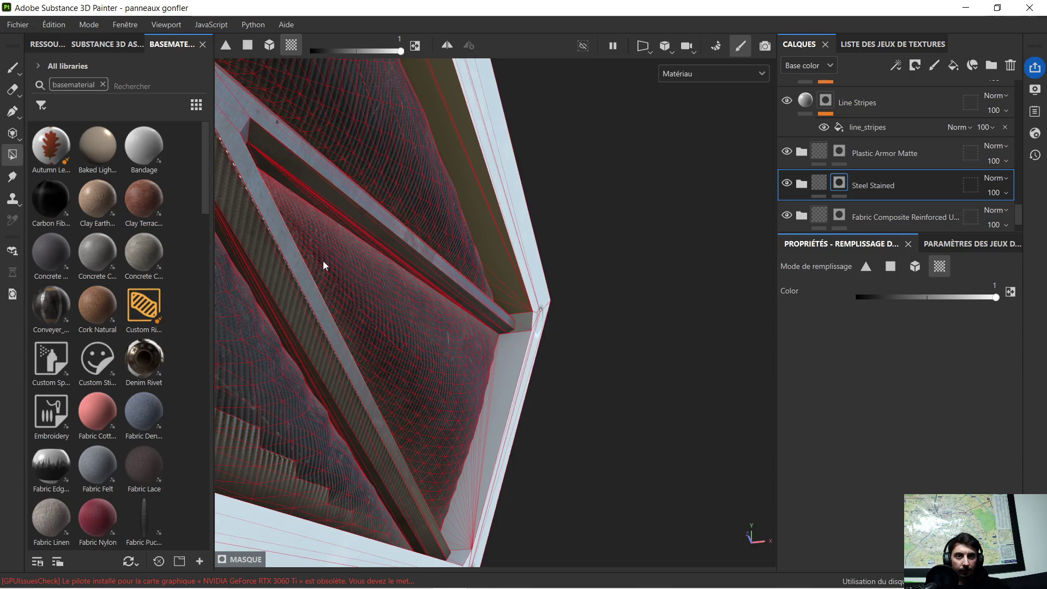
{"action": "mouse_move", "coordinate": [437, 240]}
{"action": "left_mouse_down", "text": "alt"}
{"action": "mouse_move", "coordinate": [385, 240]}
{"action": "mouse_move", "coordinate": [350, 257]}
{"action": "mouse_move", "coordinate": [439, 276]}
{"action": "mouse_move", "coordinate": [570, 245]}
{"action": "mouse_move", "coordinate": [522, 263]}
{"action": "mouse_move", "coordinate": [502, 240]}
{"action": "mouse_move", "coordinate": [421, 214]}
{"action": "mouse_move", "coordinate": [398, 184]}
{"action": "mouse_move", "coordinate": [503, 208]}
{"action": "left_mouse_up", "text": "alt"}
{"action": "scroll", "coordinate": [504, 209], "scroll_direction": "up", "scroll_amount": 5}
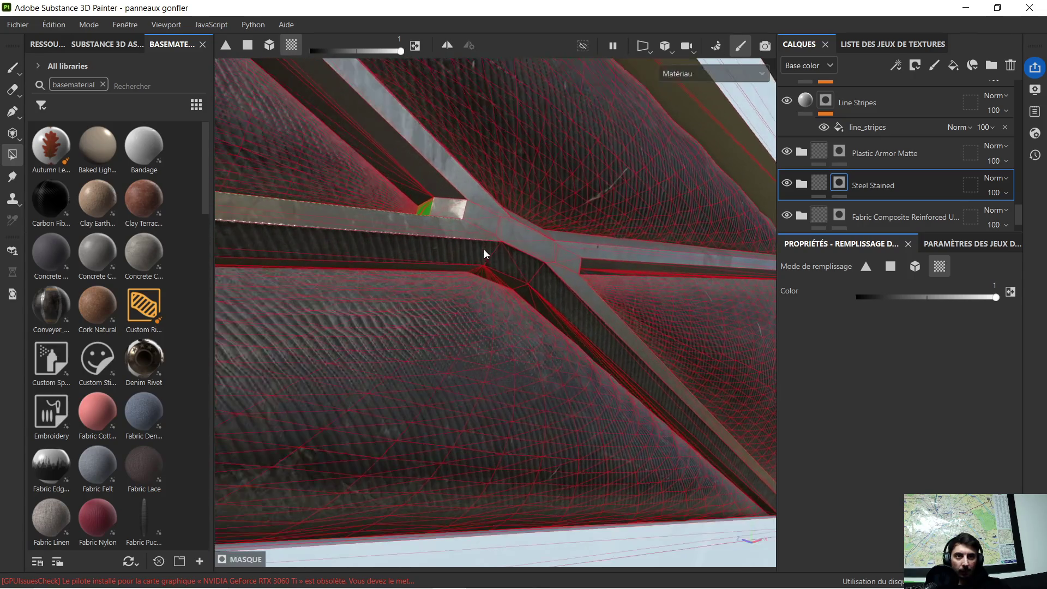
{"action": "left_click", "coordinate": [875, 218]}
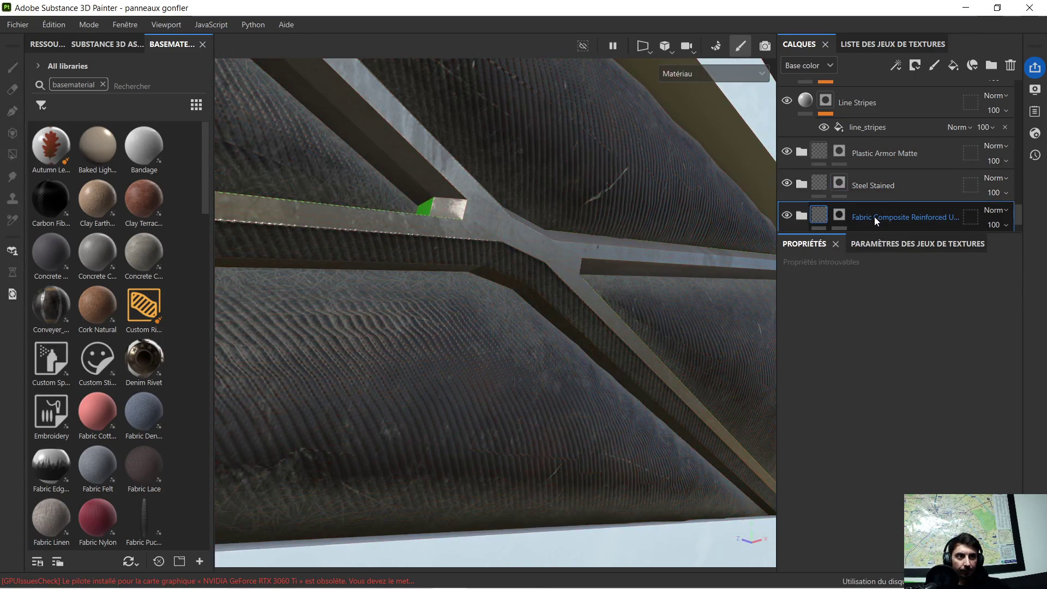
Step: Trial-erase and restore fabric on the Fabric Composite Reinforced mask, leaving the fill value at 0
{"action": "left_click", "coordinate": [837, 218]}
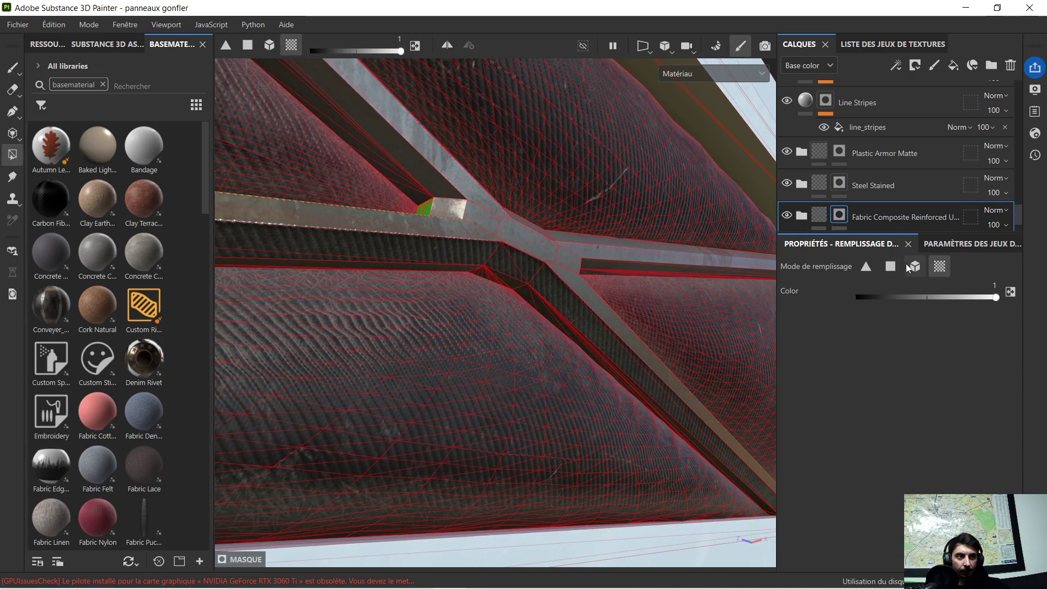
{"action": "mouse_move", "coordinate": [880, 296]}
{"action": "left_mouse_down"}
{"action": "mouse_move", "coordinate": [592, 281]}
{"action": "mouse_move", "coordinate": [585, 270]}
{"action": "mouse_move", "coordinate": [562, 319]}
{"action": "mouse_move", "coordinate": [618, 290]}
{"action": "mouse_move", "coordinate": [559, 329]}
{"action": "mouse_move", "coordinate": [609, 308]}
{"action": "left_mouse_up"}
{"action": "left_click", "coordinate": [533, 273]}
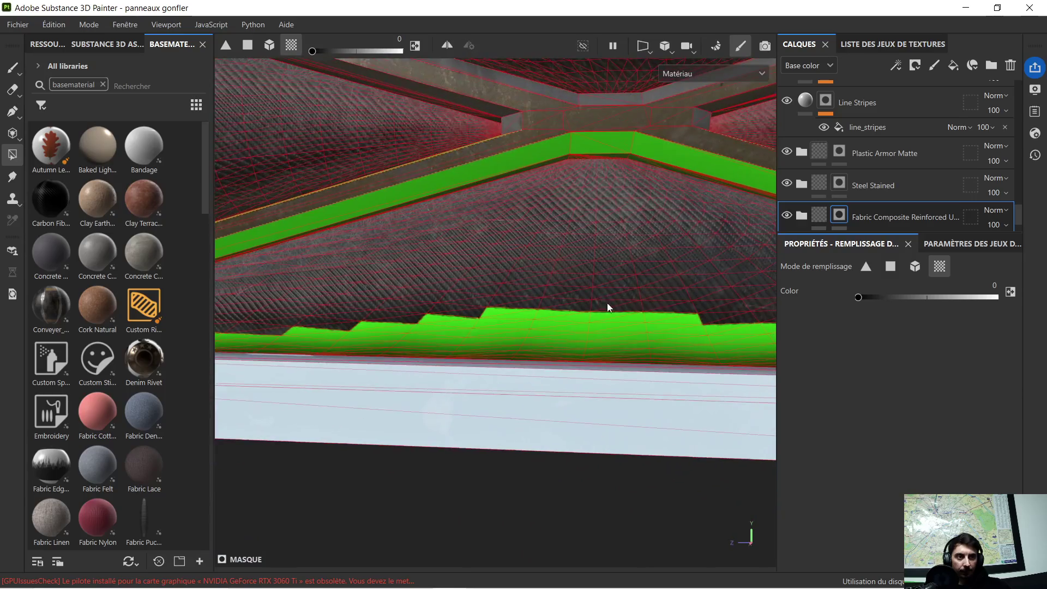
{"action": "left_click", "coordinate": [888, 267]}
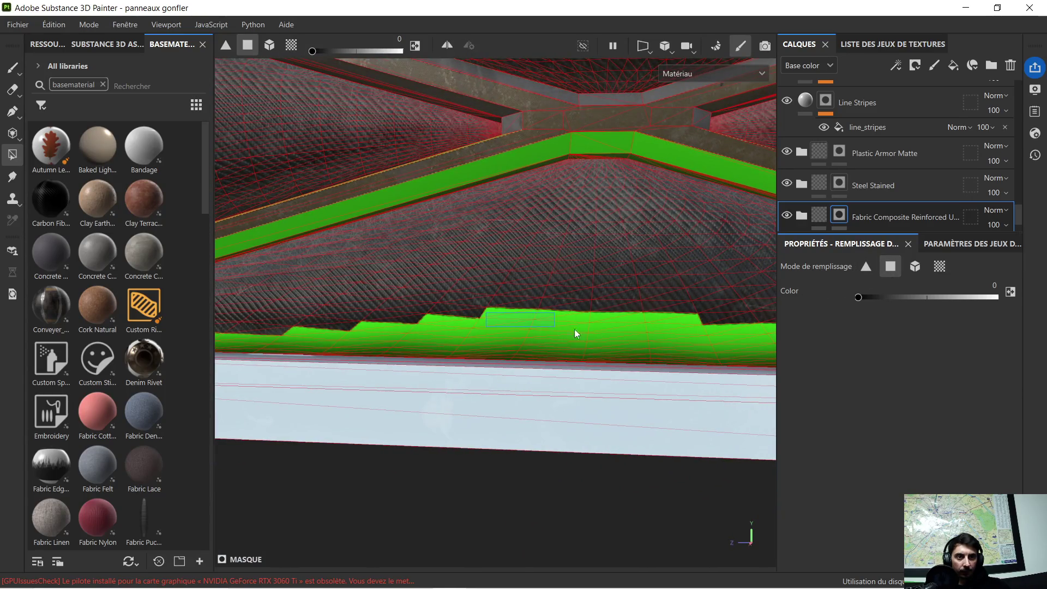
{"action": "left_click_drag", "start_coordinate": [650, 333], "coordinate": [651, 333]}
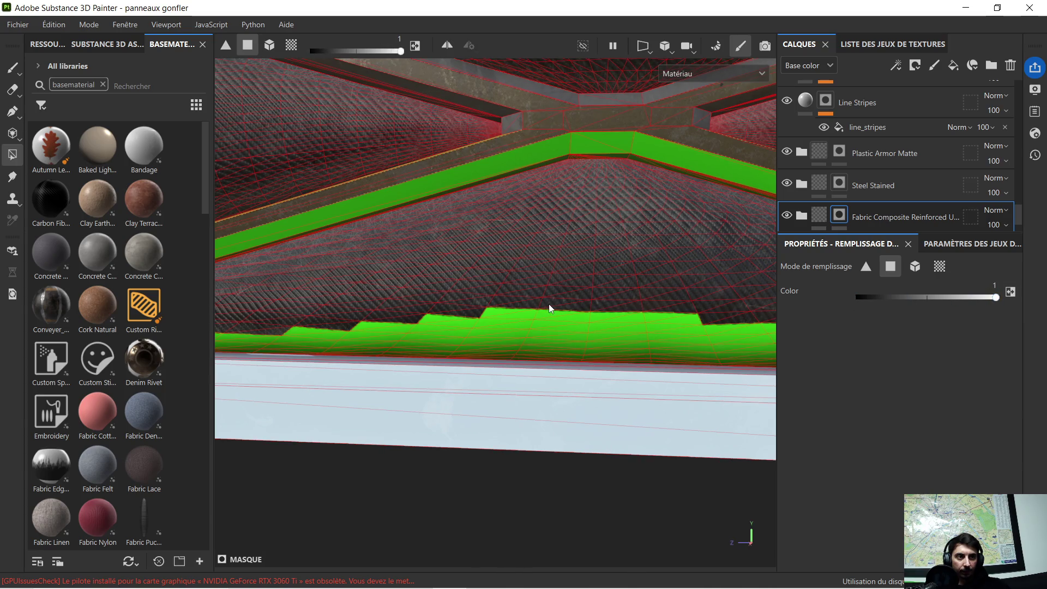
{"action": "left_click", "coordinate": [939, 266]}
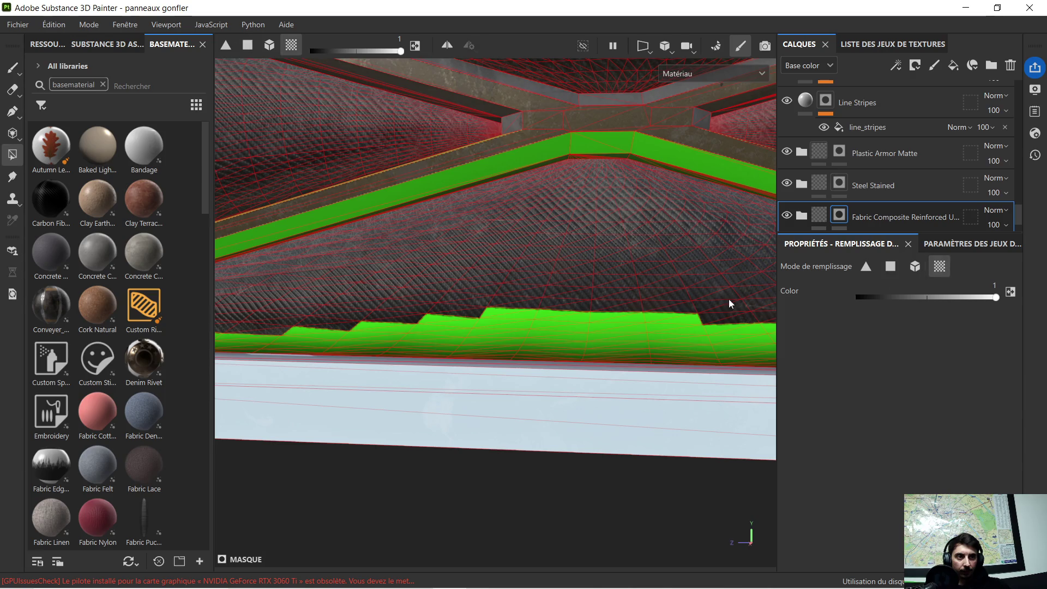
{"action": "left_click", "coordinate": [598, 311]}
{"action": "left_click_drag", "start_coordinate": [895, 296], "coordinate": [853, 297]}
{"action": "scroll", "coordinate": [623, 130], "scroll_direction": "up", "scroll_amount": 3}
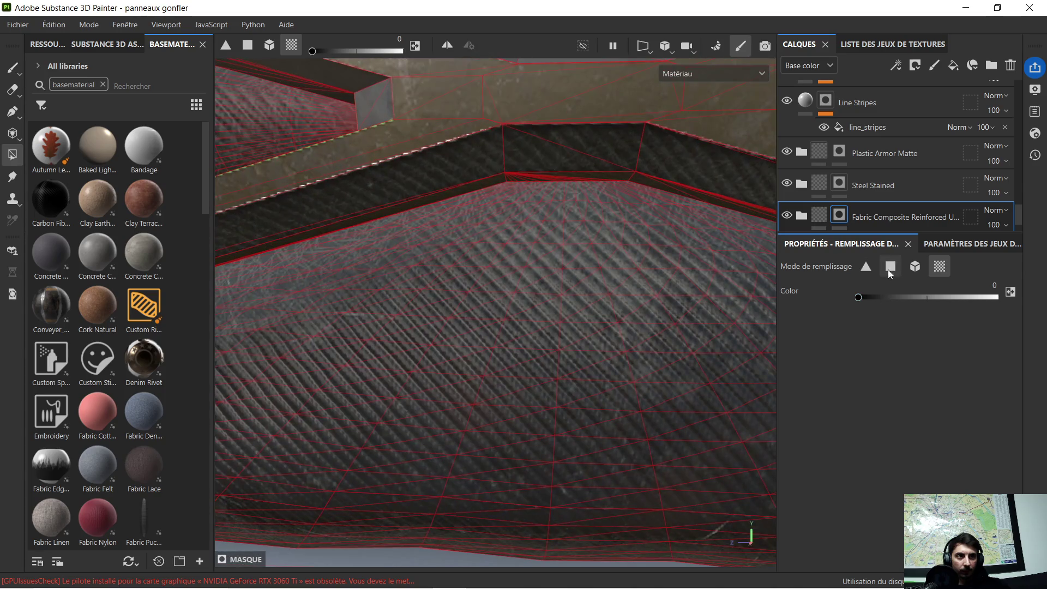
Step: Erase fabric polygon by polygon from the top beam strip and triangular faces beneath it
{"action": "left_click", "coordinate": [889, 267]}
{"action": "left_click", "coordinate": [594, 142]}
{"action": "left_click", "coordinate": [451, 155]}
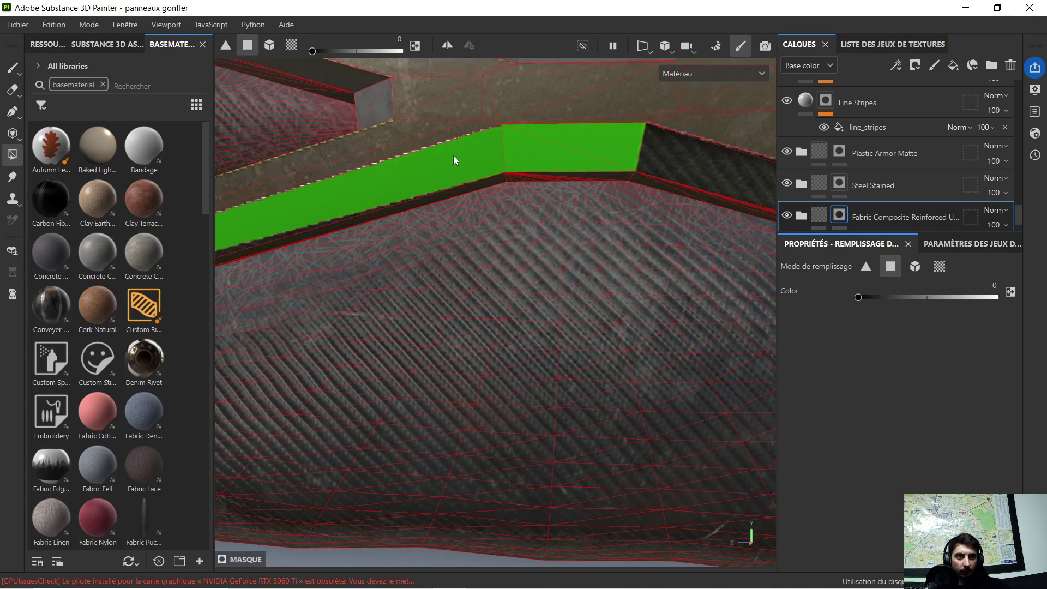
{"action": "mouse_move", "coordinate": [544, 173]}
{"action": "left_mouse_down", "text": "alt"}
{"action": "mouse_move", "coordinate": [525, 215]}
{"action": "mouse_move", "coordinate": [427, 144]}
{"action": "left_mouse_up", "text": "alt"}
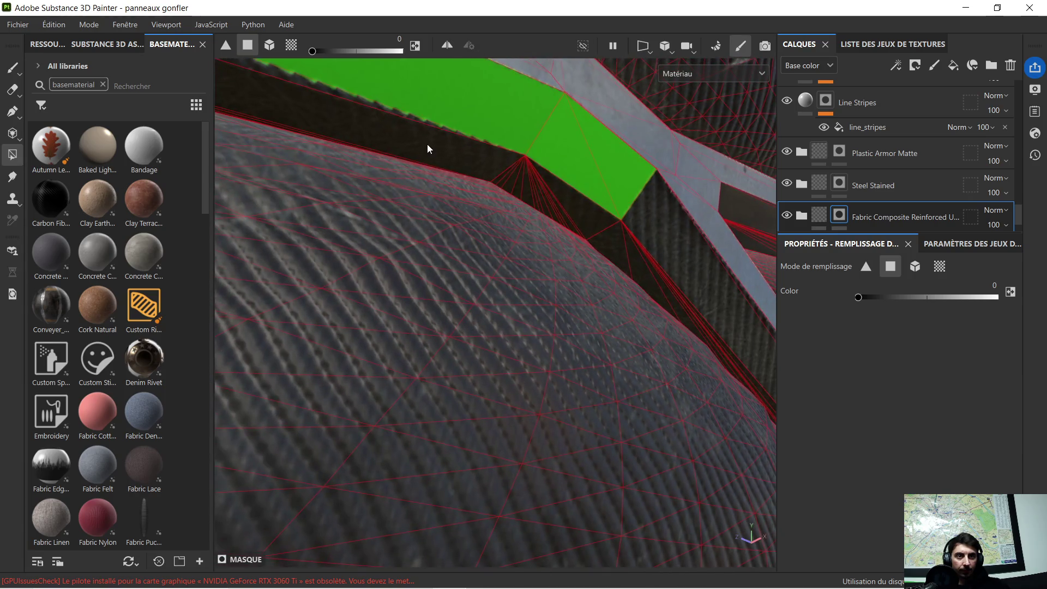
{"action": "left_click", "coordinate": [431, 144]}
{"action": "left_click", "coordinate": [391, 111]}
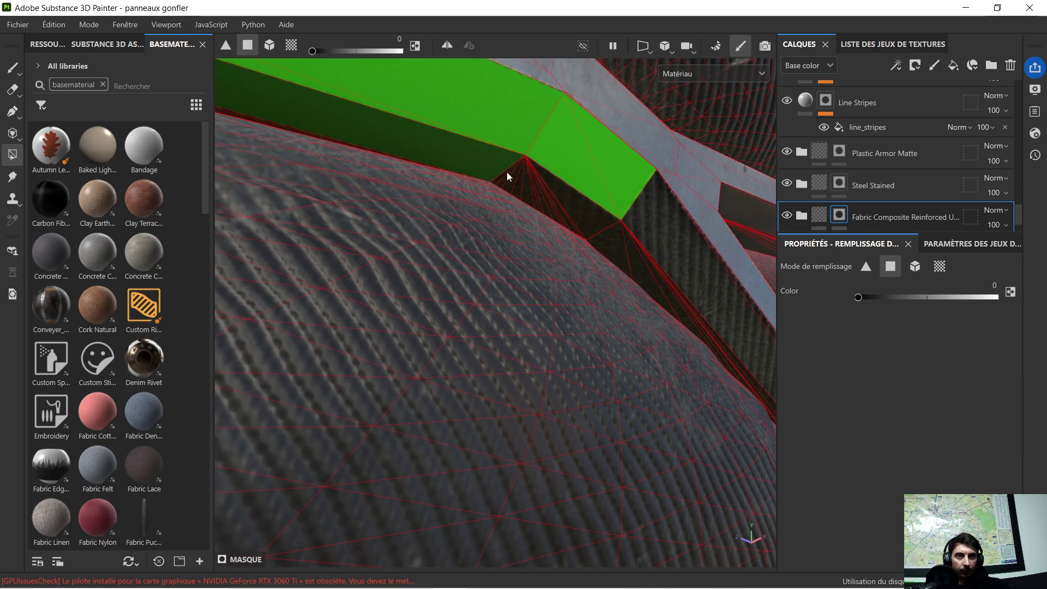
{"action": "left_click", "coordinate": [531, 162]}
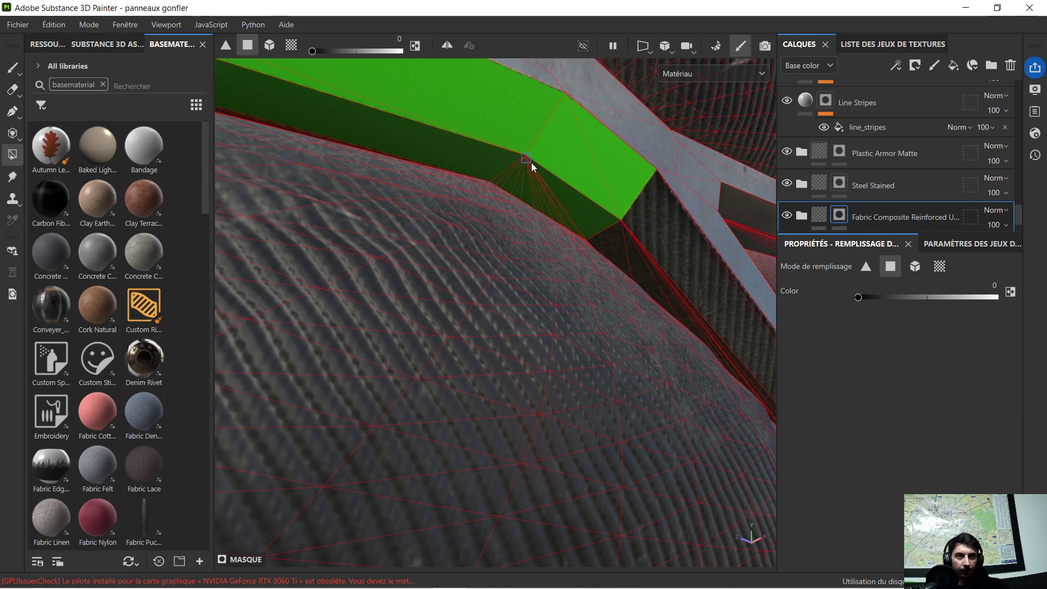
{"action": "mouse_move", "coordinate": [616, 218]}
{"action": "left_mouse_down", "text": "alt"}
{"action": "mouse_move", "coordinate": [690, 302]}
{"action": "mouse_move", "coordinate": [362, 186]}
{"action": "mouse_move", "coordinate": [472, 246]}
{"action": "mouse_move", "coordinate": [497, 279]}
{"action": "mouse_move", "coordinate": [443, 232]}
{"action": "mouse_move", "coordinate": [669, 346]}
{"action": "mouse_move", "coordinate": [475, 259]}
{"action": "mouse_move", "coordinate": [502, 158]}
{"action": "mouse_move", "coordinate": [505, 222]}
{"action": "mouse_move", "coordinate": [420, 243]}
{"action": "mouse_move", "coordinate": [649, 175]}
{"action": "mouse_move", "coordinate": [594, 184]}
{"action": "left_mouse_up", "text": "alt"}
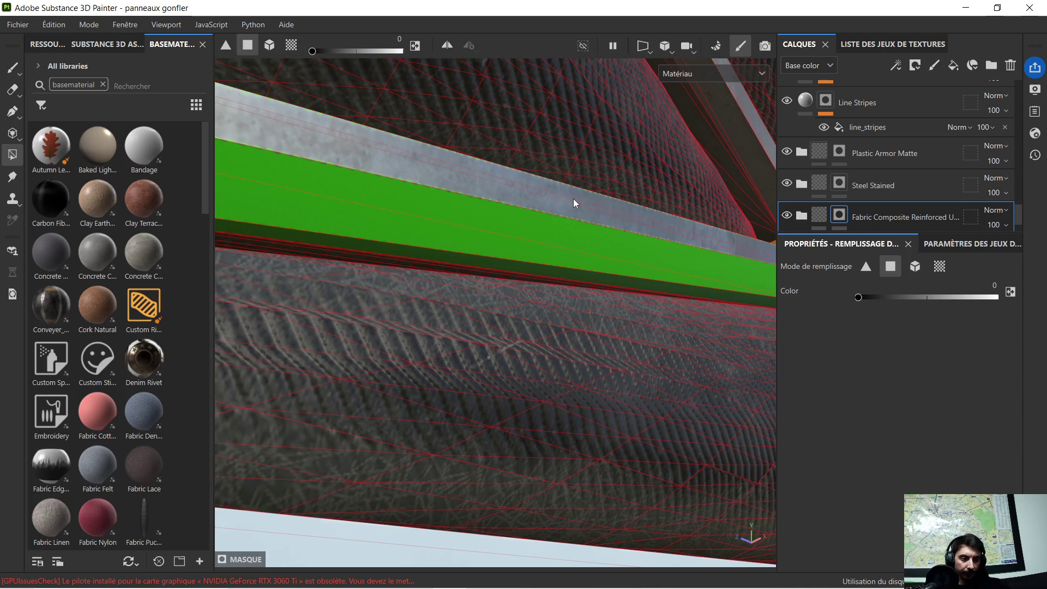
{"action": "mouse_move", "coordinate": [560, 200]}
{"action": "middle_mouse_down", "text": "alt"}
{"action": "mouse_move", "coordinate": [617, 228]}
{"action": "mouse_move", "coordinate": [657, 229]}
{"action": "mouse_move", "coordinate": [534, 216]}
{"action": "mouse_move", "coordinate": [643, 292]}
{"action": "mouse_move", "coordinate": [464, 241]}
{"action": "middle_mouse_up", "text": "alt"}
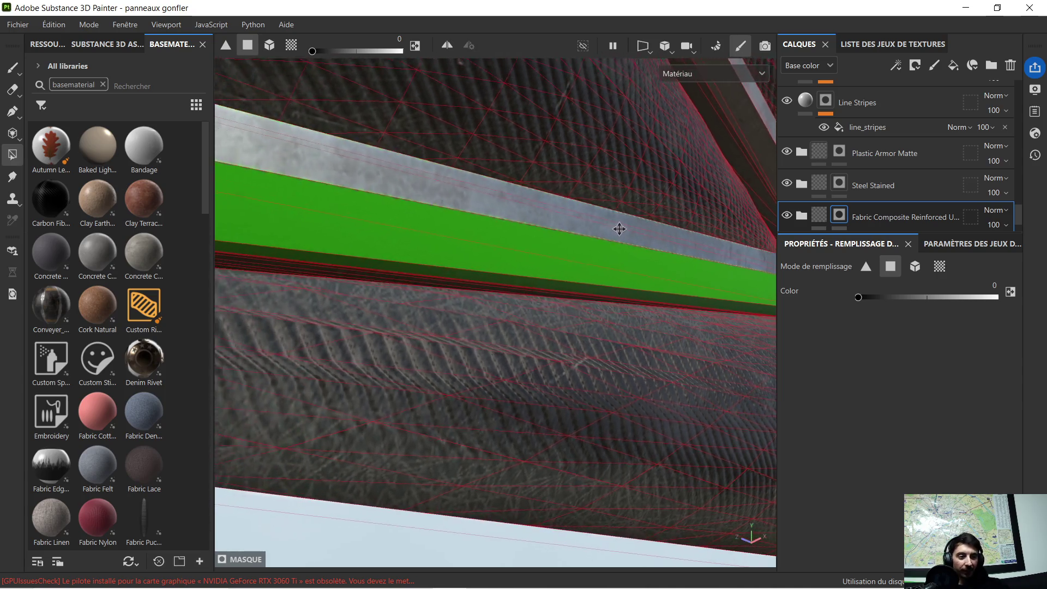
{"action": "mouse_move", "coordinate": [463, 244]}
{"action": "left_mouse_down", "text": "alt"}
{"action": "mouse_move", "coordinate": [411, 234]}
{"action": "mouse_move", "coordinate": [588, 268]}
{"action": "mouse_move", "coordinate": [525, 217]}
{"action": "mouse_move", "coordinate": [554, 195]}
{"action": "mouse_move", "coordinate": [514, 231]}
{"action": "mouse_move", "coordinate": [498, 289]}
{"action": "mouse_move", "coordinate": [346, 208]}
{"action": "mouse_move", "coordinate": [300, 227]}
{"action": "mouse_move", "coordinate": [351, 283]}
{"action": "mouse_move", "coordinate": [401, 299]}
{"action": "mouse_move", "coordinate": [444, 282]}
{"action": "mouse_move", "coordinate": [430, 238]}
{"action": "mouse_move", "coordinate": [414, 244]}
{"action": "mouse_move", "coordinate": [551, 270]}
{"action": "mouse_move", "coordinate": [485, 263]}
{"action": "mouse_move", "coordinate": [449, 227]}
{"action": "mouse_move", "coordinate": [334, 180]}
{"action": "mouse_move", "coordinate": [514, 208]}
{"action": "mouse_move", "coordinate": [395, 336]}
{"action": "mouse_move", "coordinate": [423, 300]}
{"action": "mouse_move", "coordinate": [495, 264]}
{"action": "mouse_move", "coordinate": [382, 353]}
{"action": "mouse_move", "coordinate": [383, 332]}
{"action": "left_mouse_up", "text": "alt"}
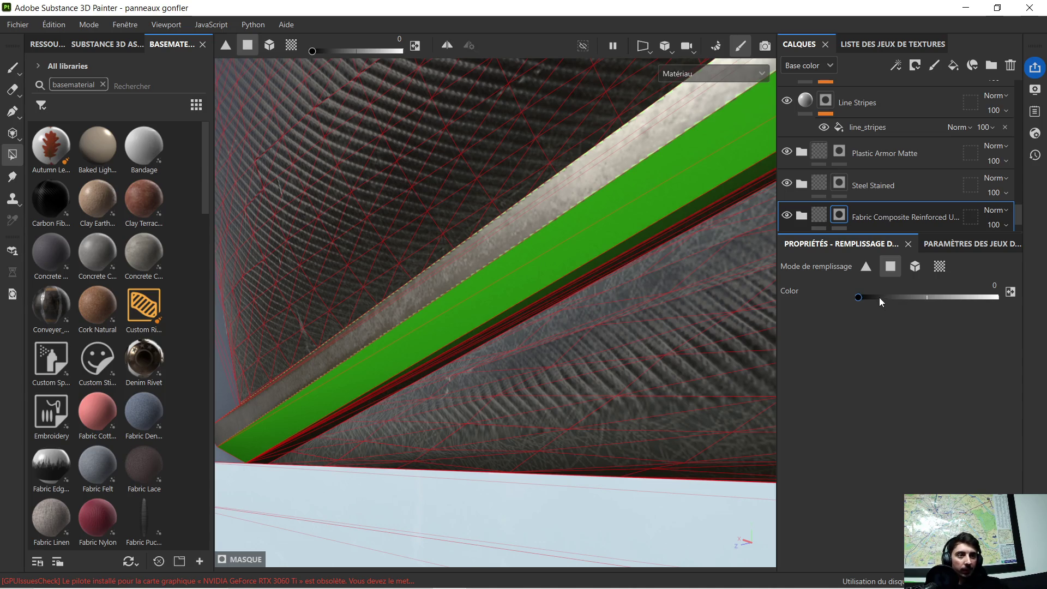
Step: Fill the whole green beam piece into the Steel Stained mask in mesh-piece mode
{"action": "left_click", "coordinate": [920, 269]}
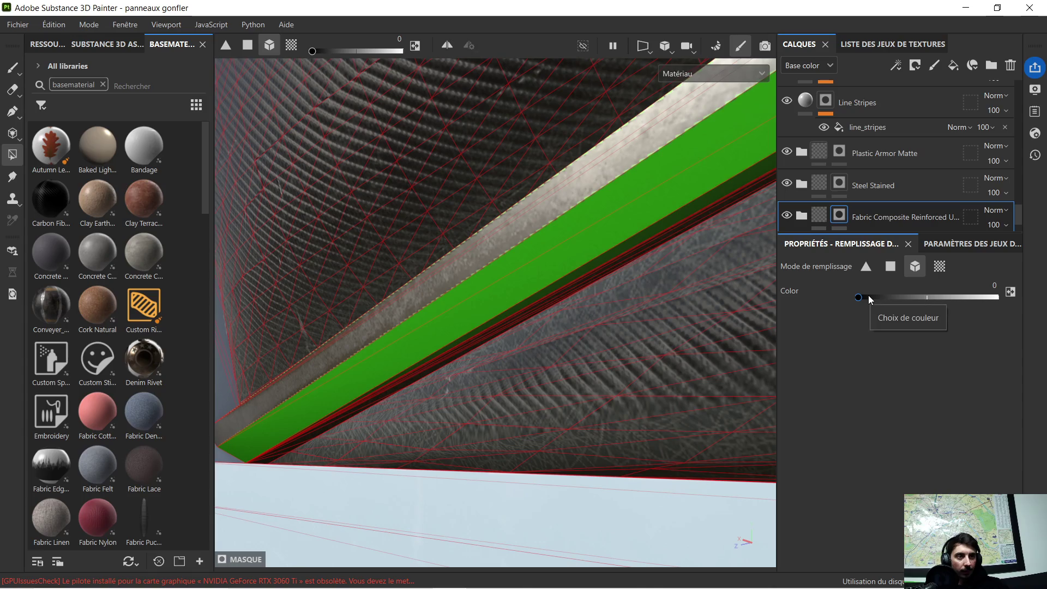
{"action": "scroll", "coordinate": [821, 188], "scroll_direction": "down", "scroll_amount": 1}
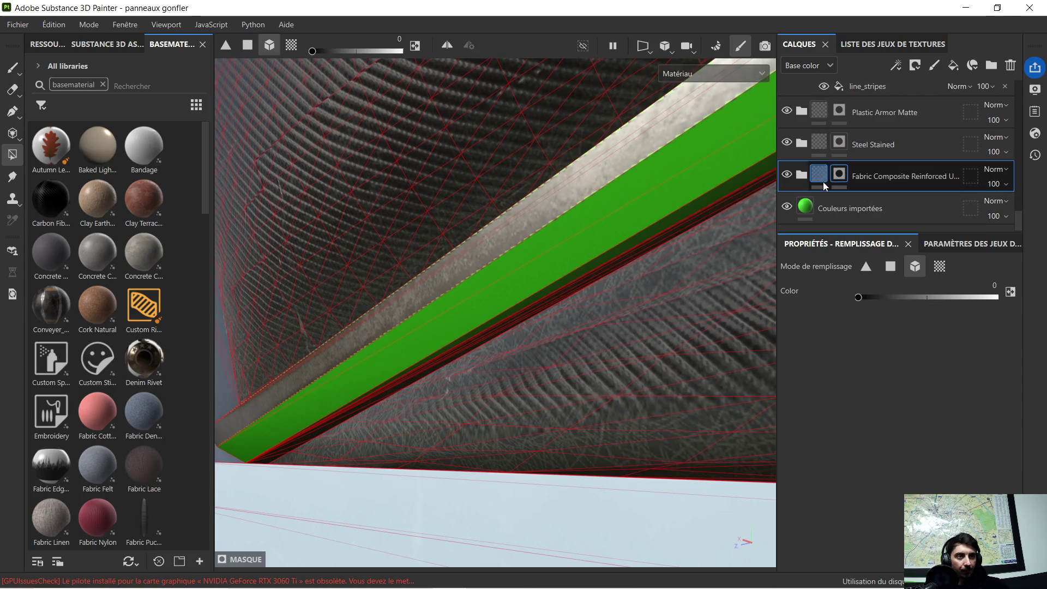
{"action": "left_click", "coordinate": [787, 143]}
{"action": "left_click", "coordinate": [786, 143]}
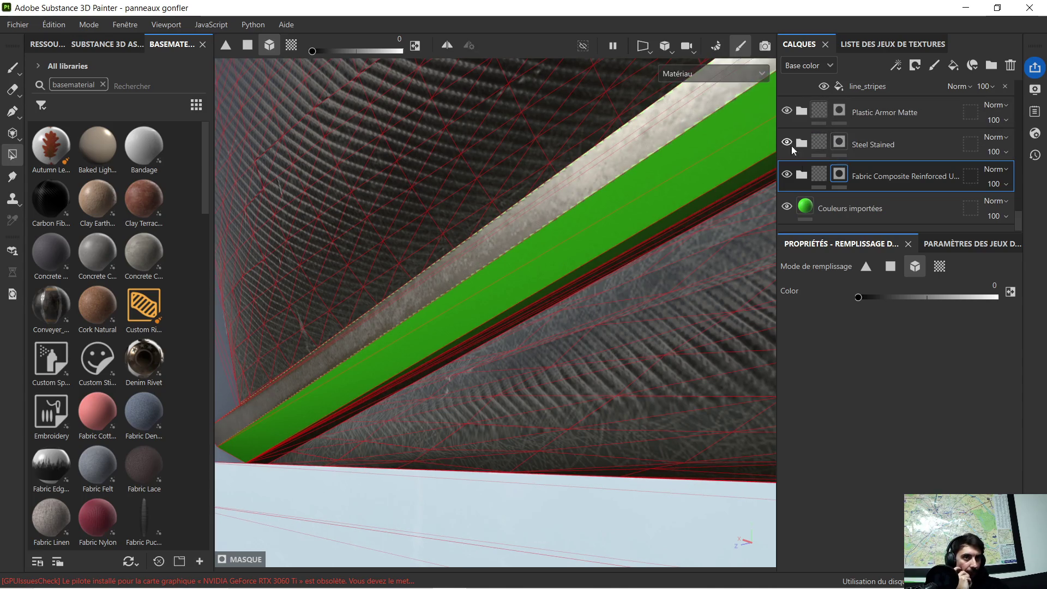
{"action": "left_click", "coordinate": [786, 143]}
{"action": "left_click", "coordinate": [783, 144]}
{"action": "left_click", "coordinate": [840, 143]}
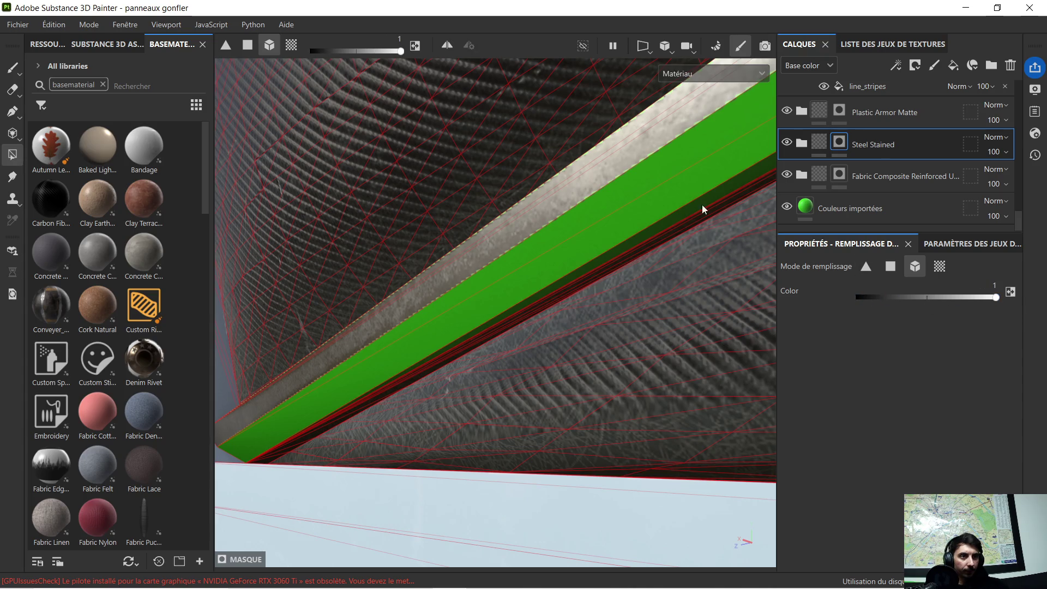
{"action": "left_click", "coordinate": [649, 180]}
{"action": "mouse_move", "coordinate": [678, 202]}
{"action": "left_mouse_down", "text": "alt"}
{"action": "mouse_move", "coordinate": [701, 194]}
{"action": "mouse_move", "coordinate": [547, 282]}
{"action": "left_mouse_up", "text": "alt"}
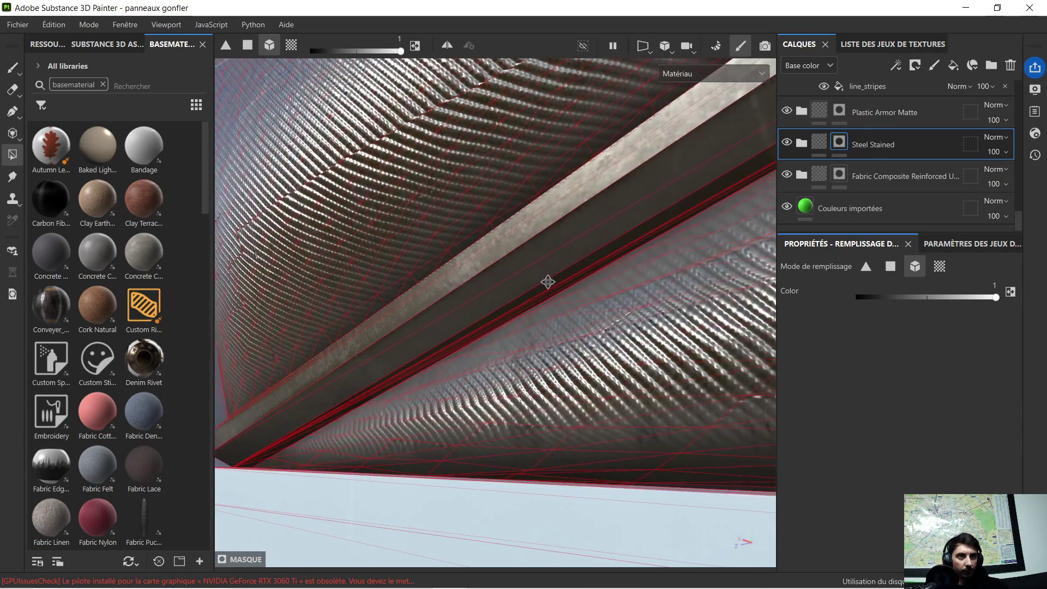
{"action": "mouse_move", "coordinate": [703, 224]}
{"action": "left_mouse_down", "text": "alt"}
{"action": "mouse_move", "coordinate": [465, 378]}
{"action": "mouse_move", "coordinate": [479, 339]}
{"action": "mouse_move", "coordinate": [567, 322]}
{"action": "left_mouse_up", "text": "alt"}
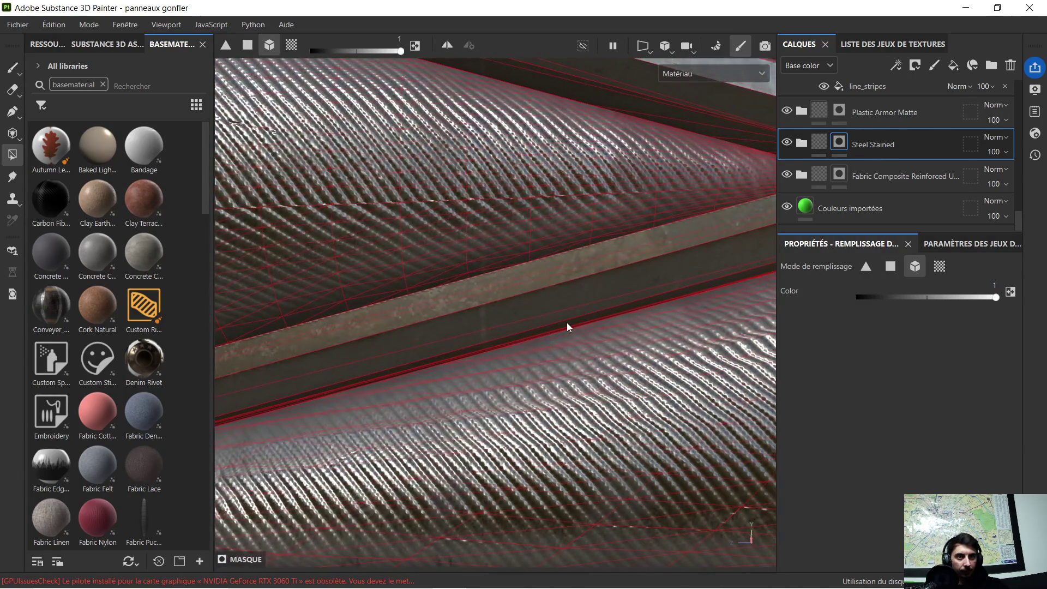
{"action": "left_click", "coordinate": [567, 322]}
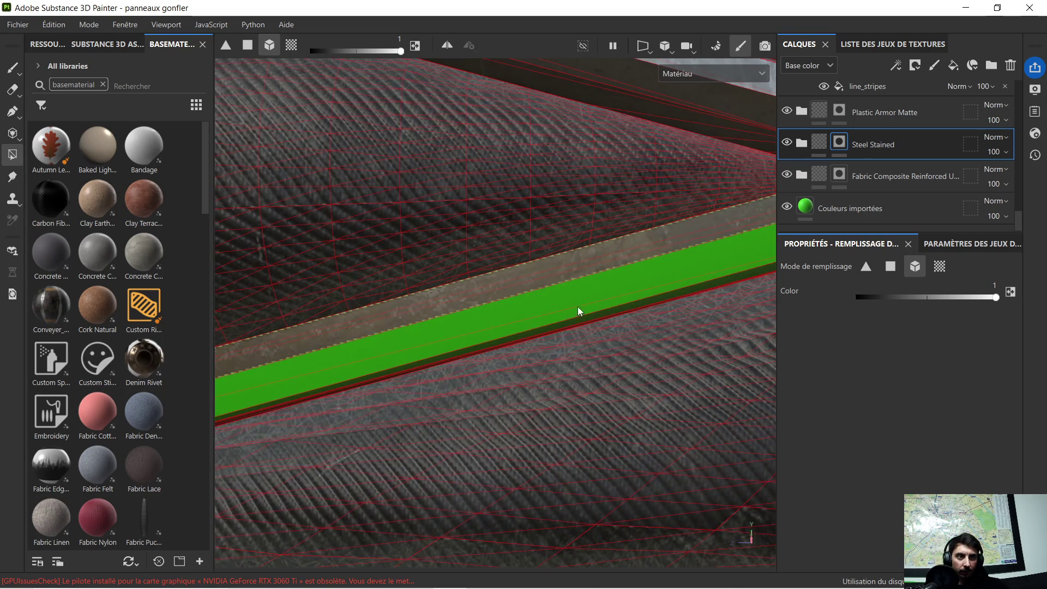
Step: Clear the steel fill from the beam's front face and middle strip polygons
{"action": "left_click", "coordinate": [889, 266]}
{"action": "scroll", "coordinate": [453, 323], "scroll_direction": "up", "scroll_amount": 4}
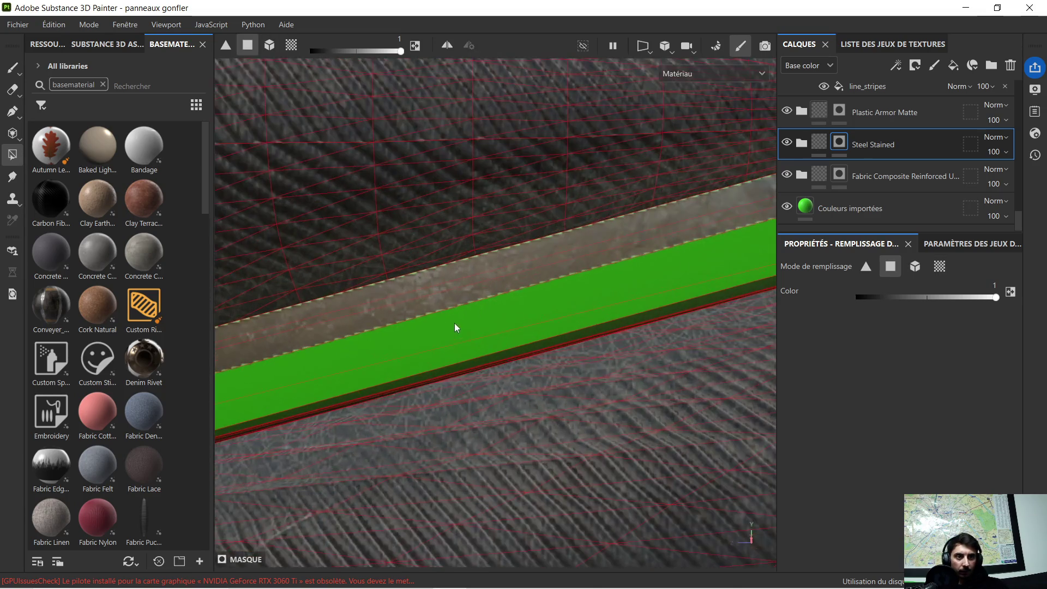
{"action": "left_click", "coordinate": [487, 303], "text": "shift"}
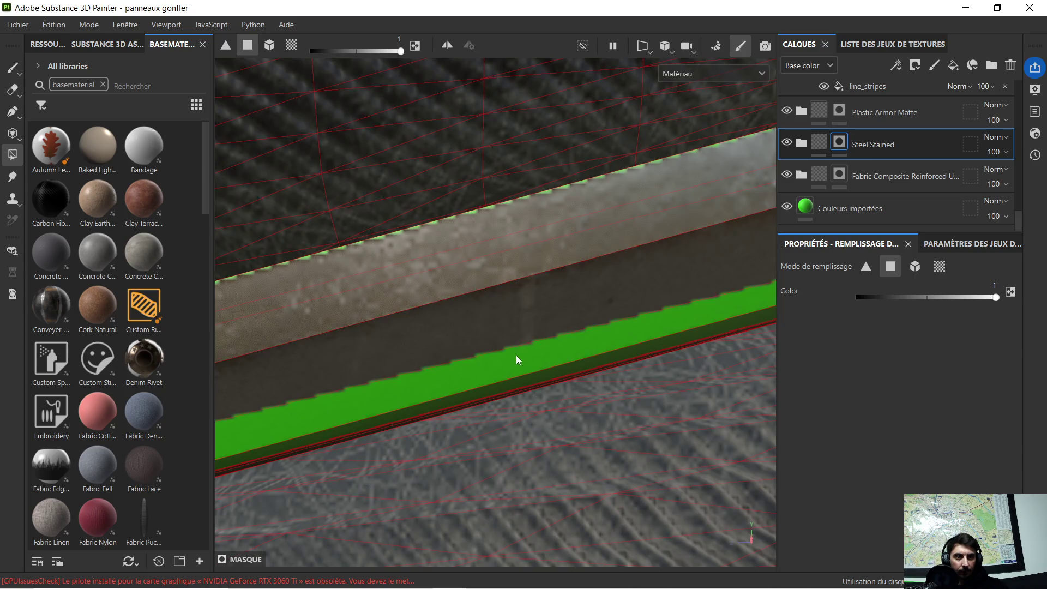
{"action": "left_click", "coordinate": [519, 354], "text": "shift"}
Step: Turn the green stripe segments along the beam into stained steel
{"action": "mouse_move", "coordinate": [520, 352]}
{"action": "left_mouse_down", "text": "alt"}
{"action": "mouse_move", "coordinate": [552, 332]}
{"action": "mouse_move", "coordinate": [627, 323]}
{"action": "mouse_move", "coordinate": [554, 409]}
{"action": "mouse_move", "coordinate": [689, 245]}
{"action": "mouse_move", "coordinate": [542, 376]}
{"action": "mouse_move", "coordinate": [637, 385]}
{"action": "mouse_move", "coordinate": [612, 381]}
{"action": "mouse_move", "coordinate": [701, 448]}
{"action": "mouse_move", "coordinate": [851, 455]}
{"action": "mouse_move", "coordinate": [768, 452]}
{"action": "left_mouse_up", "text": "alt"}
{"action": "scroll", "coordinate": [488, 446], "scroll_direction": "up", "scroll_amount": 5}
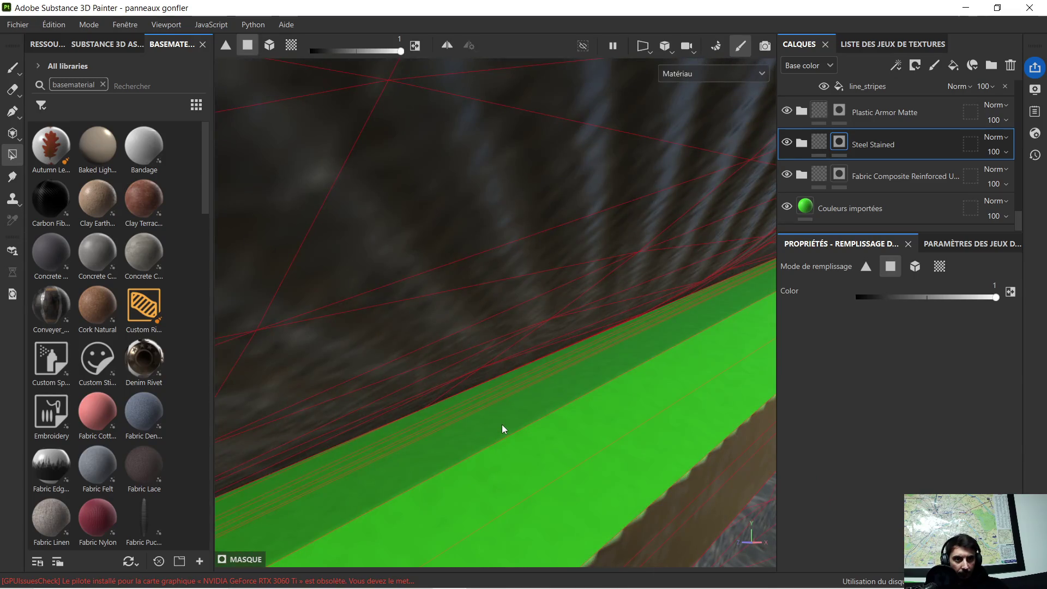
{"action": "mouse_move", "coordinate": [496, 399]}
{"action": "left_mouse_down", "text": "alt"}
{"action": "mouse_move", "coordinate": [498, 411]}
{"action": "mouse_move", "coordinate": [498, 393]}
{"action": "mouse_move", "coordinate": [521, 402]}
{"action": "mouse_move", "coordinate": [460, 414]}
{"action": "left_mouse_up", "text": "alt"}
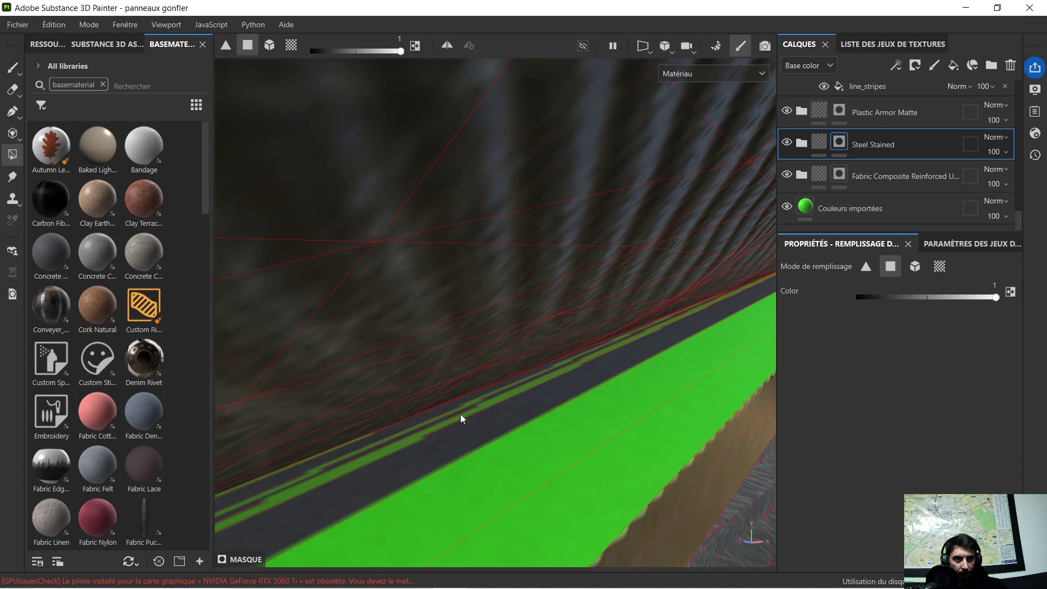
{"action": "left_click", "coordinate": [468, 406]}
{"action": "left_click", "coordinate": [470, 411]}
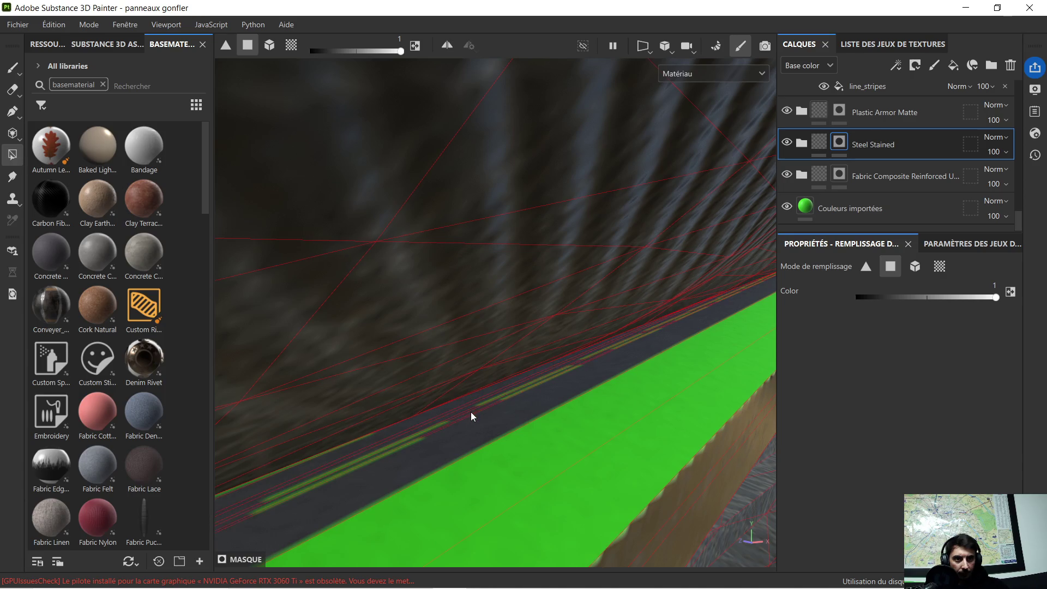
{"action": "left_click", "coordinate": [413, 443]}
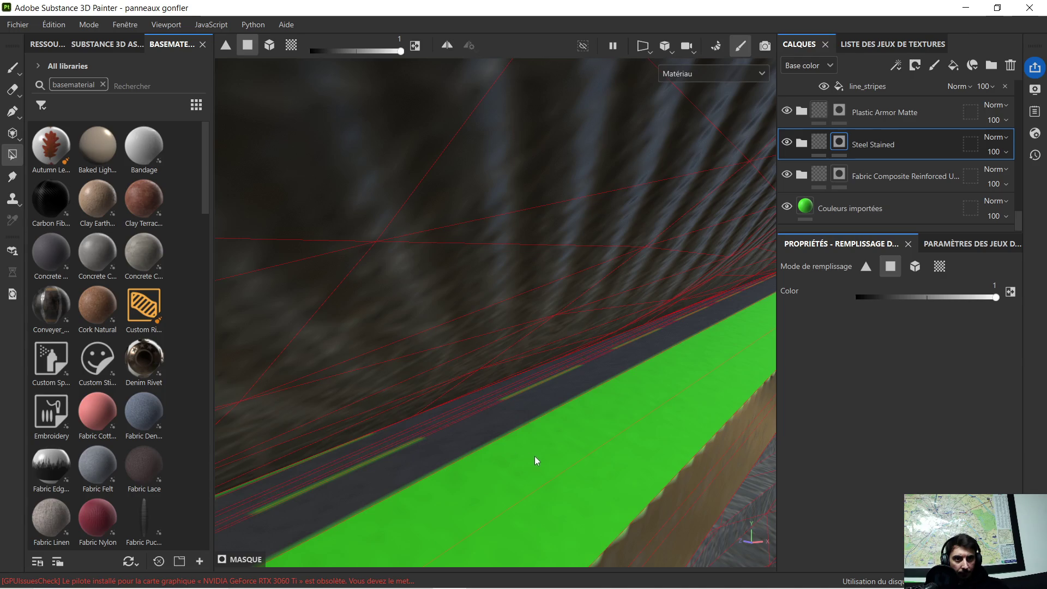
{"action": "left_click_drag", "start_coordinate": [561, 457], "coordinate": [564, 440], "text": "alt"}
{"action": "left_click", "coordinate": [574, 452]}
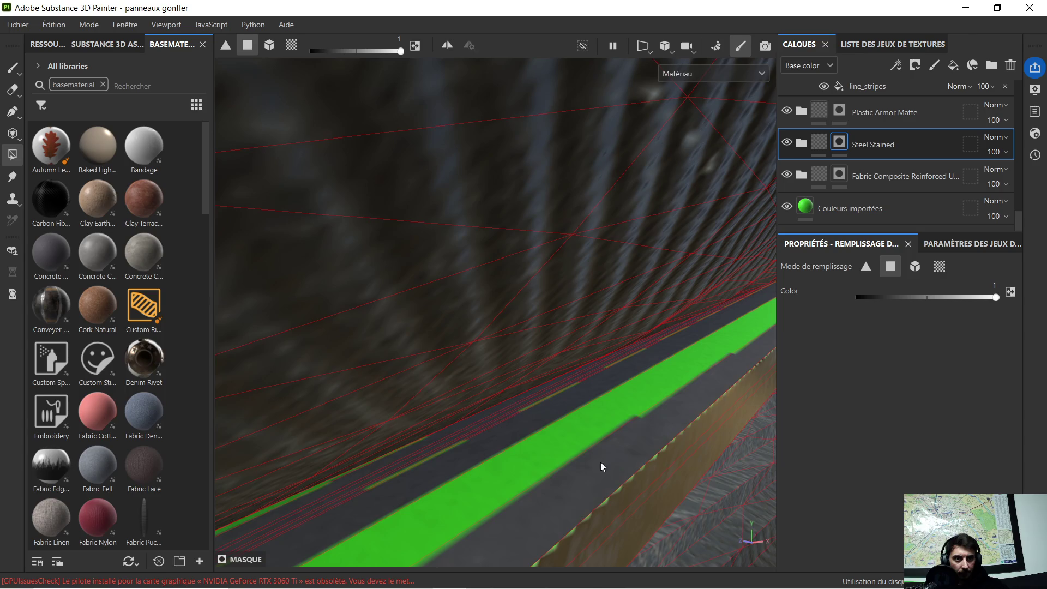
{"action": "left_click", "coordinate": [585, 441]}
{"action": "mouse_move", "coordinate": [508, 455]}
{"action": "left_mouse_down", "text": "alt"}
{"action": "mouse_move", "coordinate": [456, 456]}
{"action": "mouse_move", "coordinate": [538, 420]}
{"action": "mouse_move", "coordinate": [661, 327]}
{"action": "mouse_move", "coordinate": [467, 409]}
{"action": "mouse_move", "coordinate": [541, 394]}
{"action": "left_mouse_up", "text": "alt"}
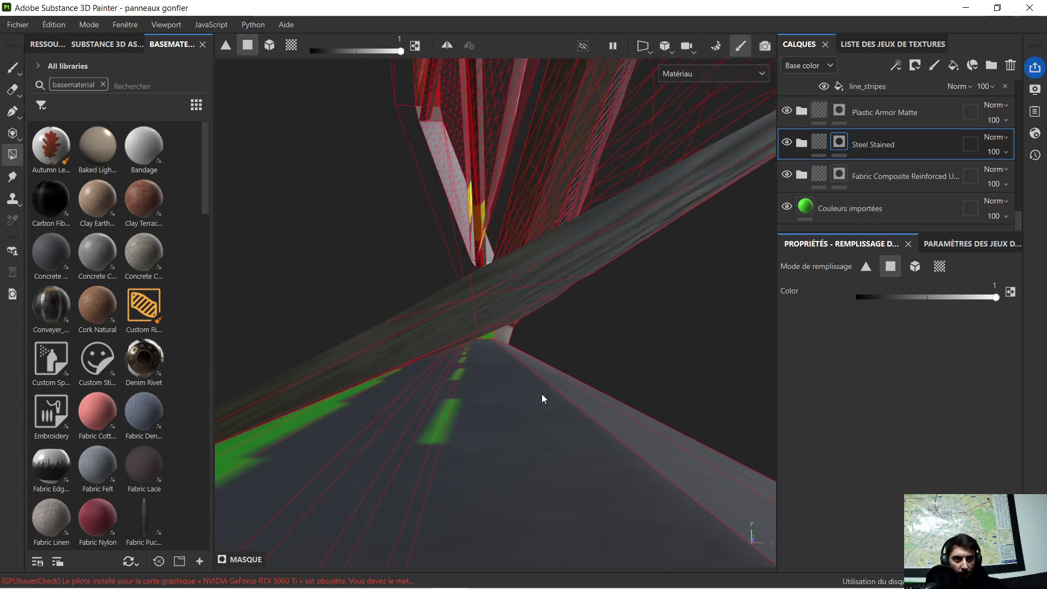
Step: Fill the green centre-line dashes, edge stripe and inner face triangles with stained steel
{"action": "left_click", "coordinate": [438, 442]}
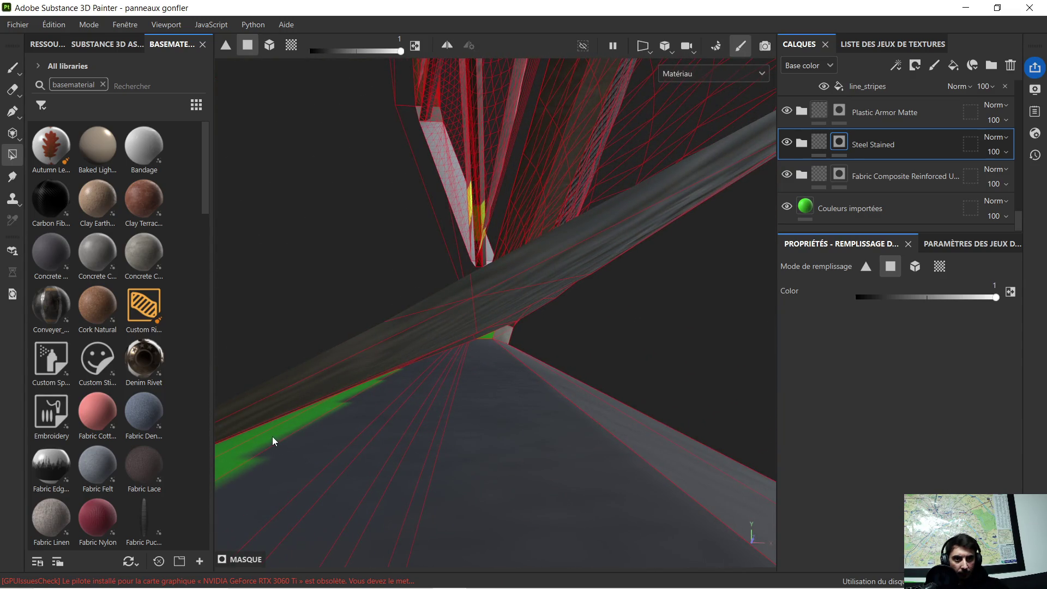
{"action": "mouse_move", "coordinate": [270, 439]}
{"action": "left_mouse_down", "text": "alt"}
{"action": "mouse_move", "coordinate": [353, 425]}
{"action": "mouse_move", "coordinate": [426, 394]}
{"action": "left_mouse_up", "text": "alt"}
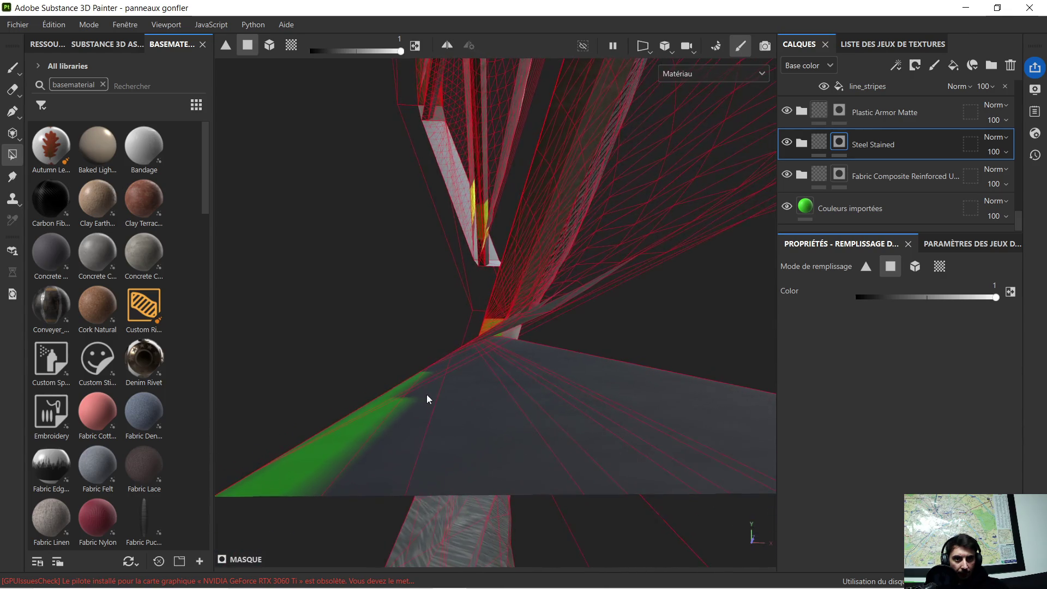
{"action": "left_click", "coordinate": [343, 450]}
{"action": "mouse_move", "coordinate": [594, 407]}
{"action": "left_mouse_down", "text": "alt"}
{"action": "mouse_move", "coordinate": [603, 402]}
{"action": "mouse_move", "coordinate": [542, 362]}
{"action": "mouse_move", "coordinate": [338, 407]}
{"action": "mouse_move", "coordinate": [445, 345]}
{"action": "mouse_move", "coordinate": [403, 327]}
{"action": "left_mouse_up", "text": "alt"}
{"action": "scroll", "coordinate": [404, 322], "scroll_direction": "up", "scroll_amount": 6}
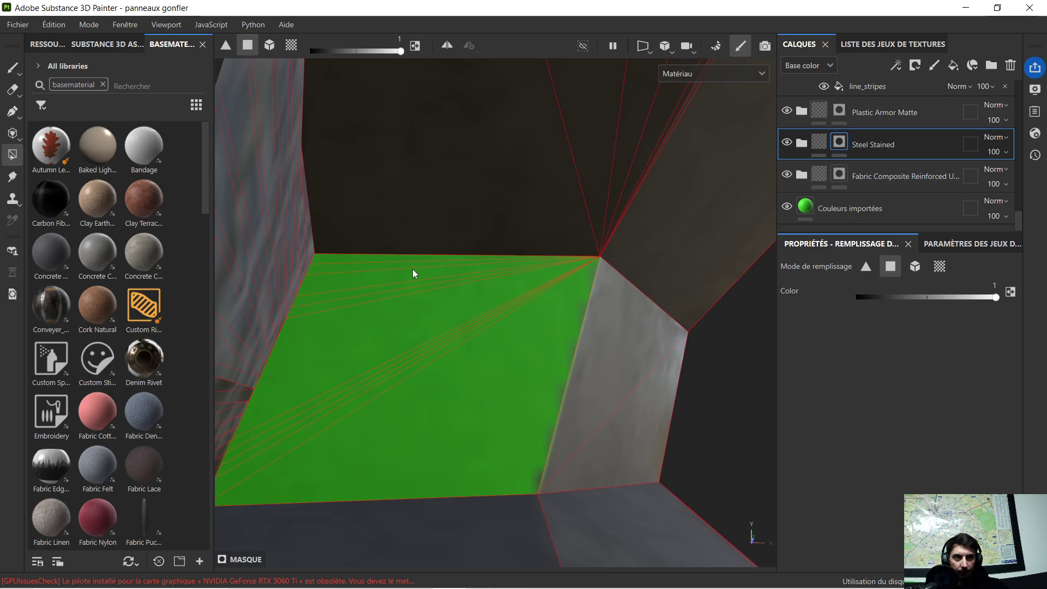
{"action": "mouse_move", "coordinate": [337, 258]}
{"action": "left_mouse_down"}
{"action": "mouse_move", "coordinate": [331, 298]}
{"action": "mouse_move", "coordinate": [318, 294]}
{"action": "mouse_move", "coordinate": [313, 315]}
{"action": "mouse_move", "coordinate": [322, 310]}
{"action": "mouse_move", "coordinate": [331, 335]}
{"action": "left_mouse_up"}
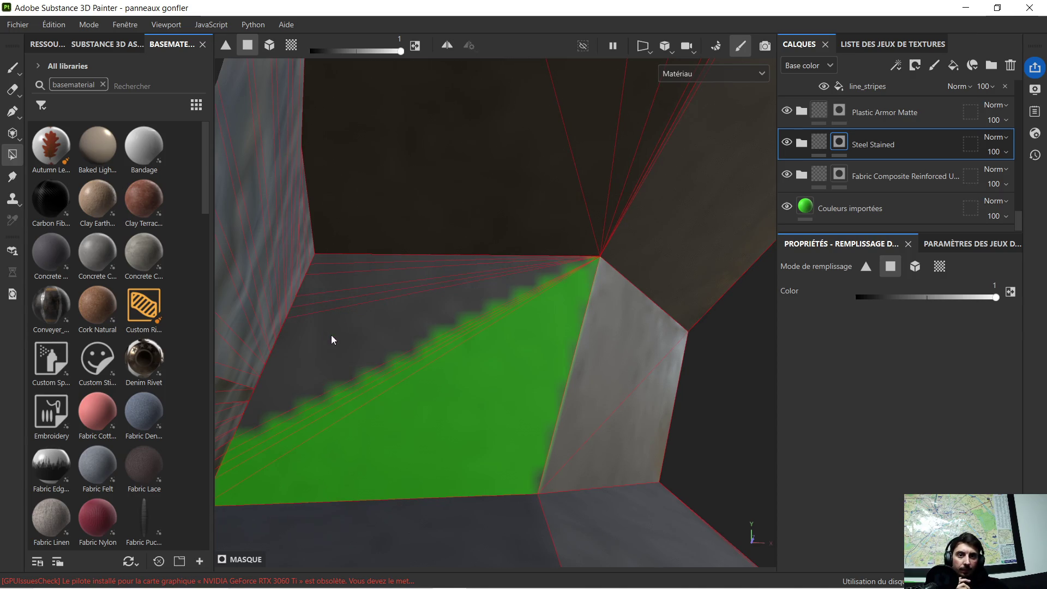
{"action": "mouse_move", "coordinate": [266, 431]}
{"action": "left_mouse_down"}
{"action": "mouse_move", "coordinate": [295, 438]}
{"action": "mouse_move", "coordinate": [274, 423]}
{"action": "mouse_move", "coordinate": [286, 434]}
{"action": "left_mouse_up"}
{"action": "left_click", "coordinate": [305, 439]}
{"action": "mouse_move", "coordinate": [352, 432]}
{"action": "left_mouse_down", "text": "alt"}
{"action": "mouse_move", "coordinate": [518, 375]}
{"action": "mouse_move", "coordinate": [679, 374]}
{"action": "mouse_move", "coordinate": [512, 393]}
{"action": "mouse_move", "coordinate": [644, 352]}
{"action": "mouse_move", "coordinate": [748, 359]}
{"action": "mouse_move", "coordinate": [469, 307]}
{"action": "mouse_move", "coordinate": [455, 317]}
{"action": "mouse_move", "coordinate": [505, 362]}
{"action": "mouse_move", "coordinate": [525, 305]}
{"action": "mouse_move", "coordinate": [362, 382]}
{"action": "mouse_move", "coordinate": [458, 357]}
{"action": "mouse_move", "coordinate": [477, 379]}
{"action": "mouse_move", "coordinate": [490, 333]}
{"action": "mouse_move", "coordinate": [505, 322]}
{"action": "mouse_move", "coordinate": [532, 332]}
{"action": "left_mouse_up", "text": "alt"}
{"action": "mouse_move", "coordinate": [663, 332]}
{"action": "left_mouse_down", "text": "alt"}
{"action": "mouse_move", "coordinate": [626, 321]}
{"action": "mouse_move", "coordinate": [652, 346]}
{"action": "mouse_move", "coordinate": [591, 368]}
{"action": "mouse_move", "coordinate": [600, 377]}
{"action": "left_mouse_up", "text": "alt"}
{"action": "mouse_move", "coordinate": [635, 345]}
{"action": "left_mouse_down", "text": "alt"}
{"action": "mouse_move", "coordinate": [661, 322]}
{"action": "mouse_move", "coordinate": [699, 350]}
{"action": "mouse_move", "coordinate": [631, 366]}
{"action": "mouse_move", "coordinate": [462, 375]}
{"action": "mouse_move", "coordinate": [514, 324]}
{"action": "mouse_move", "coordinate": [456, 358]}
{"action": "mouse_move", "coordinate": [436, 353]}
{"action": "left_mouse_up", "text": "alt"}
{"action": "scroll", "coordinate": [541, 362], "scroll_direction": "down", "scroll_amount": 5}
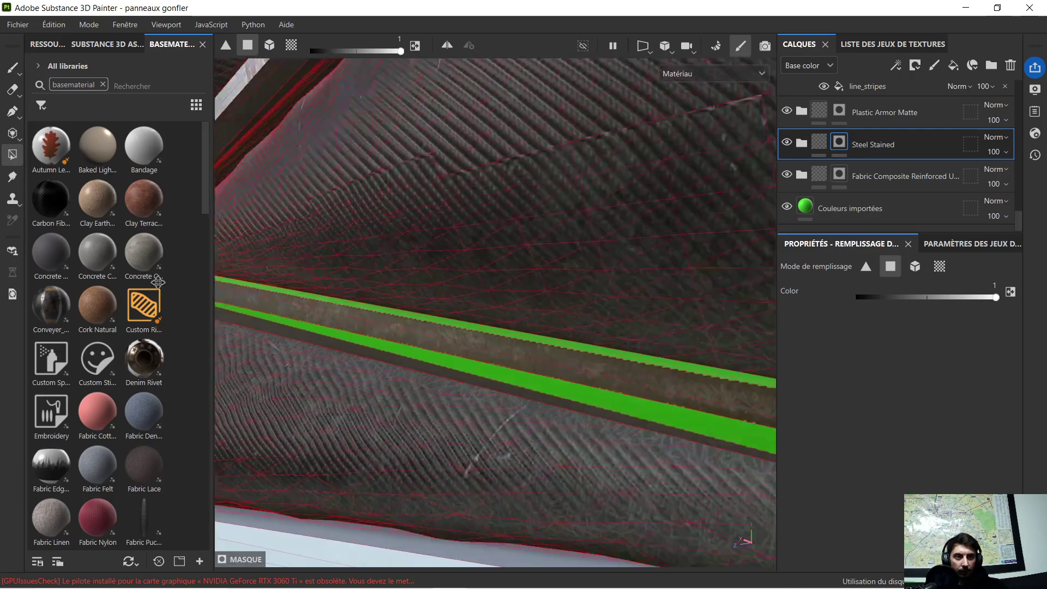
{"action": "scroll", "coordinate": [431, 342], "scroll_direction": "down", "scroll_amount": 3}
{"action": "mouse_move", "coordinate": [118, 257]}
{"action": "left_mouse_down", "text": "alt"}
{"action": "mouse_move", "coordinate": [287, 279]}
{"action": "mouse_move", "coordinate": [374, 334]}
{"action": "mouse_move", "coordinate": [472, 349]}
{"action": "left_mouse_up", "text": "alt"}
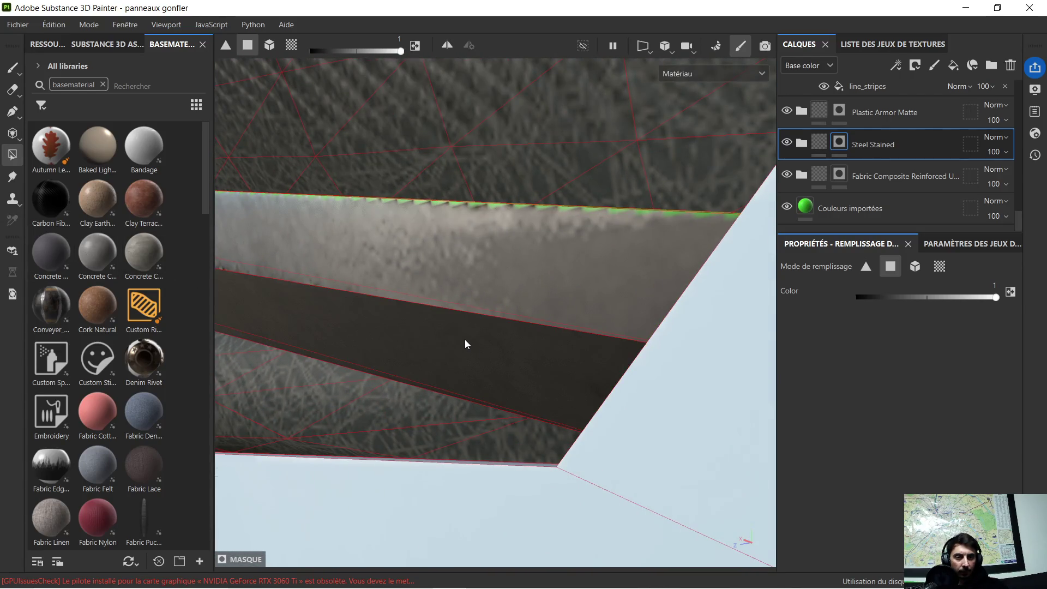
{"action": "mouse_move", "coordinate": [428, 320]}
{"action": "left_mouse_down", "text": "alt"}
{"action": "mouse_move", "coordinate": [540, 344]}
{"action": "mouse_move", "coordinate": [554, 360]}
{"action": "mouse_move", "coordinate": [474, 406]}
{"action": "left_mouse_up", "text": "alt"}
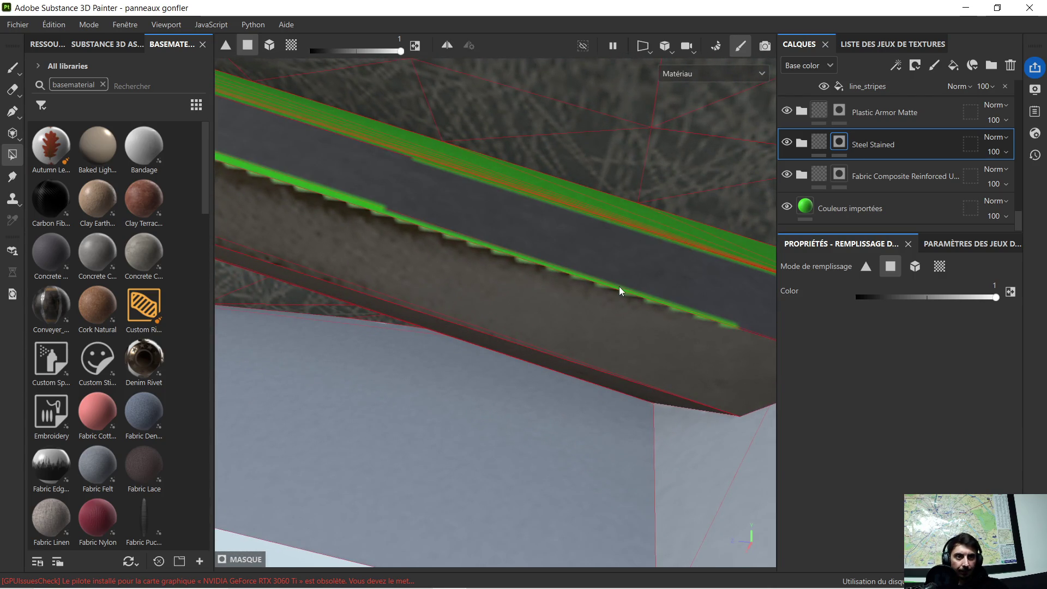
{"action": "mouse_move", "coordinate": [616, 287]}
{"action": "left_mouse_down", "text": "alt"}
{"action": "mouse_move", "coordinate": [638, 264]}
{"action": "mouse_move", "coordinate": [623, 290]}
{"action": "mouse_move", "coordinate": [536, 310]}
{"action": "mouse_move", "coordinate": [714, 334]}
{"action": "mouse_move", "coordinate": [411, 278]}
{"action": "mouse_move", "coordinate": [516, 311]}
{"action": "mouse_move", "coordinate": [507, 322]}
{"action": "mouse_move", "coordinate": [649, 338]}
{"action": "mouse_move", "coordinate": [524, 343]}
{"action": "mouse_move", "coordinate": [657, 304]}
{"action": "mouse_move", "coordinate": [554, 316]}
{"action": "mouse_move", "coordinate": [564, 330]}
{"action": "mouse_move", "coordinate": [519, 285]}
{"action": "mouse_move", "coordinate": [459, 315]}
{"action": "mouse_move", "coordinate": [535, 297]}
{"action": "mouse_move", "coordinate": [582, 343]}
{"action": "mouse_move", "coordinate": [510, 239]}
{"action": "mouse_move", "coordinate": [528, 274]}
{"action": "mouse_move", "coordinate": [799, 436]}
{"action": "mouse_move", "coordinate": [445, 296]}
{"action": "mouse_move", "coordinate": [334, 300]}
{"action": "mouse_move", "coordinate": [420, 290]}
{"action": "mouse_move", "coordinate": [382, 295]}
{"action": "mouse_move", "coordinate": [346, 323]}
{"action": "mouse_move", "coordinate": [399, 338]}
{"action": "mouse_move", "coordinate": [325, 294]}
{"action": "mouse_move", "coordinate": [440, 392]}
{"action": "mouse_move", "coordinate": [371, 354]}
{"action": "mouse_move", "coordinate": [450, 329]}
{"action": "mouse_move", "coordinate": [626, 361]}
{"action": "mouse_move", "coordinate": [596, 380]}
{"action": "mouse_move", "coordinate": [606, 392]}
{"action": "mouse_move", "coordinate": [587, 394]}
{"action": "mouse_move", "coordinate": [694, 367]}
{"action": "mouse_move", "coordinate": [570, 366]}
{"action": "mouse_move", "coordinate": [558, 352]}
{"action": "left_mouse_up", "text": "alt"}
{"action": "scroll", "coordinate": [558, 352], "scroll_direction": "down", "scroll_amount": 10}
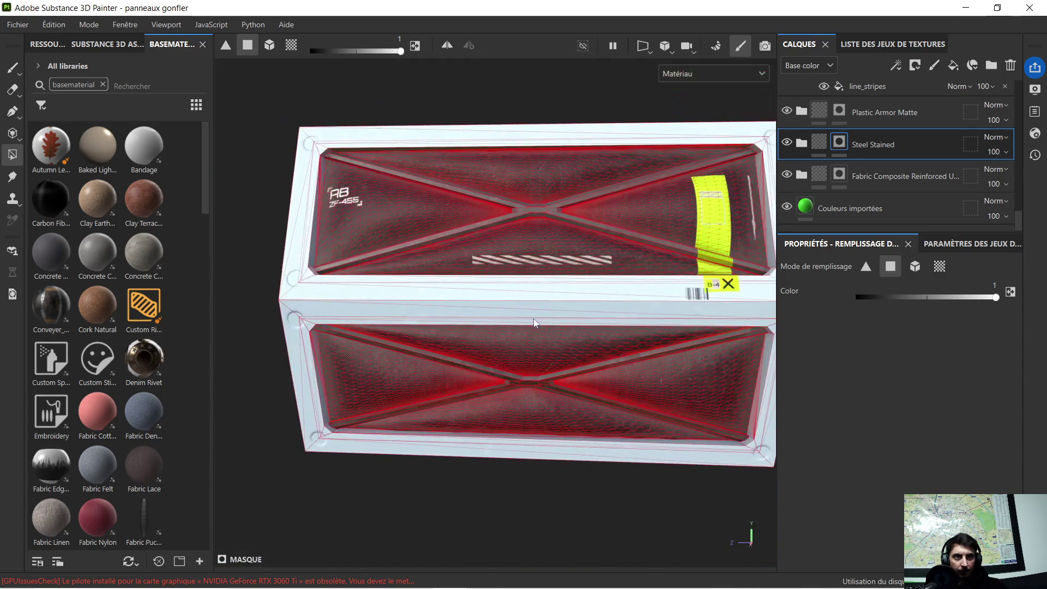
{"action": "scroll", "coordinate": [578, 255], "scroll_direction": "up", "scroll_amount": 8}
{"action": "mouse_move", "coordinate": [581, 213]}
{"action": "left_mouse_down", "text": "alt"}
{"action": "mouse_move", "coordinate": [548, 326]}
{"action": "mouse_move", "coordinate": [507, 351]}
{"action": "mouse_move", "coordinate": [568, 252]}
{"action": "mouse_move", "coordinate": [556, 285]}
{"action": "mouse_move", "coordinate": [486, 276]}
{"action": "mouse_move", "coordinate": [577, 260]}
{"action": "mouse_move", "coordinate": [579, 240]}
{"action": "mouse_move", "coordinate": [612, 251]}
{"action": "mouse_move", "coordinate": [619, 295]}
{"action": "left_mouse_up", "text": "alt"}
{"action": "scroll", "coordinate": [552, 308], "scroll_direction": "down", "scroll_amount": 5}
{"action": "scroll", "coordinate": [548, 380], "scroll_direction": "up", "scroll_amount": 6}
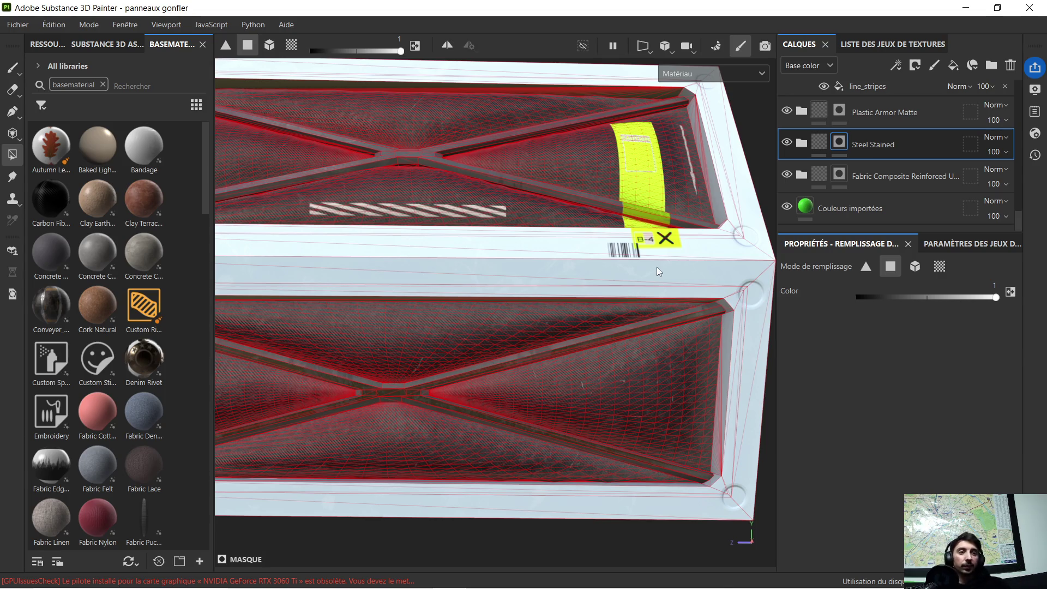
{"action": "mouse_move", "coordinate": [656, 259]}
{"action": "left_mouse_down", "text": "alt"}
{"action": "mouse_move", "coordinate": [700, 306]}
{"action": "mouse_move", "coordinate": [601, 363]}
{"action": "mouse_move", "coordinate": [605, 354]}
{"action": "mouse_move", "coordinate": [665, 296]}
{"action": "mouse_move", "coordinate": [594, 426]}
{"action": "mouse_move", "coordinate": [639, 347]}
{"action": "left_mouse_up", "text": "alt"}
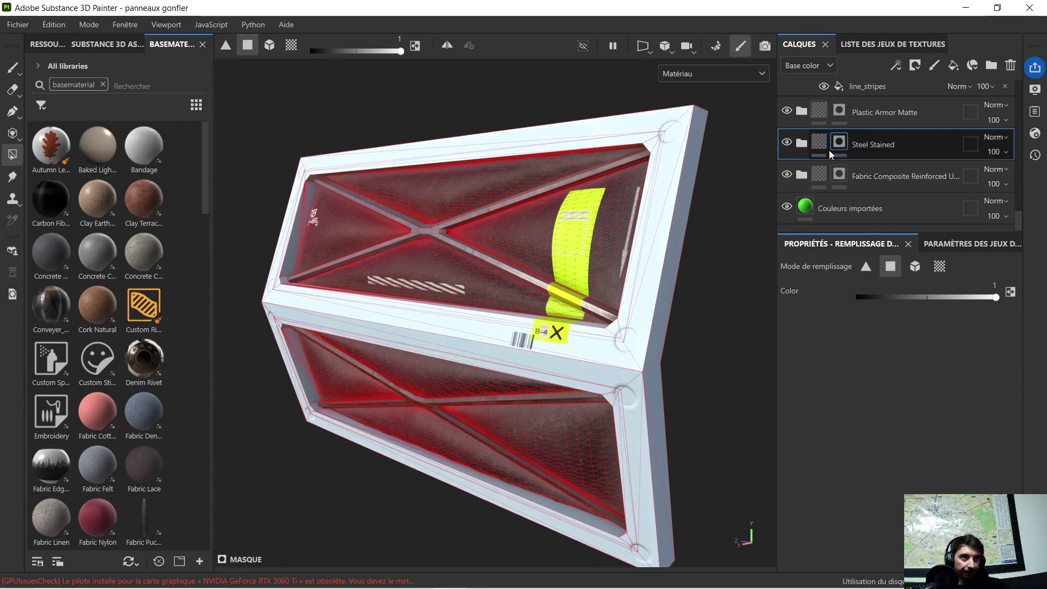
Step: Expand Plastic Armor Matte and bring up the Base Plastic layer's base colour, currently A5C0DA
{"action": "left_click", "coordinate": [787, 112]}
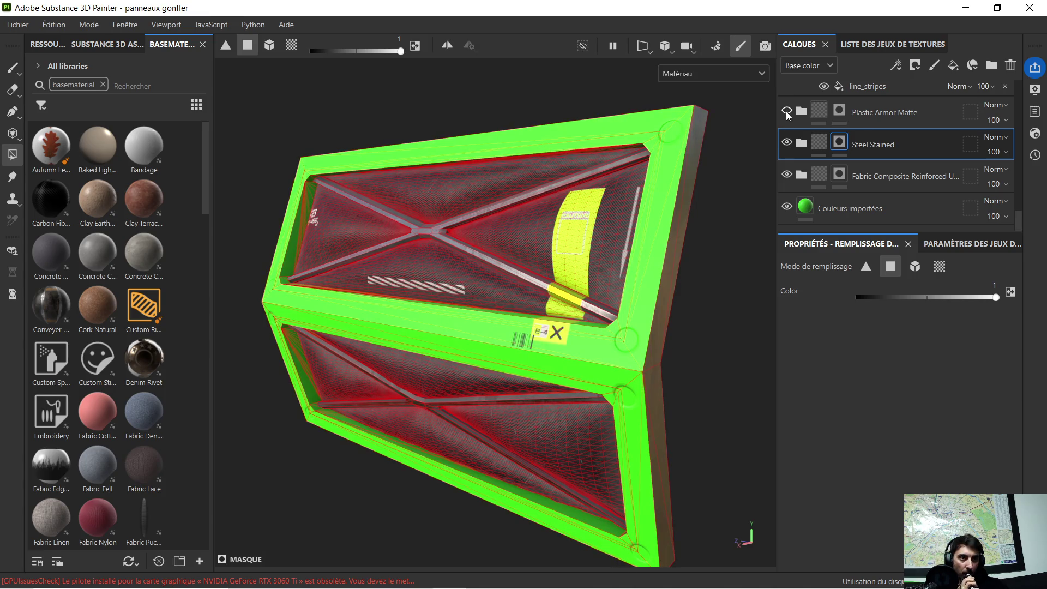
{"action": "left_click", "coordinate": [786, 111]}
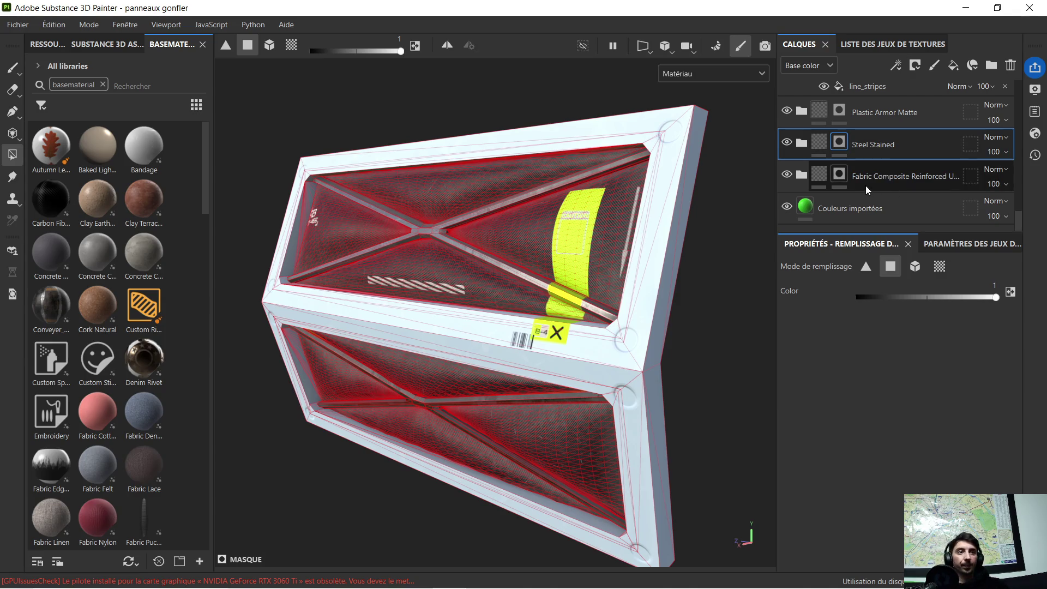
{"action": "left_click", "coordinate": [883, 110]}
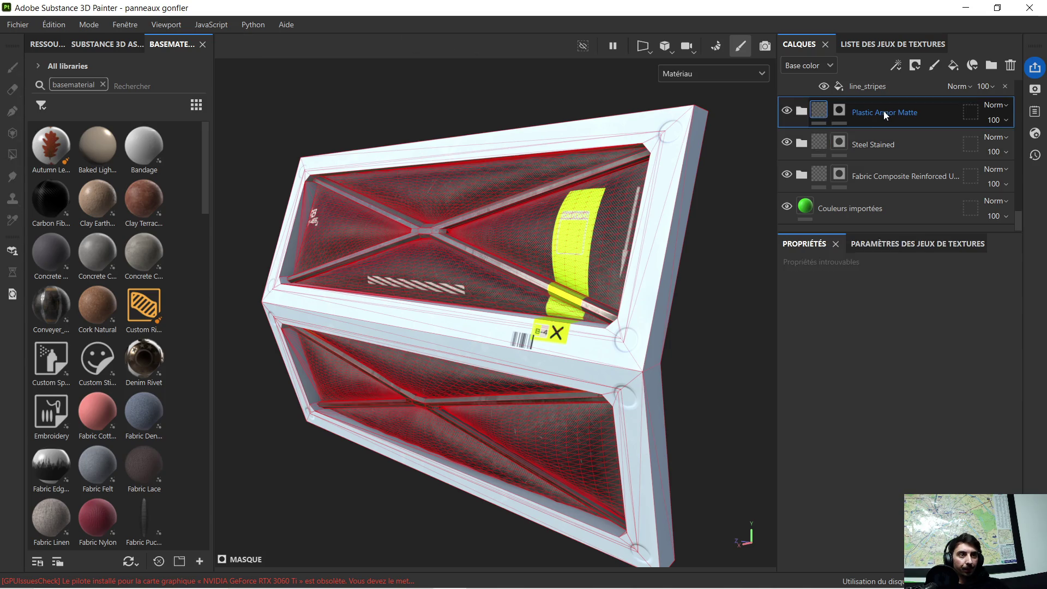
{"action": "left_click", "coordinate": [816, 115]}
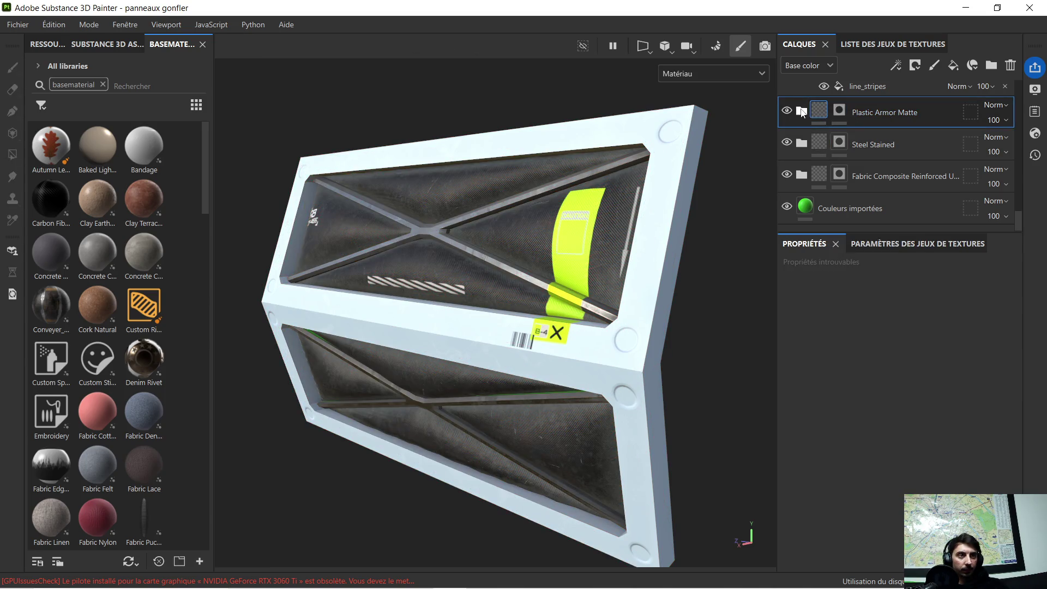
{"action": "left_click", "coordinate": [801, 112]}
{"action": "left_click", "coordinate": [819, 206]}
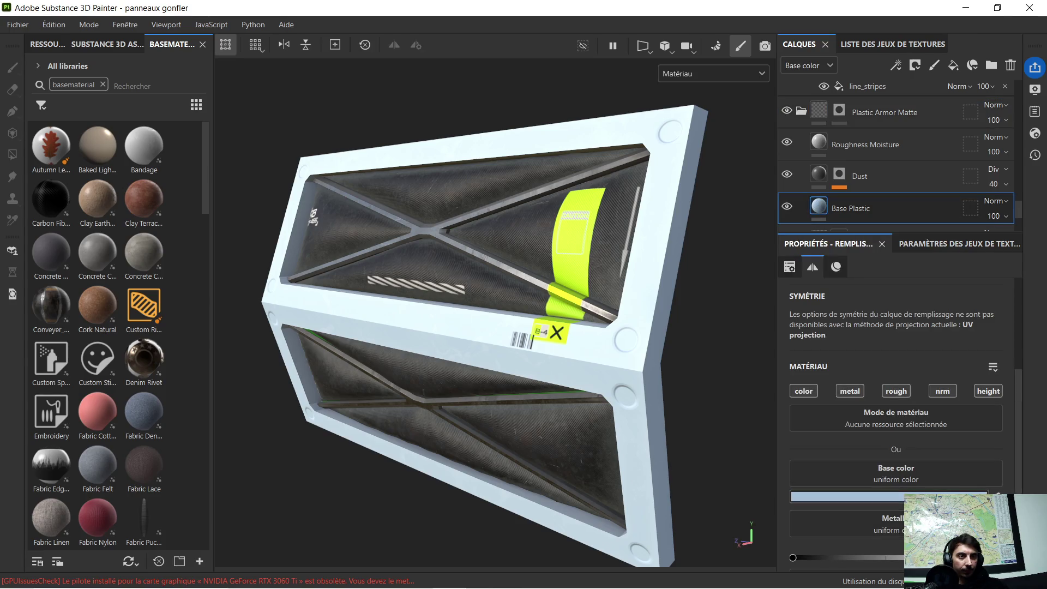
{"action": "left_click", "coordinate": [845, 496]}
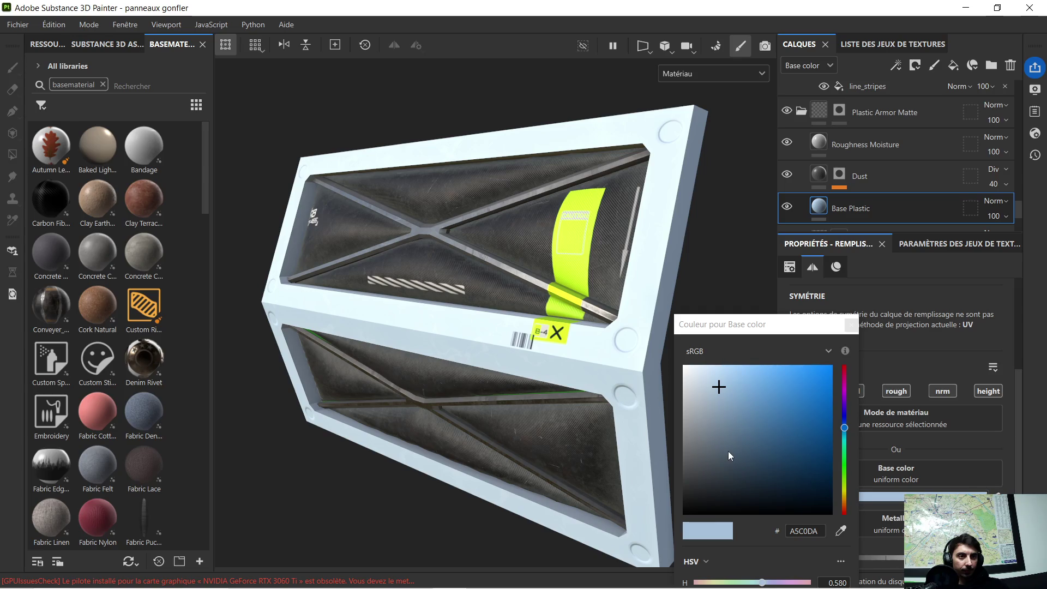
Step: Set Base Plastic to dark grey 494D50, then select the Steel Stained mask
{"action": "mouse_move", "coordinate": [727, 455]}
{"action": "left_mouse_down"}
{"action": "mouse_move", "coordinate": [709, 452]}
{"action": "mouse_move", "coordinate": [695, 467]}
{"action": "left_mouse_up"}
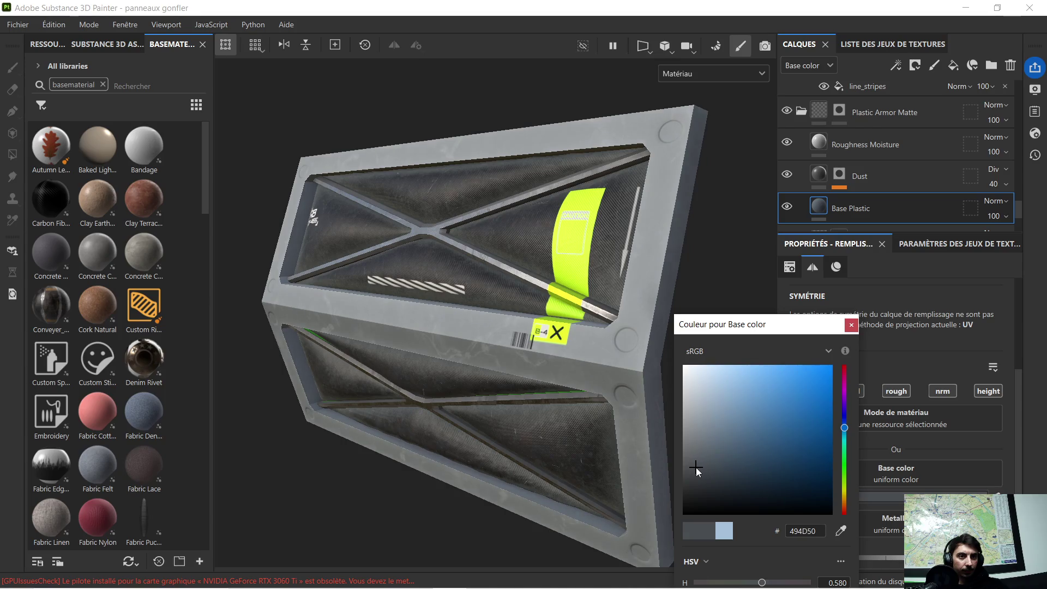
{"action": "scroll", "coordinate": [578, 398], "scroll_direction": "up", "scroll_amount": 5}
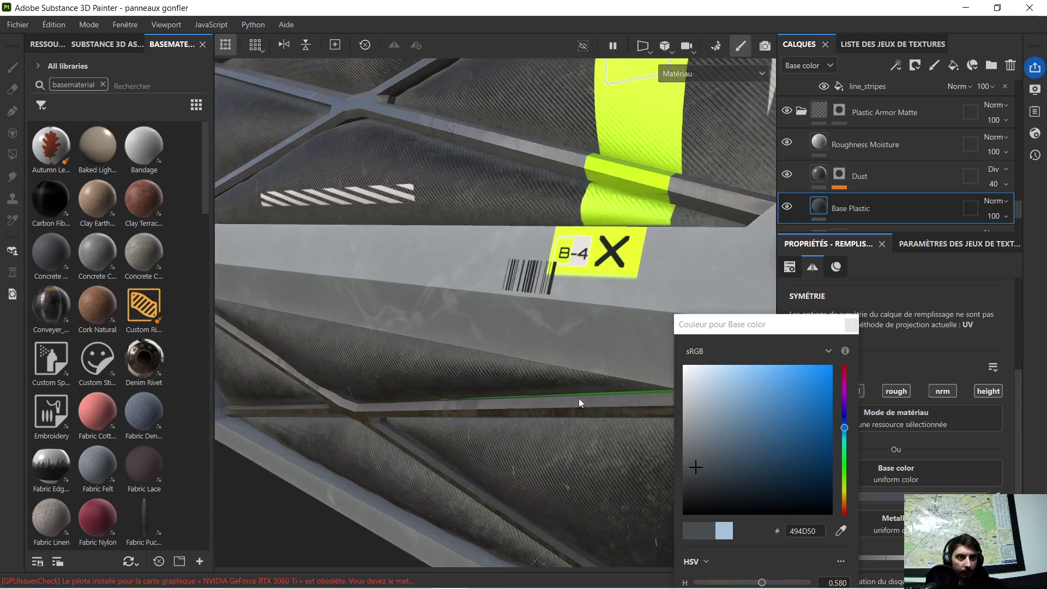
{"action": "mouse_move", "coordinate": [574, 400]}
{"action": "left_mouse_down", "text": "alt"}
{"action": "mouse_move", "coordinate": [515, 381]}
{"action": "mouse_move", "coordinate": [565, 400]}
{"action": "mouse_move", "coordinate": [581, 368]}
{"action": "mouse_move", "coordinate": [581, 383]}
{"action": "mouse_move", "coordinate": [572, 349]}
{"action": "mouse_move", "coordinate": [627, 305]}
{"action": "left_mouse_up", "text": "alt"}
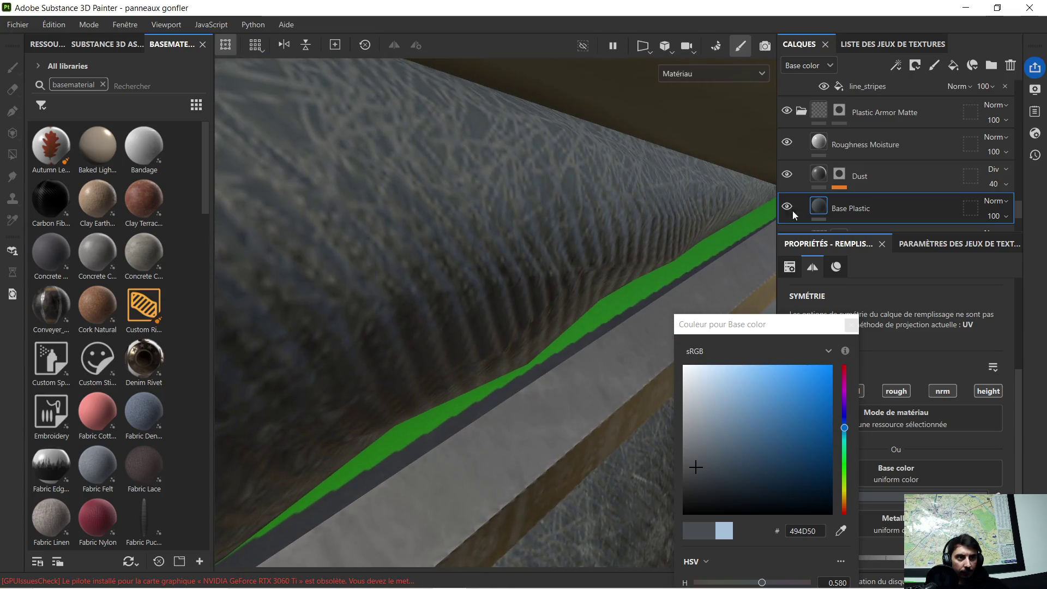
{"action": "left_click", "coordinate": [801, 110]}
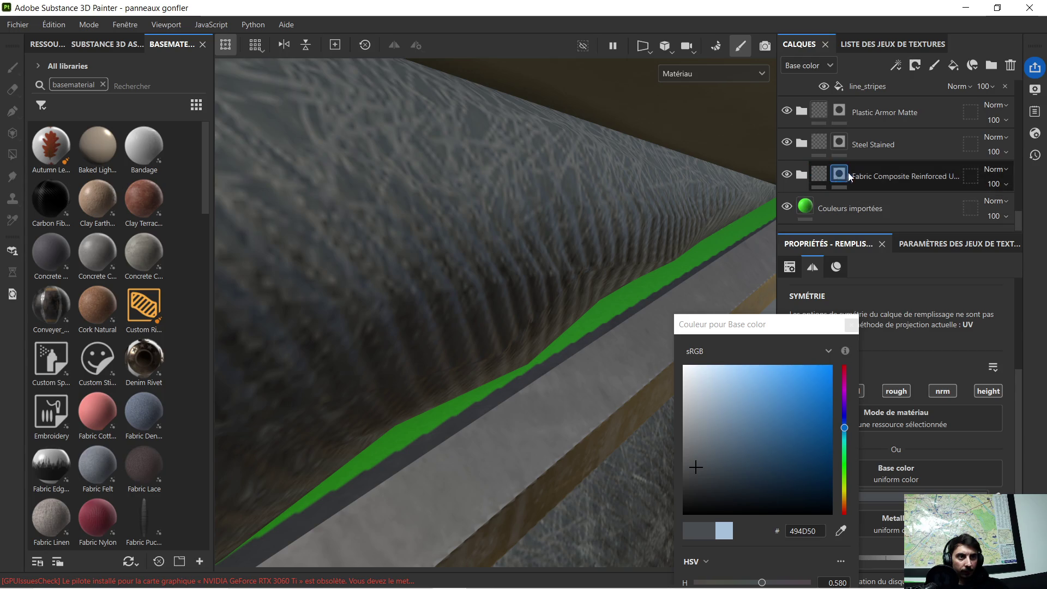
{"action": "left_click", "coordinate": [839, 144]}
{"action": "scroll", "coordinate": [643, 279], "scroll_direction": "up", "scroll_amount": 5}
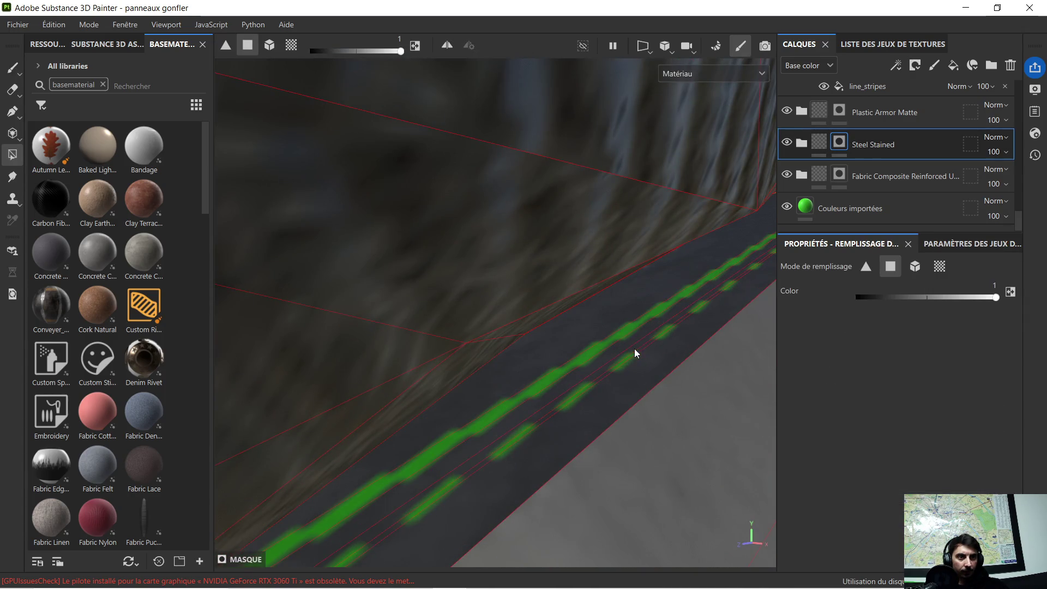
Step: Orbit to the leftover green stripes and select the Steel Stained group
{"action": "mouse_move", "coordinate": [626, 355]}
{"action": "left_mouse_down", "text": "alt"}
{"action": "mouse_move", "coordinate": [643, 306]}
{"action": "mouse_move", "coordinate": [685, 290]}
{"action": "mouse_move", "coordinate": [243, 356]}
{"action": "mouse_move", "coordinate": [354, 324]}
{"action": "mouse_move", "coordinate": [447, 338]}
{"action": "left_mouse_up", "text": "alt"}
{"action": "left_click_drag", "start_coordinate": [533, 286], "coordinate": [577, 245], "text": "alt"}
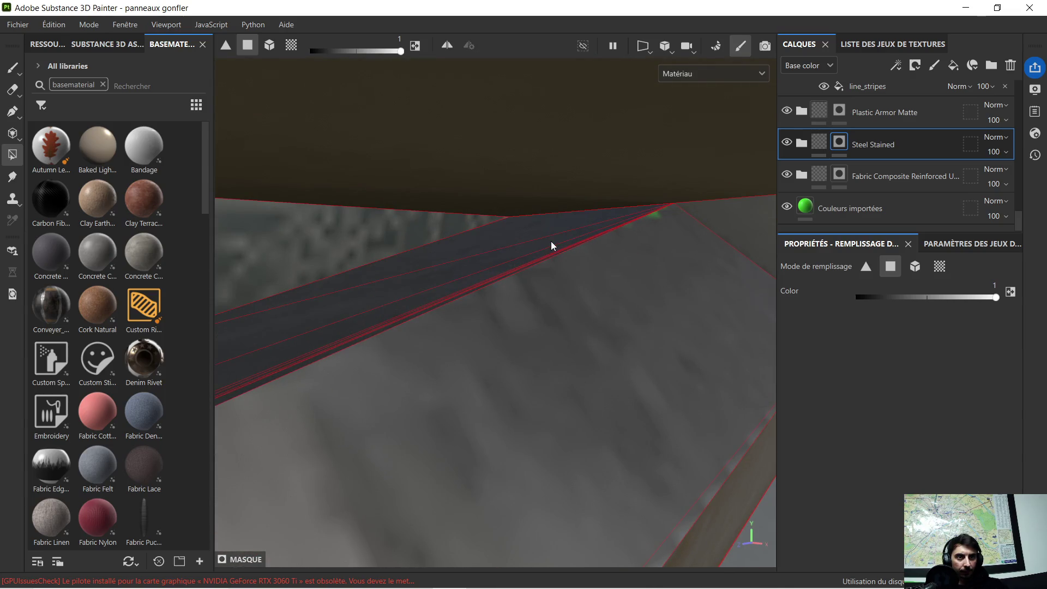
{"action": "mouse_move", "coordinate": [524, 264]}
{"action": "left_mouse_down", "text": "alt"}
{"action": "mouse_move", "coordinate": [508, 306]}
{"action": "mouse_move", "coordinate": [577, 318]}
{"action": "mouse_move", "coordinate": [479, 316]}
{"action": "mouse_move", "coordinate": [480, 344]}
{"action": "left_mouse_up", "text": "alt"}
{"action": "mouse_move", "coordinate": [480, 343]}
{"action": "middle_mouse_down", "text": "alt"}
{"action": "mouse_move", "coordinate": [569, 343]}
{"action": "mouse_move", "coordinate": [537, 340]}
{"action": "middle_mouse_up", "text": "alt"}
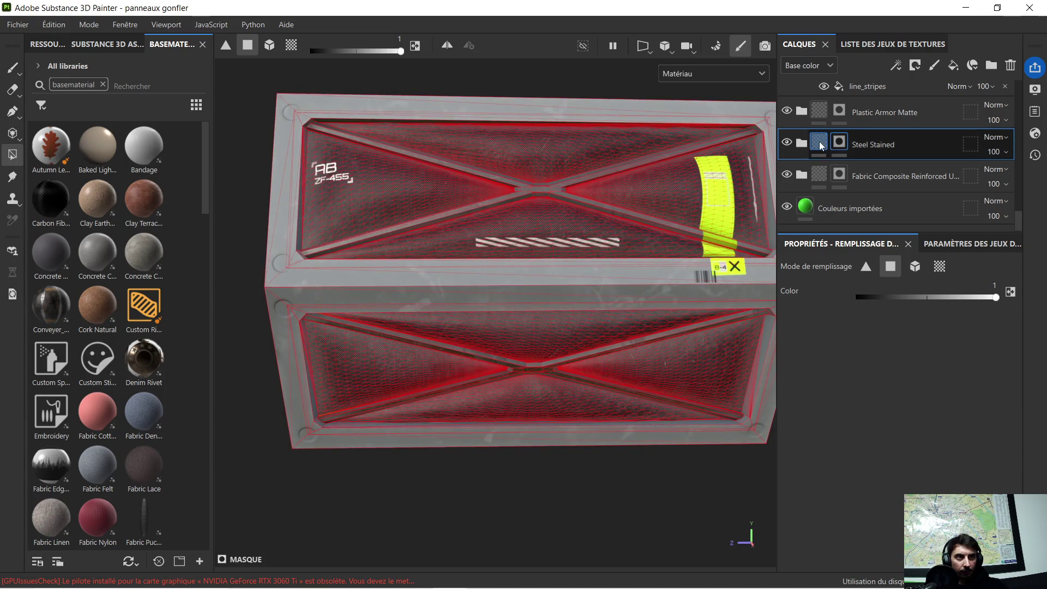
{"action": "left_click", "coordinate": [821, 146]}
{"action": "scroll", "coordinate": [342, 398], "scroll_direction": "up", "scroll_amount": 8}
{"action": "scroll", "coordinate": [338, 420], "scroll_direction": "up", "scroll_amount": 5}
Step: Polygon-fill the remaining green stripe on the Steel Stained mask and check the panel corner
{"action": "mouse_move", "coordinate": [313, 442]}
{"action": "left_mouse_down", "text": "alt"}
{"action": "mouse_move", "coordinate": [420, 433]}
{"action": "mouse_move", "coordinate": [318, 445]}
{"action": "mouse_move", "coordinate": [387, 434]}
{"action": "mouse_move", "coordinate": [401, 465]}
{"action": "left_mouse_up", "text": "alt"}
{"action": "left_click", "coordinate": [839, 142]}
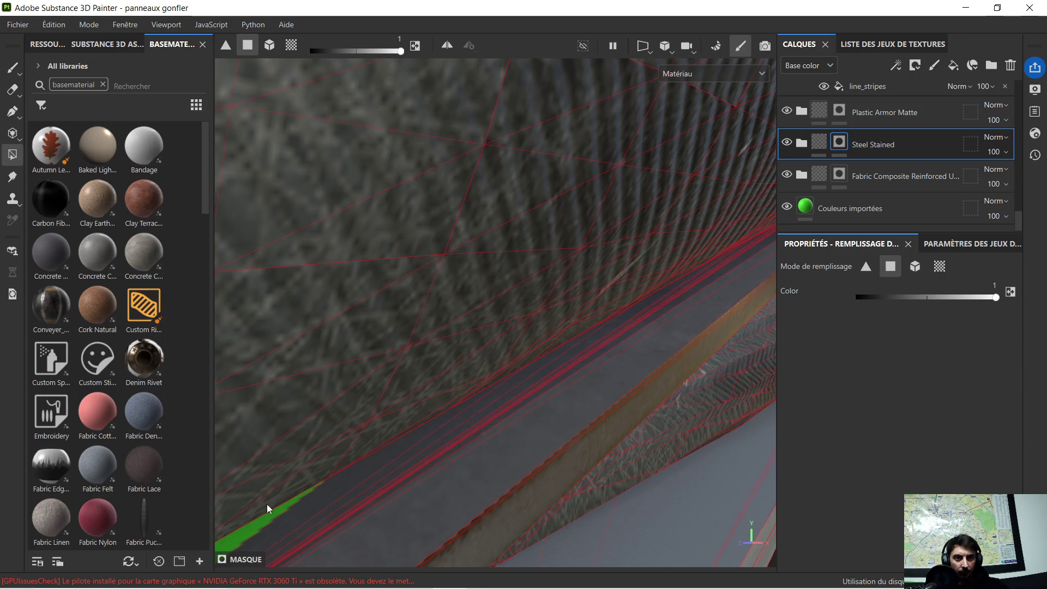
{"action": "left_click", "coordinate": [260, 521]}
{"action": "left_click_drag", "start_coordinate": [316, 484], "coordinate": [438, 439], "text": "alt"}
{"action": "mouse_move", "coordinate": [372, 445]}
{"action": "left_mouse_down", "text": "alt"}
{"action": "mouse_move", "coordinate": [374, 458]}
{"action": "mouse_move", "coordinate": [320, 475]}
{"action": "mouse_move", "coordinate": [577, 414]}
{"action": "mouse_move", "coordinate": [391, 440]}
{"action": "mouse_move", "coordinate": [580, 309]}
{"action": "mouse_move", "coordinate": [409, 483]}
{"action": "mouse_move", "coordinate": [472, 350]}
{"action": "mouse_move", "coordinate": [360, 523]}
{"action": "mouse_move", "coordinate": [340, 526]}
{"action": "mouse_move", "coordinate": [300, 452]}
{"action": "mouse_move", "coordinate": [410, 321]}
{"action": "left_mouse_up", "text": "alt"}
{"action": "mouse_move", "coordinate": [416, 224]}
{"action": "left_mouse_down", "text": "alt"}
{"action": "mouse_move", "coordinate": [434, 351]}
{"action": "mouse_move", "coordinate": [399, 312]}
{"action": "mouse_move", "coordinate": [400, 292]}
{"action": "left_mouse_up", "text": "alt"}
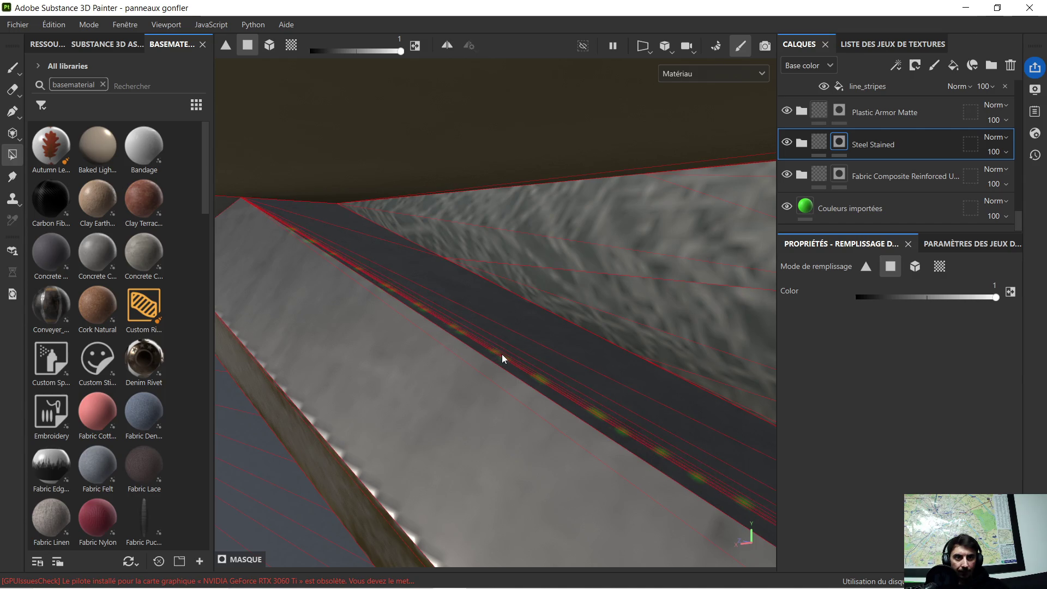
{"action": "mouse_move", "coordinate": [502, 355]}
{"action": "left_mouse_down", "text": "alt"}
{"action": "mouse_move", "coordinate": [515, 348]}
{"action": "mouse_move", "coordinate": [503, 384]}
{"action": "mouse_move", "coordinate": [517, 355]}
{"action": "mouse_move", "coordinate": [479, 387]}
{"action": "mouse_move", "coordinate": [402, 319]}
{"action": "left_mouse_up", "text": "alt"}
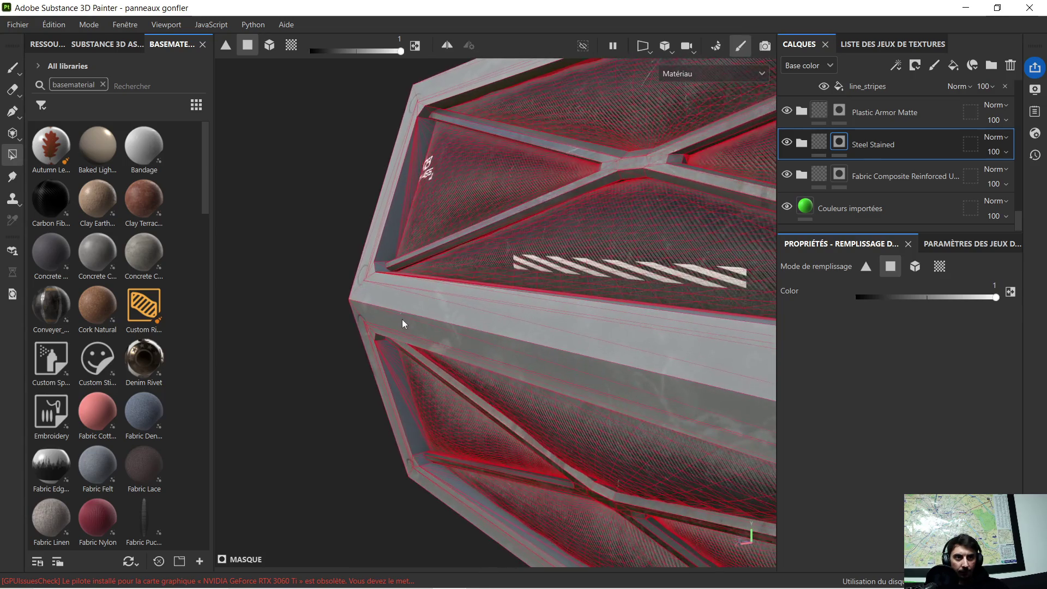
Step: Deselect the Steel Stained mask and orbit around the box to review the frame
{"action": "left_click", "coordinate": [813, 142]}
{"action": "mouse_move", "coordinate": [627, 196]}
{"action": "left_mouse_down", "text": "alt"}
{"action": "mouse_move", "coordinate": [569, 212]}
{"action": "mouse_move", "coordinate": [650, 199]}
{"action": "mouse_move", "coordinate": [713, 158]}
{"action": "mouse_move", "coordinate": [502, 312]}
{"action": "mouse_move", "coordinate": [463, 355]}
{"action": "mouse_move", "coordinate": [554, 486]}
{"action": "mouse_move", "coordinate": [679, 315]}
{"action": "mouse_move", "coordinate": [532, 321]}
{"action": "left_mouse_up", "text": "alt"}
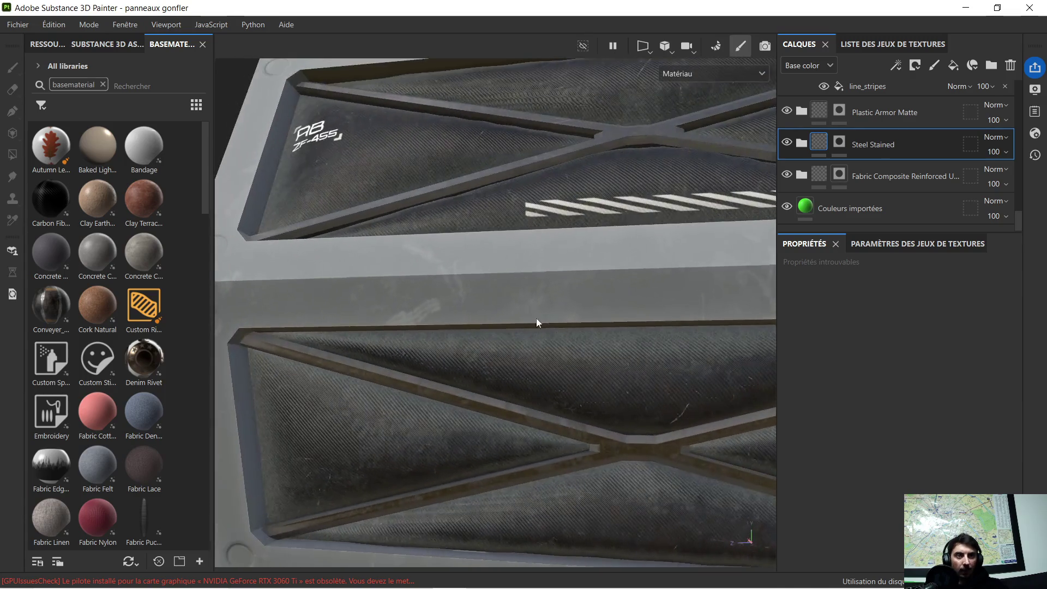
{"action": "right_click_drag", "start_coordinate": [532, 322], "coordinate": [574, 287], "text": "alt"}
{"action": "middle_click_drag", "start_coordinate": [574, 287], "coordinate": [577, 318], "text": "alt"}
{"action": "right_click_drag", "start_coordinate": [578, 318], "coordinate": [594, 327], "text": "alt"}
{"action": "mouse_move", "coordinate": [595, 327]}
{"action": "left_mouse_down", "text": "alt"}
{"action": "mouse_move", "coordinate": [515, 367]}
{"action": "mouse_move", "coordinate": [423, 347]}
{"action": "mouse_move", "coordinate": [570, 311]}
{"action": "left_mouse_up", "text": "alt"}
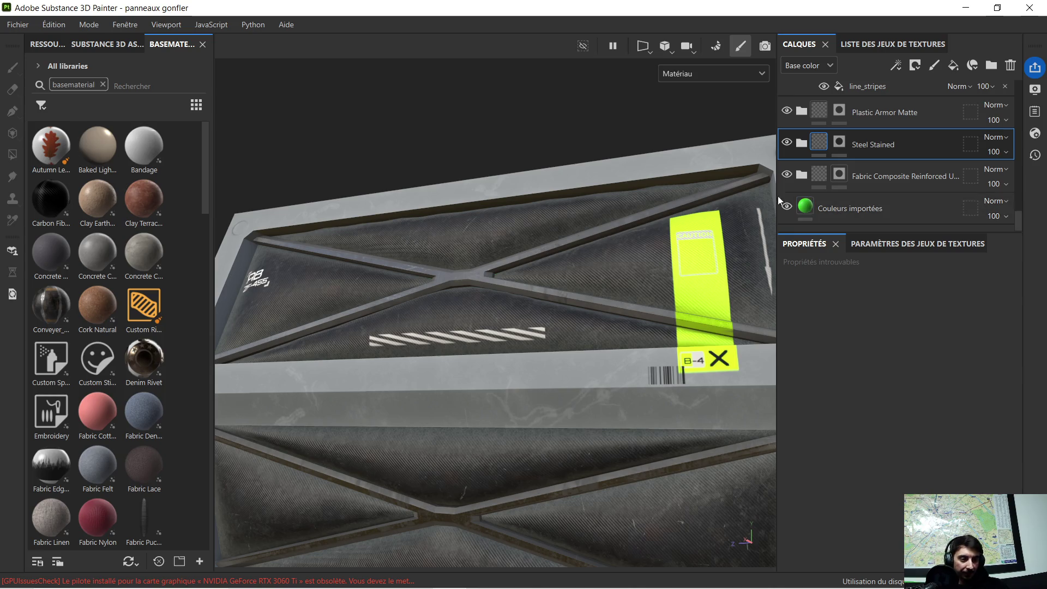
{"action": "scroll", "coordinate": [675, 191], "scroll_direction": "down", "scroll_amount": 3}
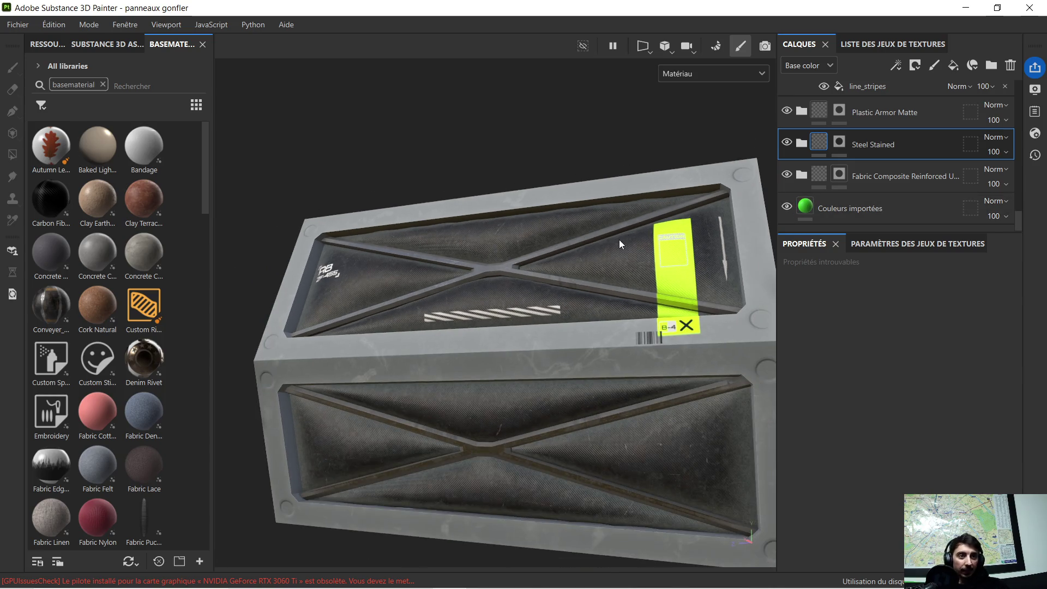
{"action": "mouse_move", "coordinate": [619, 239]}
{"action": "left_mouse_down", "text": "alt"}
{"action": "mouse_move", "coordinate": [480, 256]}
{"action": "mouse_move", "coordinate": [708, 276]}
{"action": "mouse_move", "coordinate": [633, 289]}
{"action": "left_mouse_up", "text": "alt"}
Step: Minimise Painter and Blender and close the texture folder to reveal the desktop
{"action": "left_click", "coordinate": [966, 8]}
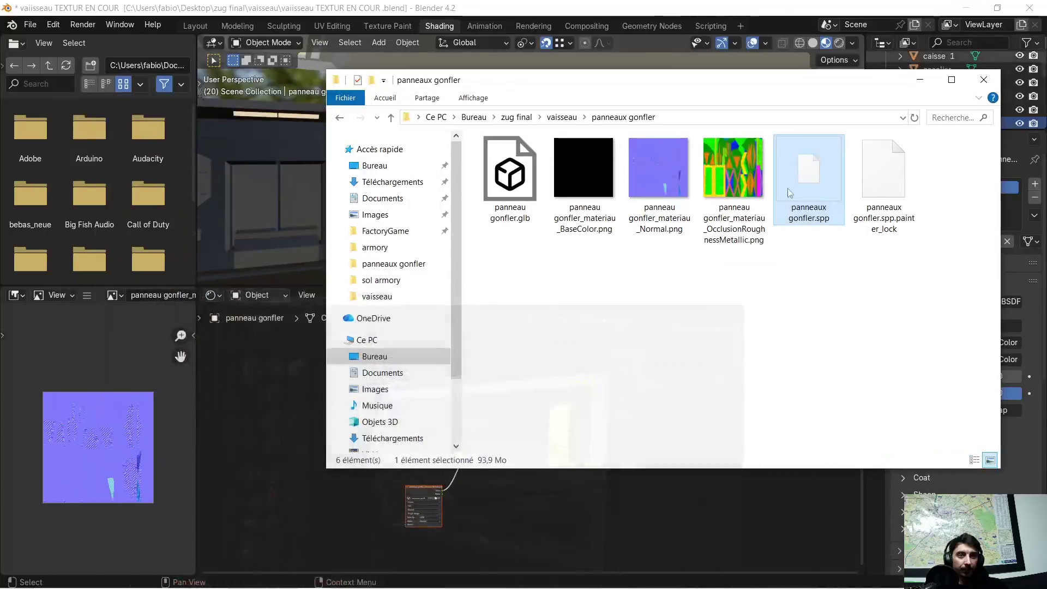
{"action": "left_click", "coordinate": [937, 79]}
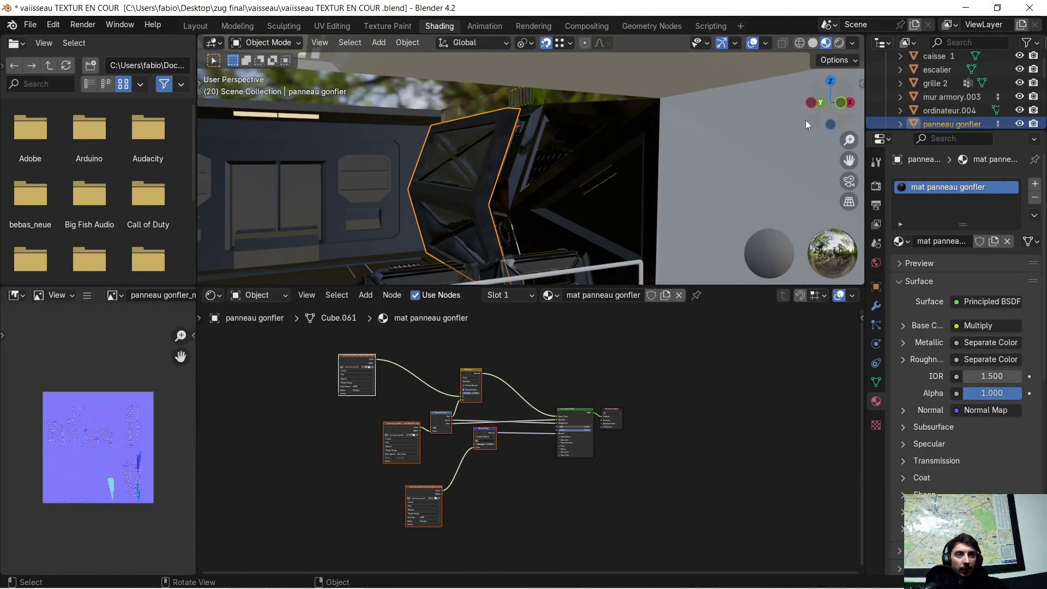
{"action": "left_click", "coordinate": [966, 8]}
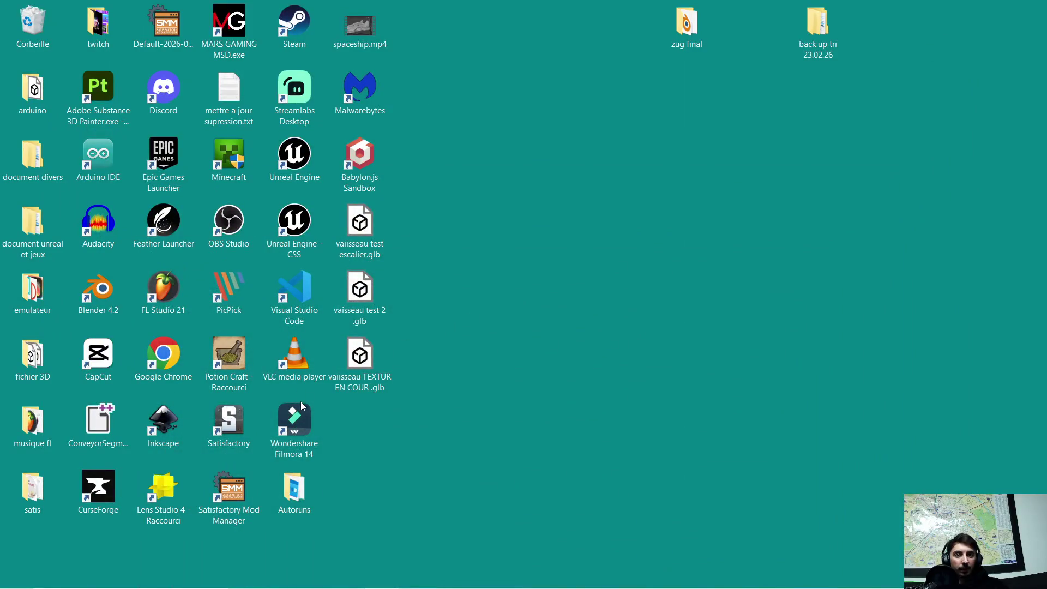
{"action": "double_click", "coordinate": [357, 360]}
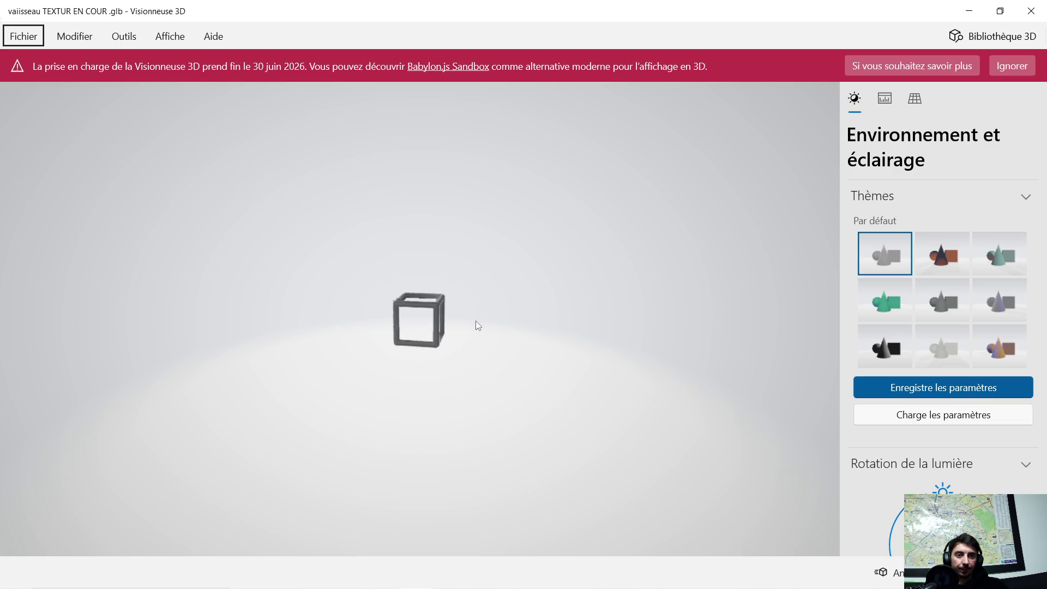
{"action": "scroll", "coordinate": [475, 322], "scroll_direction": "up", "scroll_amount": 10}
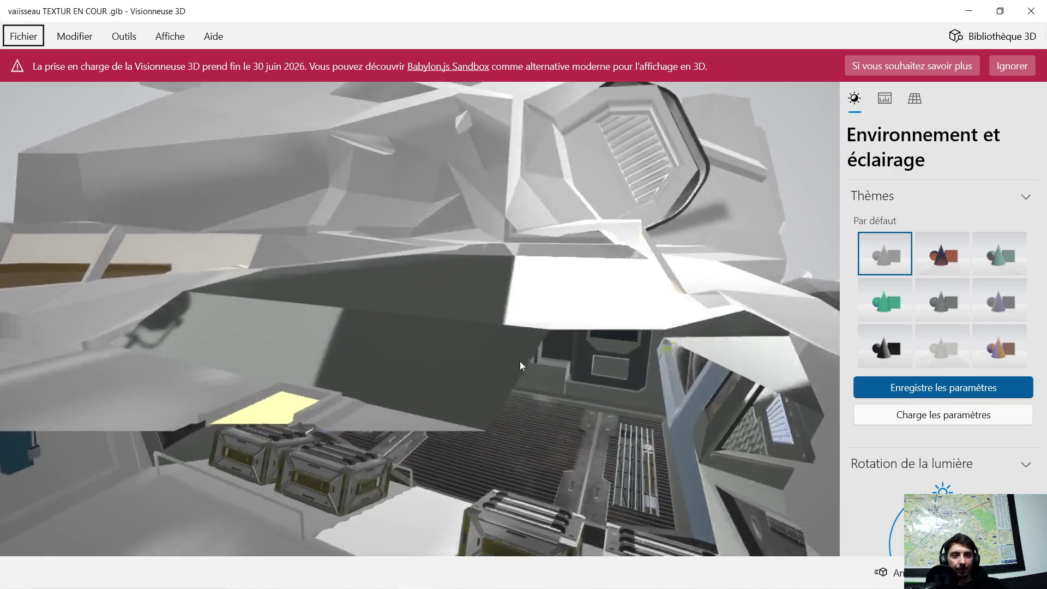
{"action": "mouse_move", "coordinate": [519, 361]}
{"action": "left_mouse_down"}
{"action": "mouse_move", "coordinate": [572, 297]}
{"action": "mouse_move", "coordinate": [624, 374]}
{"action": "mouse_move", "coordinate": [610, 417]}
{"action": "left_mouse_up"}
{"action": "mouse_move", "coordinate": [631, 457]}
{"action": "left_mouse_down"}
{"action": "mouse_move", "coordinate": [514, 336]}
{"action": "mouse_move", "coordinate": [634, 455]}
{"action": "mouse_move", "coordinate": [600, 433]}
{"action": "mouse_move", "coordinate": [650, 459]}
{"action": "mouse_move", "coordinate": [509, 421]}
{"action": "mouse_move", "coordinate": [490, 388]}
{"action": "mouse_move", "coordinate": [549, 388]}
{"action": "mouse_move", "coordinate": [557, 371]}
{"action": "mouse_move", "coordinate": [427, 414]}
{"action": "mouse_move", "coordinate": [433, 407]}
{"action": "left_mouse_up"}
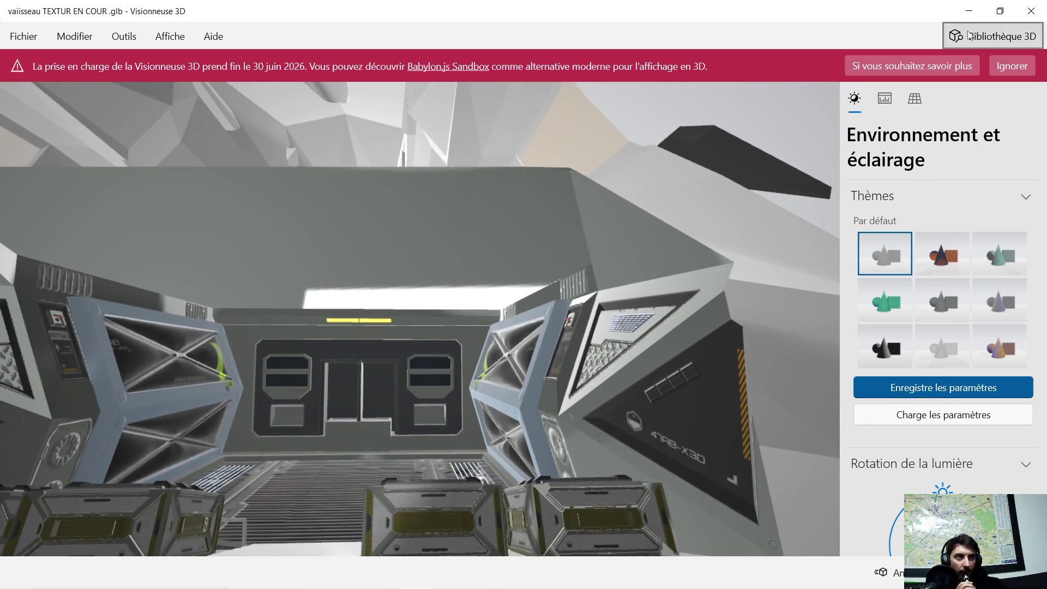
{"action": "left_click", "coordinate": [1029, 6]}
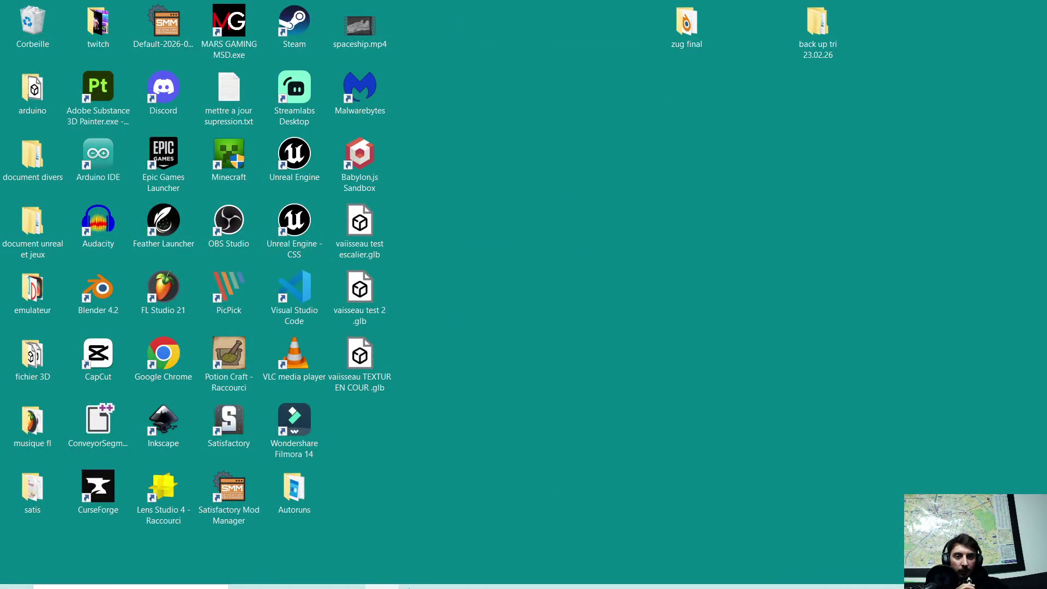
Step: Bring Painter back to the front and orbit around the panel to inspect it
{"action": "left_click", "coordinate": [415, 576]}
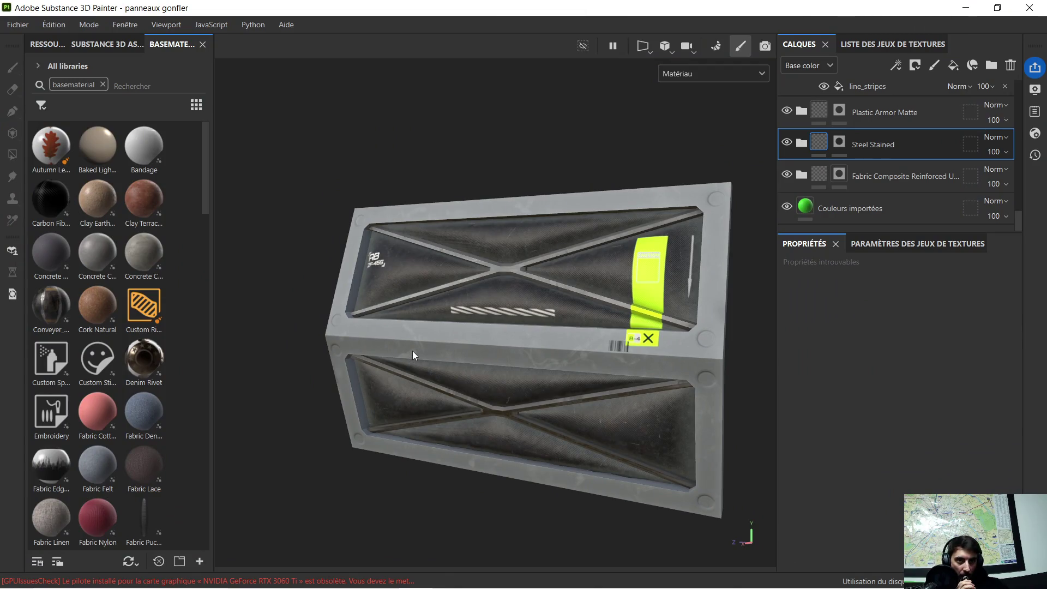
{"action": "mouse_move", "coordinate": [404, 352]}
{"action": "left_mouse_down", "text": "alt"}
{"action": "mouse_move", "coordinate": [481, 335]}
{"action": "mouse_move", "coordinate": [462, 369]}
{"action": "mouse_move", "coordinate": [489, 345]}
{"action": "mouse_move", "coordinate": [558, 347]}
{"action": "mouse_move", "coordinate": [440, 345]}
{"action": "mouse_move", "coordinate": [523, 349]}
{"action": "mouse_move", "coordinate": [547, 311]}
{"action": "left_mouse_up", "text": "alt"}
{"action": "middle_click_drag", "start_coordinate": [607, 422], "coordinate": [516, 304], "text": "alt"}
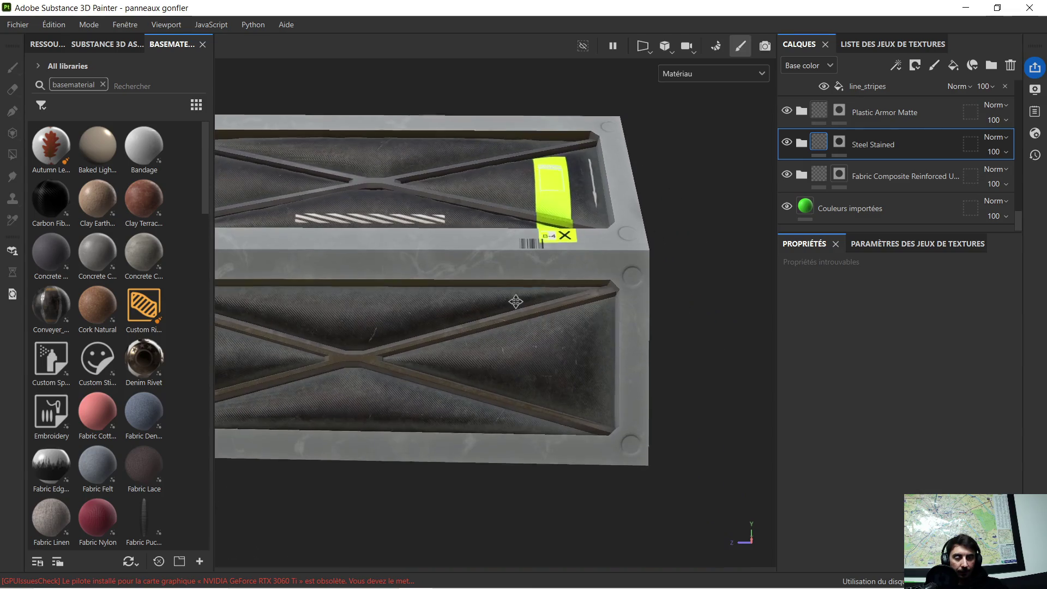
{"action": "scroll", "coordinate": [620, 325], "scroll_direction": "up", "scroll_amount": 5}
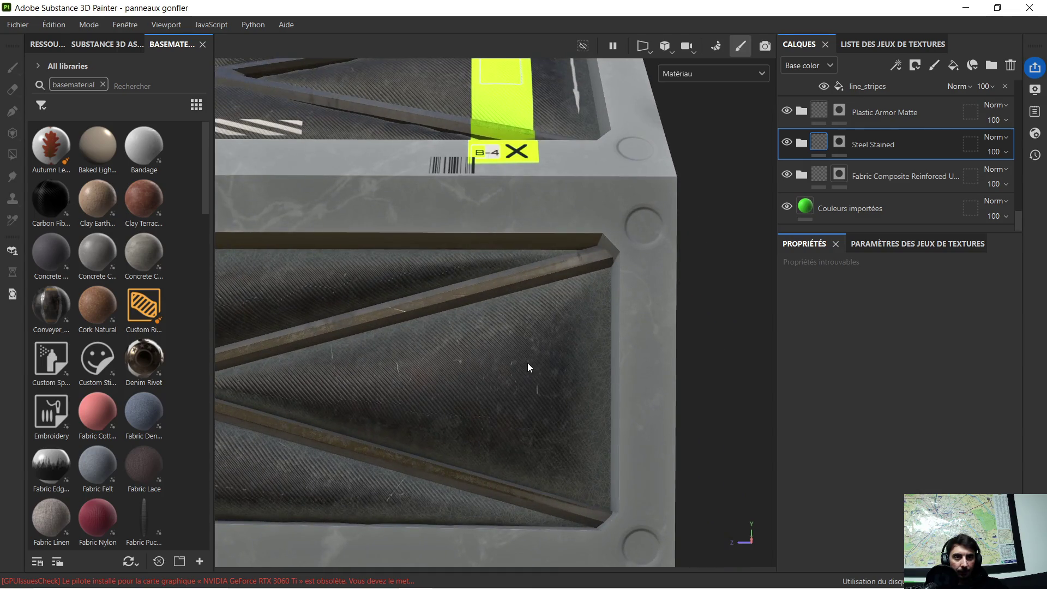
{"action": "scroll", "coordinate": [527, 361], "scroll_direction": "up", "scroll_amount": 2}
{"action": "scroll", "coordinate": [525, 360], "scroll_direction": "down", "scroll_amount": 3}
{"action": "mouse_move", "coordinate": [525, 360]}
{"action": "left_mouse_down", "text": "alt"}
{"action": "mouse_move", "coordinate": [443, 346]}
{"action": "mouse_move", "coordinate": [388, 367]}
{"action": "mouse_move", "coordinate": [511, 340]}
{"action": "mouse_move", "coordinate": [507, 350]}
{"action": "left_mouse_up", "text": "alt"}
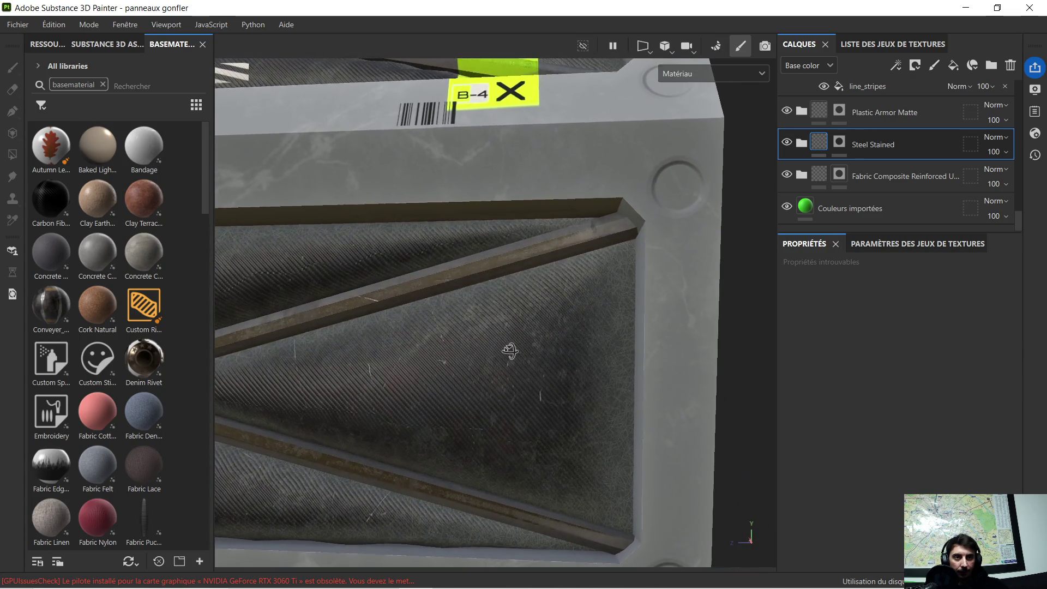
{"action": "scroll", "coordinate": [516, 358], "scroll_direction": "down", "scroll_amount": 3}
{"action": "scroll", "coordinate": [541, 367], "scroll_direction": "down", "scroll_amount": 3}
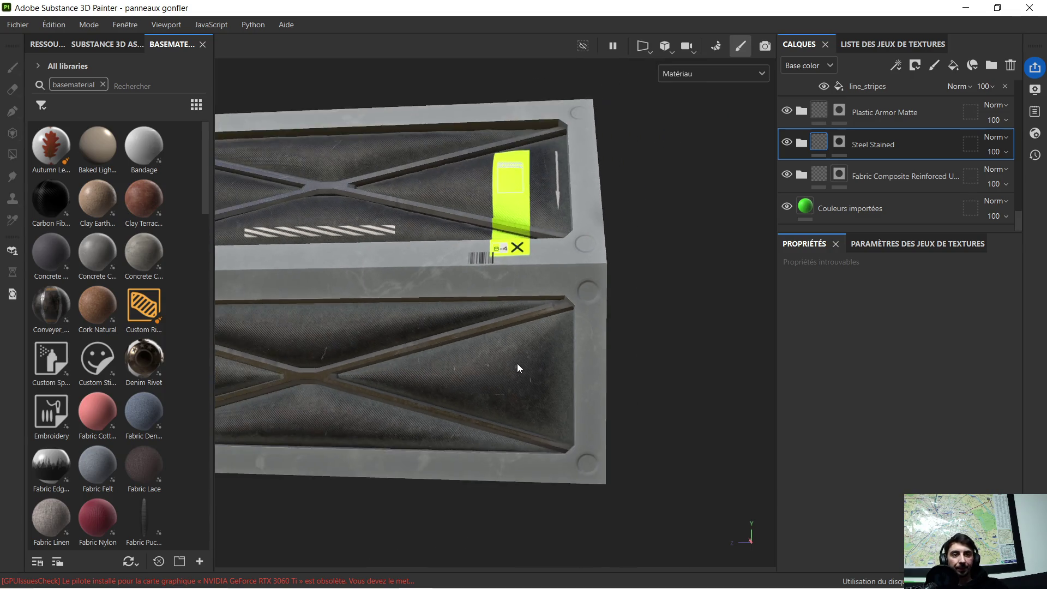
{"action": "scroll", "coordinate": [489, 362], "scroll_direction": "down", "scroll_amount": 2}
{"action": "mouse_move", "coordinate": [497, 381]}
{"action": "left_mouse_down", "text": "alt"}
{"action": "mouse_move", "coordinate": [538, 421]}
{"action": "mouse_move", "coordinate": [524, 435]}
{"action": "mouse_move", "coordinate": [420, 461]}
{"action": "mouse_move", "coordinate": [450, 387]}
{"action": "left_mouse_up", "text": "alt"}
{"action": "scroll", "coordinate": [562, 304], "scroll_direction": "up", "scroll_amount": 2}
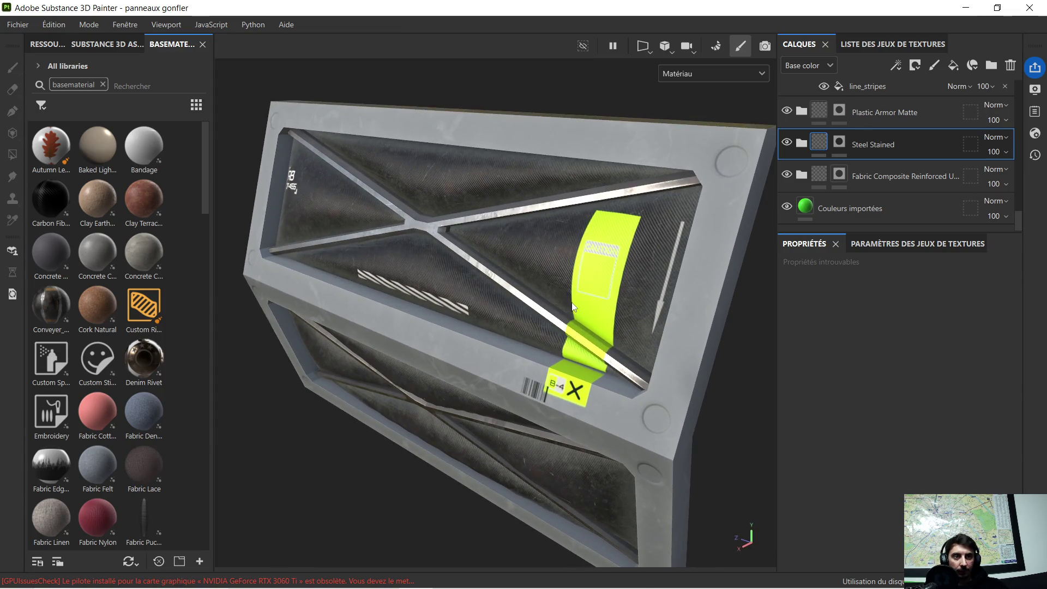
{"action": "scroll", "coordinate": [563, 311], "scroll_direction": "down", "scroll_amount": 1}
{"action": "left_click_drag", "start_coordinate": [522, 362], "coordinate": [574, 314], "text": "alt"}
{"action": "scroll", "coordinate": [569, 360], "scroll_direction": "down", "scroll_amount": 2}
{"action": "left_click_drag", "start_coordinate": [545, 380], "coordinate": [586, 355], "text": "alt"}
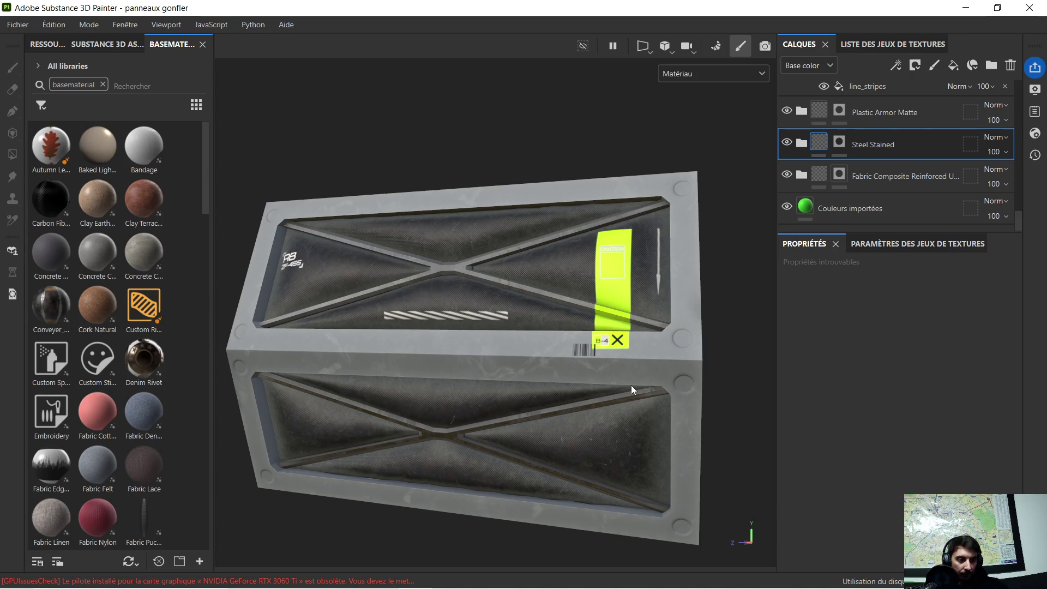
Step: Remove the 'basematerial' search filter and widen the asset library
{"action": "mouse_move", "coordinate": [541, 333]}
{"action": "left_mouse_down", "text": "alt"}
{"action": "mouse_move", "coordinate": [483, 324]}
{"action": "mouse_move", "coordinate": [532, 315]}
{"action": "mouse_move", "coordinate": [529, 307]}
{"action": "left_mouse_up", "text": "alt"}
{"action": "scroll", "coordinate": [506, 322], "scroll_direction": "up", "scroll_amount": 2}
{"action": "scroll", "coordinate": [506, 322], "scroll_direction": "down", "scroll_amount": 4}
{"action": "scroll", "coordinate": [503, 321], "scroll_direction": "up", "scroll_amount": 2}
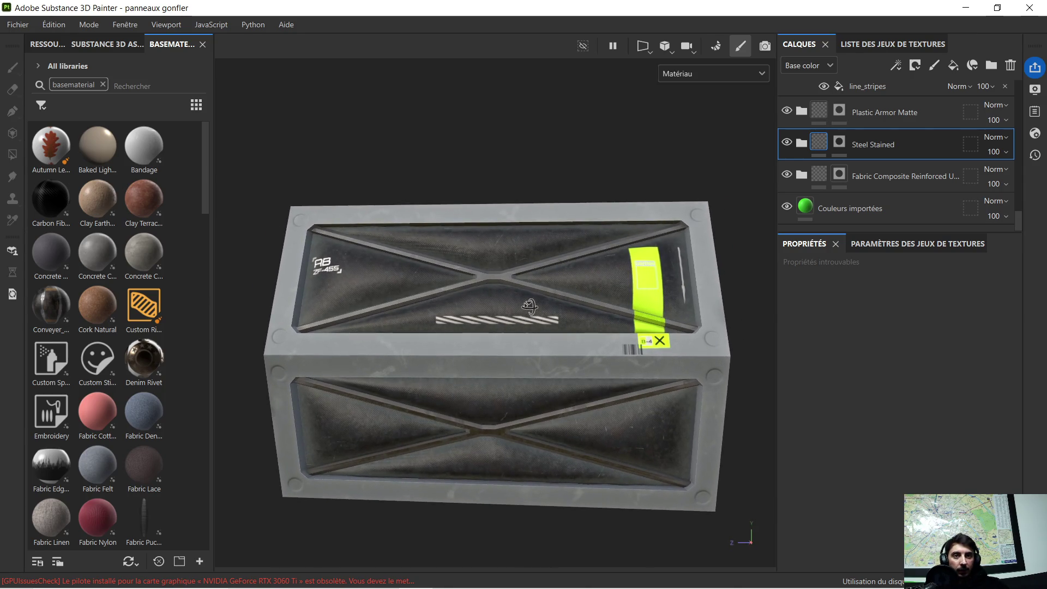
{"action": "left_click", "coordinate": [101, 84]}
{"action": "left_click_drag", "start_coordinate": [215, 87], "coordinate": [271, 87]}
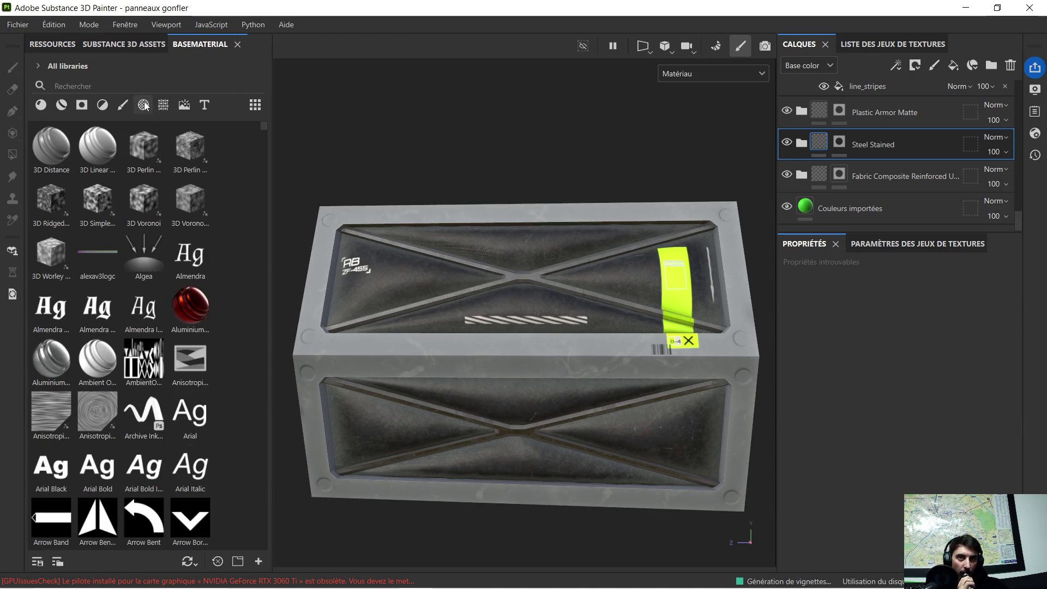
Step: Filter the asset library to textures and scroll through the list
{"action": "left_click", "coordinate": [144, 105]}
{"action": "left_click", "coordinate": [163, 105]}
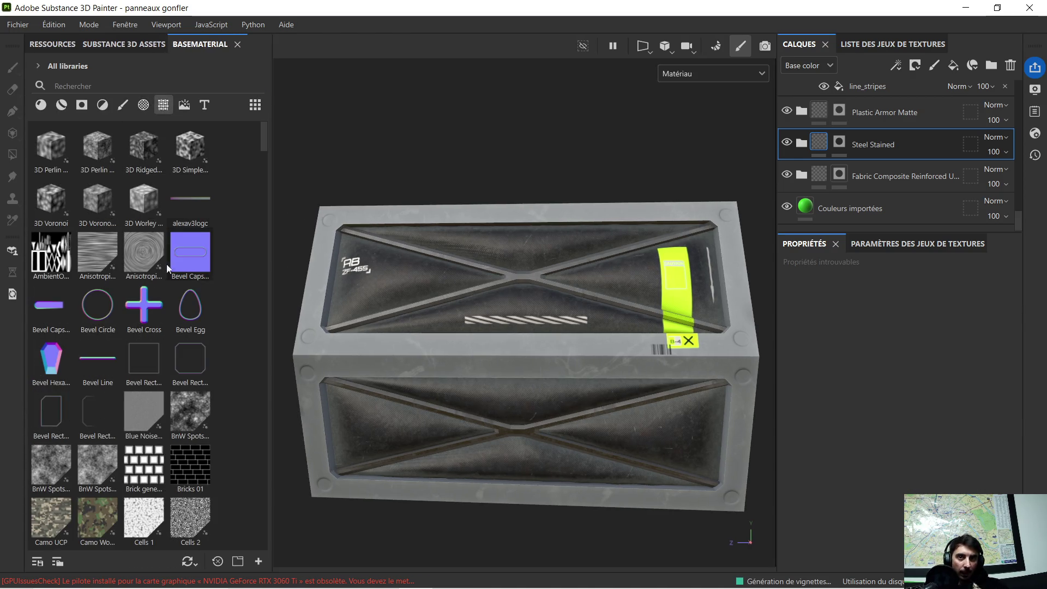
{"action": "scroll", "coordinate": [188, 338], "scroll_direction": "down", "scroll_amount": 3}
{"action": "scroll", "coordinate": [174, 343], "scroll_direction": "down", "scroll_amount": 5}
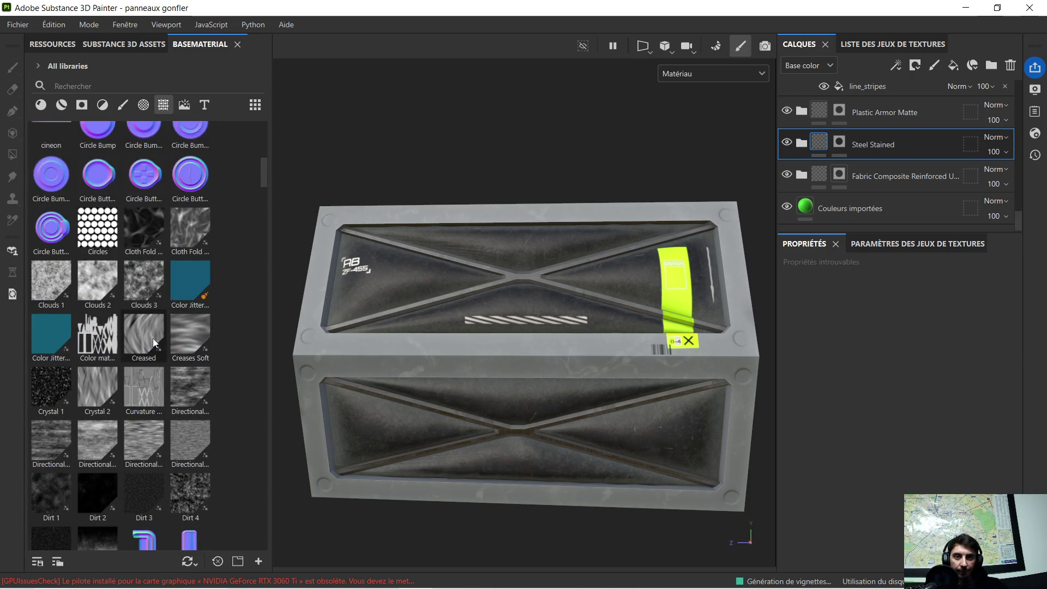
{"action": "scroll", "coordinate": [152, 338], "scroll_direction": "down", "scroll_amount": 6}
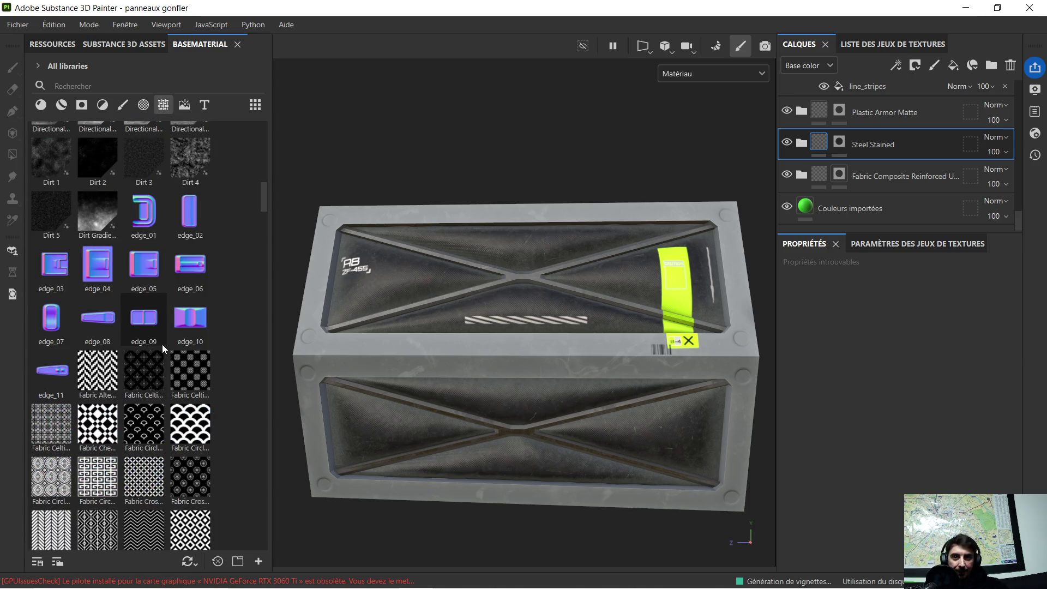
{"action": "scroll", "coordinate": [161, 345], "scroll_direction": "down", "scroll_amount": 3}
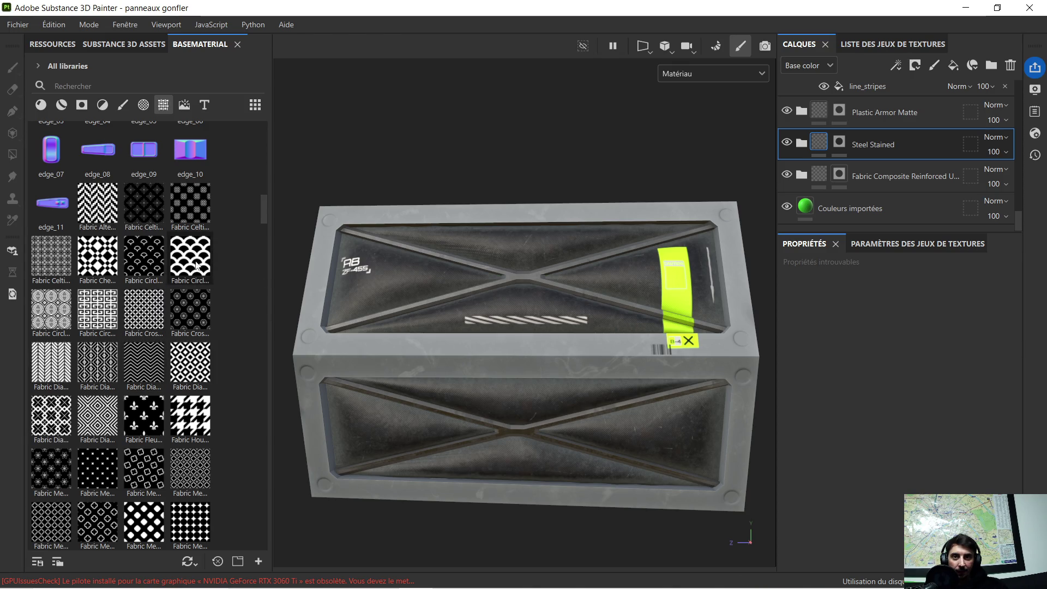
{"action": "scroll", "coordinate": [109, 330], "scroll_direction": "down", "scroll_amount": 6}
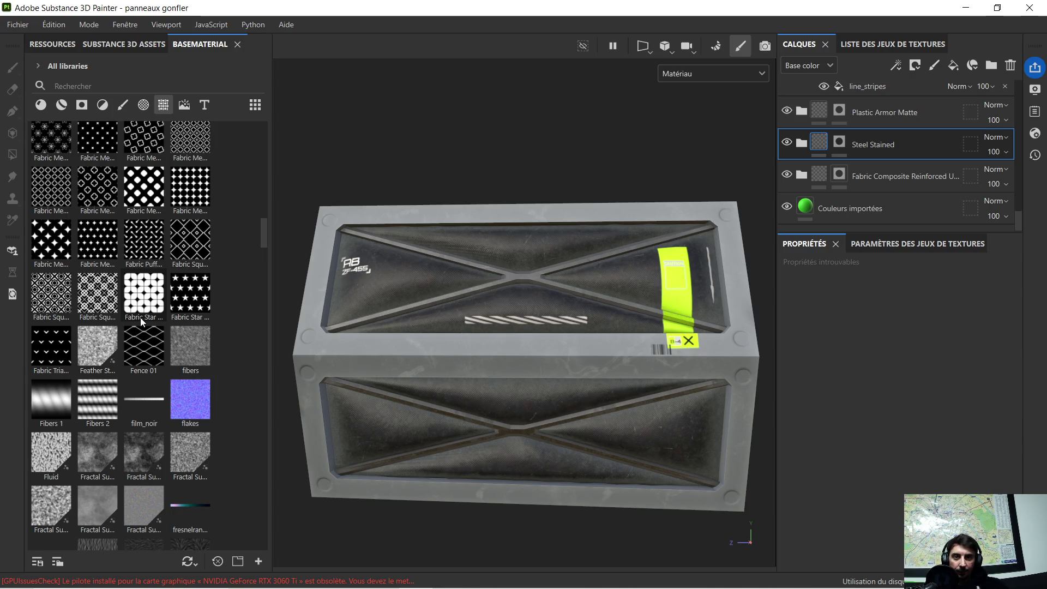
Step: Find the Metallic Grate textures and drag Metallic Grate Wide onto the panel
{"action": "mouse_move", "coordinate": [162, 365]}
{"action": "scroll", "coordinate": [158, 368], "scroll_direction": "down", "scroll_amount": 6}
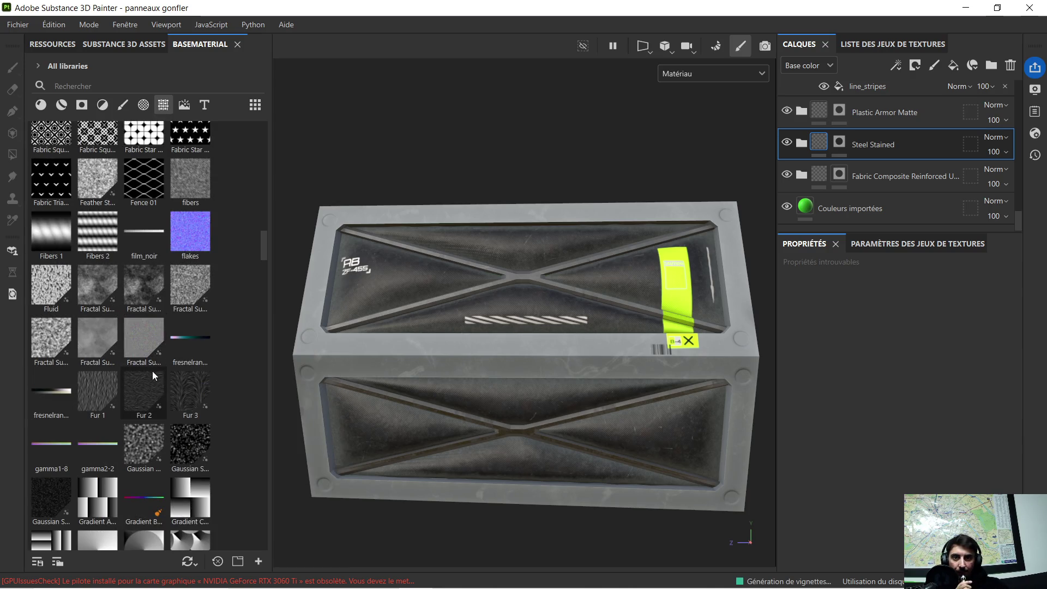
{"action": "scroll", "coordinate": [166, 362], "scroll_direction": "down", "scroll_amount": 5}
{"action": "scroll", "coordinate": [155, 375], "scroll_direction": "down", "scroll_amount": 10}
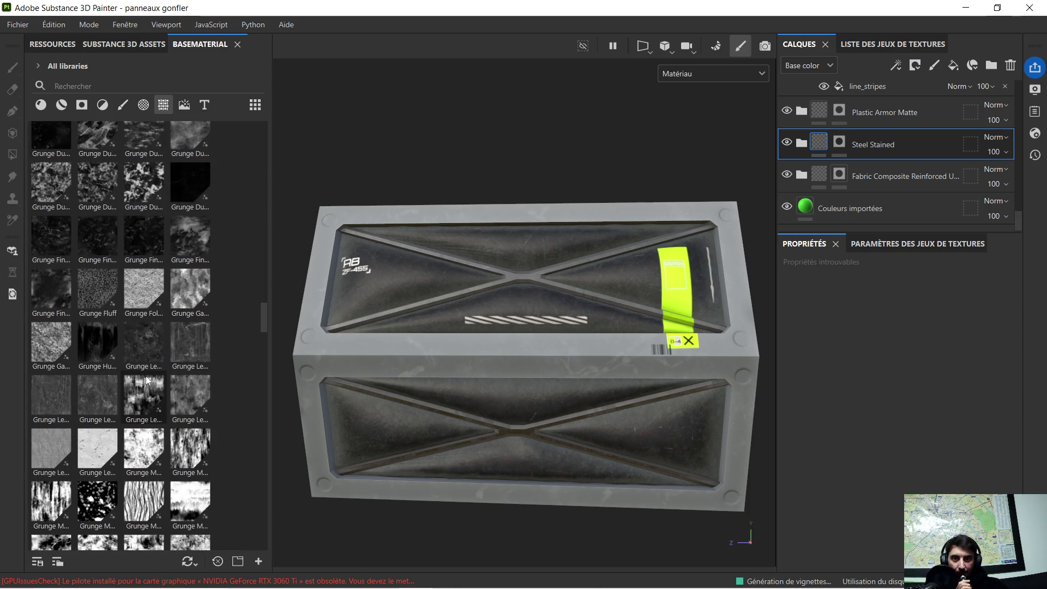
{"action": "scroll", "coordinate": [142, 369], "scroll_direction": "down", "scroll_amount": 10}
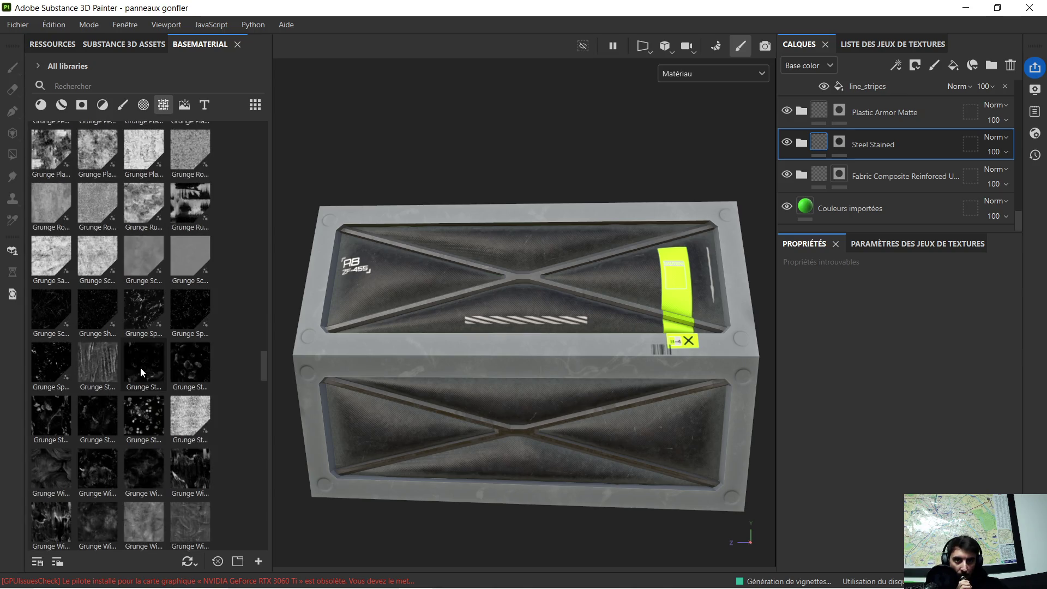
{"action": "scroll", "coordinate": [145, 362], "scroll_direction": "down", "scroll_amount": 6}
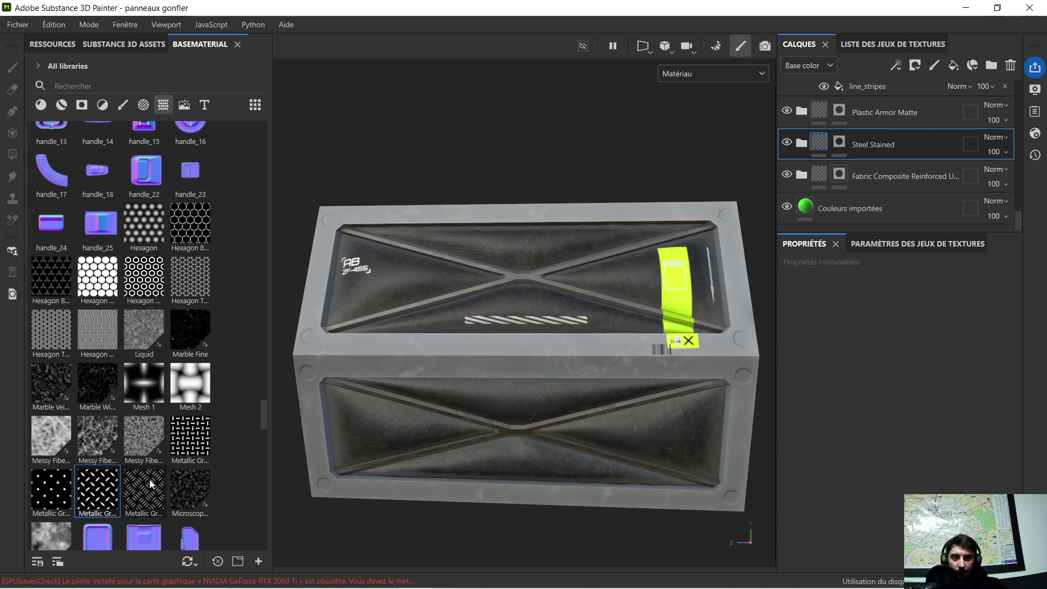
{"action": "mouse_move", "coordinate": [100, 483]}
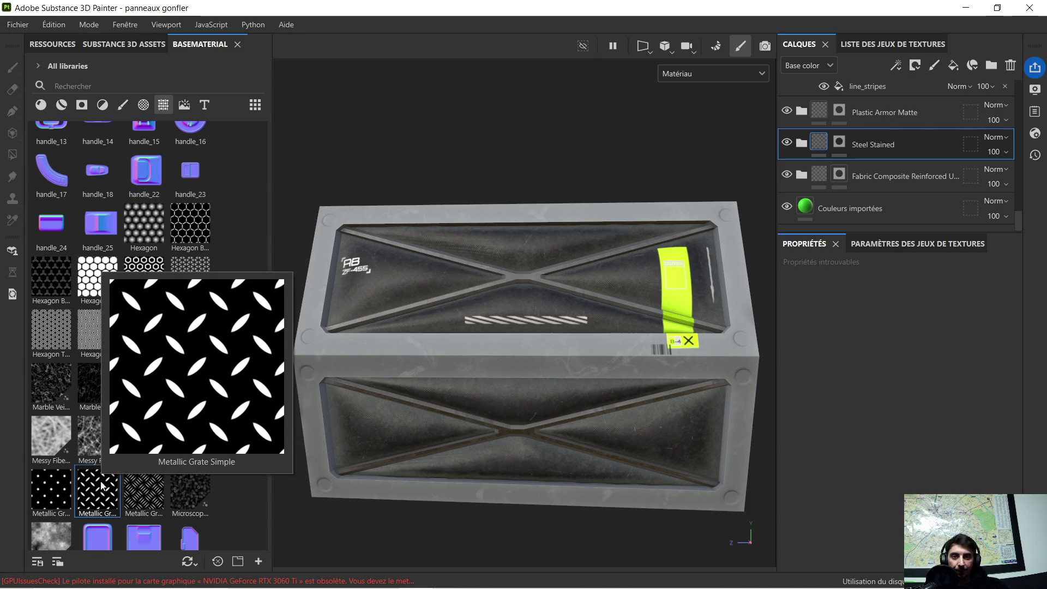
{"action": "mouse_move", "coordinate": [143, 485]}
{"action": "left_mouse_down"}
{"action": "mouse_move", "coordinate": [389, 339]}
{"action": "mouse_move", "coordinate": [495, 348]}
{"action": "left_mouse_up"}
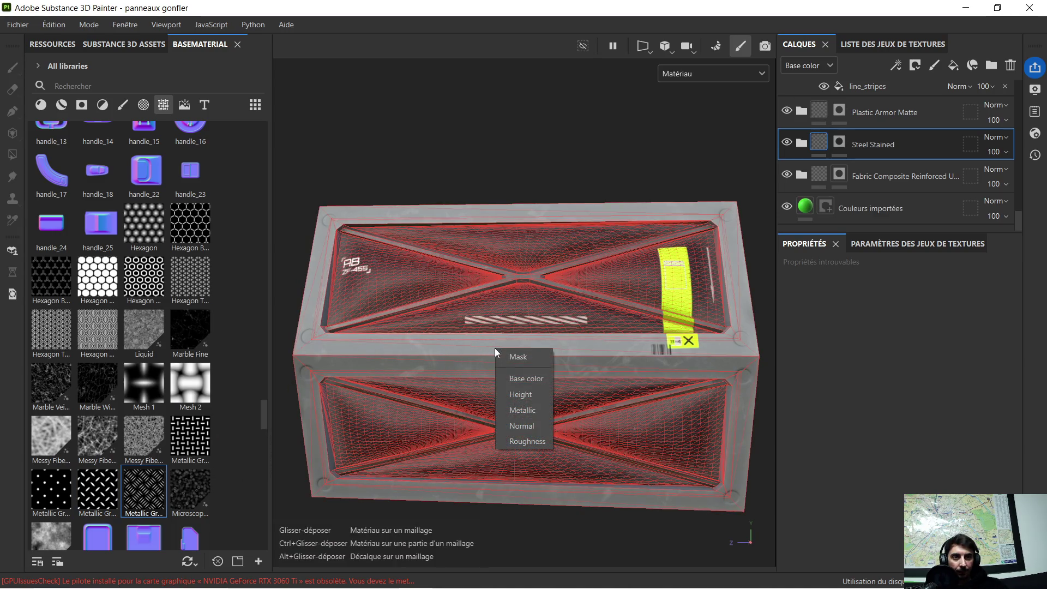
Step: Apply the grate pattern to the panel's height channel
{"action": "left_click", "coordinate": [519, 392]}
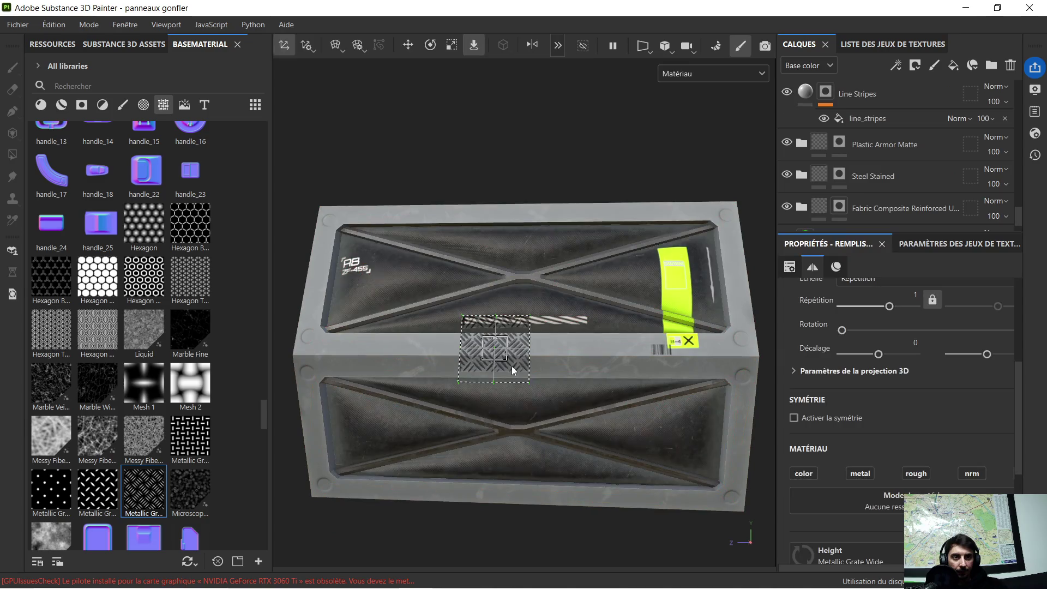
{"action": "scroll", "coordinate": [529, 364], "scroll_direction": "up", "scroll_amount": 5}
{"action": "scroll", "coordinate": [529, 363], "scroll_direction": "down", "scroll_amount": 5}
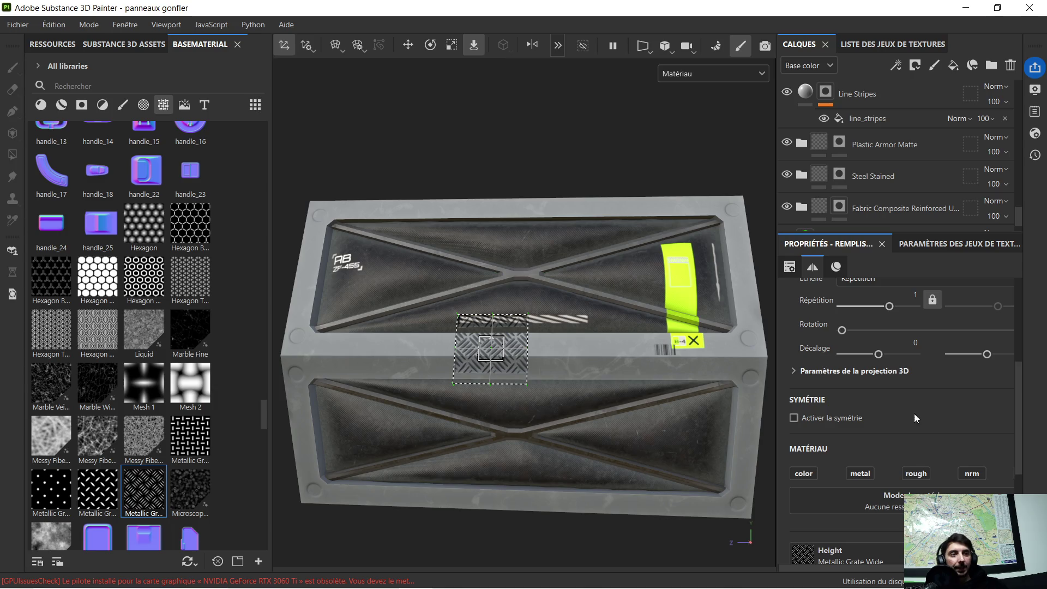
{"action": "scroll", "coordinate": [914, 413], "scroll_direction": "up", "scroll_amount": 1}
{"action": "scroll", "coordinate": [910, 383], "scroll_direction": "up", "scroll_amount": 1}
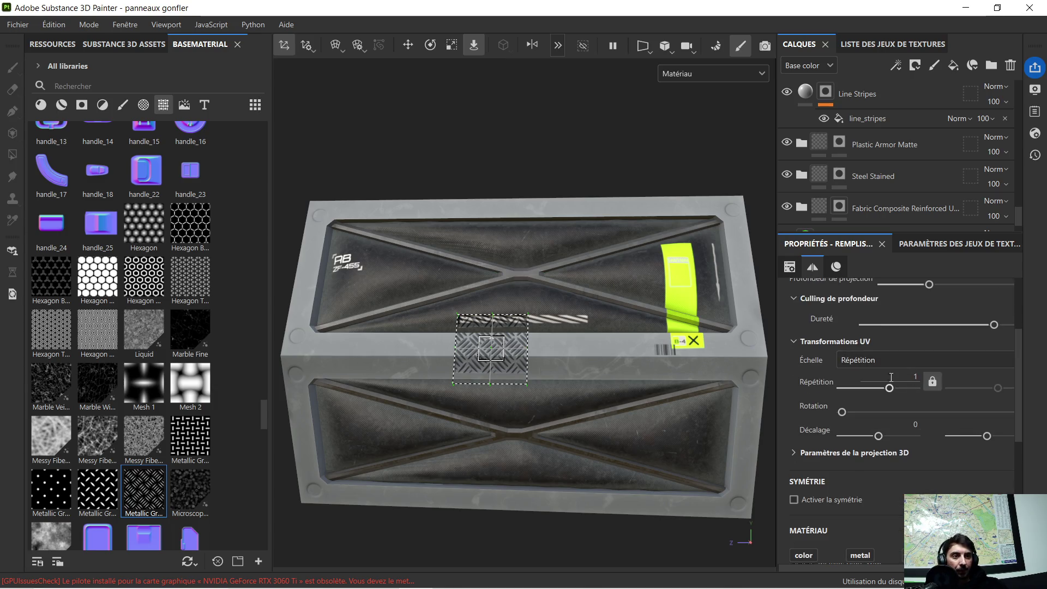
{"action": "scroll", "coordinate": [891, 377], "scroll_direction": "up", "scroll_amount": 2}
{"action": "scroll", "coordinate": [911, 302], "scroll_direction": "up", "scroll_amount": 1}
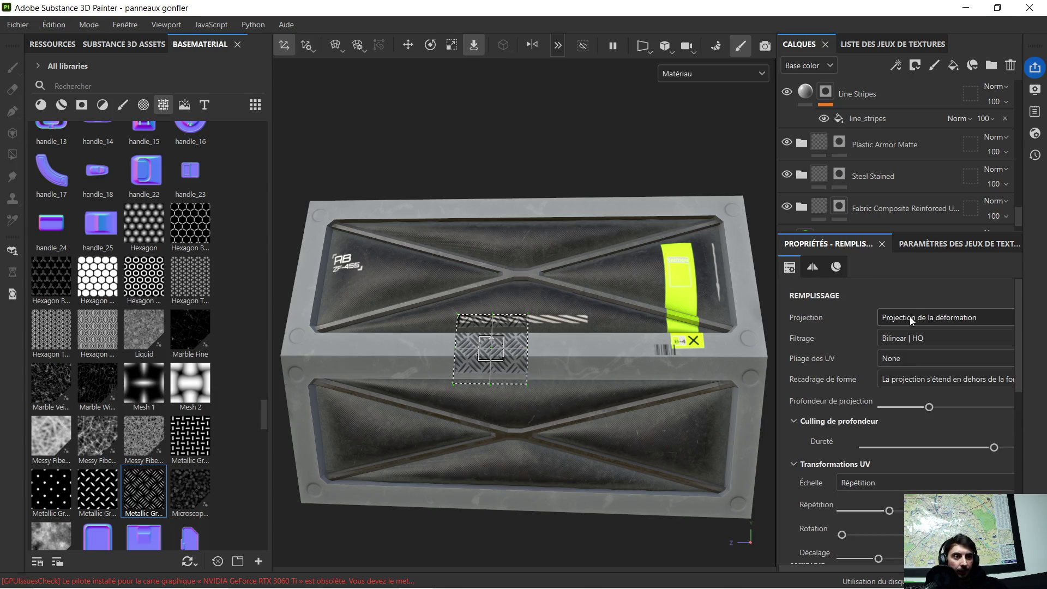
Step: Set the grate fill's projection to Projection triplanaire and check it on the box
{"action": "left_click", "coordinate": [913, 317]}
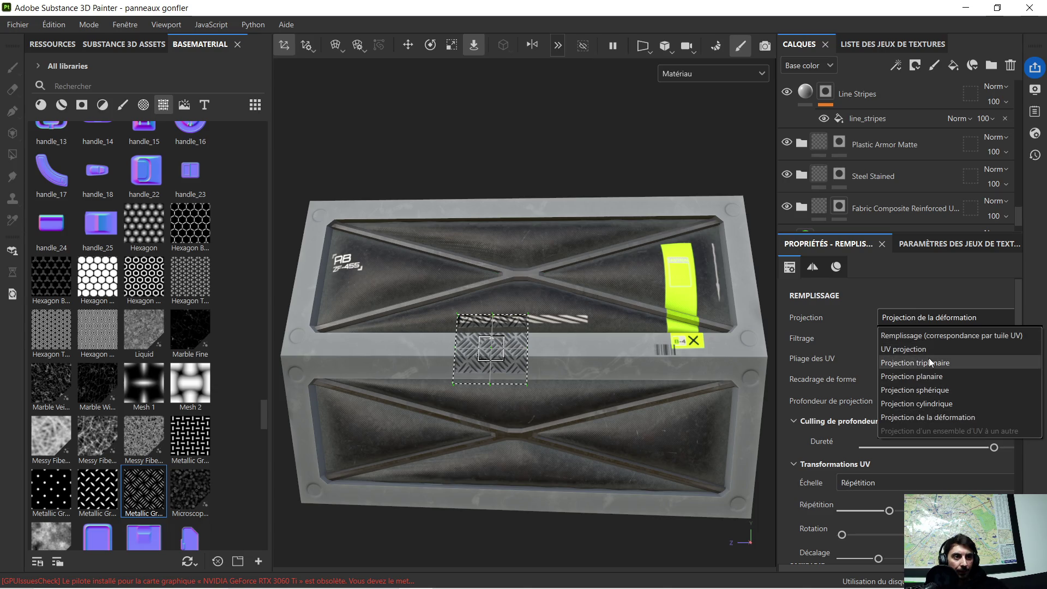
{"action": "left_click", "coordinate": [928, 360]}
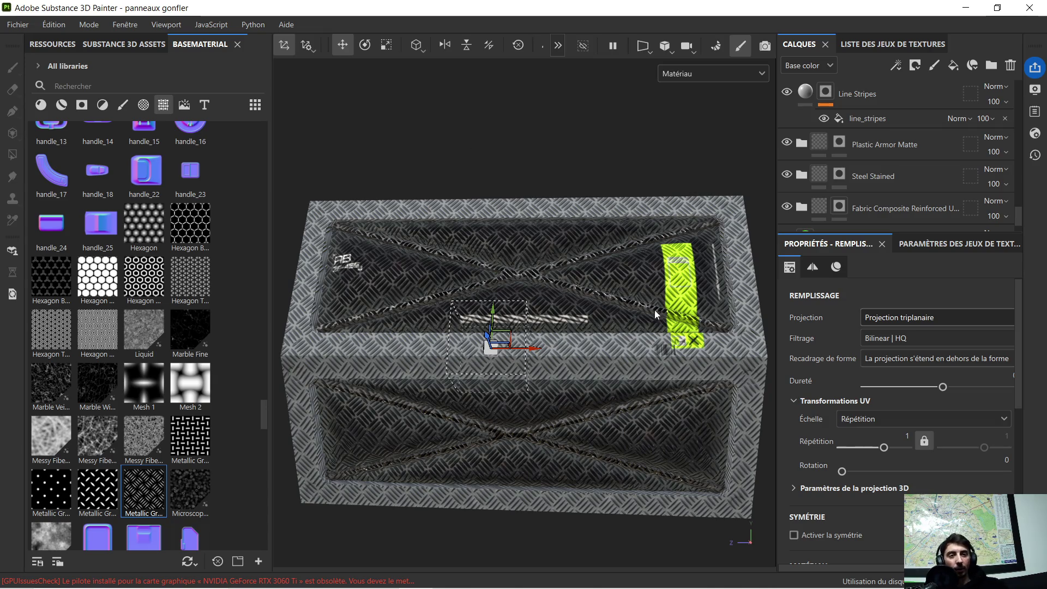
{"action": "scroll", "coordinate": [548, 297], "scroll_direction": "up", "scroll_amount": 2}
{"action": "scroll", "coordinate": [500, 341], "scroll_direction": "up", "scroll_amount": 1}
{"action": "scroll", "coordinate": [447, 360], "scroll_direction": "down", "scroll_amount": 3}
{"action": "mouse_move", "coordinate": [447, 360]}
{"action": "left_mouse_down", "text": "alt"}
{"action": "mouse_move", "coordinate": [470, 370]}
{"action": "mouse_move", "coordinate": [480, 361]}
{"action": "left_mouse_up", "text": "alt"}
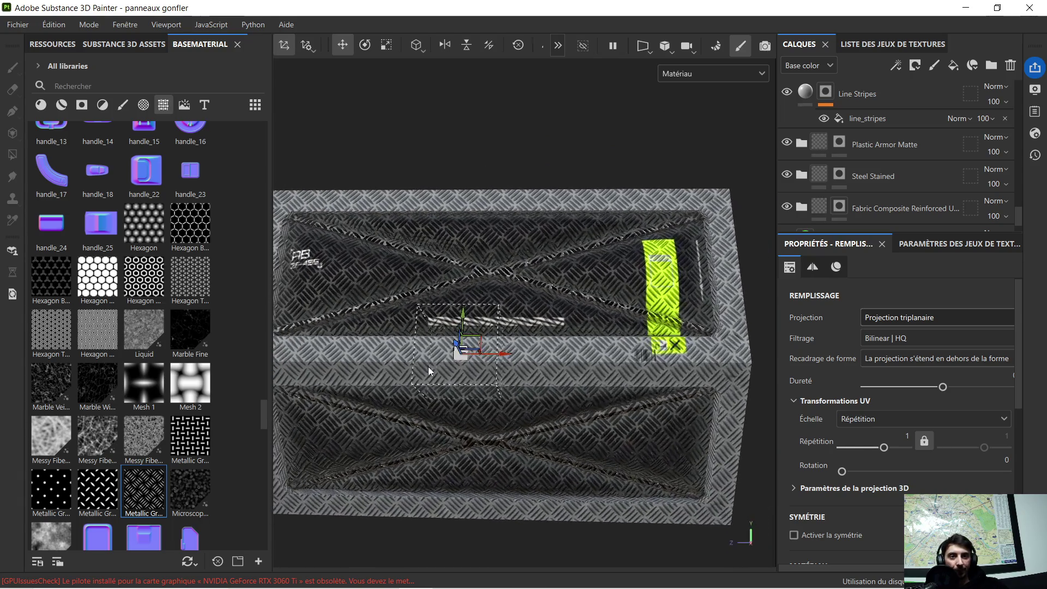
{"action": "scroll", "coordinate": [912, 153], "scroll_direction": "up", "scroll_amount": 5}
{"action": "scroll", "coordinate": [866, 131], "scroll_direction": "up", "scroll_amount": 5}
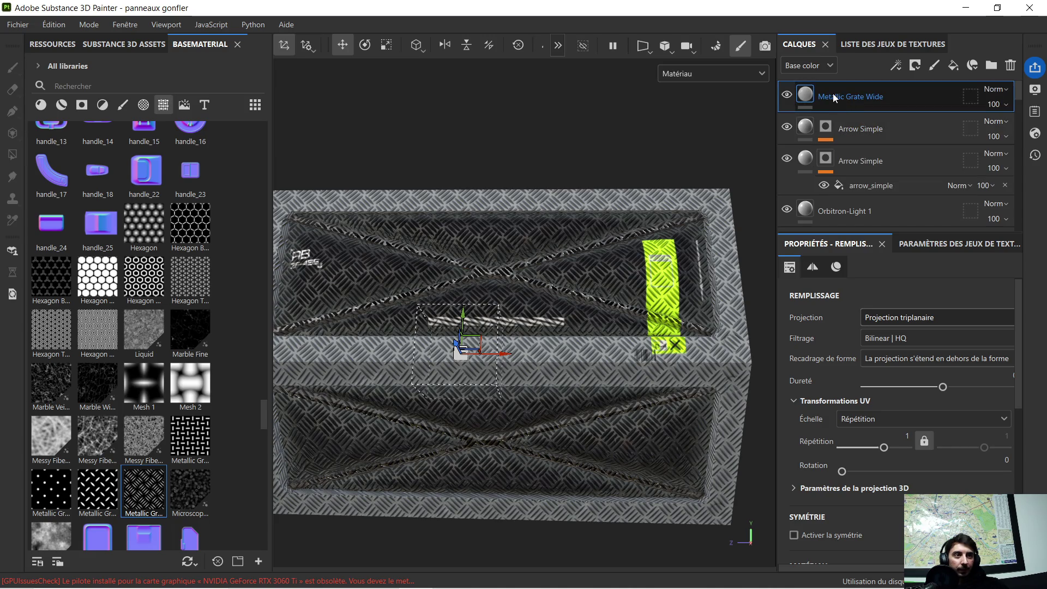
Step: Add a black mask to Metallic Grate Wide and set the fill mode to UV chunk
{"action": "right_click", "coordinate": [833, 93]}
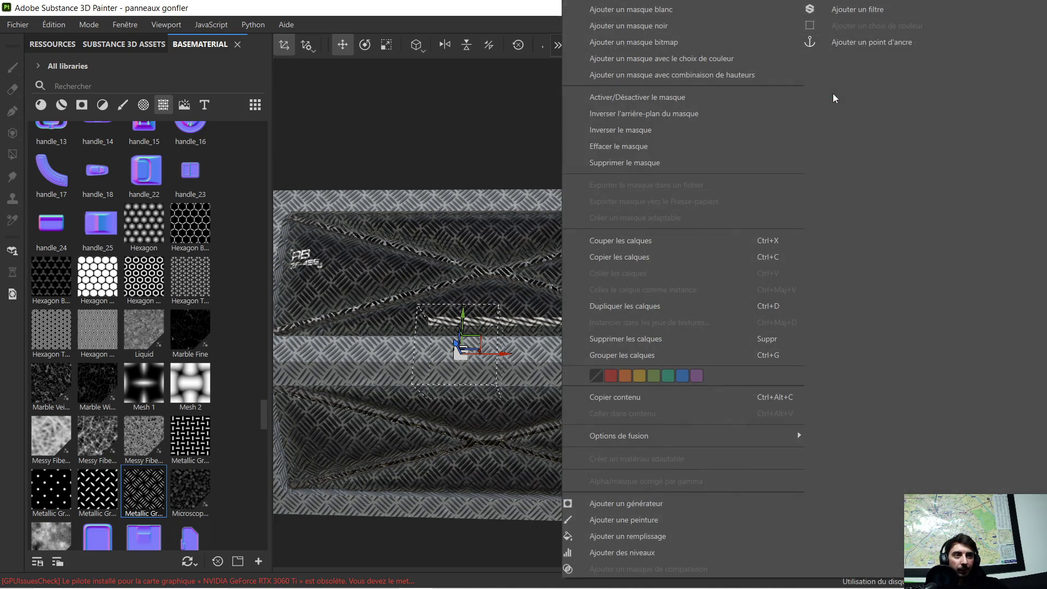
{"action": "left_click", "coordinate": [685, 33]}
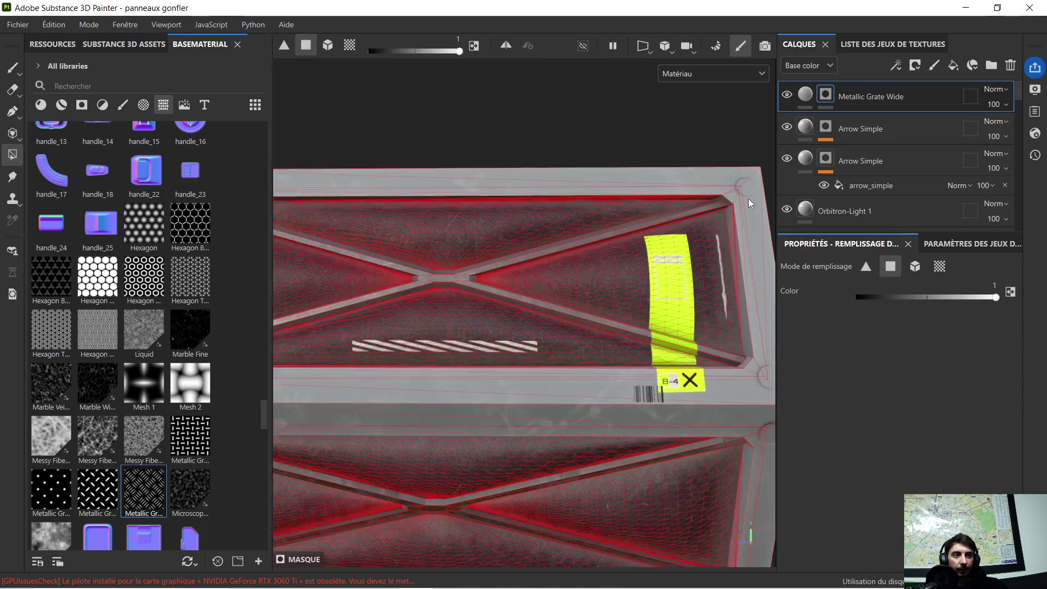
{"action": "scroll", "coordinate": [748, 201], "scroll_direction": "up", "scroll_amount": 5}
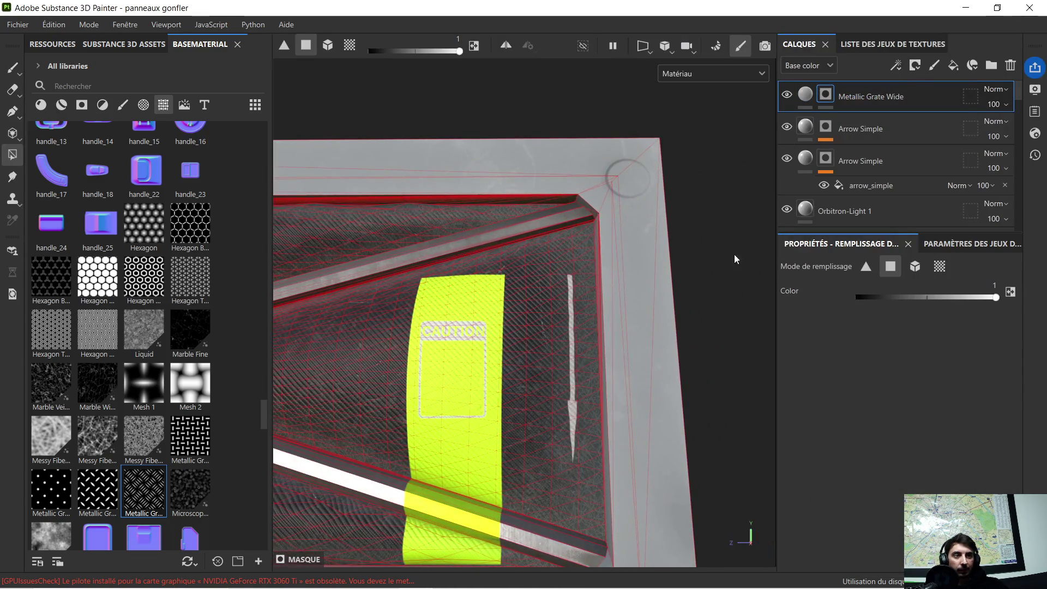
{"action": "left_click", "coordinate": [935, 271]}
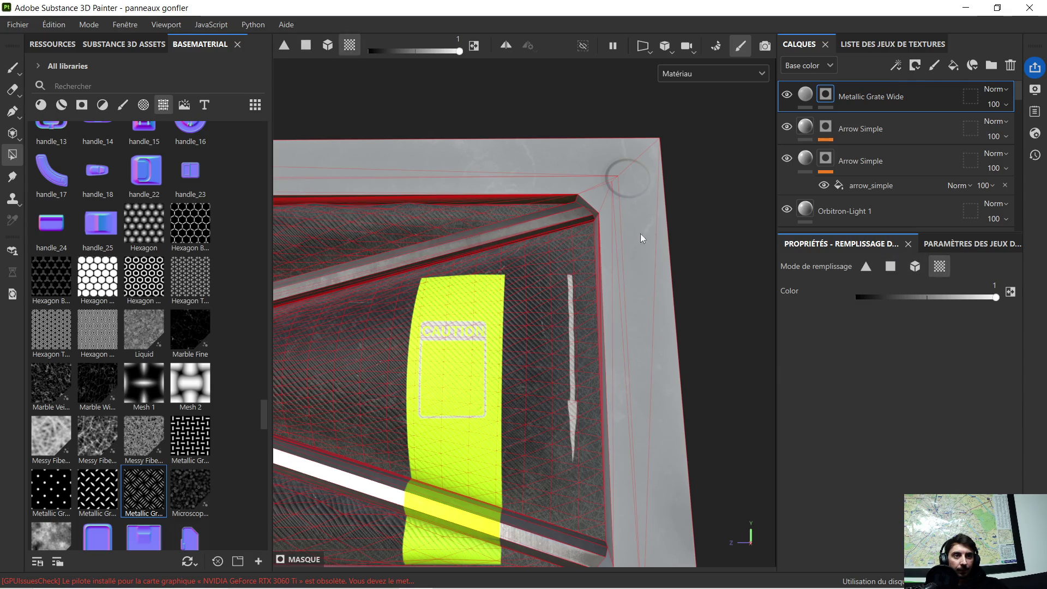
{"action": "scroll", "coordinate": [654, 243], "scroll_direction": "down", "scroll_amount": 6}
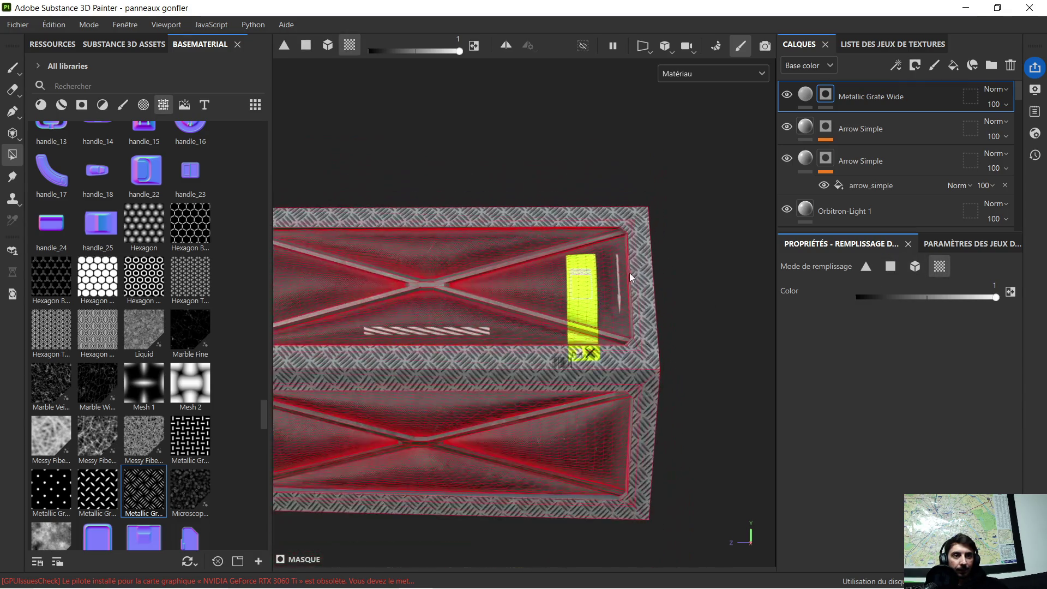
{"action": "scroll", "coordinate": [476, 296], "scroll_direction": "up", "scroll_amount": 2}
{"action": "scroll", "coordinate": [649, 278], "scroll_direction": "up", "scroll_amount": 4}
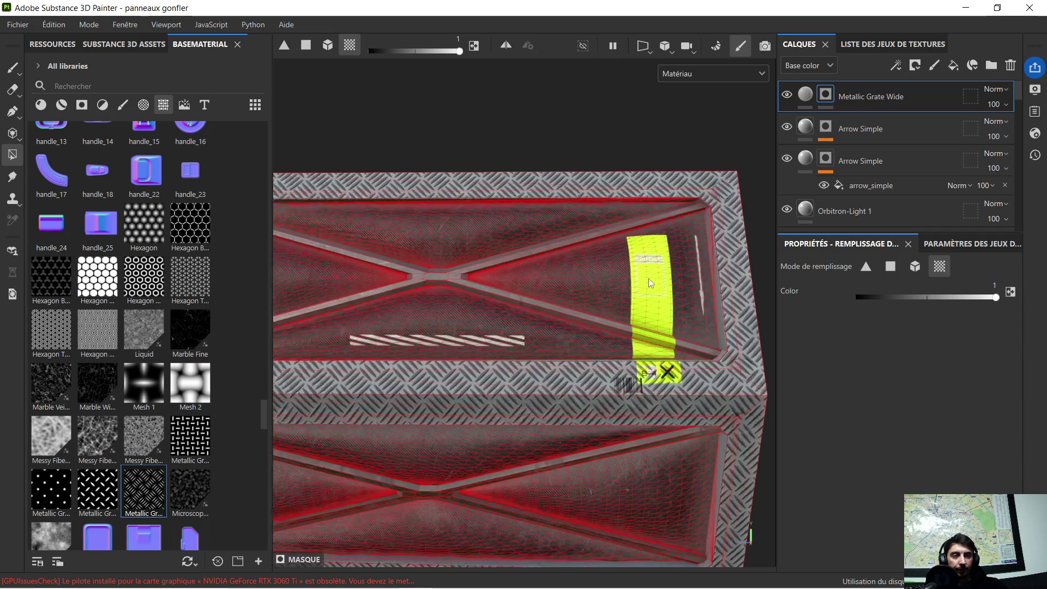
Step: Orbit around the box to fill the frame parts, then return to the grate's fill settings
{"action": "mouse_move", "coordinate": [743, 259]}
{"action": "left_mouse_down", "text": "alt"}
{"action": "mouse_move", "coordinate": [588, 264]}
{"action": "mouse_move", "coordinate": [567, 277]}
{"action": "mouse_move", "coordinate": [677, 283]}
{"action": "mouse_move", "coordinate": [586, 285]}
{"action": "left_mouse_up", "text": "alt"}
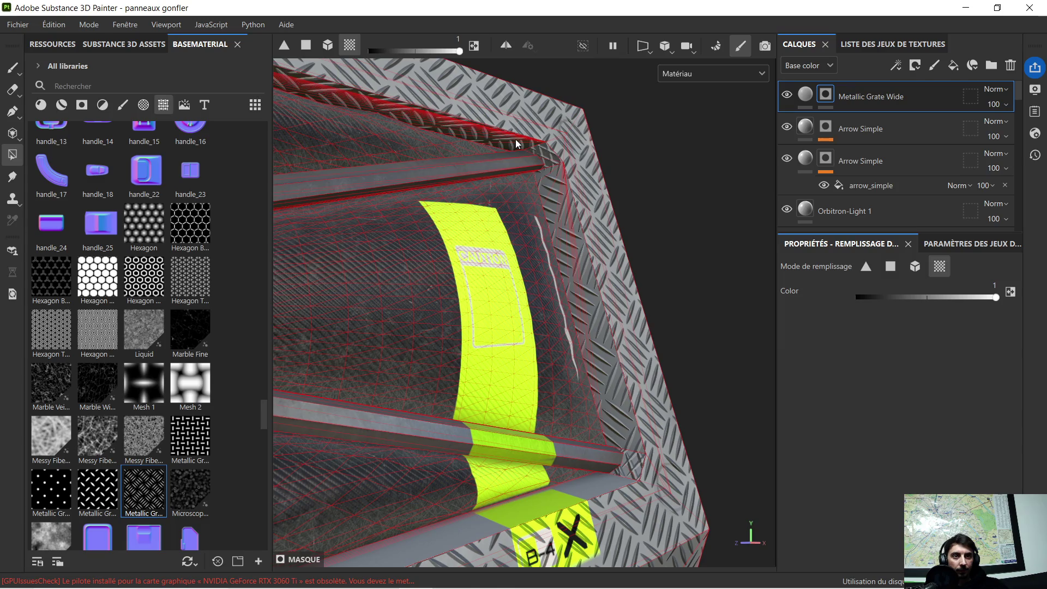
{"action": "mouse_move", "coordinate": [553, 213]}
{"action": "left_mouse_down", "text": "alt"}
{"action": "mouse_move", "coordinate": [563, 364]}
{"action": "mouse_move", "coordinate": [607, 417]}
{"action": "mouse_move", "coordinate": [597, 459]}
{"action": "mouse_move", "coordinate": [604, 452]}
{"action": "mouse_move", "coordinate": [612, 410]}
{"action": "mouse_move", "coordinate": [475, 418]}
{"action": "mouse_move", "coordinate": [433, 389]}
{"action": "mouse_move", "coordinate": [895, 394]}
{"action": "left_mouse_up", "text": "alt"}
{"action": "scroll", "coordinate": [487, 378], "scroll_direction": "up", "scroll_amount": 5}
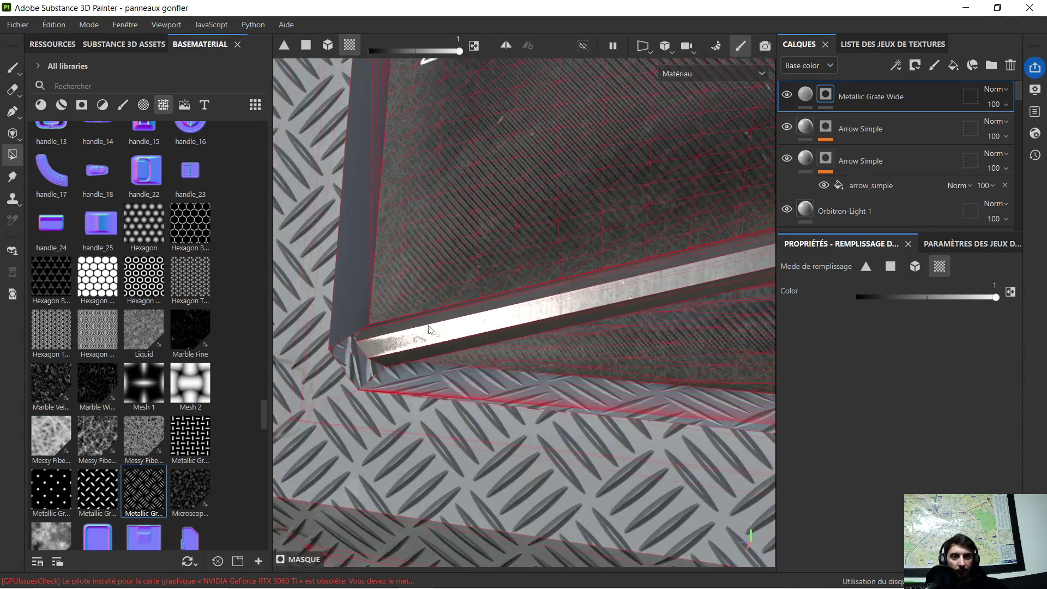
{"action": "scroll", "coordinate": [349, 265], "scroll_direction": "down", "scroll_amount": 5}
{"action": "left_click_drag", "start_coordinate": [355, 266], "coordinate": [412, 372], "text": "alt"}
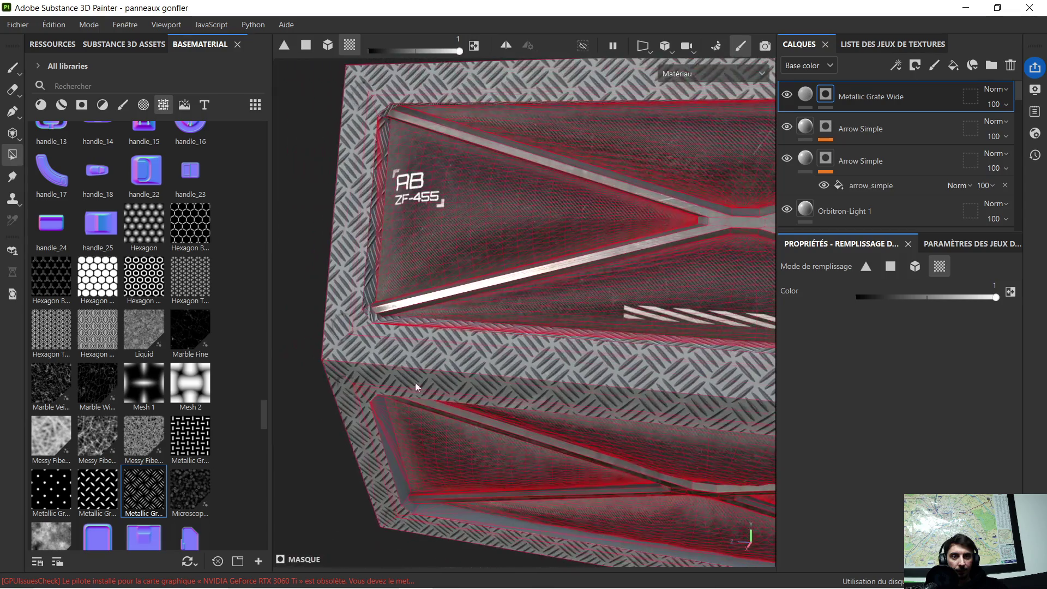
{"action": "scroll", "coordinate": [455, 286], "scroll_direction": "up", "scroll_amount": 3}
{"action": "mouse_move", "coordinate": [455, 286]}
{"action": "left_mouse_down", "text": "alt"}
{"action": "mouse_move", "coordinate": [388, 421]}
{"action": "mouse_move", "coordinate": [443, 423]}
{"action": "mouse_move", "coordinate": [548, 499]}
{"action": "mouse_move", "coordinate": [449, 373]}
{"action": "mouse_move", "coordinate": [495, 405]}
{"action": "mouse_move", "coordinate": [551, 423]}
{"action": "left_mouse_up", "text": "alt"}
{"action": "scroll", "coordinate": [449, 374], "scroll_direction": "up", "scroll_amount": 5}
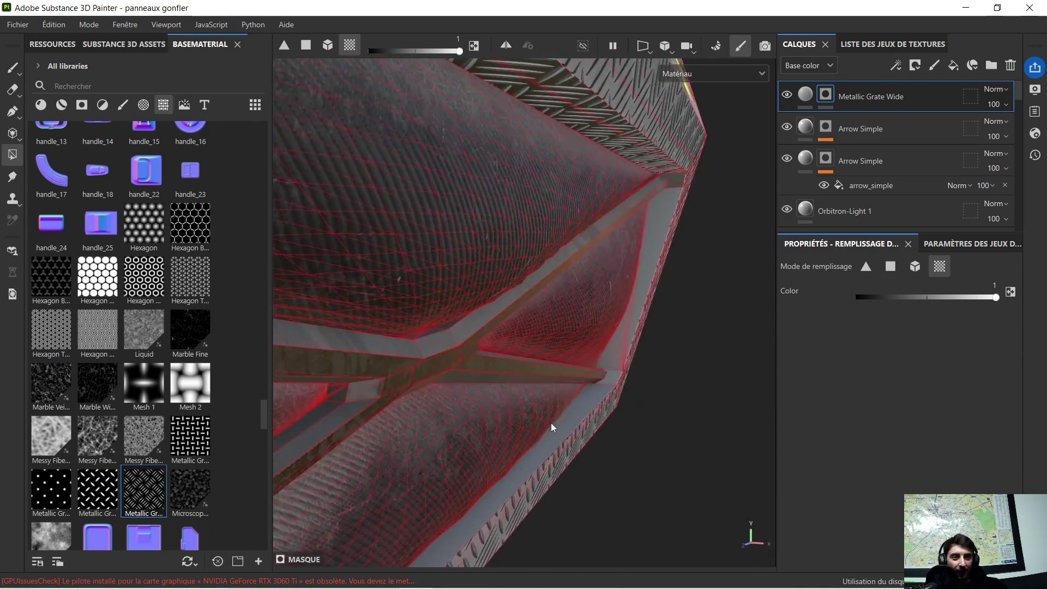
{"action": "mouse_move", "coordinate": [644, 279]}
{"action": "left_mouse_down", "text": "alt"}
{"action": "mouse_move", "coordinate": [633, 313]}
{"action": "mouse_move", "coordinate": [540, 320]}
{"action": "mouse_move", "coordinate": [507, 303]}
{"action": "mouse_move", "coordinate": [483, 310]}
{"action": "mouse_move", "coordinate": [598, 381]}
{"action": "left_mouse_up", "text": "alt"}
{"action": "scroll", "coordinate": [598, 381], "scroll_direction": "down", "scroll_amount": 6}
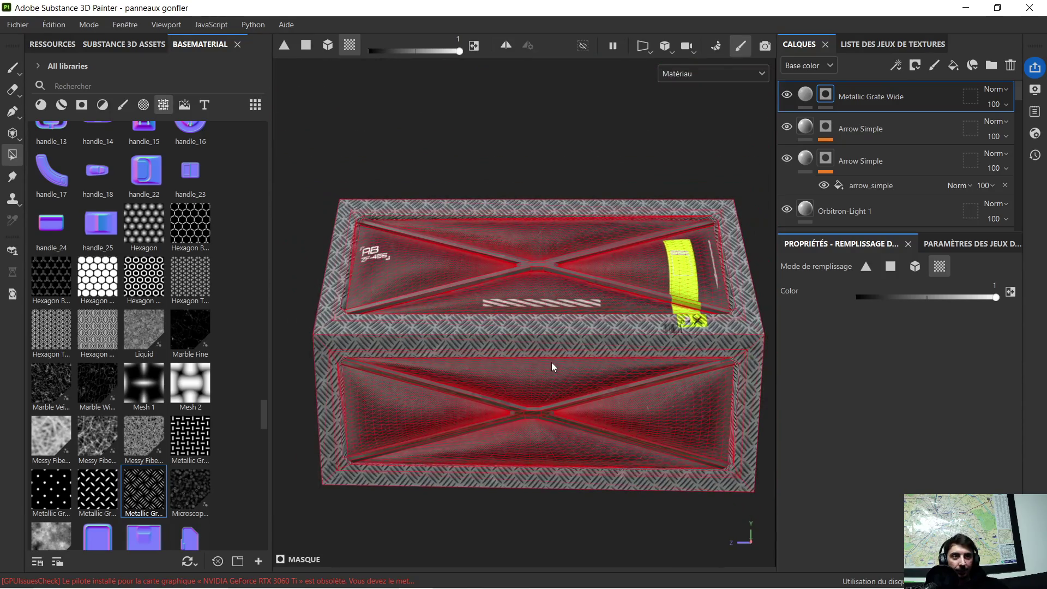
{"action": "middle_click_drag", "start_coordinate": [551, 362], "coordinate": [541, 342], "text": "alt"}
{"action": "left_click", "coordinate": [807, 92]}
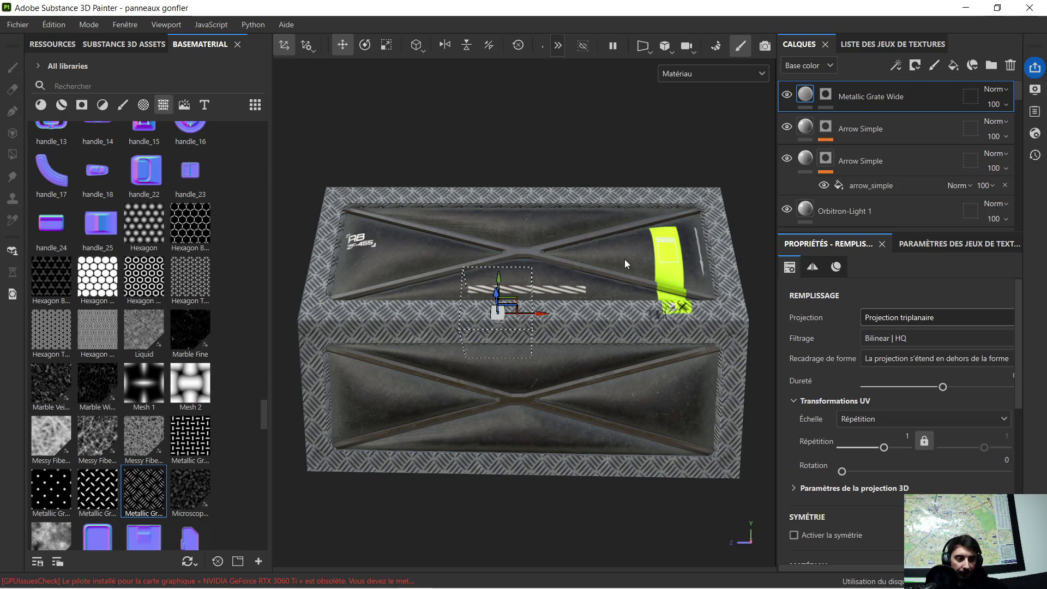
Step: Reopen the grate layer's mask and inspect the frame edges around the AB ZF-455 corner
{"action": "mouse_move", "coordinate": [625, 263]}
{"action": "left_mouse_down", "text": "alt"}
{"action": "mouse_move", "coordinate": [628, 248]}
{"action": "mouse_move", "coordinate": [583, 231]}
{"action": "mouse_move", "coordinate": [659, 279]}
{"action": "mouse_move", "coordinate": [583, 248]}
{"action": "left_mouse_up", "text": "alt"}
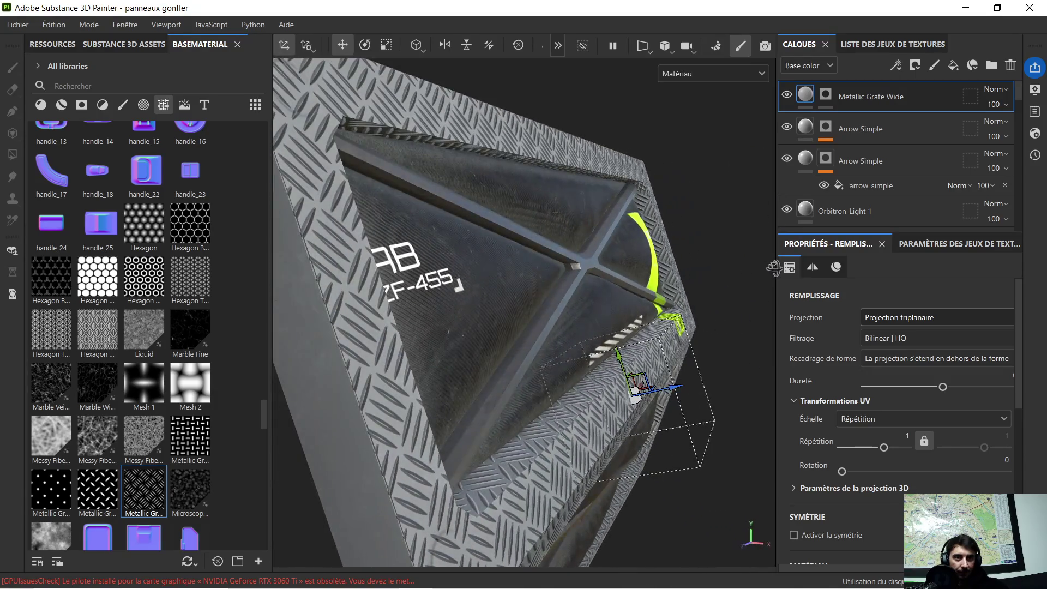
{"action": "left_click_drag", "start_coordinate": [779, 266], "coordinate": [597, 266], "text": "alt"}
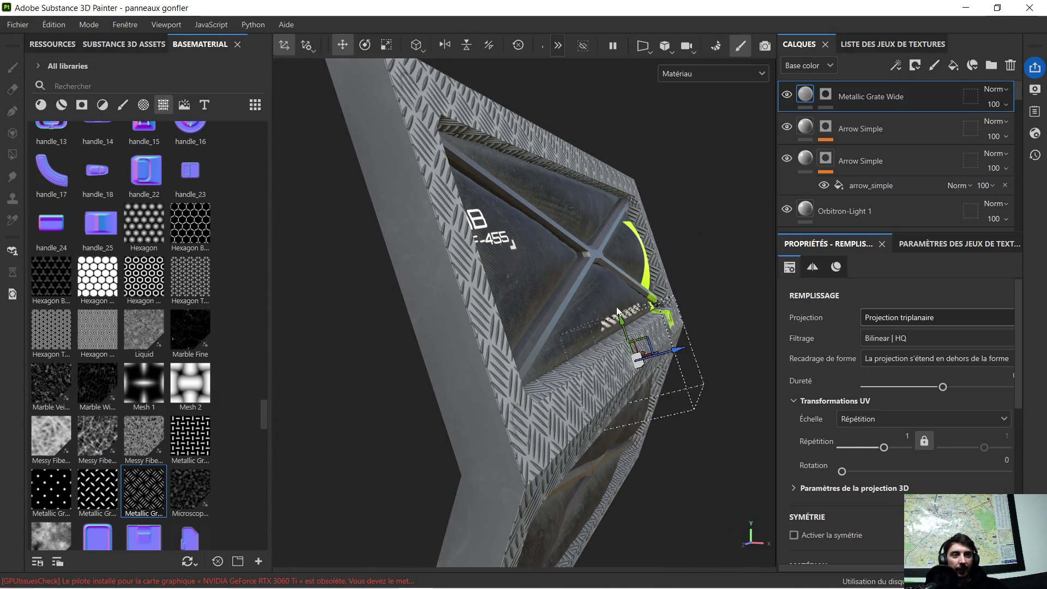
{"action": "left_click", "coordinate": [825, 94]}
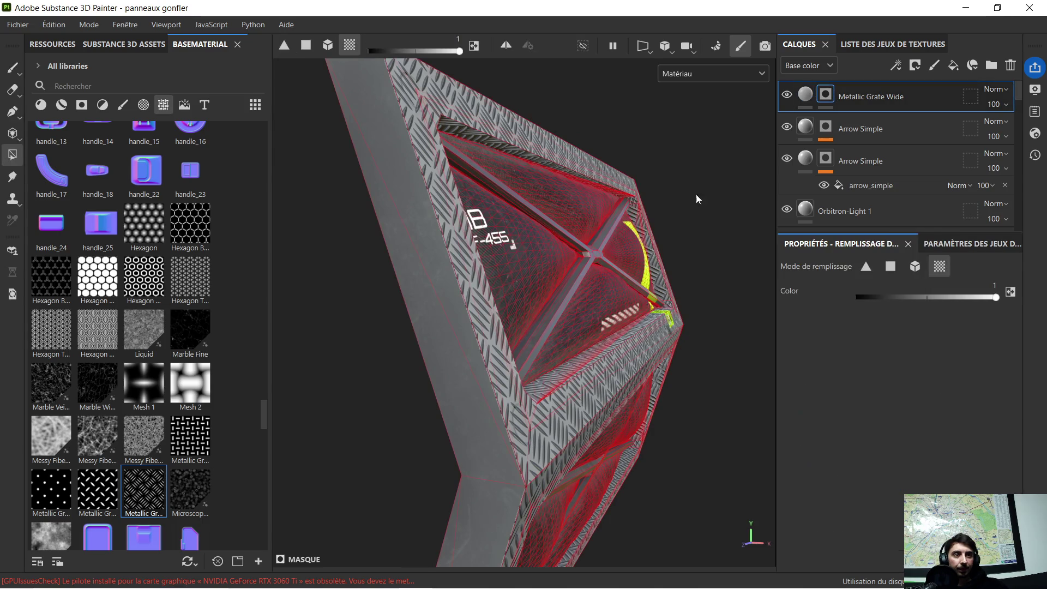
{"action": "mouse_move", "coordinate": [461, 335]}
{"action": "left_mouse_down", "text": "alt"}
{"action": "mouse_move", "coordinate": [514, 353]}
{"action": "mouse_move", "coordinate": [457, 328]}
{"action": "mouse_move", "coordinate": [544, 318]}
{"action": "mouse_move", "coordinate": [624, 334]}
{"action": "mouse_move", "coordinate": [423, 303]}
{"action": "mouse_move", "coordinate": [473, 282]}
{"action": "left_mouse_up", "text": "alt"}
{"action": "scroll", "coordinate": [457, 327], "scroll_direction": "up", "scroll_amount": 5}
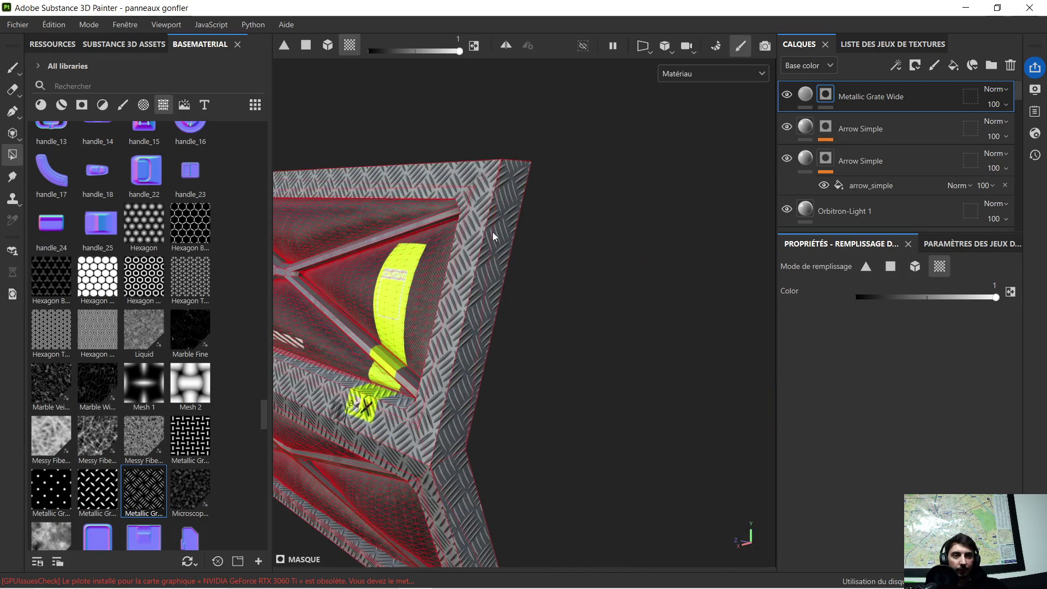
{"action": "left_click_drag", "start_coordinate": [492, 231], "coordinate": [507, 143], "text": "alt"}
{"action": "mouse_move", "coordinate": [522, 198]}
{"action": "left_mouse_down", "text": "alt"}
{"action": "mouse_move", "coordinate": [470, 329]}
{"action": "mouse_move", "coordinate": [540, 237]}
{"action": "mouse_move", "coordinate": [581, 214]}
{"action": "mouse_move", "coordinate": [581, 273]}
{"action": "left_mouse_up", "text": "alt"}
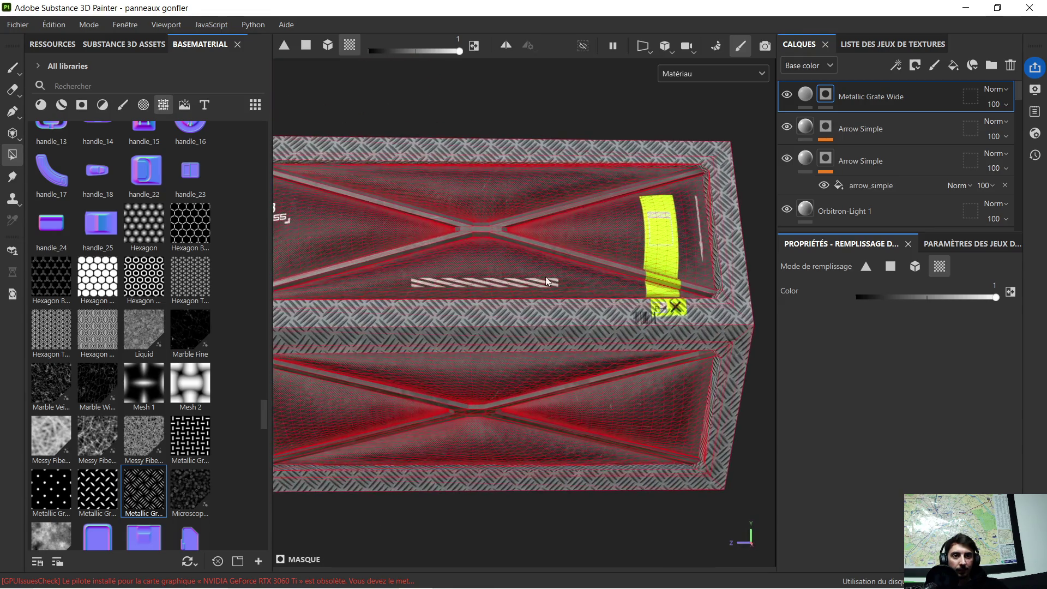
{"action": "middle_click_drag", "start_coordinate": [582, 278], "coordinate": [544, 295], "text": "alt"}
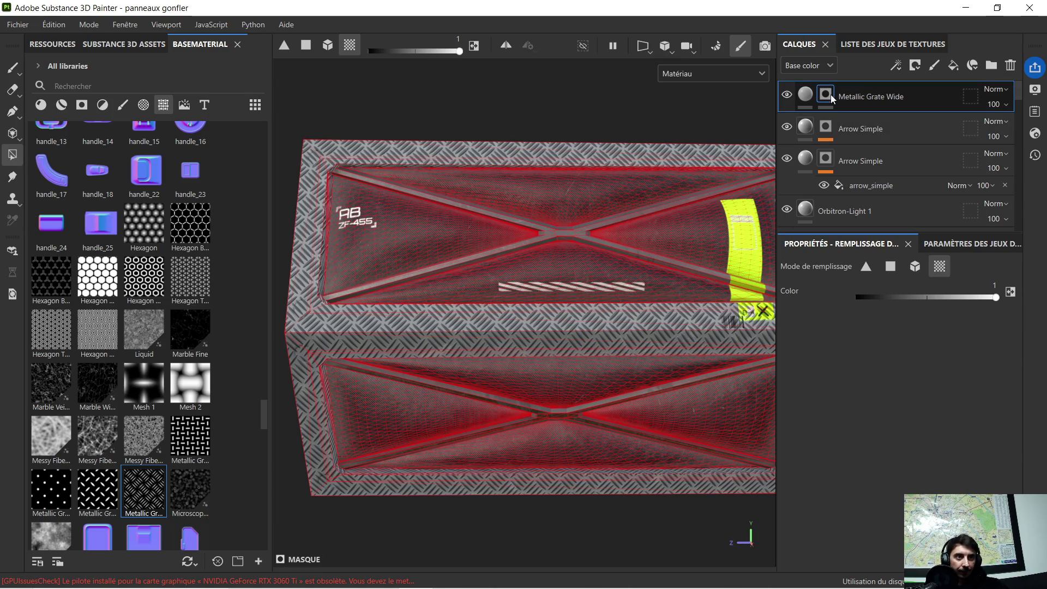
Step: Set the Metallic Grate Wide fill's Répétition to 1
{"action": "left_click", "coordinate": [810, 94]}
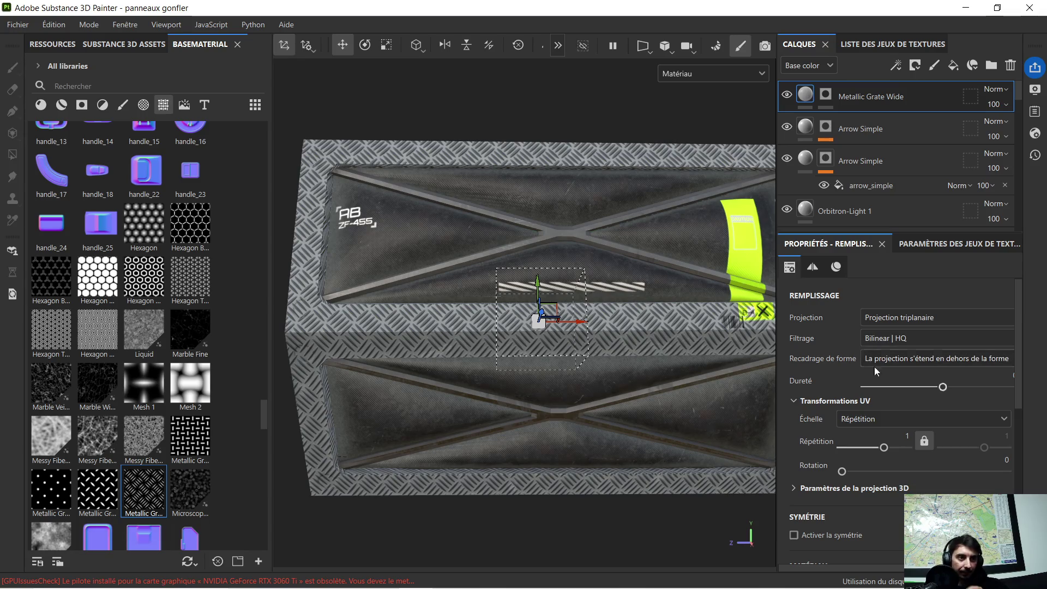
{"action": "scroll", "coordinate": [897, 427], "scroll_direction": "down", "scroll_amount": 1}
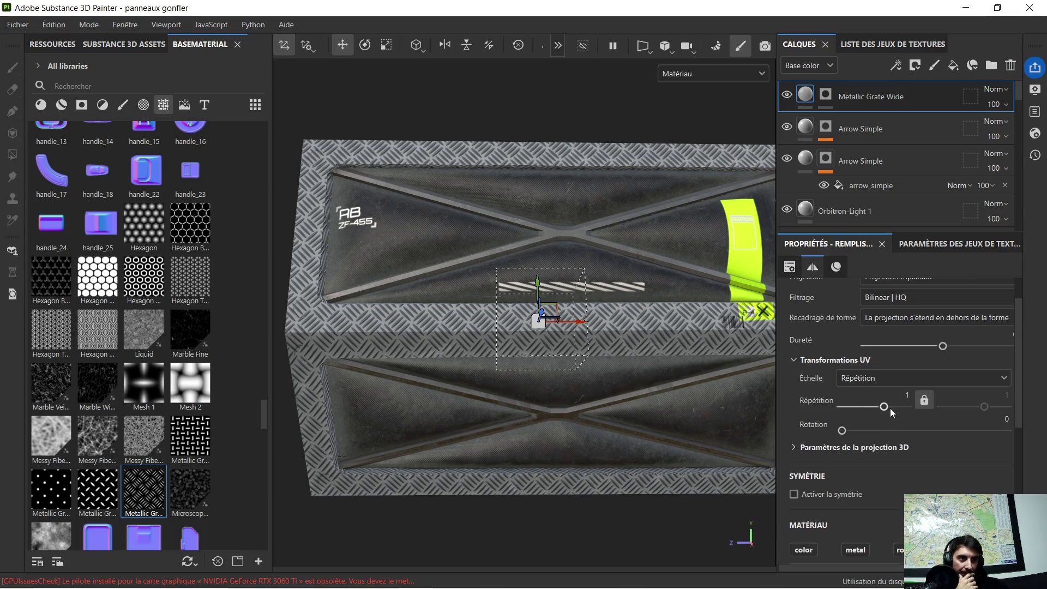
{"action": "left_click", "coordinate": [885, 408]}
{"action": "left_click_drag", "start_coordinate": [885, 410], "coordinate": [889, 407]}
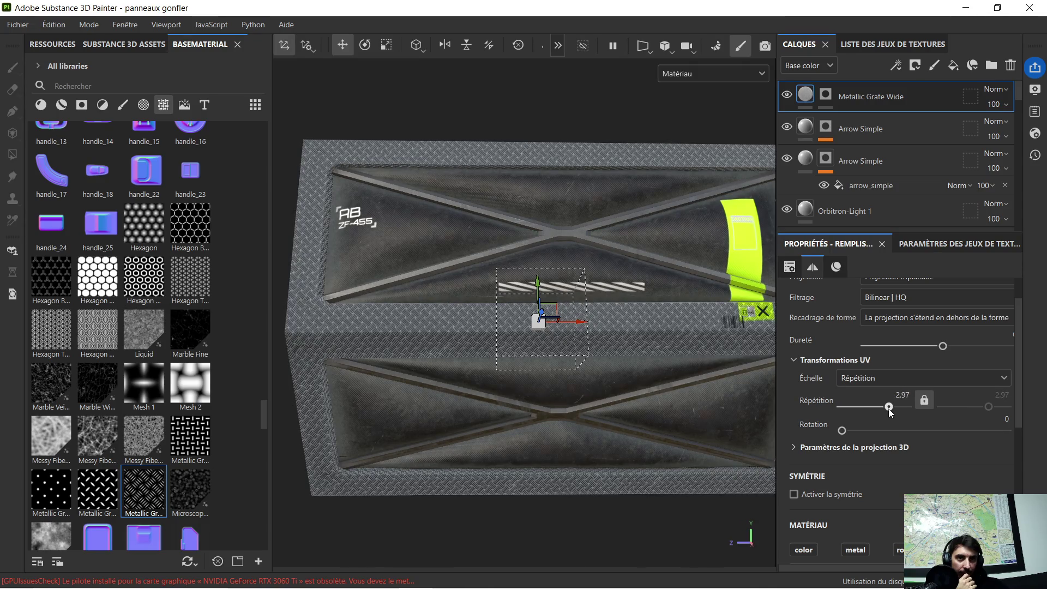
{"action": "scroll", "coordinate": [464, 344], "scroll_direction": "up", "scroll_amount": 5}
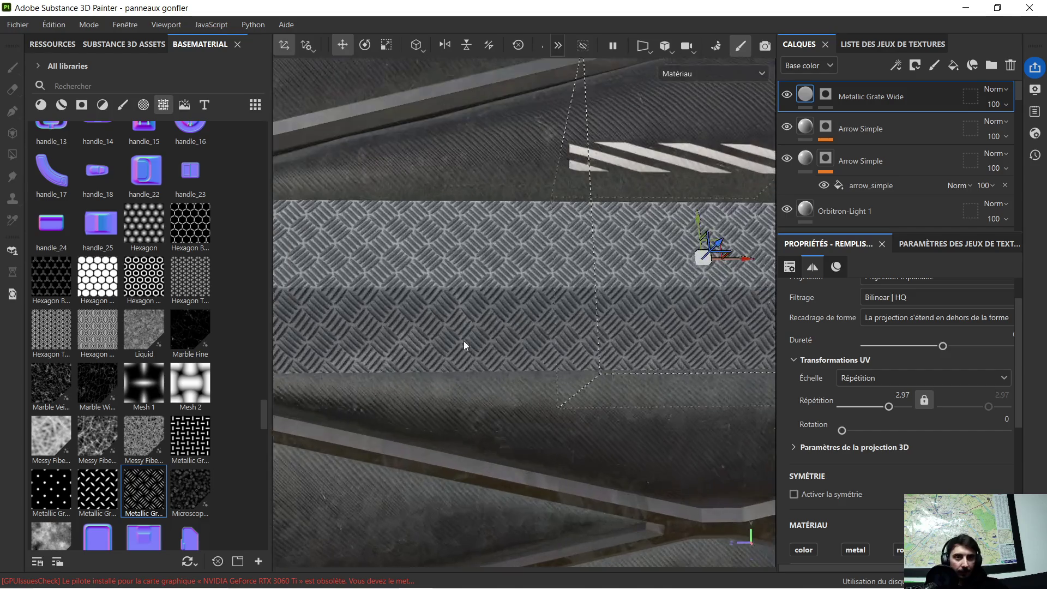
{"action": "mouse_move", "coordinate": [455, 303]}
{"action": "left_mouse_down", "text": "alt"}
{"action": "mouse_move", "coordinate": [542, 318]}
{"action": "mouse_move", "coordinate": [594, 342]}
{"action": "mouse_move", "coordinate": [525, 321]}
{"action": "mouse_move", "coordinate": [640, 333]}
{"action": "mouse_move", "coordinate": [376, 311]}
{"action": "mouse_move", "coordinate": [406, 318]}
{"action": "mouse_move", "coordinate": [361, 279]}
{"action": "left_mouse_up", "text": "alt"}
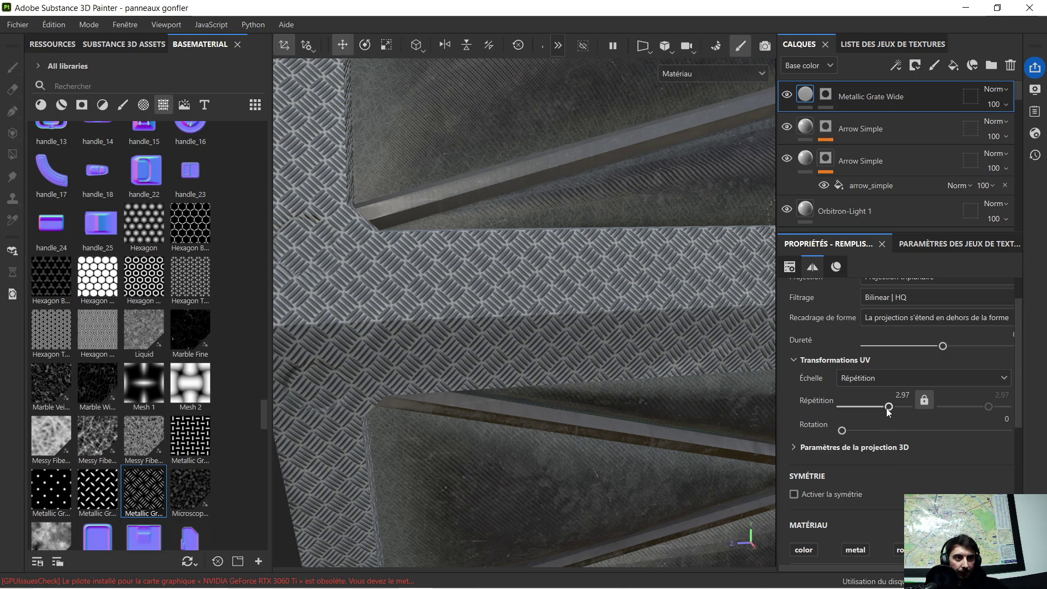
{"action": "mouse_move", "coordinate": [888, 411]}
{"action": "left_mouse_down"}
{"action": "mouse_move", "coordinate": [897, 410]}
{"action": "mouse_move", "coordinate": [879, 417]}
{"action": "left_mouse_up"}
{"action": "scroll", "coordinate": [577, 302], "scroll_direction": "down", "scroll_amount": 3}
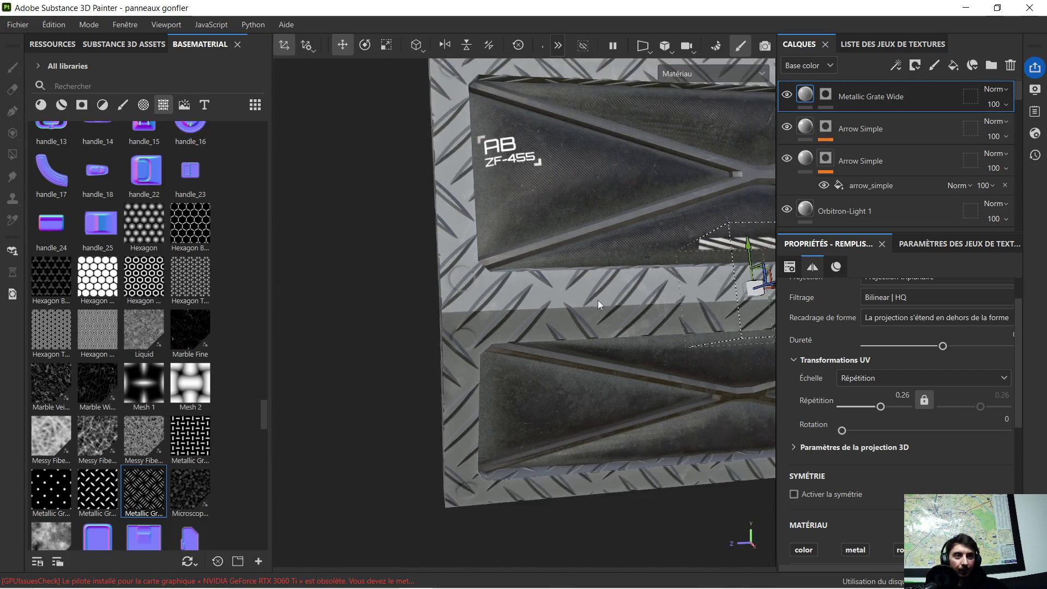
{"action": "key", "text": "f"}
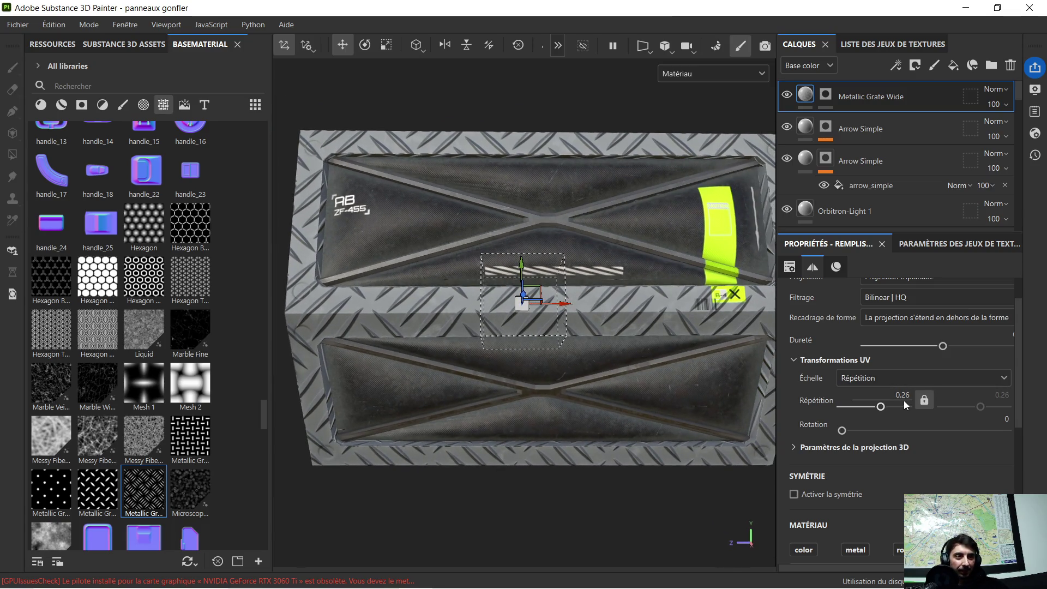
{"action": "double_click", "coordinate": [894, 394]}
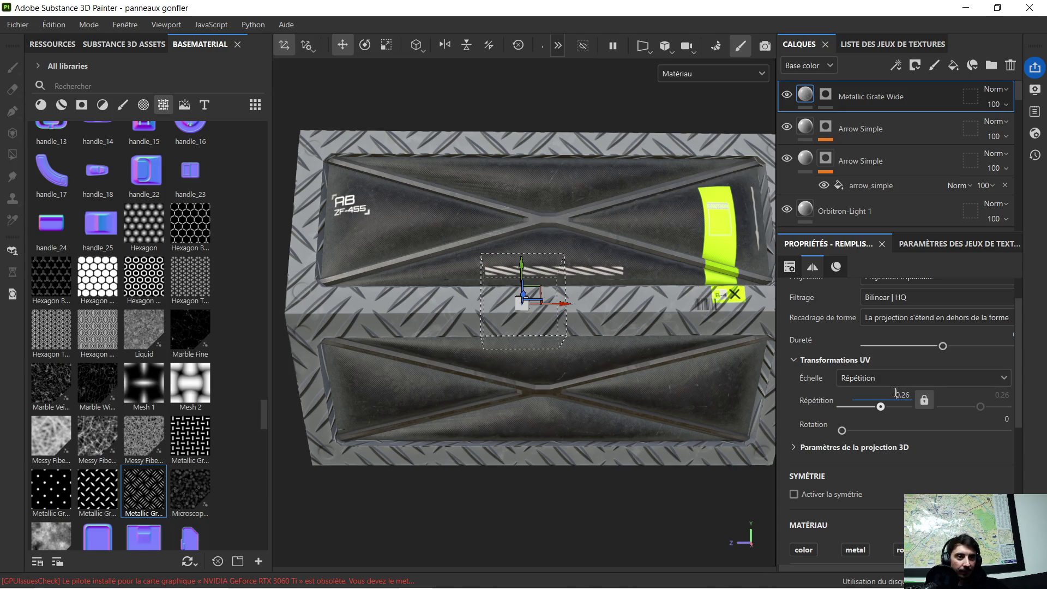
{"action": "type", "text": "1"}
{"action": "key", "text": "Return"}
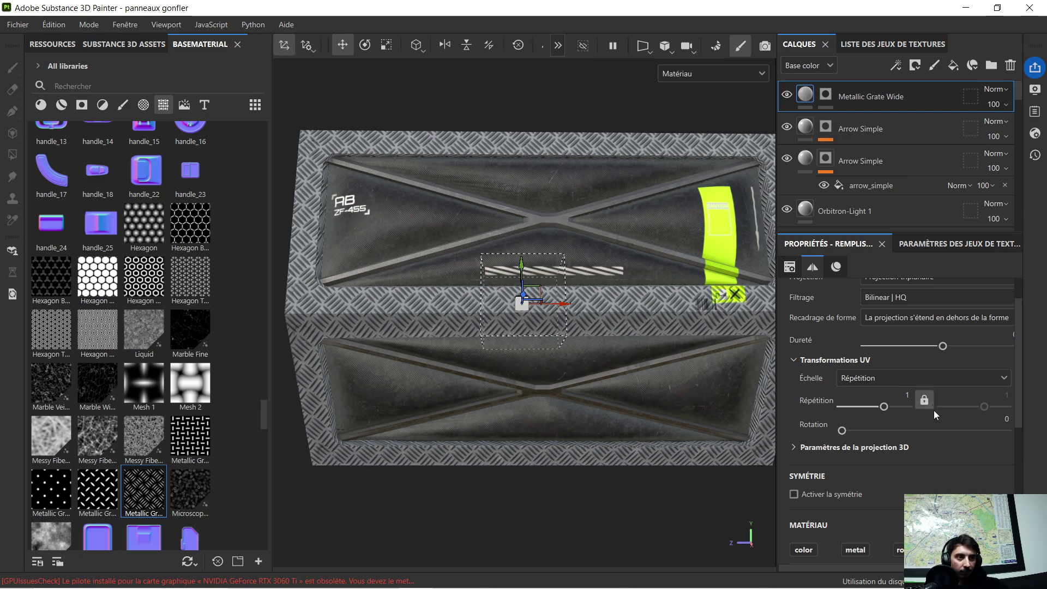
Step: Switch the grate's Échelle to Taille physique at 10 cm and zoom in on it
{"action": "left_click", "coordinate": [891, 381]}
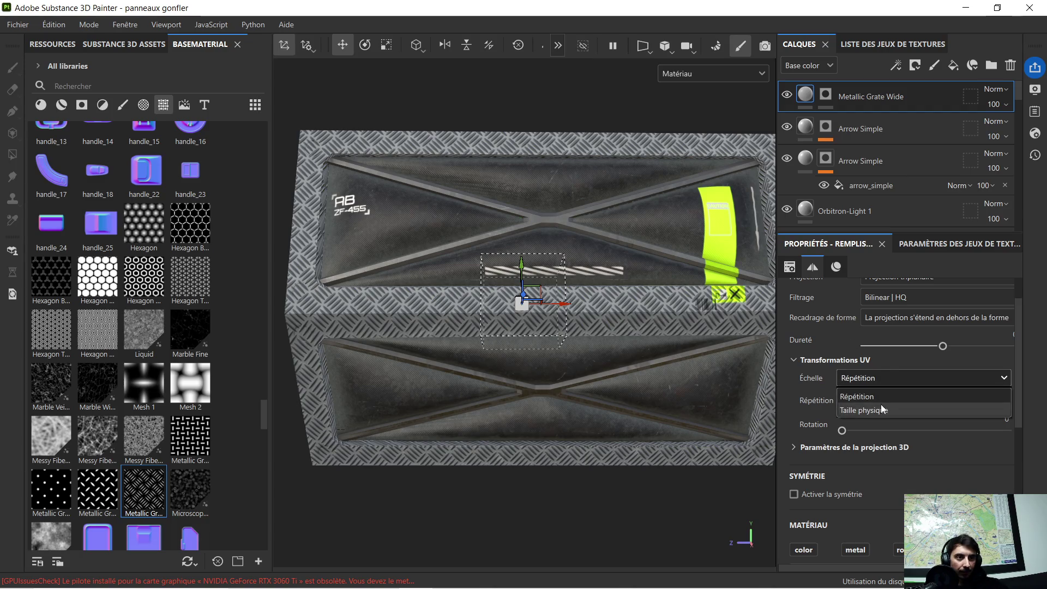
{"action": "left_click", "coordinate": [881, 403]}
{"action": "right_click_drag", "start_coordinate": [283, 250], "coordinate": [387, 344], "text": "alt"}
{"action": "mouse_move", "coordinate": [387, 341]}
{"action": "left_mouse_down"}
{"action": "mouse_move", "coordinate": [601, 341]}
{"action": "mouse_move", "coordinate": [534, 330]}
{"action": "mouse_move", "coordinate": [595, 329]}
{"action": "mouse_move", "coordinate": [491, 327]}
{"action": "mouse_move", "coordinate": [426, 339]}
{"action": "left_mouse_up"}
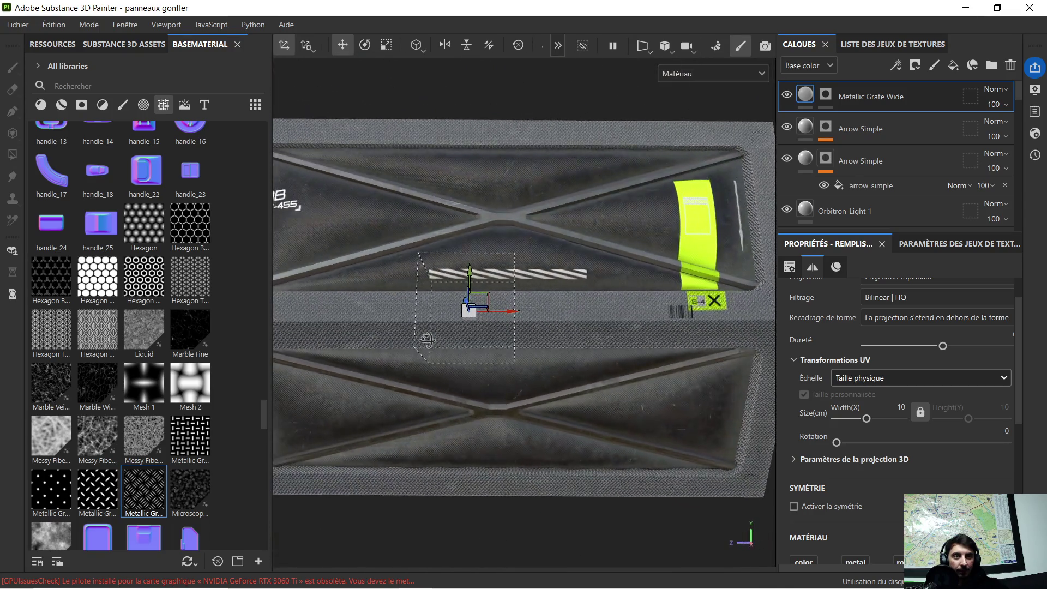
{"action": "scroll", "coordinate": [571, 331], "scroll_direction": "up", "scroll_amount": 6}
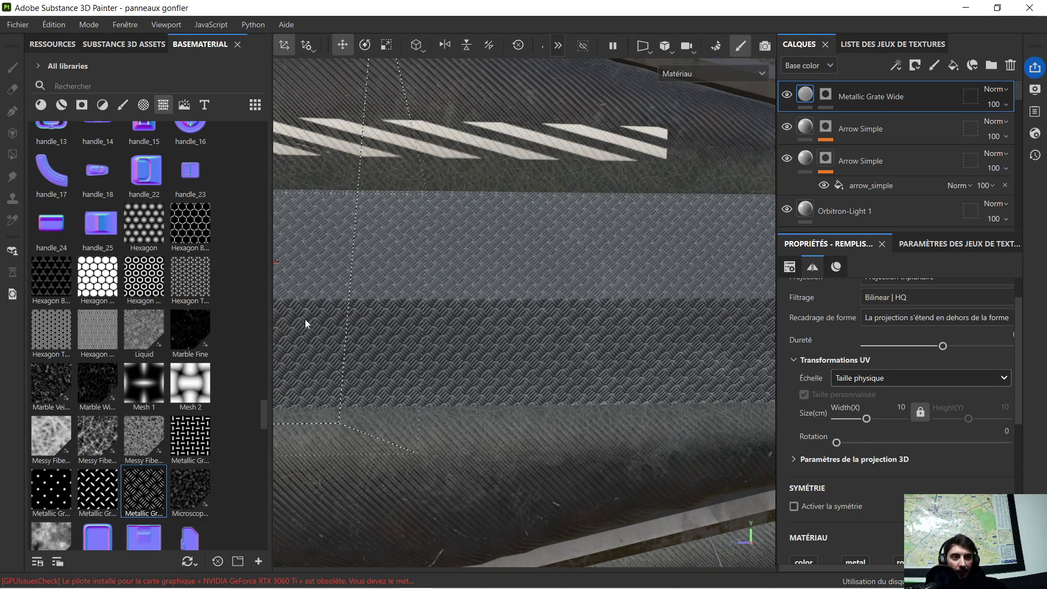
{"action": "scroll", "coordinate": [472, 318], "scroll_direction": "down", "scroll_amount": 6}
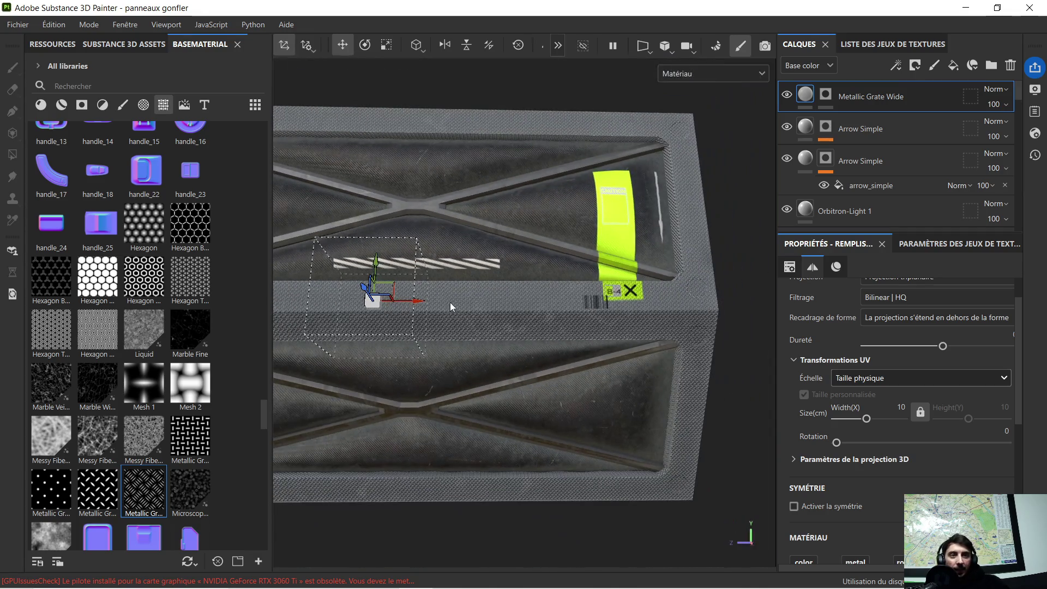
Step: Orbit to a new angle and select the Metallic Grate Wide layer's mask
{"action": "mouse_move", "coordinate": [417, 303]}
{"action": "left_mouse_down", "text": "alt"}
{"action": "mouse_move", "coordinate": [436, 294]}
{"action": "mouse_move", "coordinate": [410, 318]}
{"action": "mouse_move", "coordinate": [436, 331]}
{"action": "mouse_move", "coordinate": [479, 326]}
{"action": "left_mouse_up", "text": "alt"}
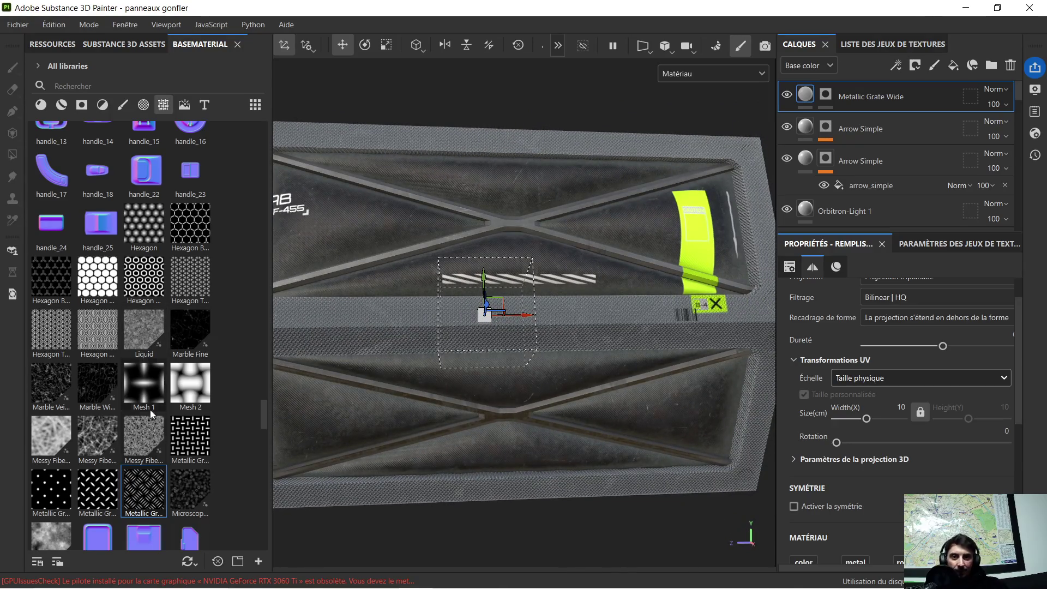
{"action": "scroll", "coordinate": [142, 460], "scroll_direction": "down", "scroll_amount": 3}
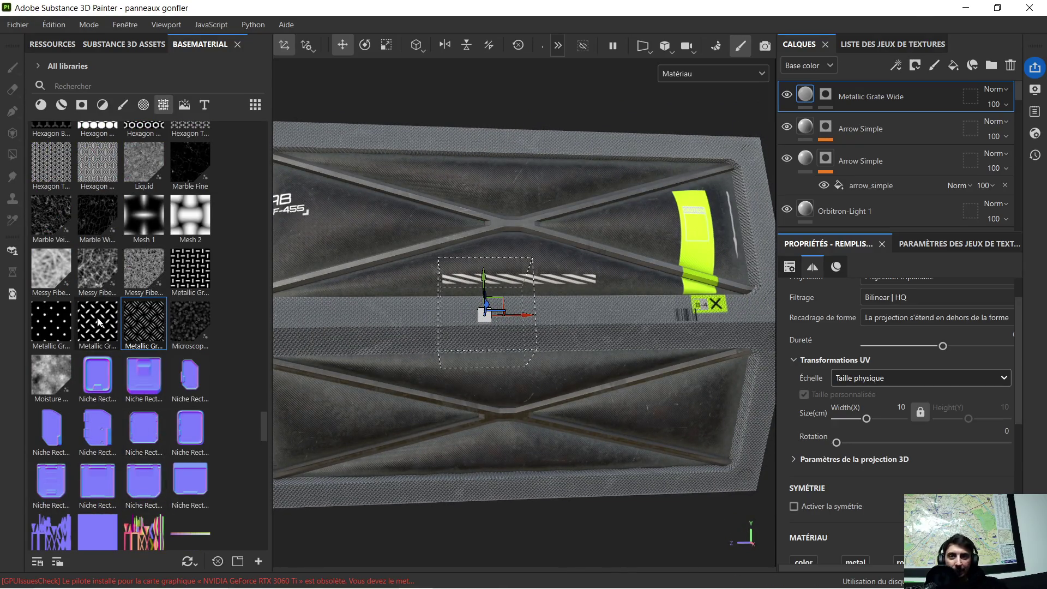
{"action": "mouse_move", "coordinate": [54, 320]}
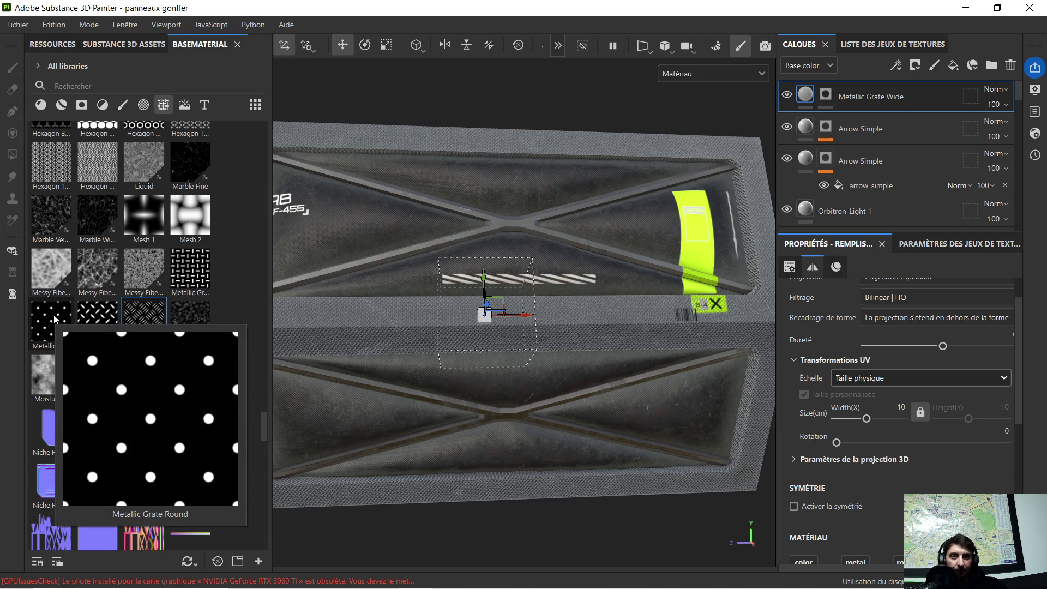
{"action": "left_click", "coordinate": [819, 95]}
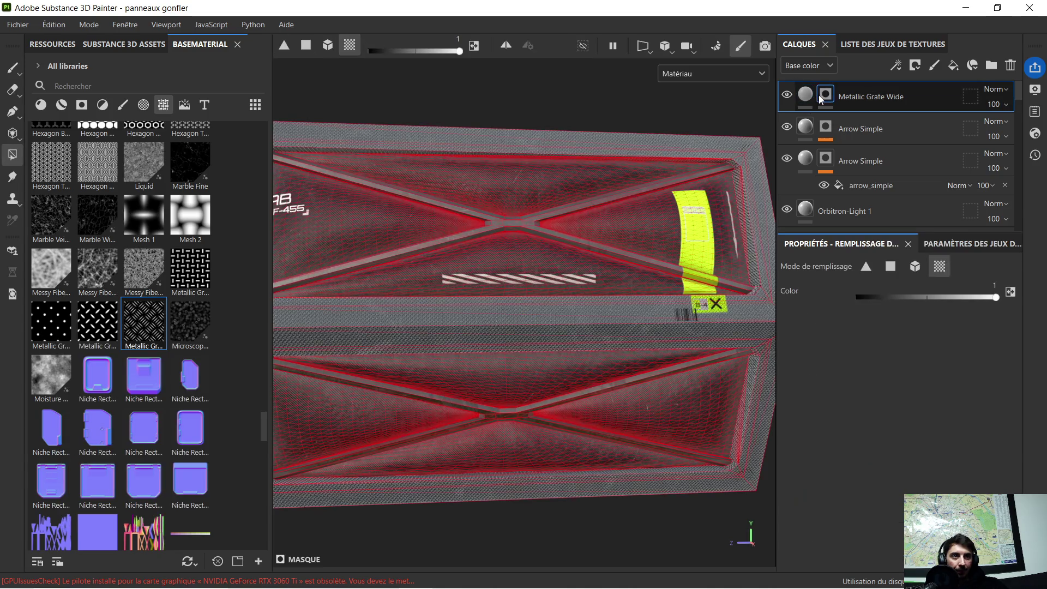
Step: Copy the Metallic Grate Wide mask and hide that layer
{"action": "right_click", "coordinate": [819, 95]}
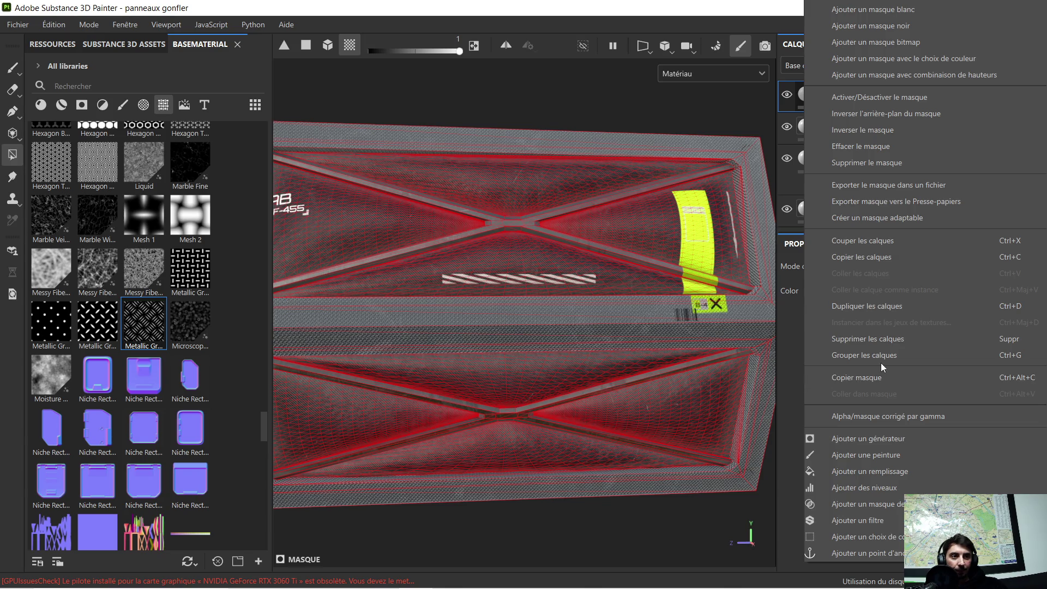
{"action": "left_click", "coordinate": [884, 379]}
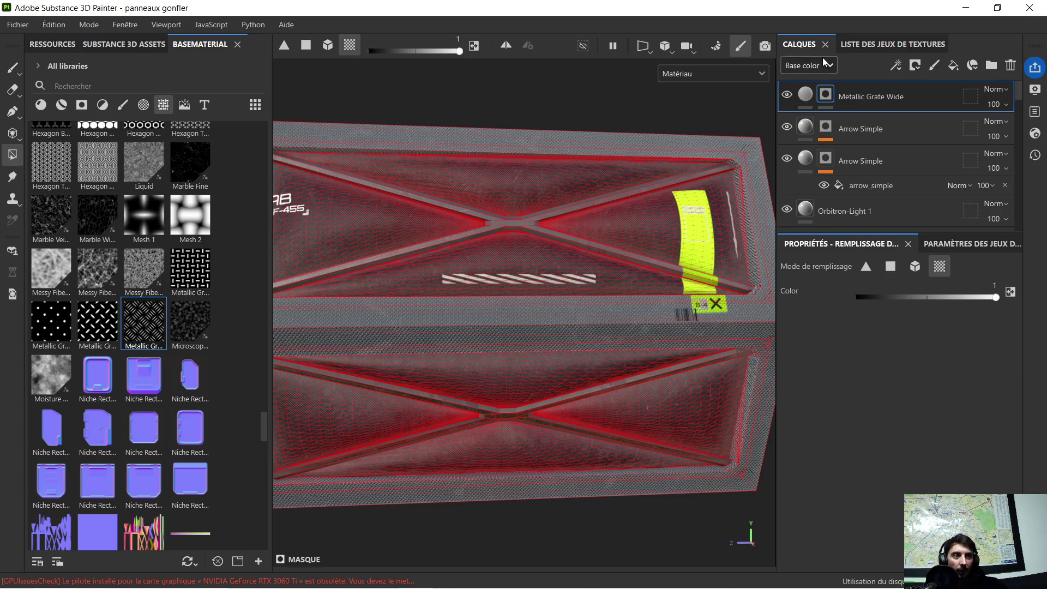
{"action": "left_click", "coordinate": [787, 94]}
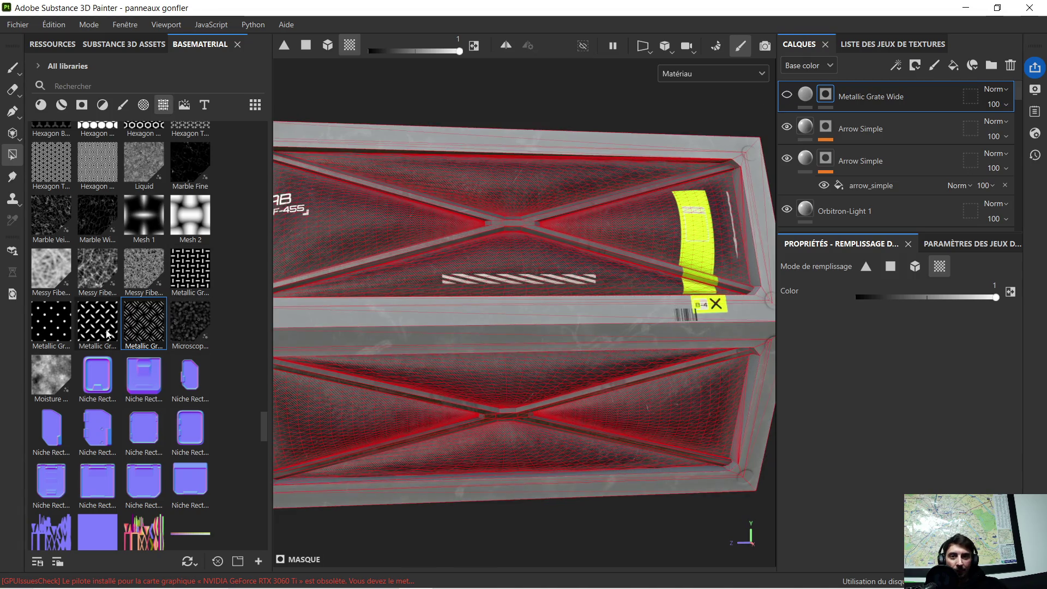
Step: Add Metallic Grate Round as a new fill layer, keeping the repeating scale mode
{"action": "left_click_drag", "start_coordinate": [61, 325], "coordinate": [374, 328]}
{"action": "left_click", "coordinate": [406, 369]}
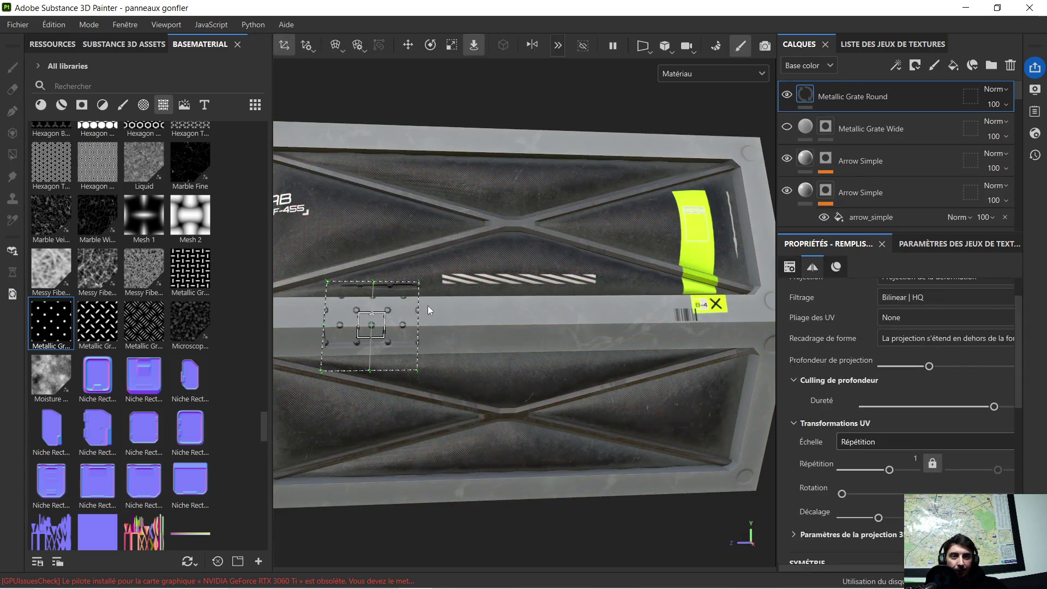
{"action": "left_click", "coordinate": [879, 441]}
{"action": "left_click", "coordinate": [845, 397]}
{"action": "scroll", "coordinate": [862, 433], "scroll_direction": "down", "scroll_amount": 2}
{"action": "scroll", "coordinate": [870, 431], "scroll_direction": "up", "scroll_amount": 3}
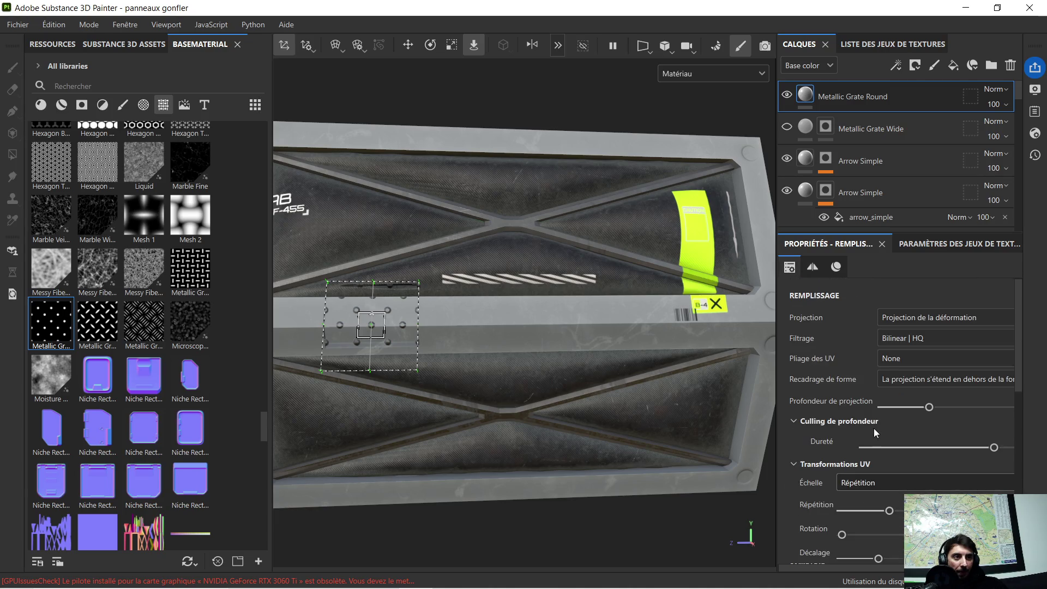
Step: Set the Metallic Grate Round projection to Projection triplanaire
{"action": "left_click", "coordinate": [944, 318]}
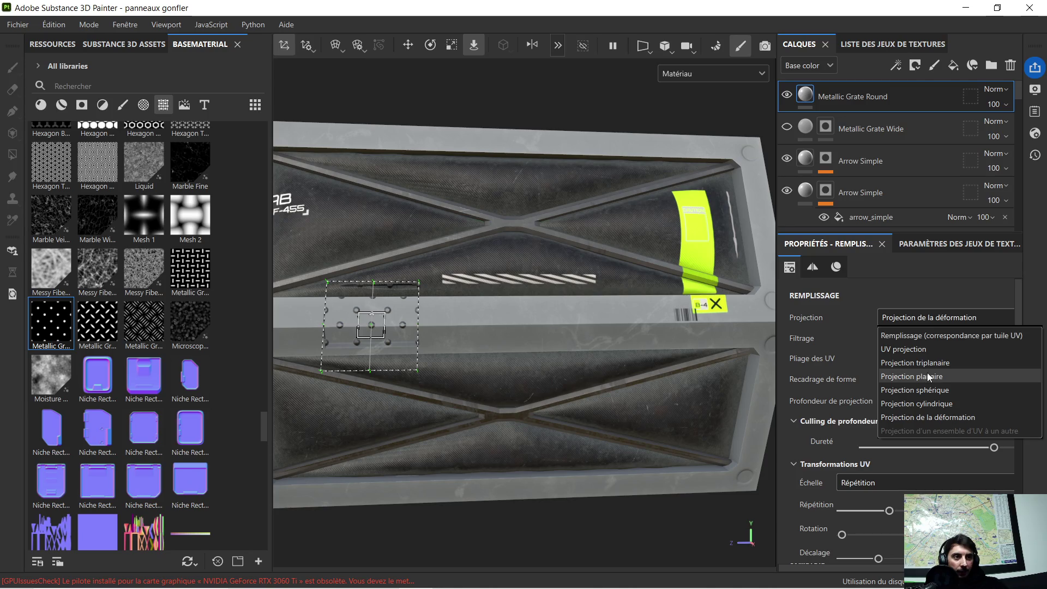
{"action": "left_click", "coordinate": [922, 361]}
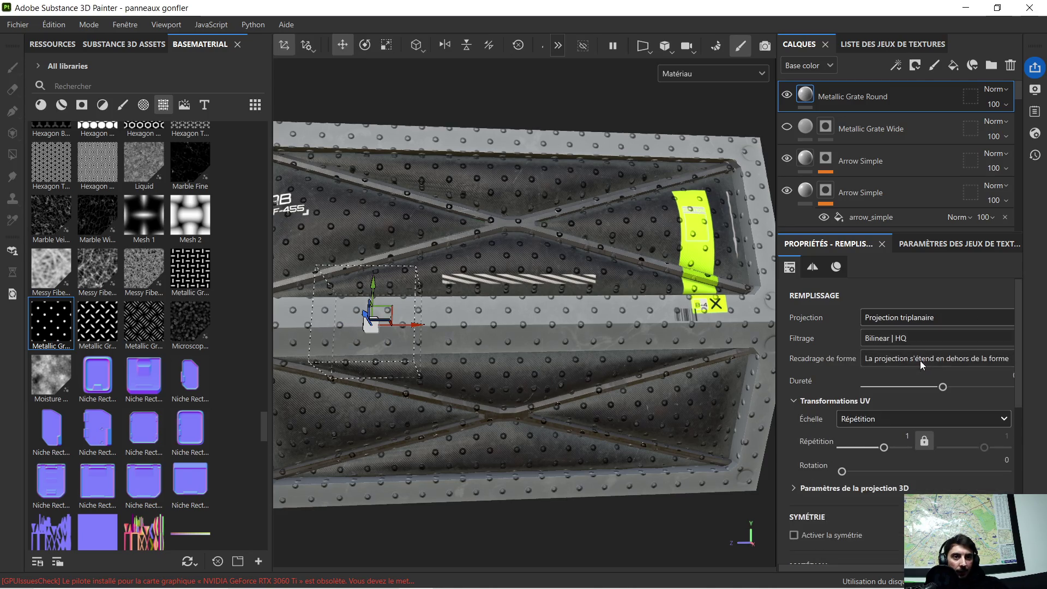
{"action": "scroll", "coordinate": [443, 254], "scroll_direction": "down", "scroll_amount": 2}
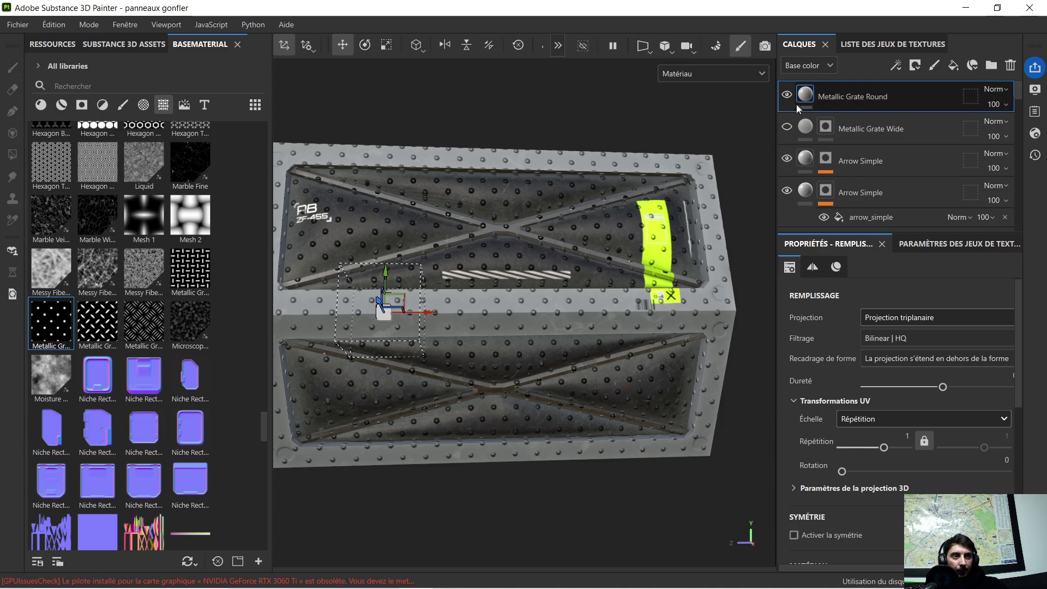
{"action": "right_click", "coordinate": [826, 96]}
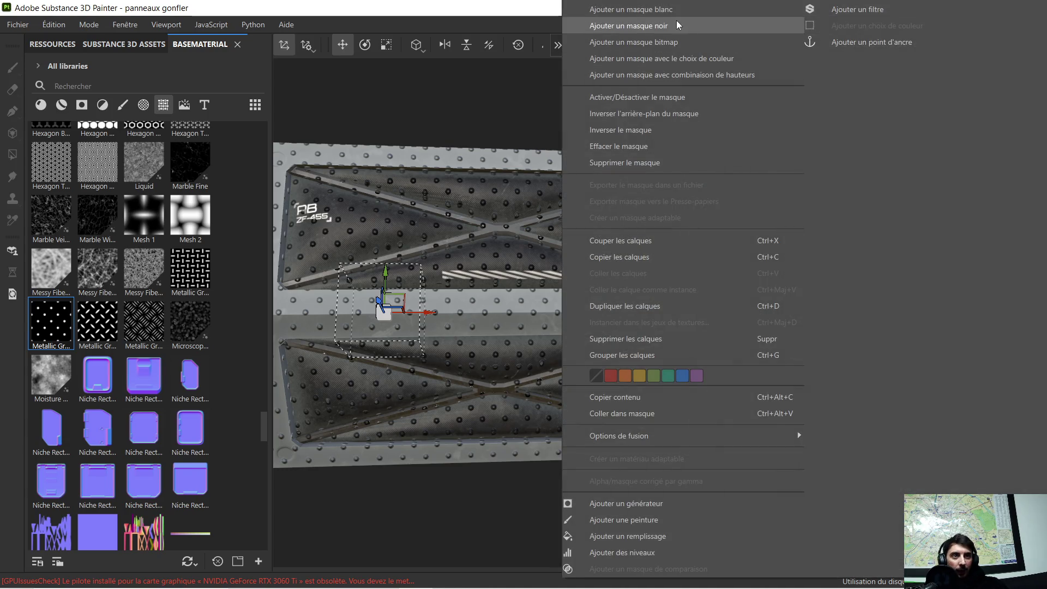
Step: Give the Metallic Grate Round layer a black mask and paste the copied grate mask into it
{"action": "left_click", "coordinate": [668, 26]}
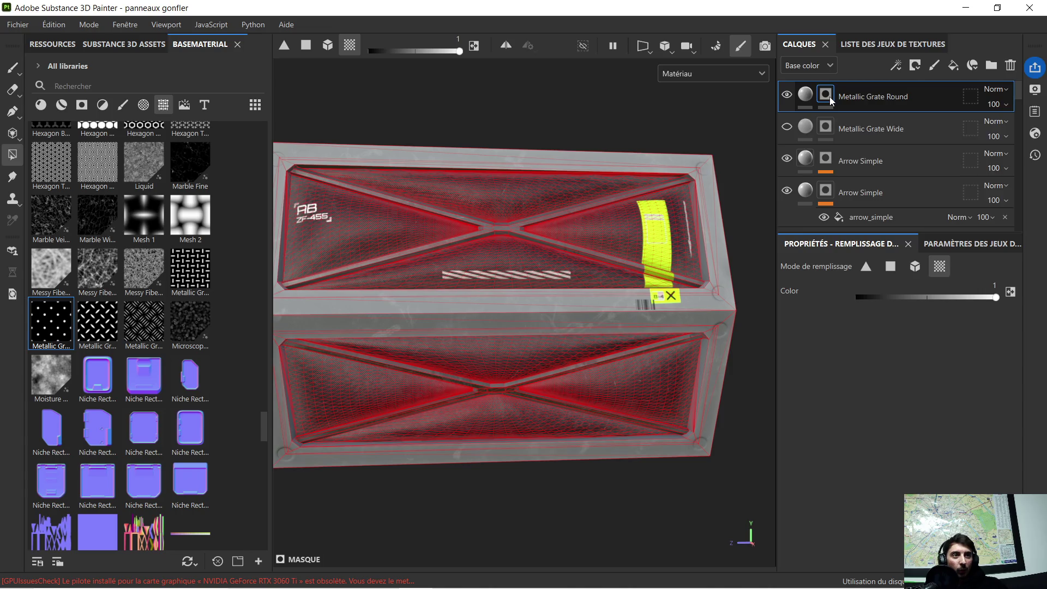
{"action": "right_click", "coordinate": [829, 96]}
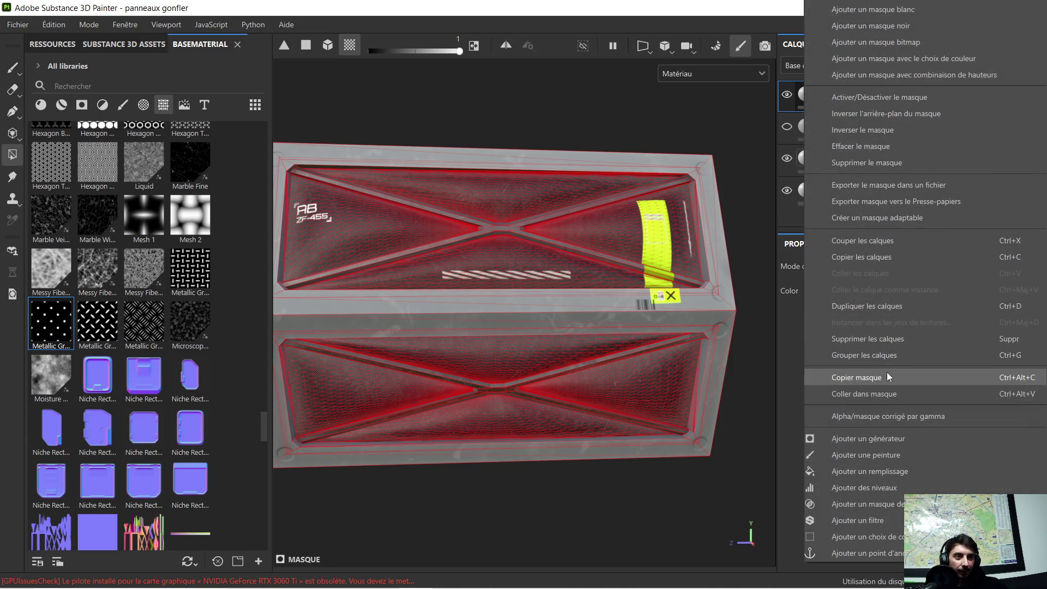
{"action": "left_click", "coordinate": [883, 392]}
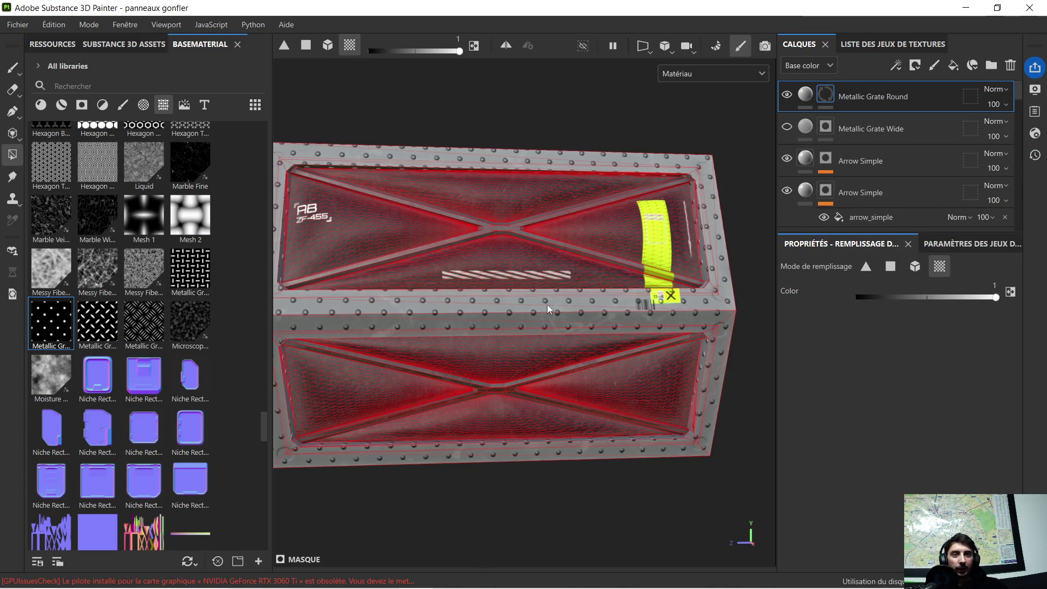
Step: Orbit and zoom around the box to check that the round studs sit only on the frame
{"action": "mouse_move", "coordinate": [581, 272]}
{"action": "left_mouse_down", "text": "alt"}
{"action": "mouse_move", "coordinate": [676, 260]}
{"action": "mouse_move", "coordinate": [554, 245]}
{"action": "mouse_move", "coordinate": [678, 254]}
{"action": "mouse_move", "coordinate": [509, 245]}
{"action": "mouse_move", "coordinate": [656, 254]}
{"action": "mouse_move", "coordinate": [627, 262]}
{"action": "left_mouse_up", "text": "alt"}
{"action": "middle_click_drag", "start_coordinate": [526, 276], "coordinate": [537, 278], "text": "alt"}
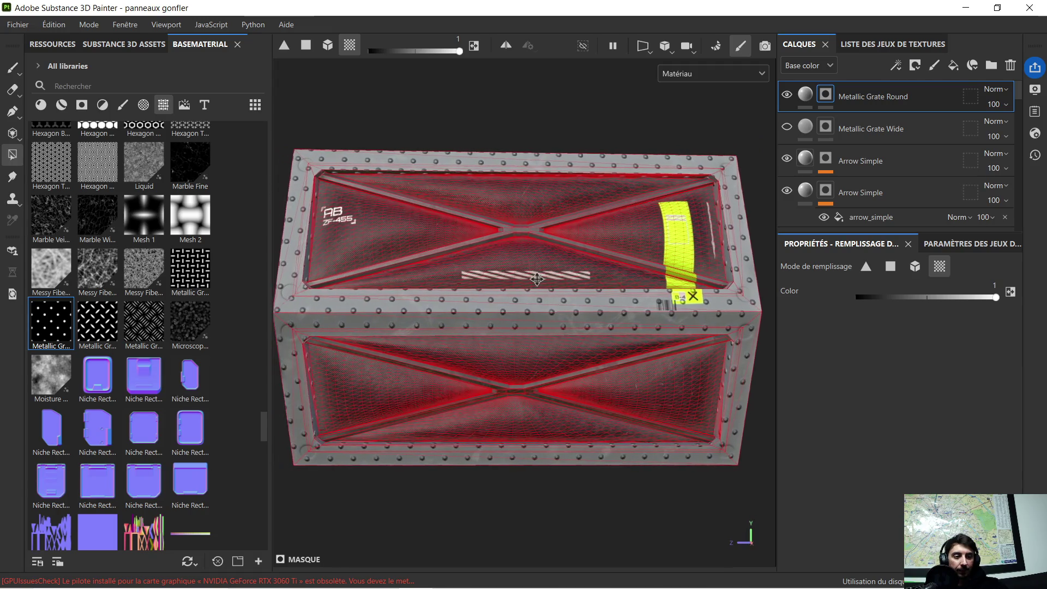
{"action": "mouse_move", "coordinate": [490, 267]}
{"action": "left_mouse_down", "text": "alt"}
{"action": "mouse_move", "coordinate": [643, 278]}
{"action": "mouse_move", "coordinate": [541, 277]}
{"action": "mouse_move", "coordinate": [473, 253]}
{"action": "left_mouse_up", "text": "alt"}
{"action": "mouse_move", "coordinate": [549, 324]}
{"action": "left_mouse_down", "text": "alt"}
{"action": "mouse_move", "coordinate": [570, 318]}
{"action": "mouse_move", "coordinate": [541, 310]}
{"action": "left_mouse_up", "text": "alt"}
{"action": "scroll", "coordinate": [545, 303], "scroll_direction": "up", "scroll_amount": 3}
{"action": "scroll", "coordinate": [548, 295], "scroll_direction": "up", "scroll_amount": 5}
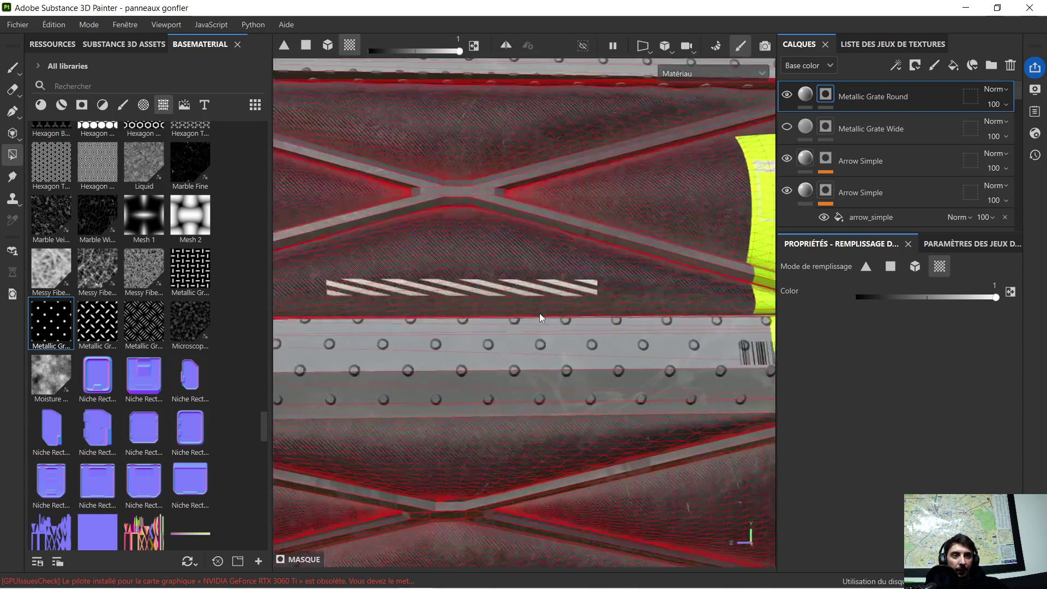
{"action": "mouse_move", "coordinate": [594, 329]}
{"action": "left_mouse_down", "text": "alt"}
{"action": "mouse_move", "coordinate": [423, 311]}
{"action": "mouse_move", "coordinate": [597, 312]}
{"action": "mouse_move", "coordinate": [555, 306]}
{"action": "left_mouse_up", "text": "alt"}
{"action": "scroll", "coordinate": [594, 309], "scroll_direction": "down", "scroll_amount": 5}
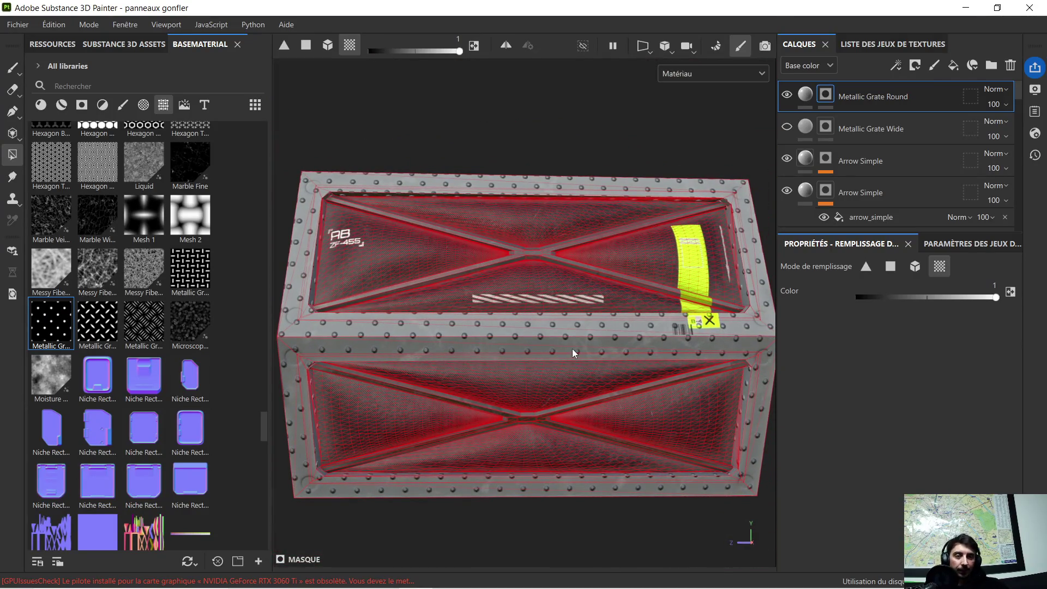
{"action": "scroll", "coordinate": [573, 352], "scroll_direction": "down", "scroll_amount": 2}
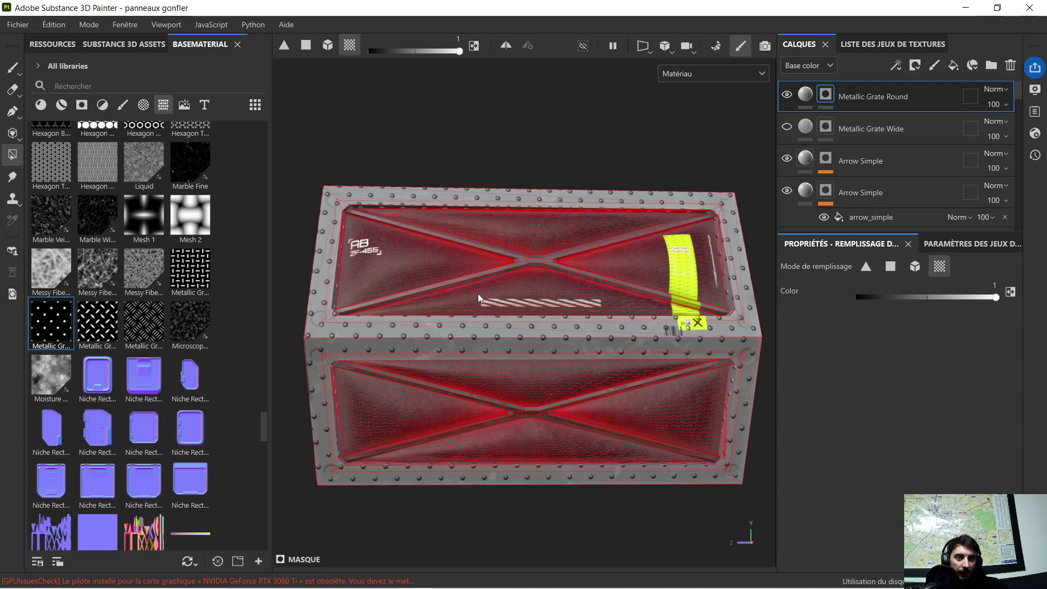
Step: Reselect the Metallic Grate Round fill settings and turn the box back to a frontal view
{"action": "left_click_drag", "start_coordinate": [485, 303], "coordinate": [499, 256], "text": "alt"}
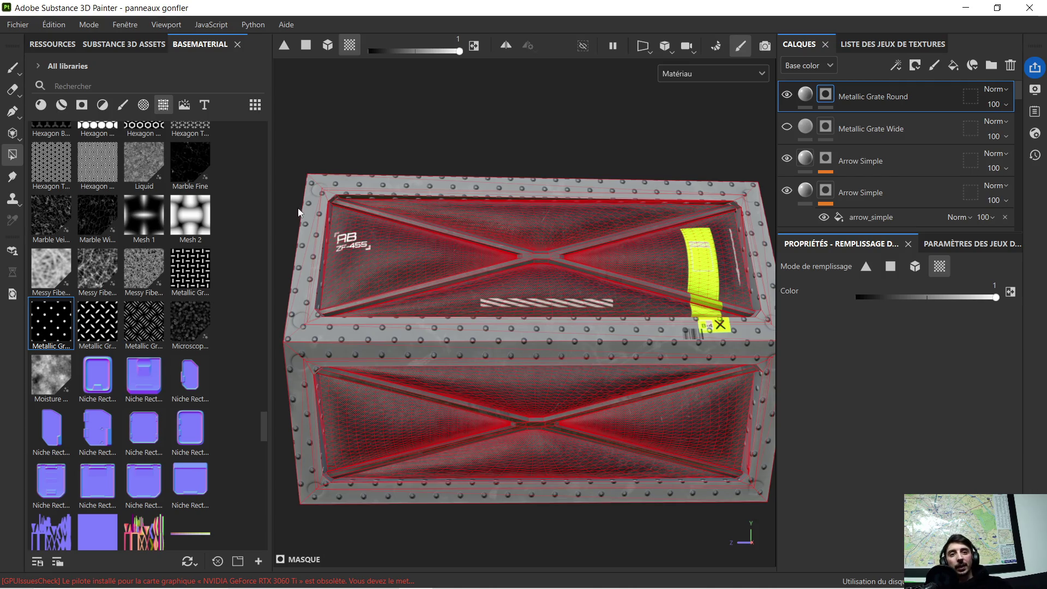
{"action": "mouse_move", "coordinate": [411, 295]}
{"action": "left_mouse_down", "text": "alt"}
{"action": "mouse_move", "coordinate": [411, 285]}
{"action": "mouse_move", "coordinate": [568, 287]}
{"action": "mouse_move", "coordinate": [483, 290]}
{"action": "mouse_move", "coordinate": [267, 357]}
{"action": "left_mouse_up", "text": "alt"}
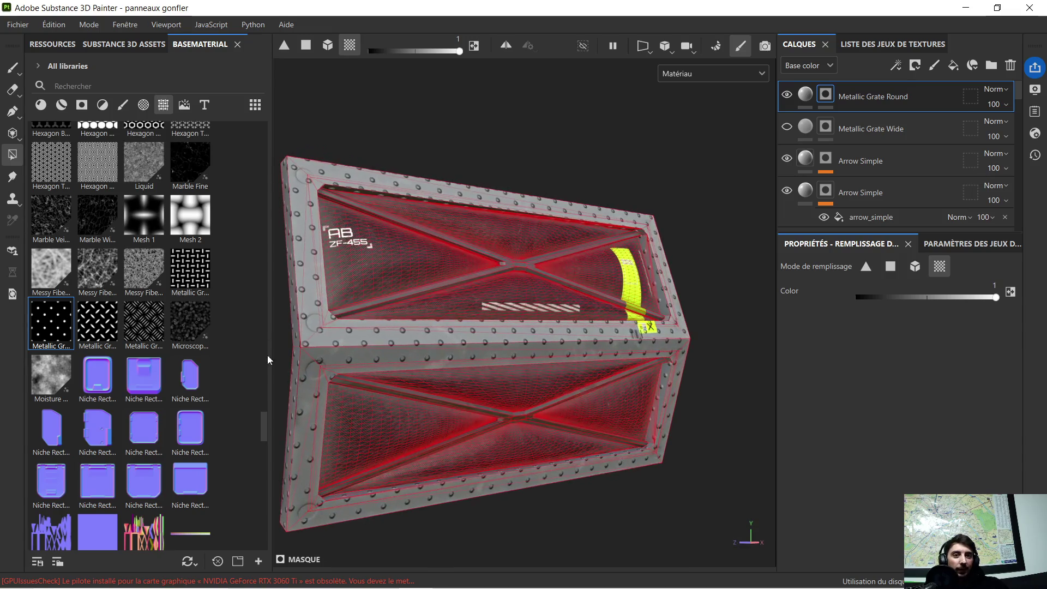
{"action": "mouse_move", "coordinate": [567, 316]}
{"action": "left_mouse_down", "text": "alt"}
{"action": "mouse_move", "coordinate": [373, 311]}
{"action": "mouse_move", "coordinate": [491, 317]}
{"action": "left_mouse_up", "text": "alt"}
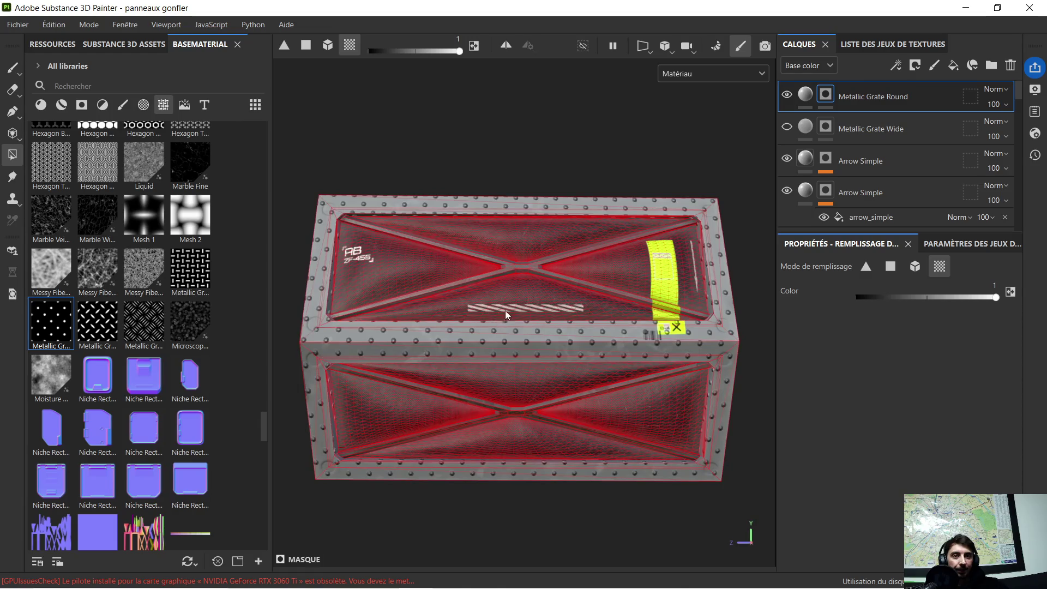
{"action": "left_click", "coordinate": [809, 99]}
{"action": "scroll", "coordinate": [510, 292], "scroll_direction": "down", "scroll_amount": 1}
{"action": "mouse_move", "coordinate": [511, 287]}
{"action": "left_mouse_down", "text": "alt"}
{"action": "mouse_move", "coordinate": [447, 292]}
{"action": "mouse_move", "coordinate": [551, 286]}
{"action": "mouse_move", "coordinate": [517, 281]}
{"action": "left_mouse_up", "text": "alt"}
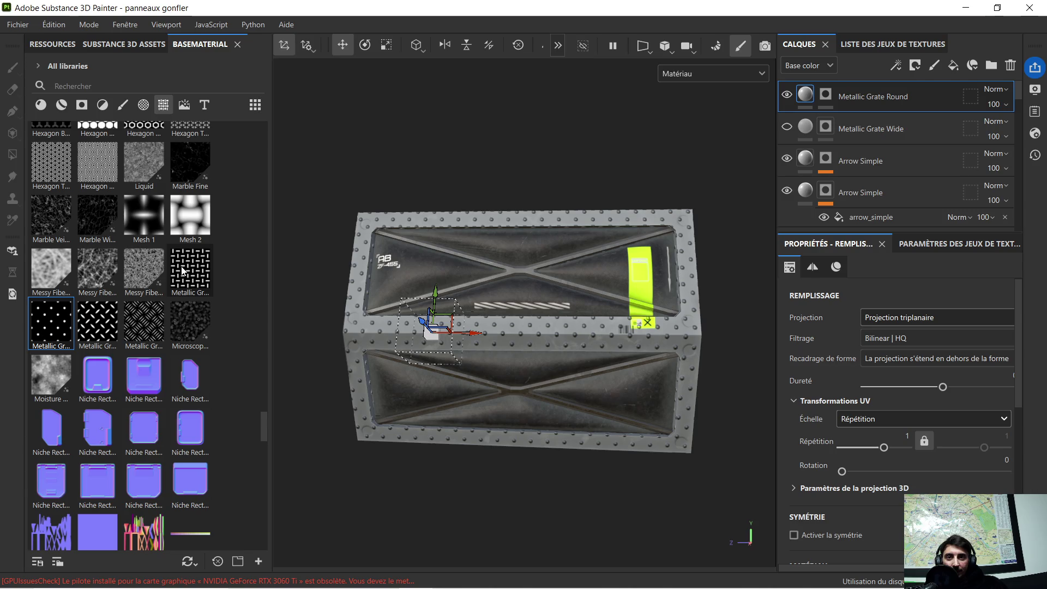
Step: Drop the Metallic Grate Lines material onto the mesh as a new fill layer
{"action": "mouse_move", "coordinate": [183, 269]}
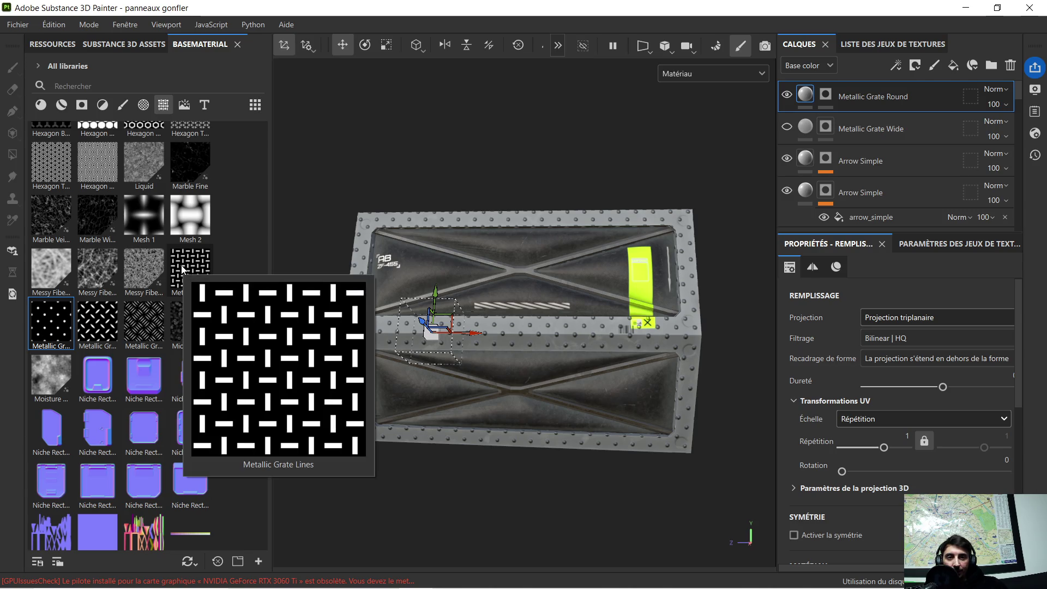
{"action": "mouse_move", "coordinate": [184, 269]}
{"action": "left_mouse_down"}
{"action": "mouse_move", "coordinate": [251, 289]}
{"action": "mouse_move", "coordinate": [431, 305]}
{"action": "mouse_move", "coordinate": [428, 313]}
{"action": "left_mouse_up"}
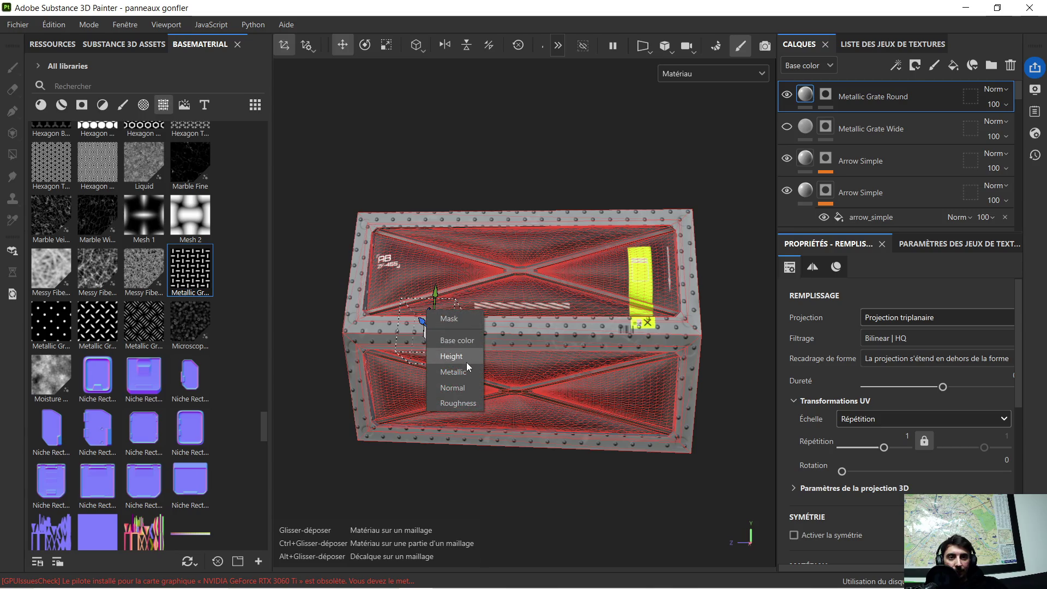
{"action": "left_click_drag", "start_coordinate": [466, 362], "coordinate": [466, 362]}
{"action": "scroll", "coordinate": [446, 327], "scroll_direction": "up", "scroll_amount": 5}
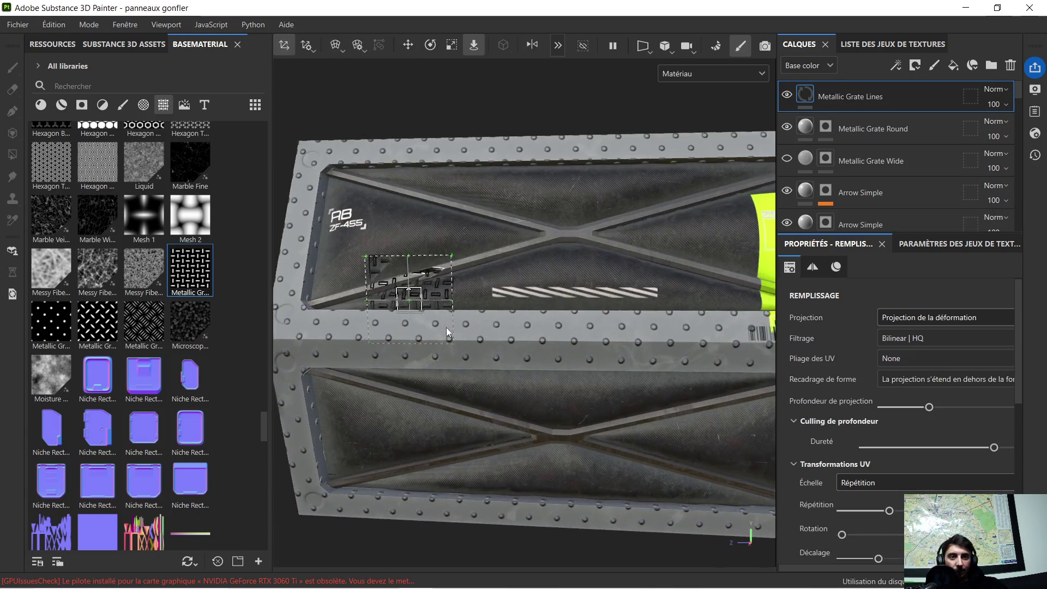
{"action": "scroll", "coordinate": [446, 327], "scroll_direction": "up", "scroll_amount": 2}
{"action": "scroll", "coordinate": [432, 326], "scroll_direction": "down", "scroll_amount": 1}
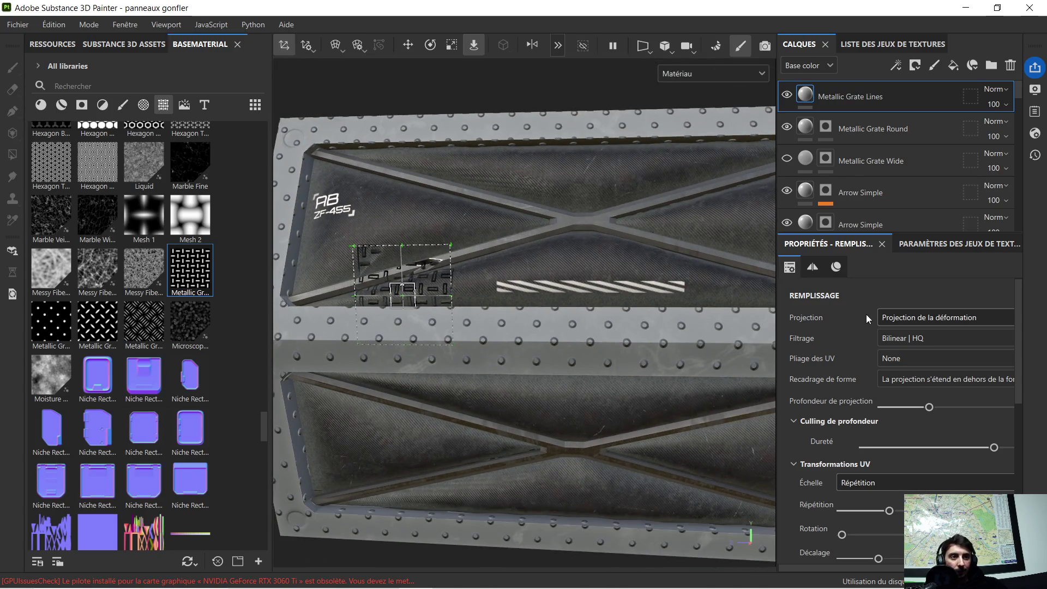
Step: Add a mask to the Metallic Grate Lines layer and paste the copied frame mask into it
{"action": "right_click", "coordinate": [825, 100]}
{"action": "left_click", "coordinate": [652, 28]}
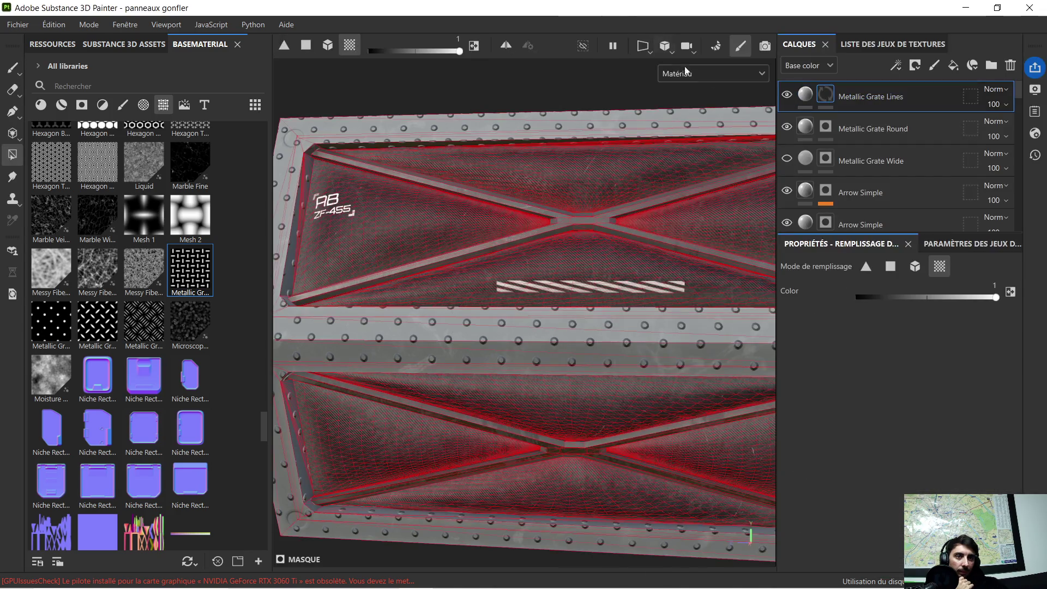
{"action": "right_click", "coordinate": [827, 95]}
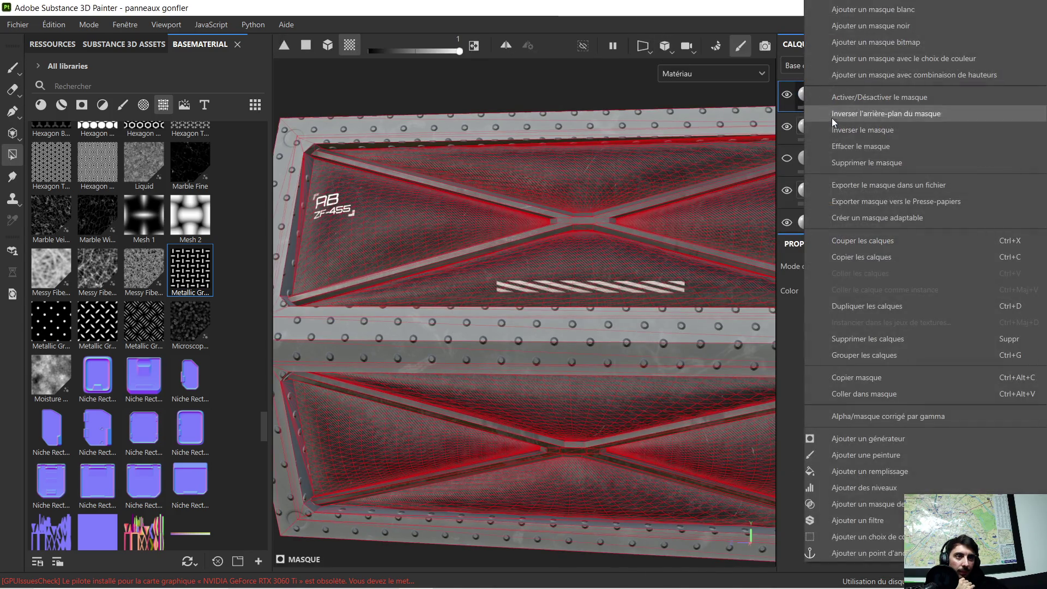
{"action": "left_click", "coordinate": [883, 393]}
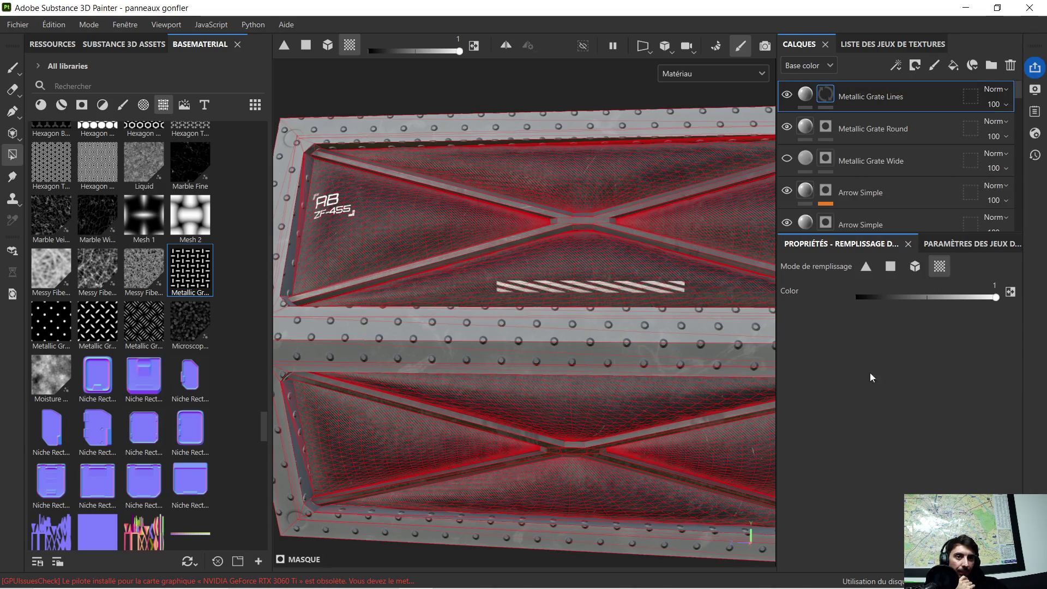
Step: Set the Metallic Grate Lines fill projection to Triplanar
{"action": "left_click", "coordinate": [805, 94]}
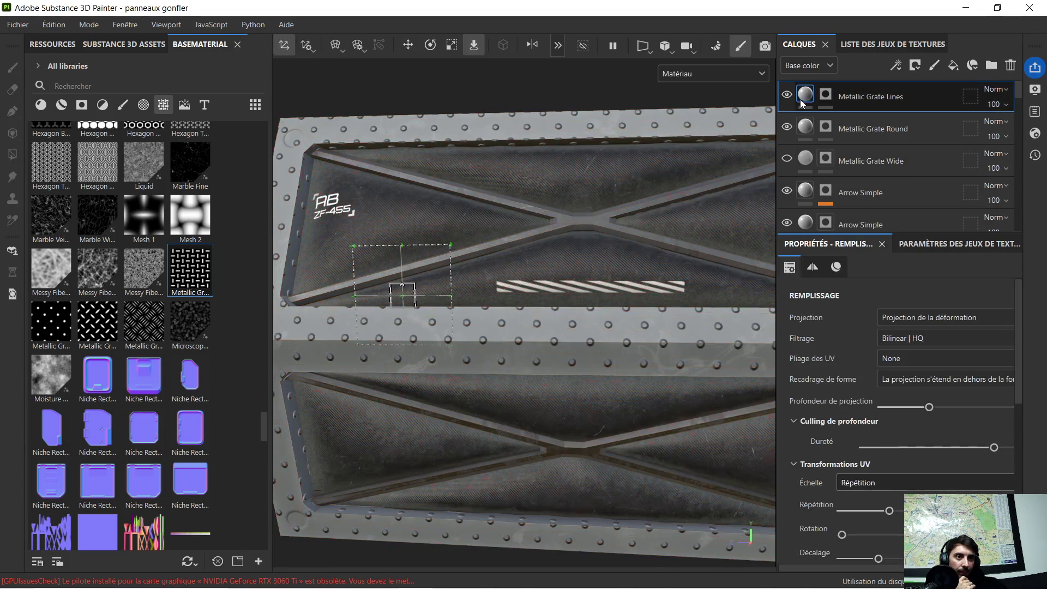
{"action": "left_click", "coordinate": [906, 317]}
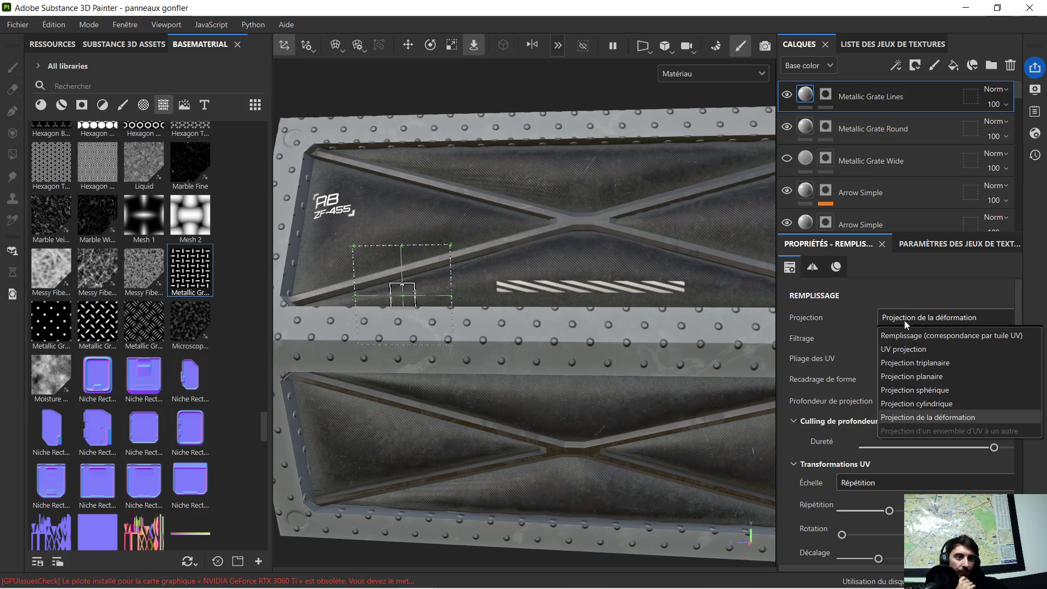
{"action": "left_click", "coordinate": [910, 366]}
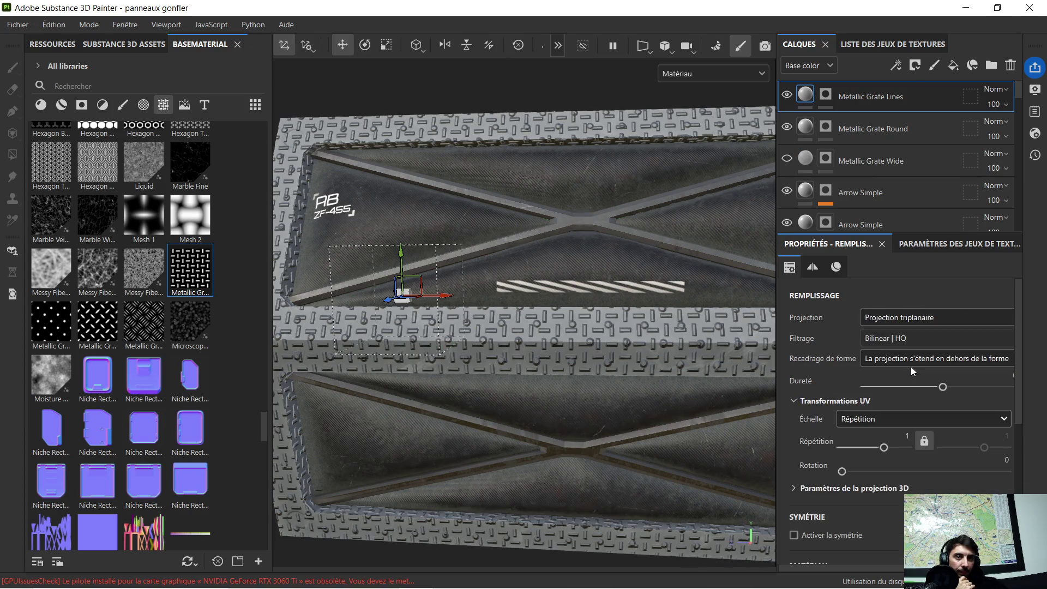
Step: Hide the Metallic Grate Round layer and orbit to view the whole panel box
{"action": "left_click", "coordinate": [786, 127]}
{"action": "scroll", "coordinate": [601, 234], "scroll_direction": "down", "scroll_amount": 3}
{"action": "mouse_move", "coordinate": [606, 236]}
{"action": "left_mouse_down", "text": "alt"}
{"action": "mouse_move", "coordinate": [635, 234]}
{"action": "mouse_move", "coordinate": [551, 224]}
{"action": "mouse_move", "coordinate": [496, 239]}
{"action": "mouse_move", "coordinate": [600, 235]}
{"action": "mouse_move", "coordinate": [558, 252]}
{"action": "mouse_move", "coordinate": [570, 247]}
{"action": "left_mouse_up", "text": "alt"}
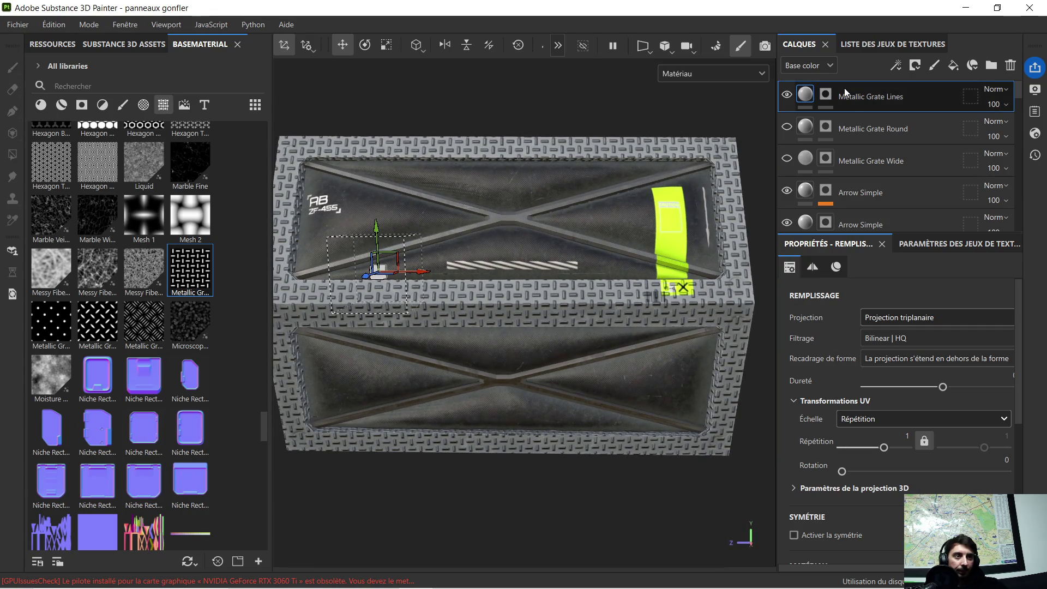
Step: Delete the Metallic Grate Lines and Round layers and turn Metallic Grate Wide back on
{"action": "key", "text": "Delete"}
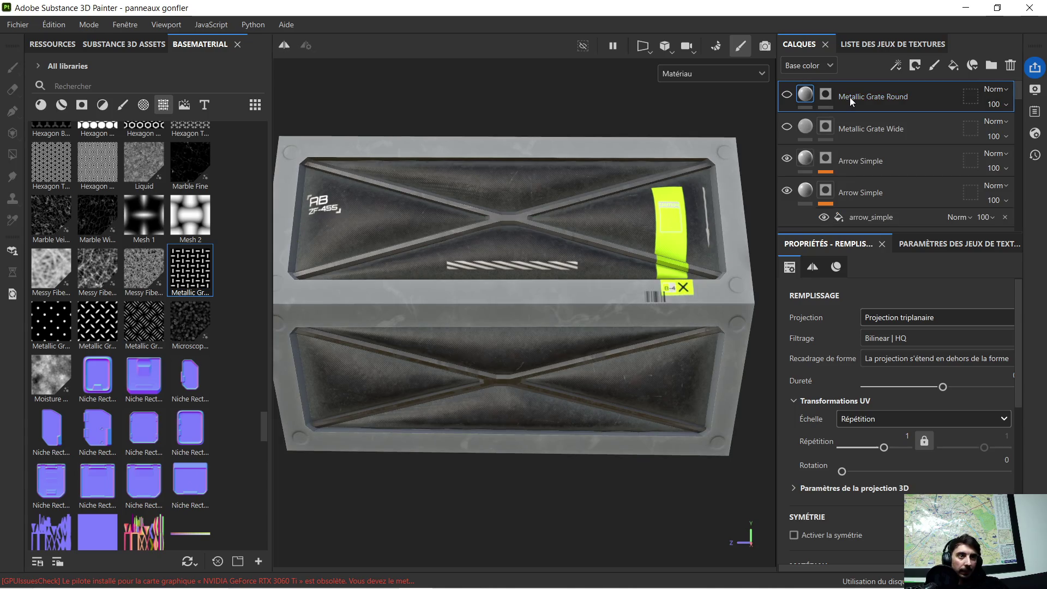
{"action": "key", "text": "Delete"}
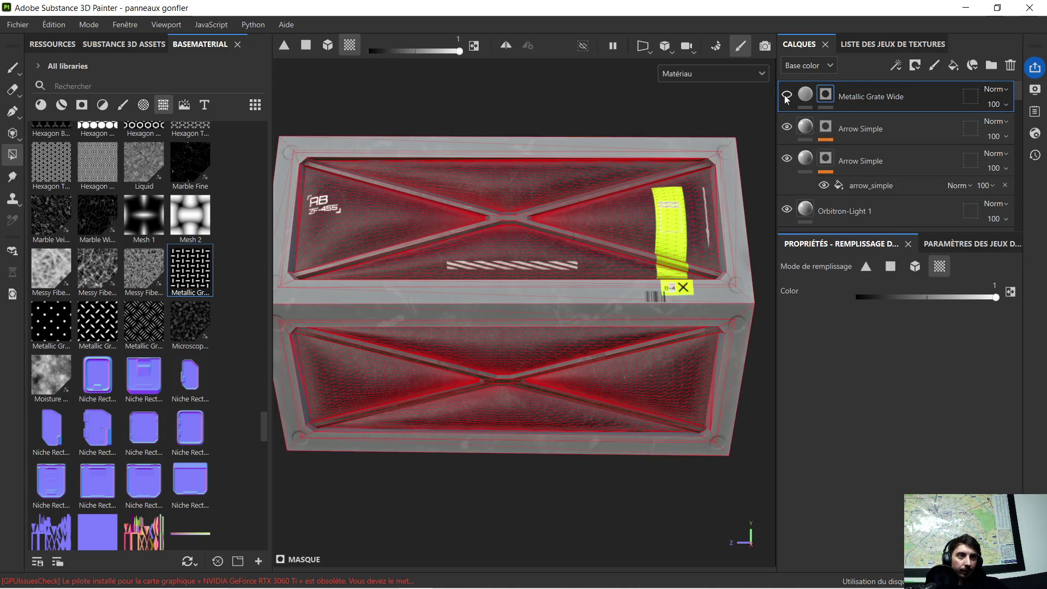
{"action": "left_click", "coordinate": [786, 97]}
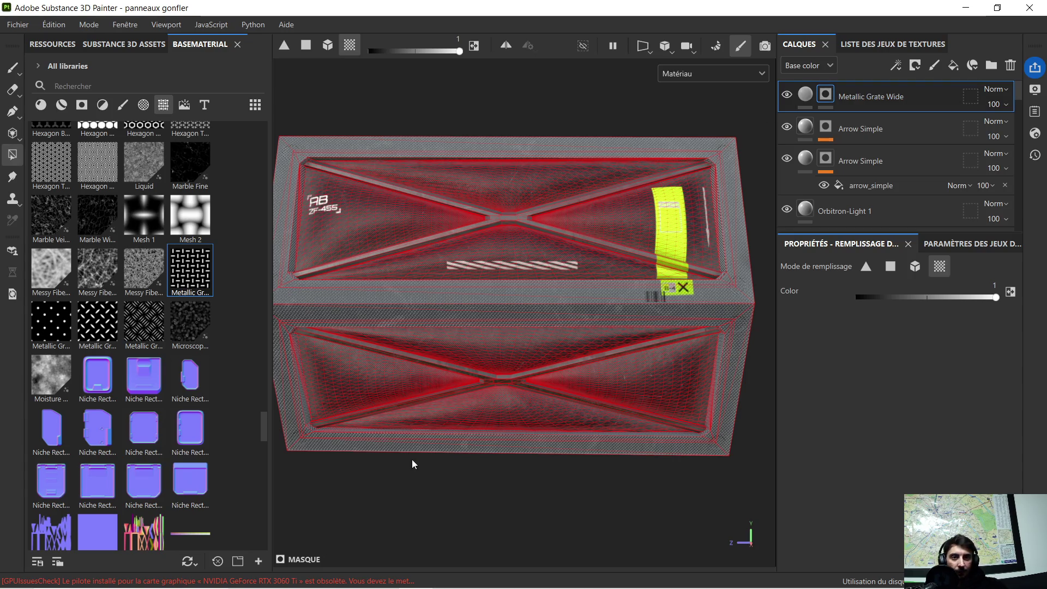
{"action": "left_click", "coordinate": [806, 93]}
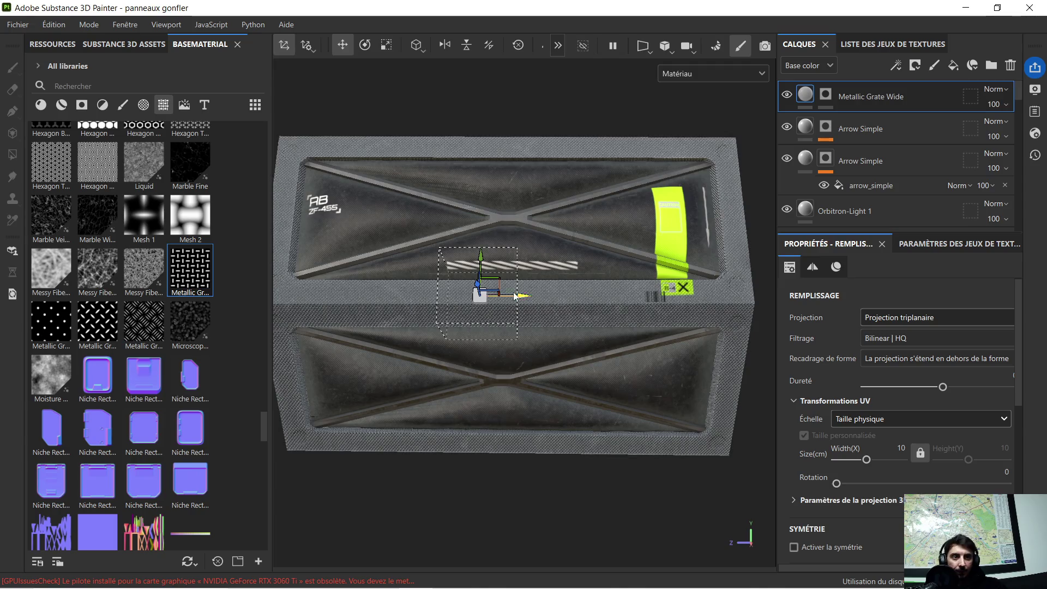
{"action": "scroll", "coordinate": [518, 302], "scroll_direction": "up", "scroll_amount": 3}
{"action": "mouse_move", "coordinate": [517, 302]}
{"action": "left_mouse_down", "text": "alt"}
{"action": "mouse_move", "coordinate": [502, 315]}
{"action": "mouse_move", "coordinate": [591, 251]}
{"action": "mouse_move", "coordinate": [613, 258]}
{"action": "mouse_move", "coordinate": [357, 319]}
{"action": "mouse_move", "coordinate": [399, 316]}
{"action": "left_mouse_up", "text": "alt"}
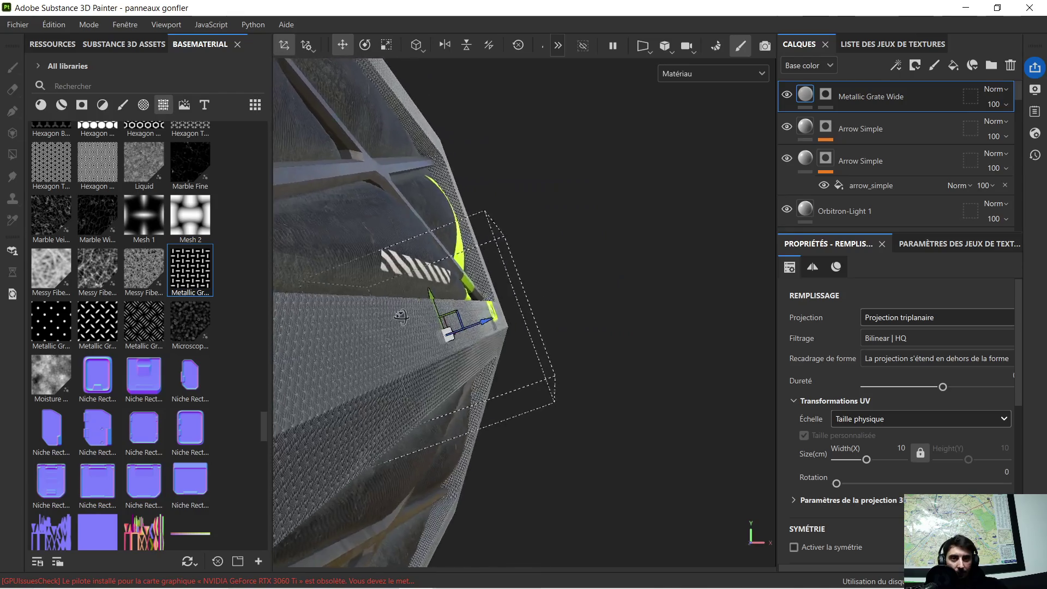
{"action": "scroll", "coordinate": [400, 316], "scroll_direction": "up", "scroll_amount": 3}
{"action": "middle_click_drag", "start_coordinate": [348, 322], "coordinate": [662, 292], "text": "alt"}
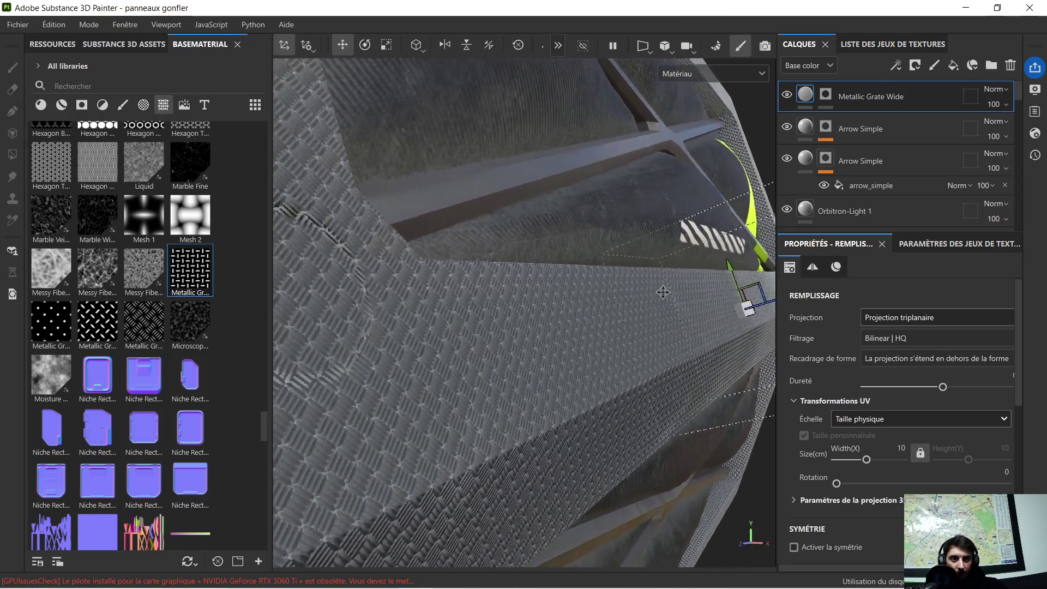
{"action": "scroll", "coordinate": [662, 290], "scroll_direction": "down", "scroll_amount": 2}
{"action": "left_click_drag", "start_coordinate": [662, 290], "coordinate": [620, 293], "text": "alt"}
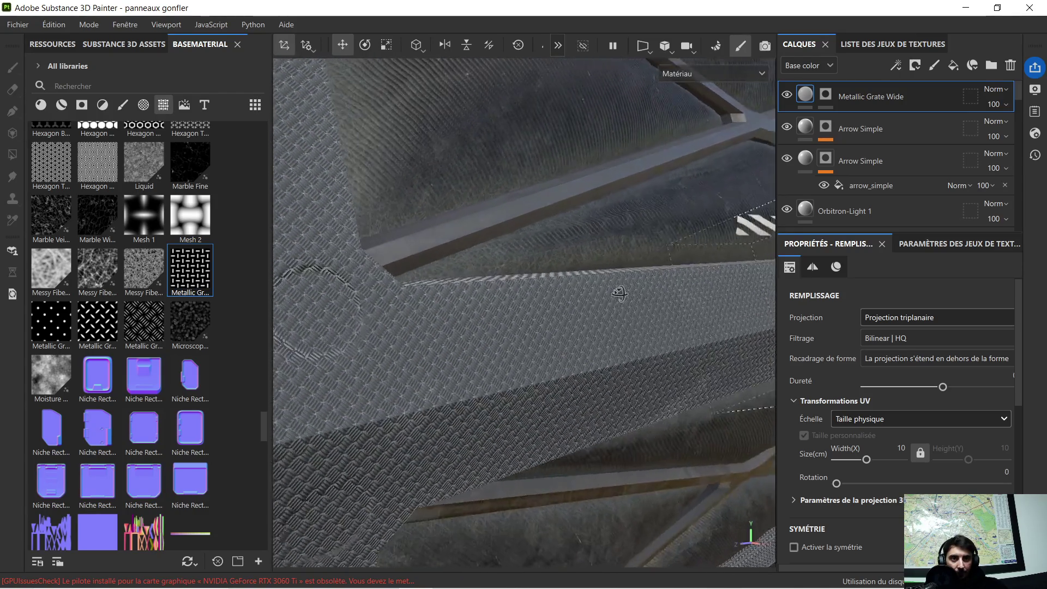
{"action": "scroll", "coordinate": [620, 293], "scroll_direction": "down", "scroll_amount": 4}
{"action": "mouse_move", "coordinate": [538, 276]}
{"action": "middle_mouse_down", "text": "alt"}
{"action": "mouse_move", "coordinate": [598, 269]}
{"action": "mouse_move", "coordinate": [544, 277]}
{"action": "mouse_move", "coordinate": [558, 274]}
{"action": "middle_mouse_up", "text": "alt"}
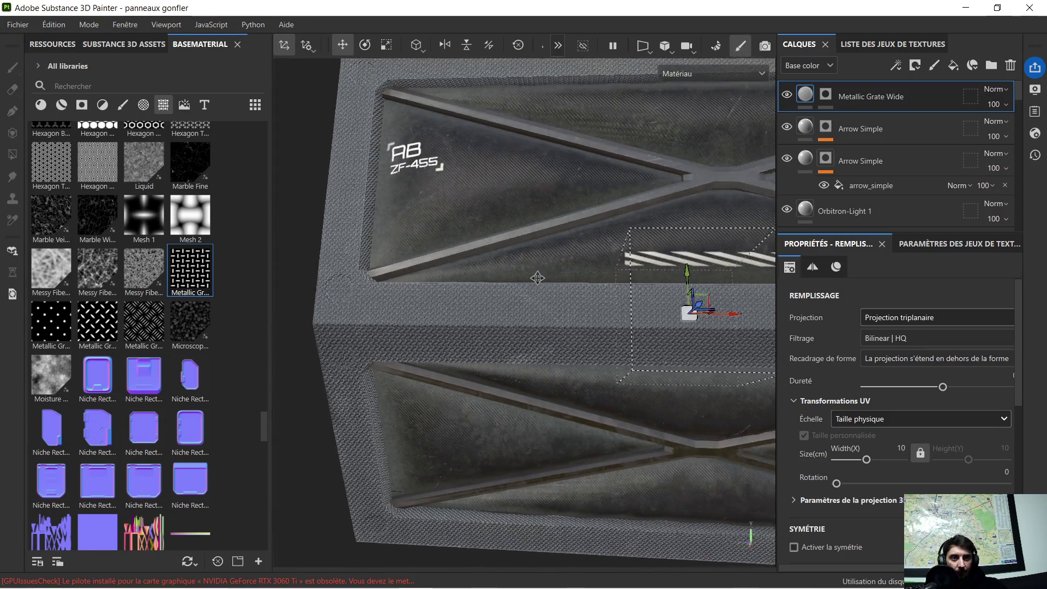
{"action": "left_click_drag", "start_coordinate": [561, 271], "coordinate": [552, 274], "text": "alt"}
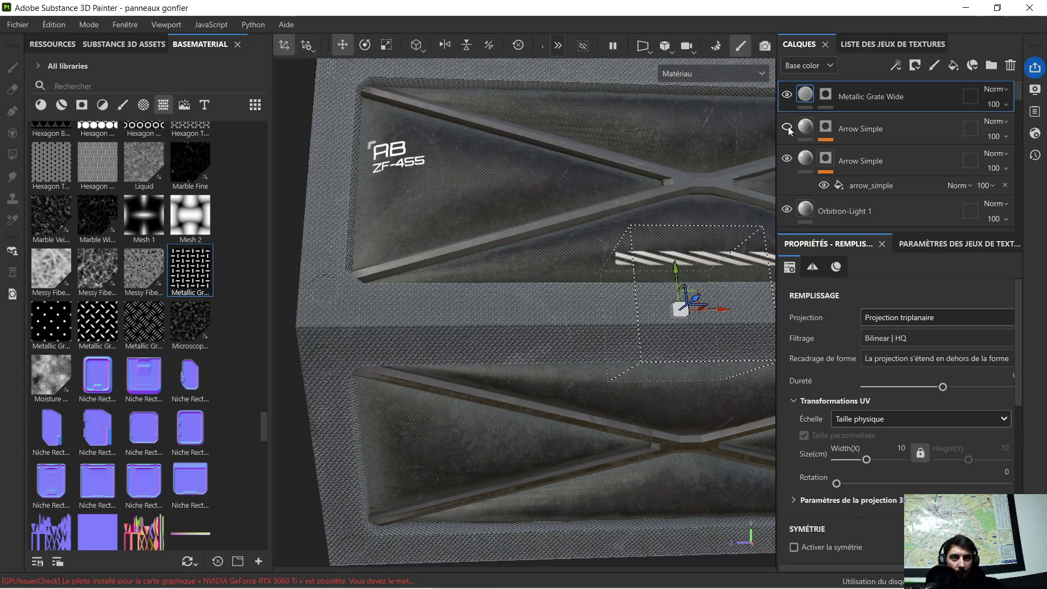
{"action": "scroll", "coordinate": [404, 236], "scroll_direction": "down", "scroll_amount": 3}
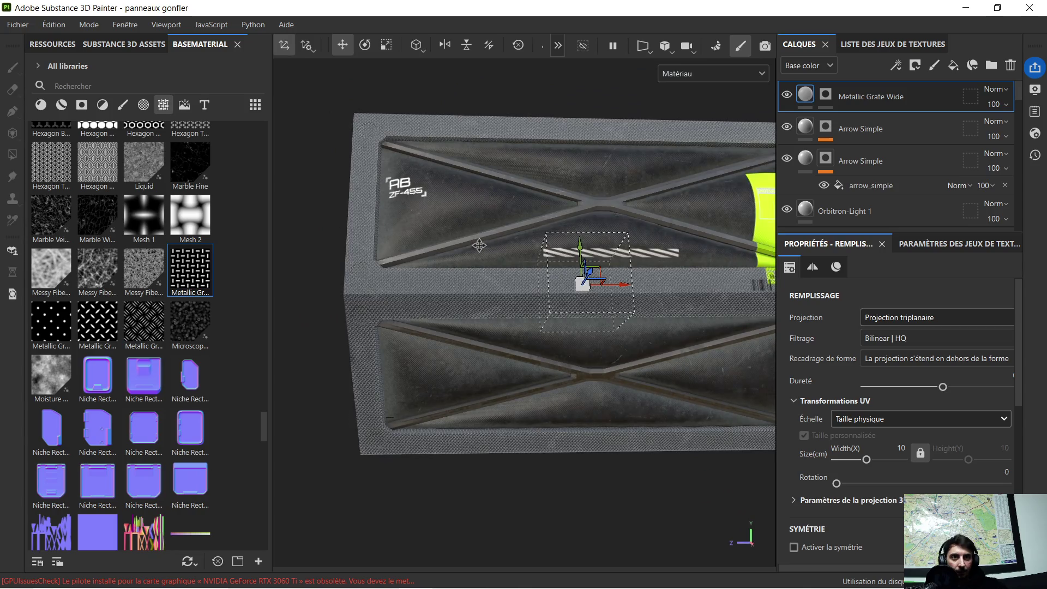
{"action": "middle_click_drag", "start_coordinate": [479, 245], "coordinate": [445, 258]}
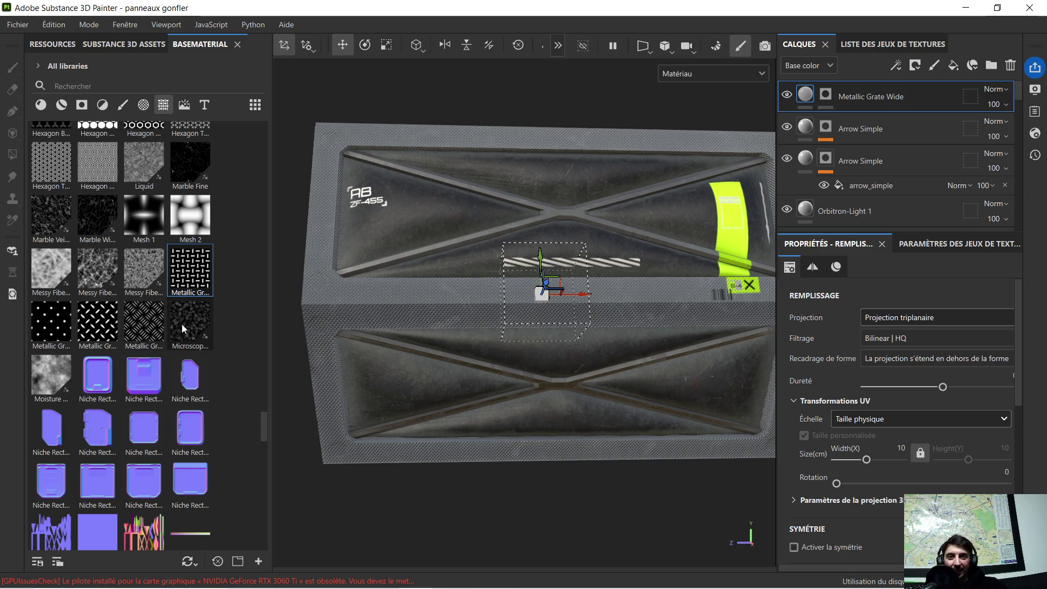
{"action": "mouse_move", "coordinate": [179, 325]}
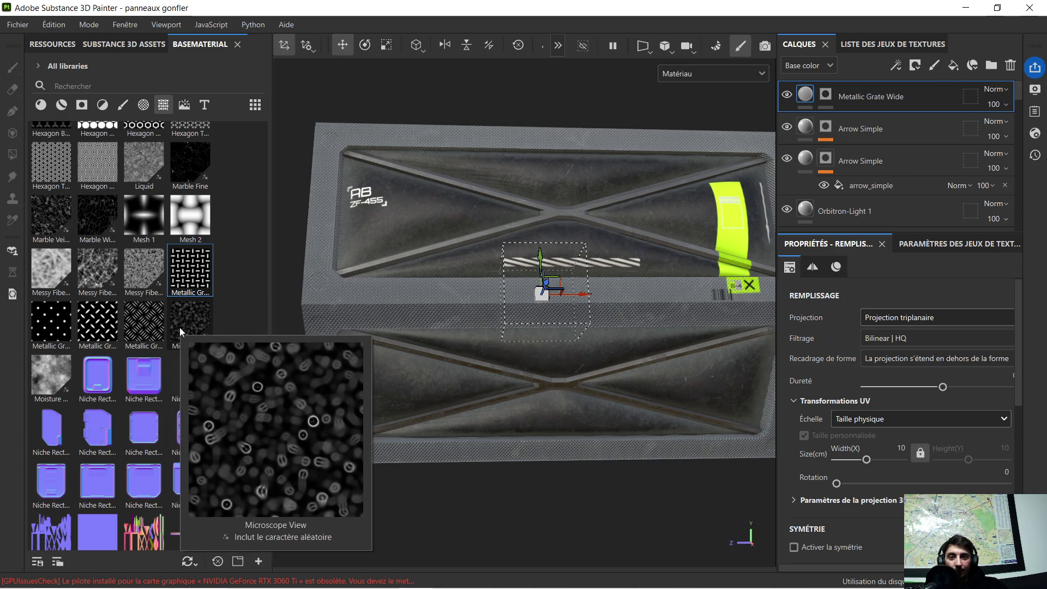
{"action": "scroll", "coordinate": [132, 291], "scroll_direction": "down", "scroll_amount": 5}
{"action": "scroll", "coordinate": [132, 292], "scroll_direction": "down", "scroll_amount": 8}
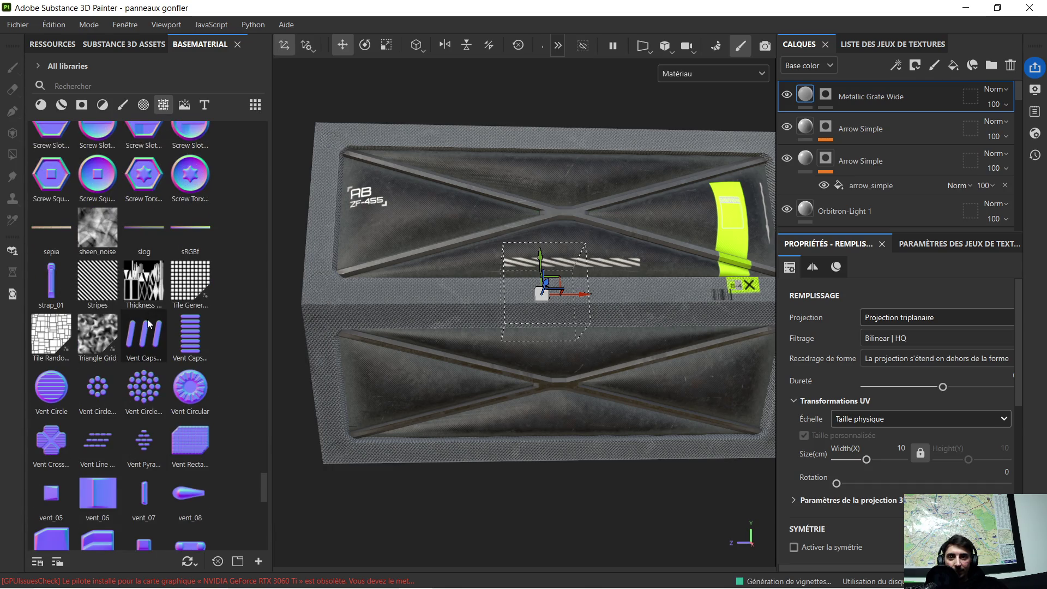
{"action": "scroll", "coordinate": [148, 323], "scroll_direction": "down", "scroll_amount": 12}
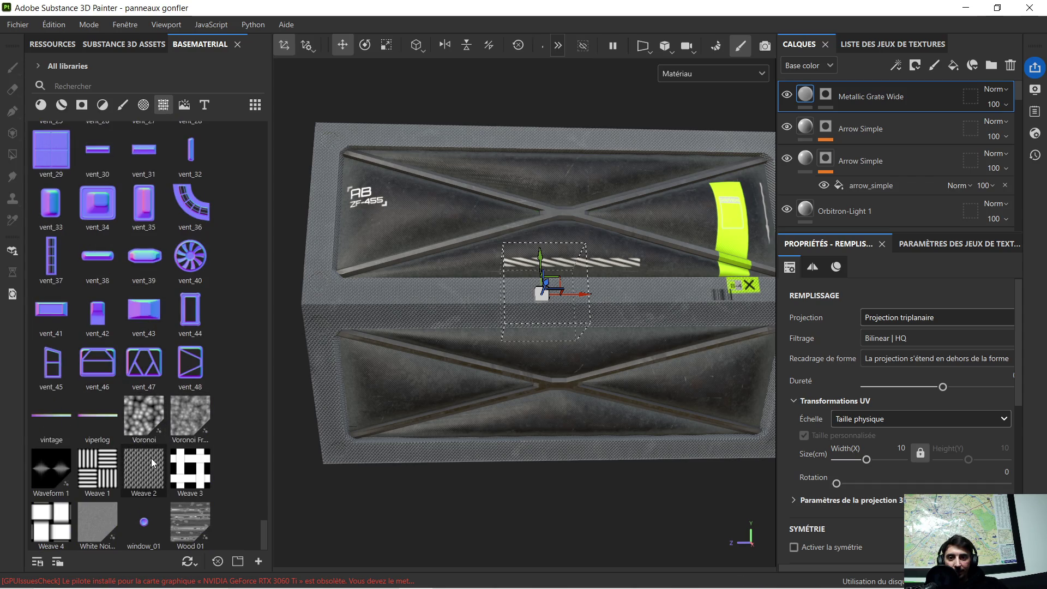
{"action": "mouse_move", "coordinate": [151, 458]}
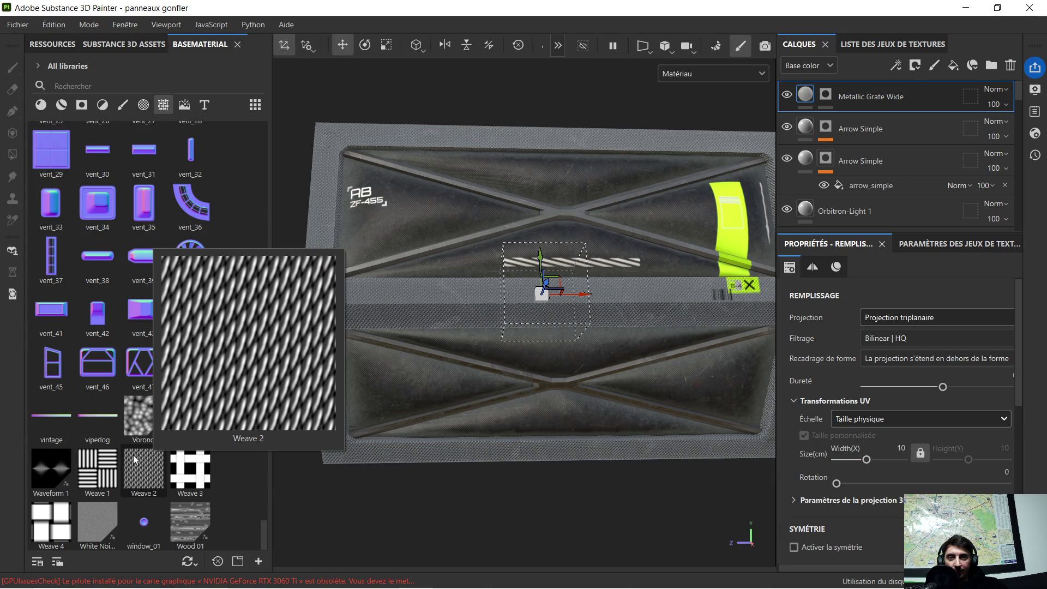
{"action": "mouse_move", "coordinate": [107, 462]}
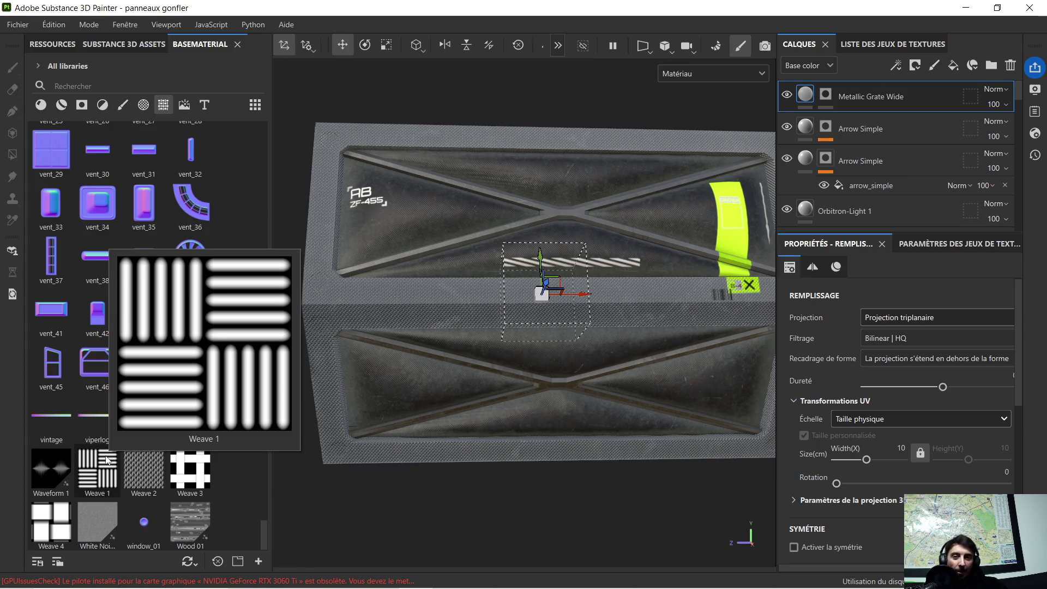
{"action": "mouse_move", "coordinate": [193, 469]}
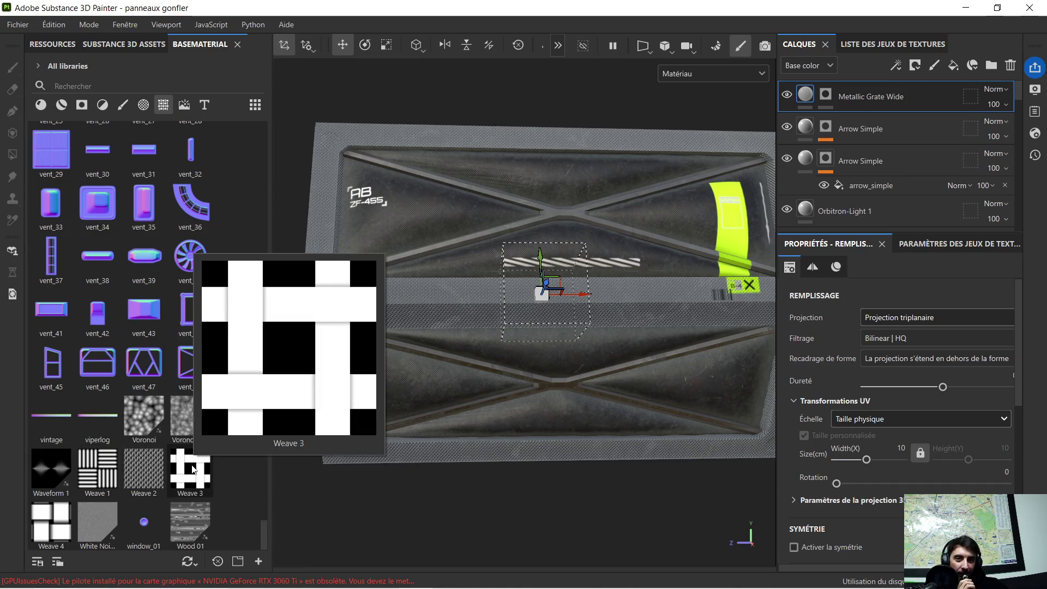
{"action": "mouse_move", "coordinate": [198, 418]}
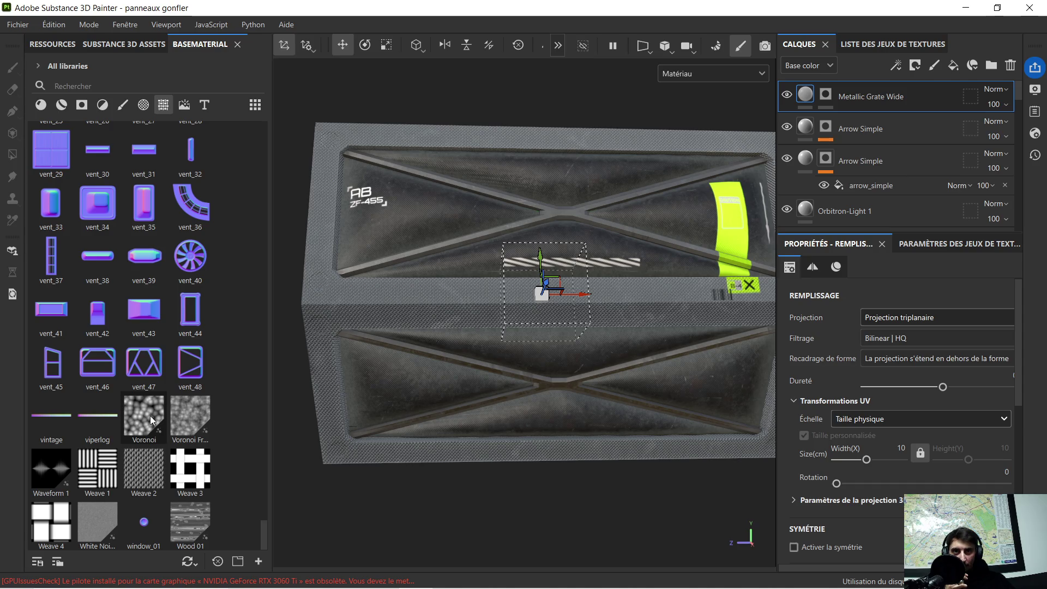
{"action": "mouse_move", "coordinate": [147, 422]}
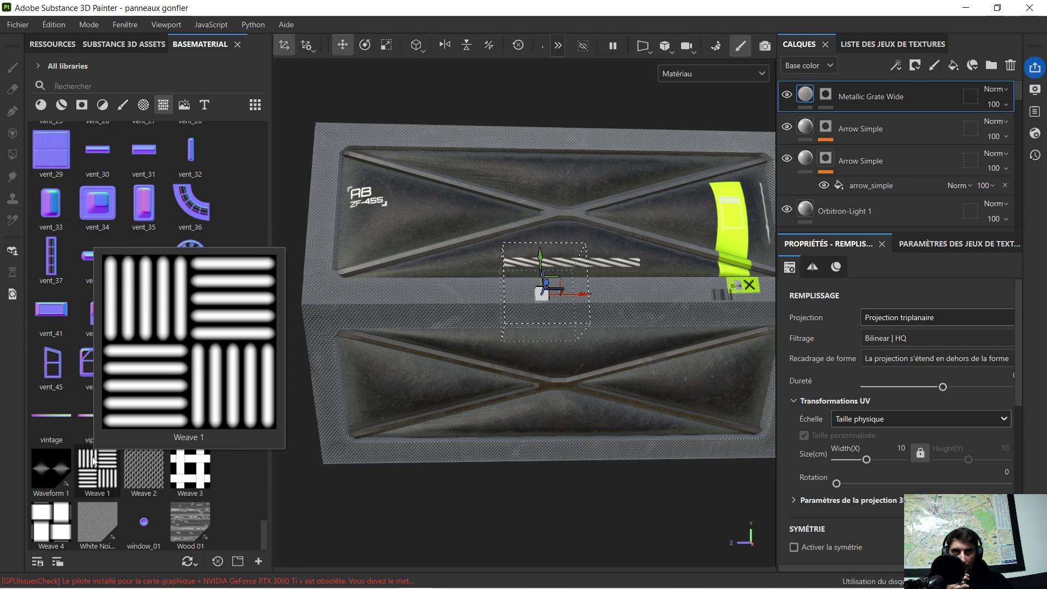
{"action": "mouse_move", "coordinate": [110, 524]}
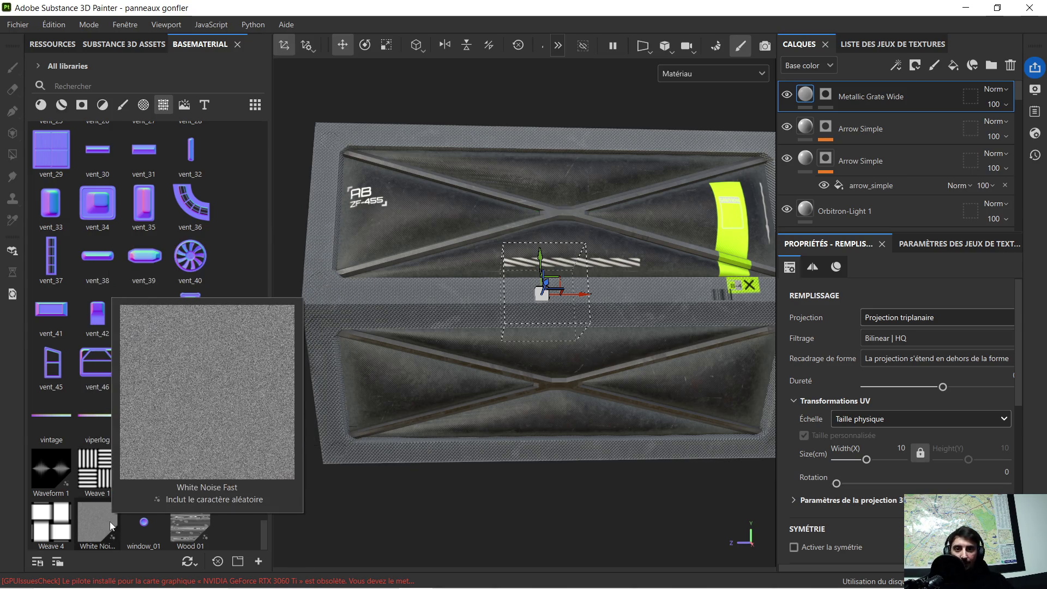
{"action": "mouse_move", "coordinate": [64, 512]}
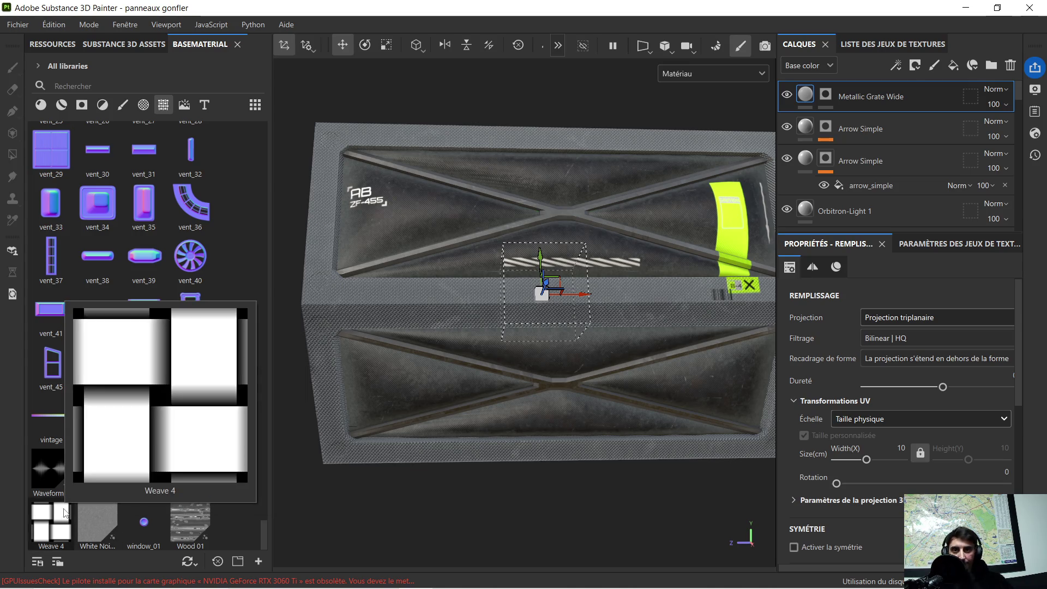
{"action": "mouse_move", "coordinate": [52, 431]}
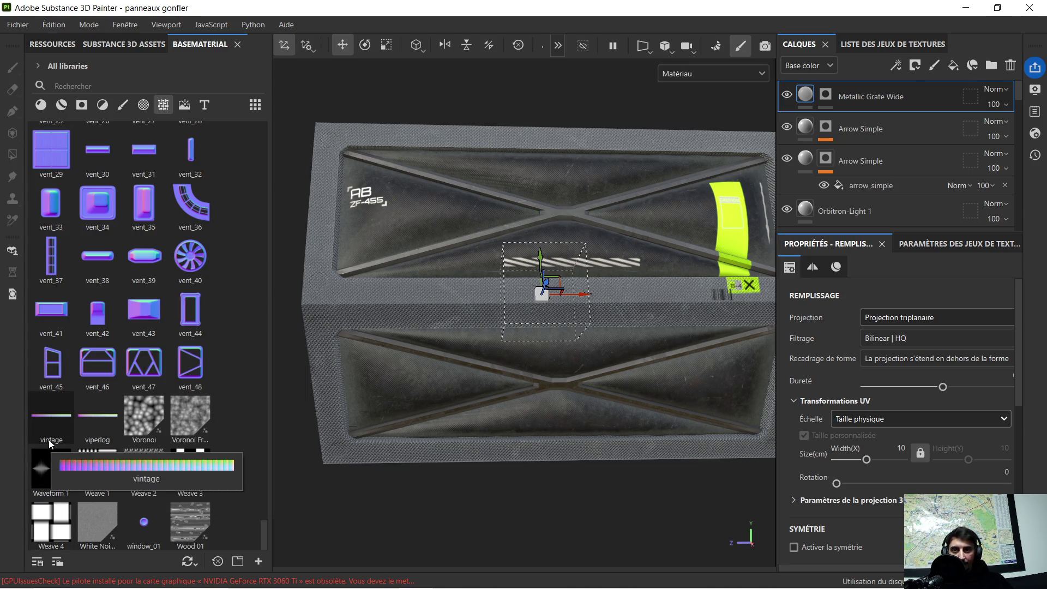
{"action": "mouse_move", "coordinate": [184, 527]}
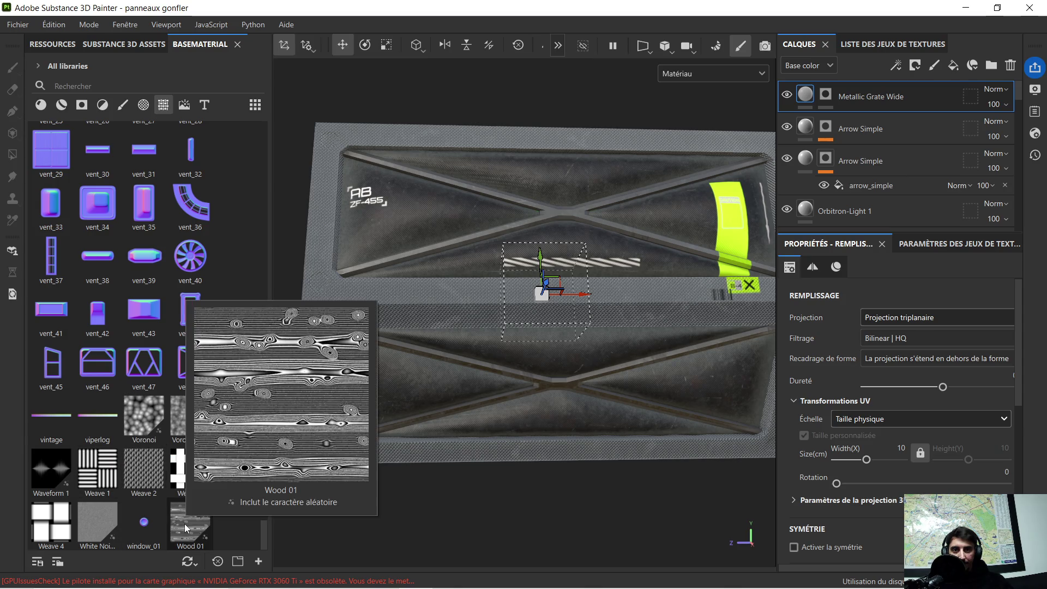
{"action": "scroll", "coordinate": [130, 319], "scroll_direction": "up", "scroll_amount": 10}
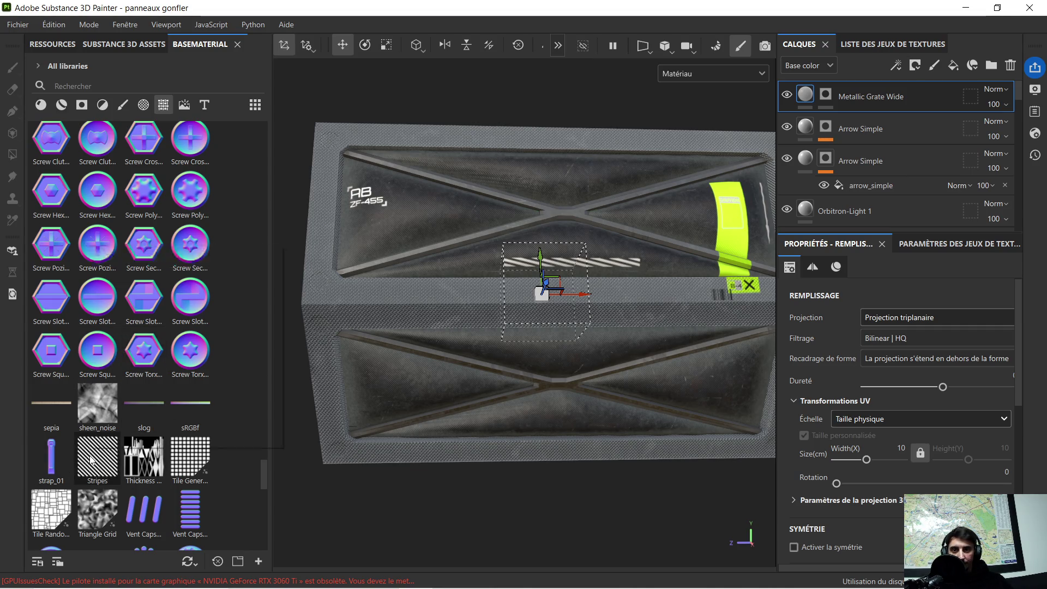
{"action": "mouse_move", "coordinate": [58, 495]}
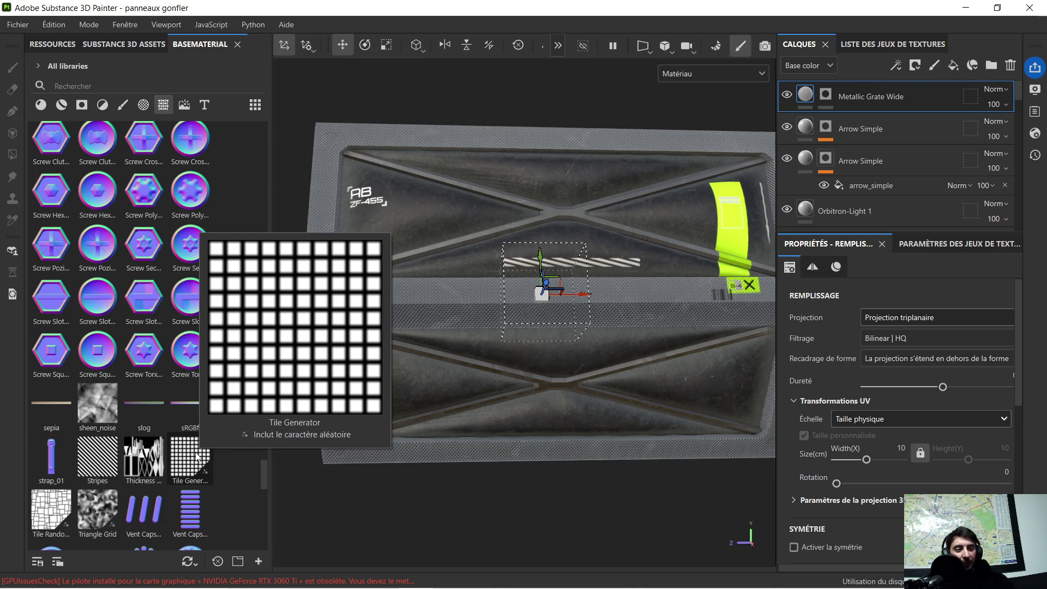
{"action": "scroll", "coordinate": [163, 322], "scroll_direction": "up", "scroll_amount": 10}
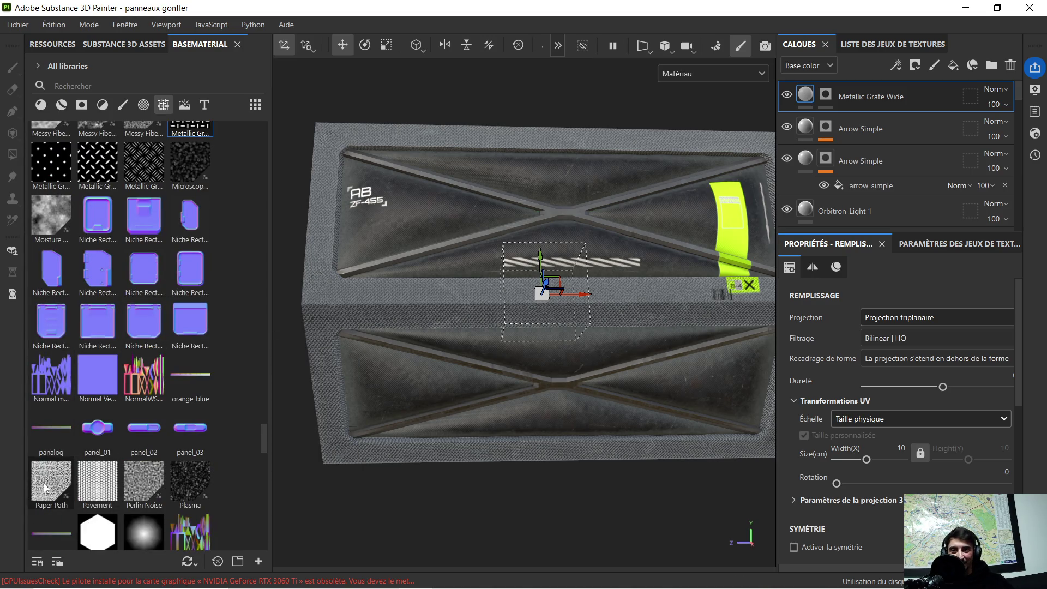
{"action": "mouse_move", "coordinate": [94, 483]}
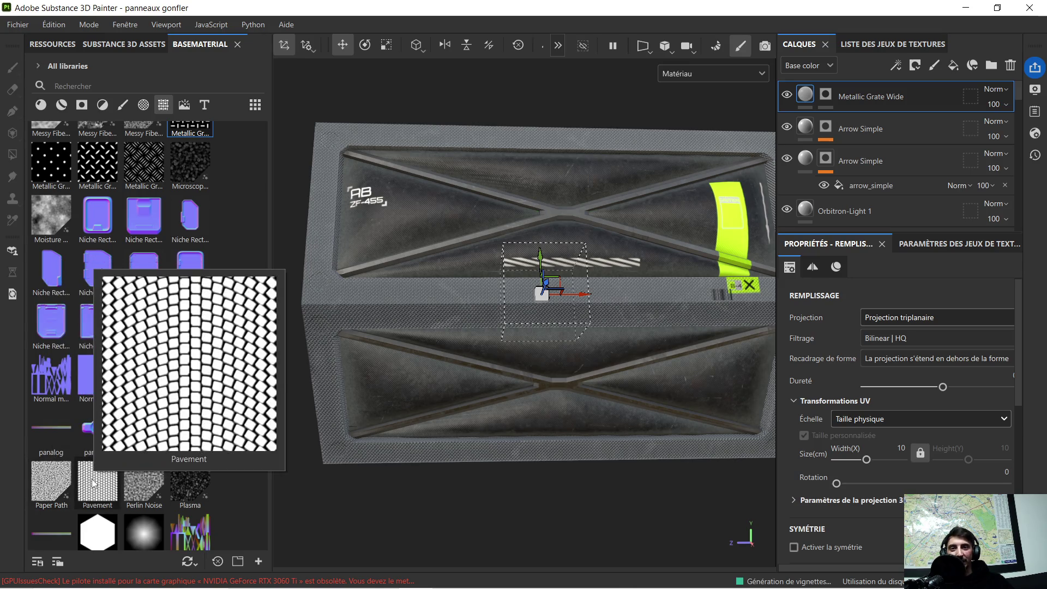
{"action": "mouse_move", "coordinate": [133, 479]}
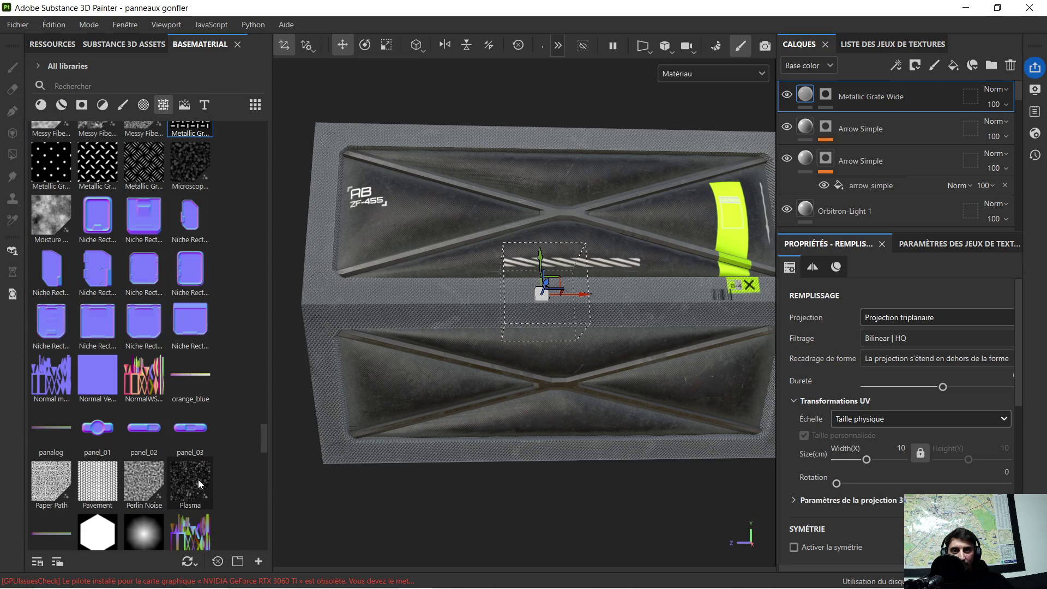
{"action": "mouse_move", "coordinate": [197, 480]}
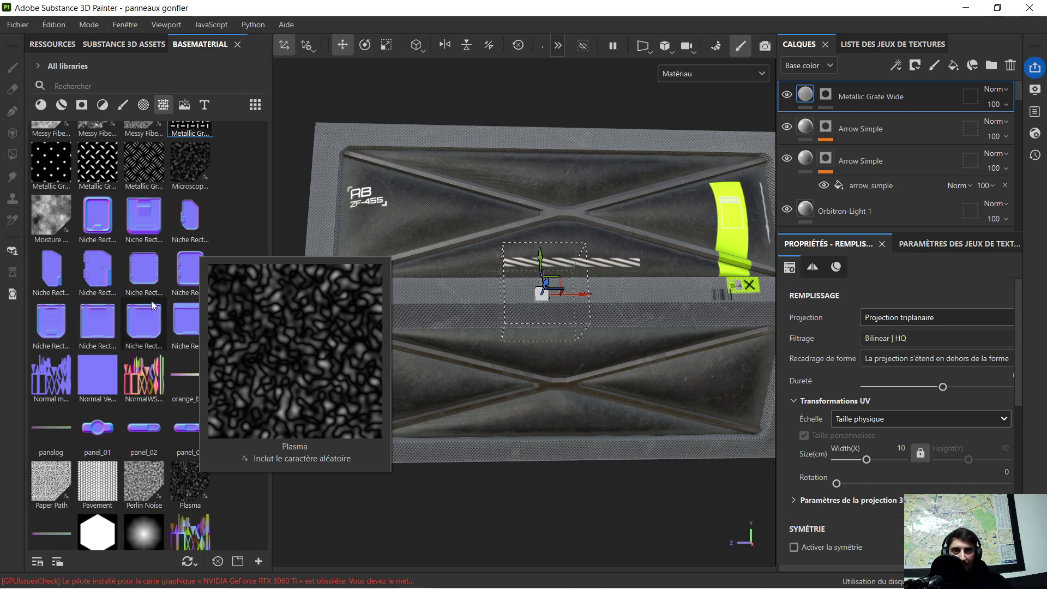
{"action": "scroll", "coordinate": [199, 308], "scroll_direction": "up", "scroll_amount": 5}
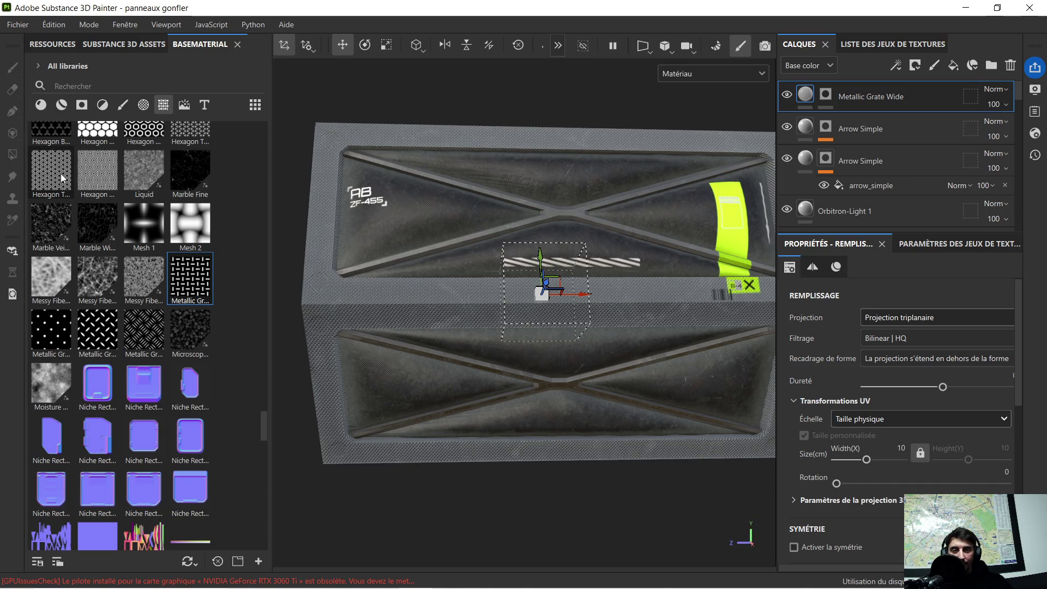
{"action": "mouse_move", "coordinate": [161, 162]}
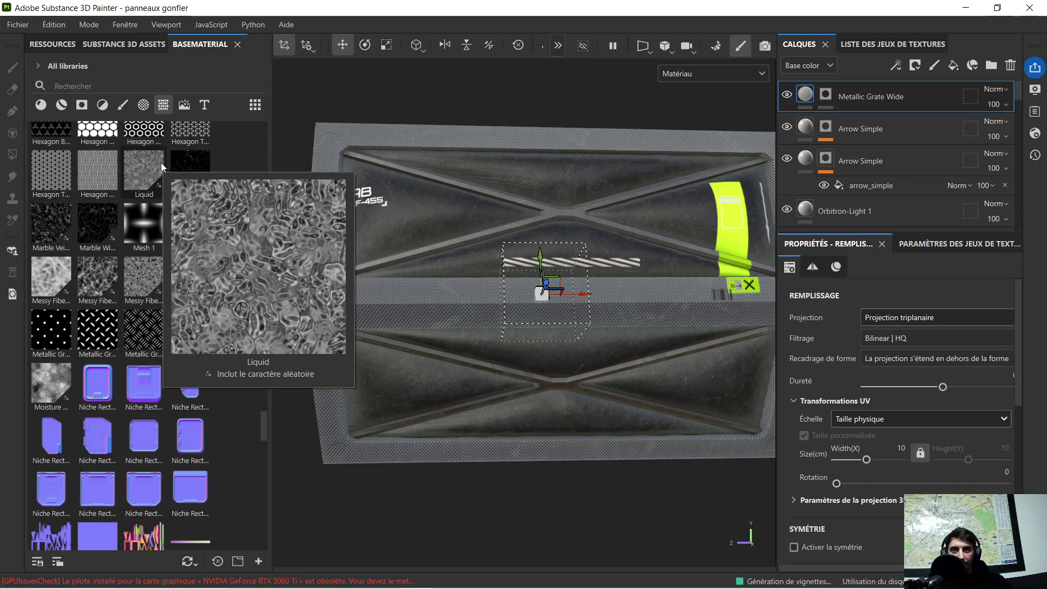
{"action": "scroll", "coordinate": [159, 163], "scroll_direction": "up", "scroll_amount": 6}
{"action": "key", "text": "f"}
Step: Orbit around the panel and save the project via Fichier > Enregistrer
{"action": "mouse_move", "coordinate": [581, 291]}
{"action": "left_mouse_down", "text": "alt"}
{"action": "mouse_move", "coordinate": [665, 253]}
{"action": "mouse_move", "coordinate": [687, 256]}
{"action": "mouse_move", "coordinate": [677, 275]}
{"action": "left_mouse_up", "text": "alt"}
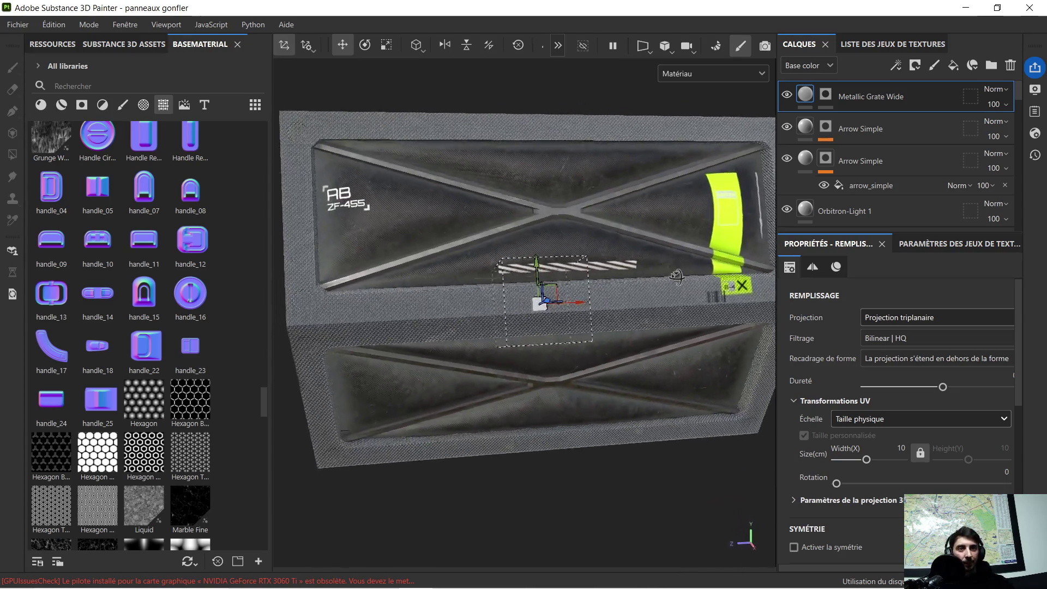
{"action": "left_click", "coordinate": [20, 25]}
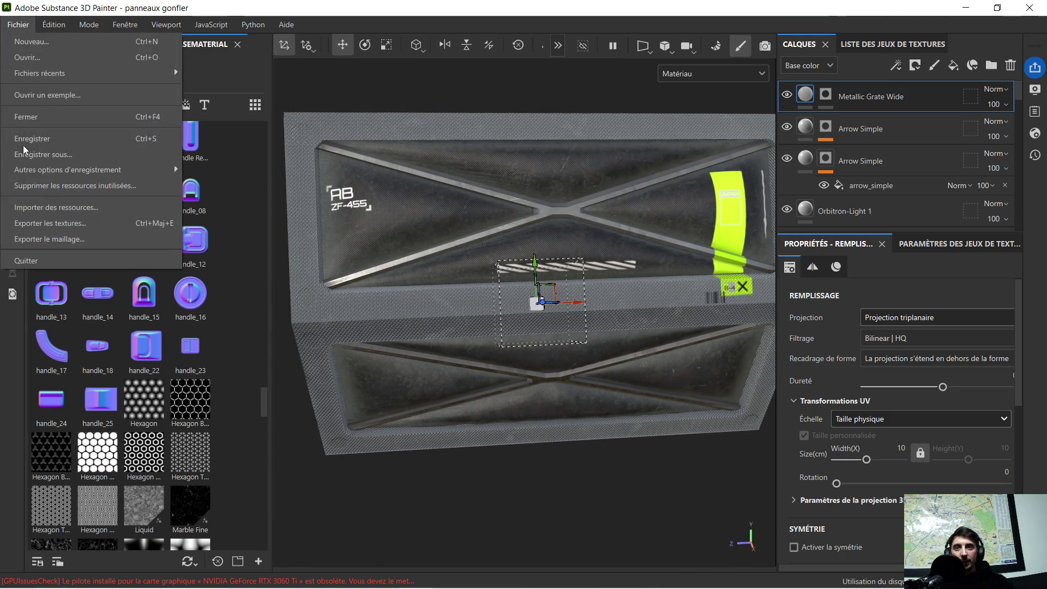
{"action": "left_click", "coordinate": [57, 143]}
{"action": "left_click", "coordinate": [18, 24]}
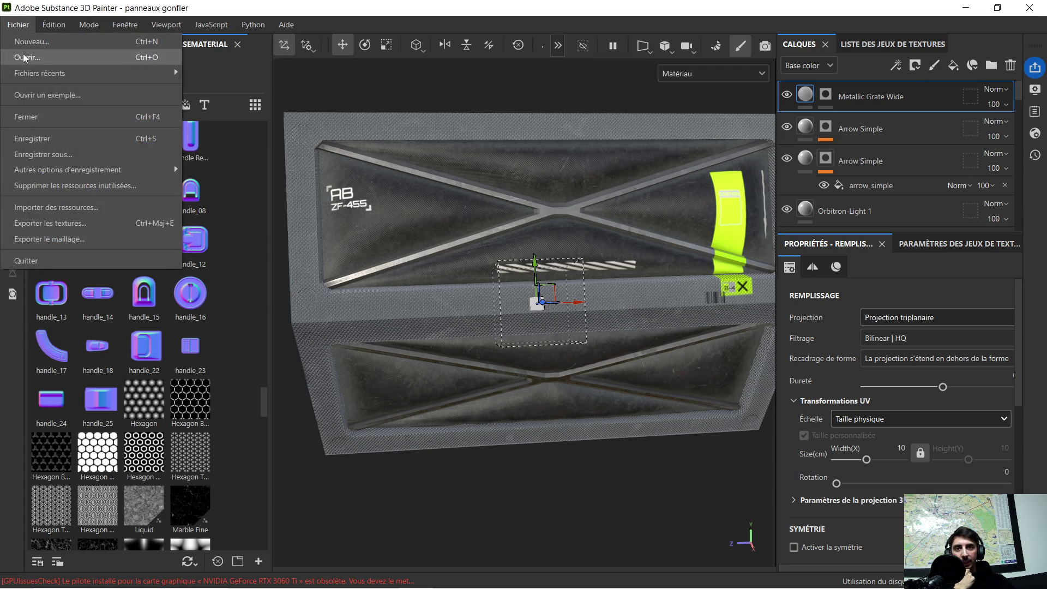
{"action": "left_click", "coordinate": [421, 92]}
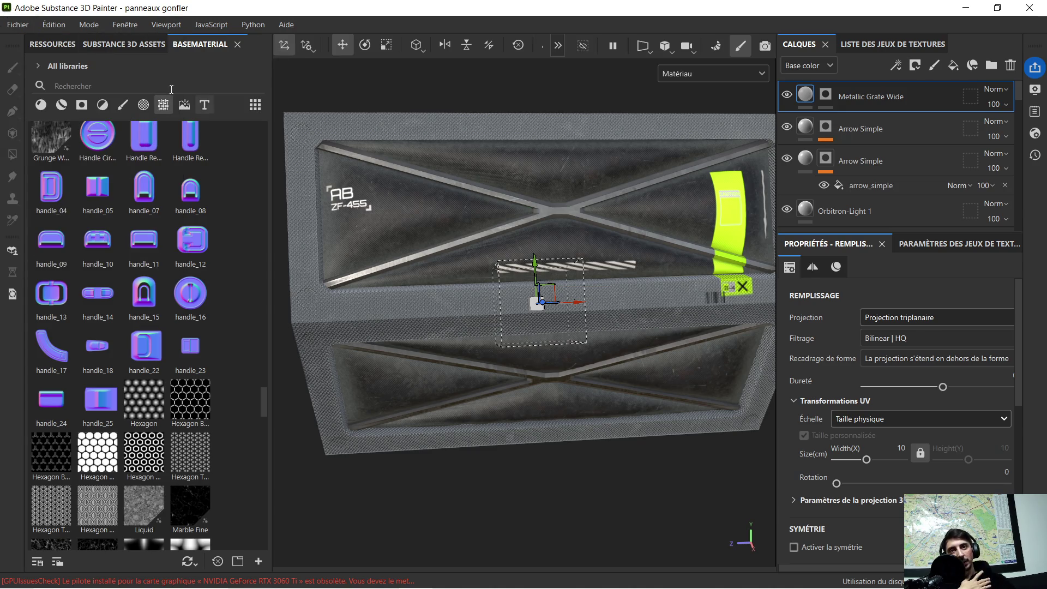
{"action": "left_click", "coordinate": [29, 26]}
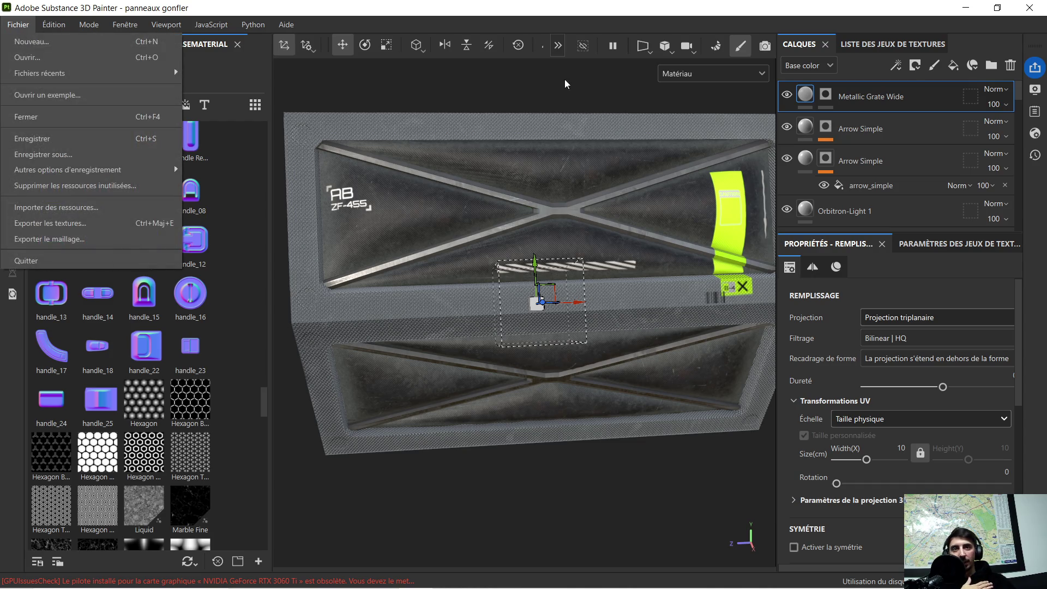
{"action": "left_click", "coordinate": [535, 93]}
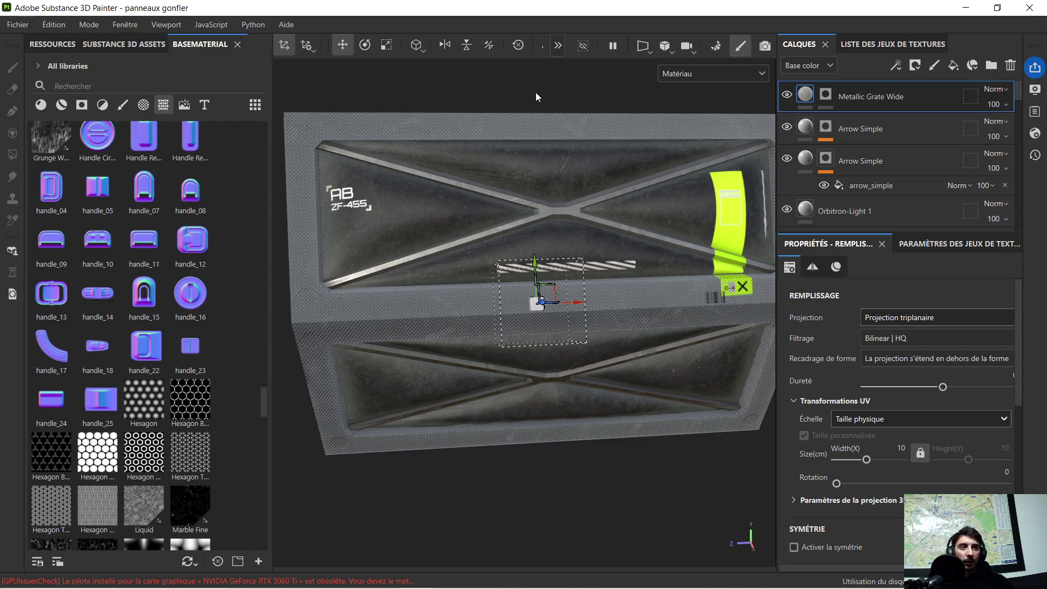
Step: Save the project with Metallic Grate Wide hidden, then show the layer again
{"action": "left_click", "coordinate": [788, 94]}
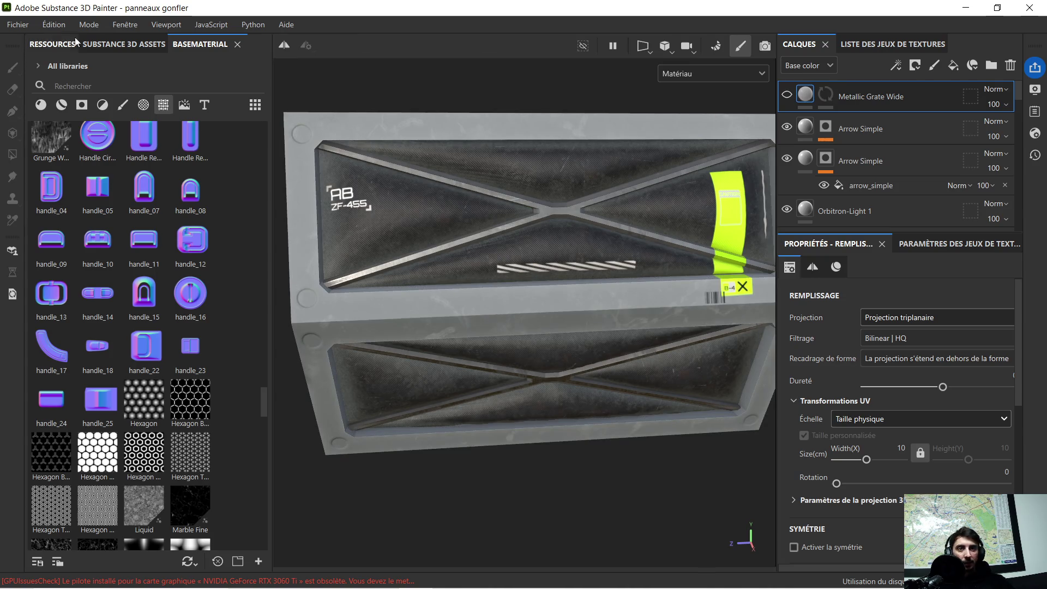
{"action": "left_click", "coordinate": [22, 25]}
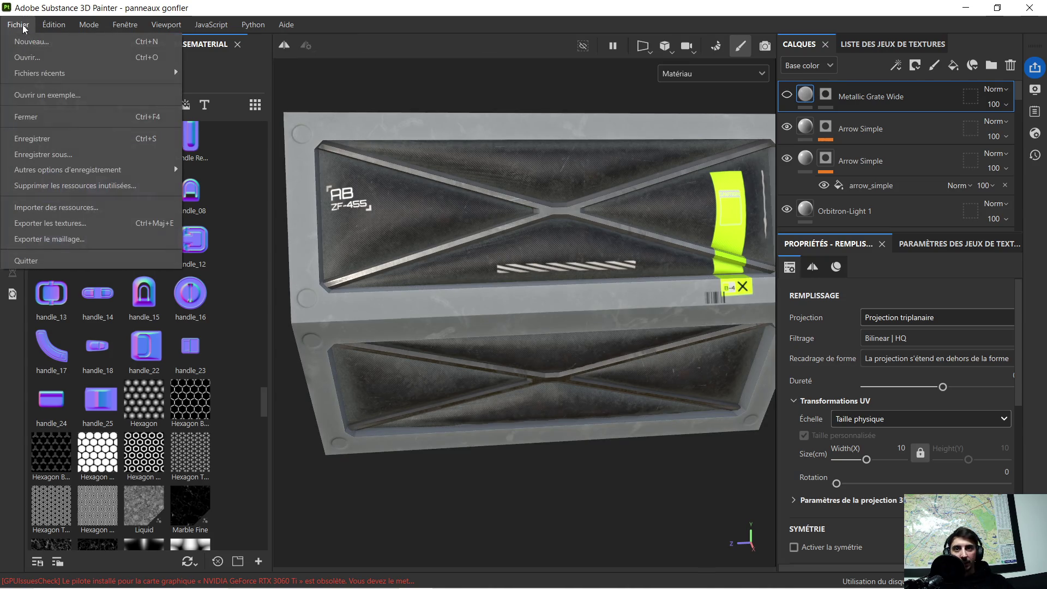
{"action": "left_click", "coordinate": [45, 139]}
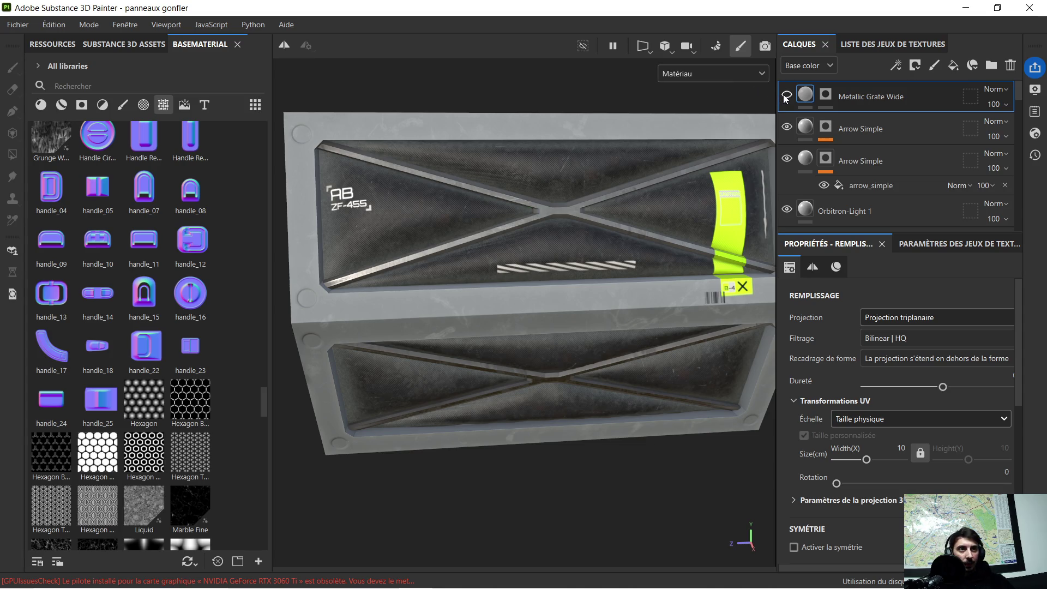
{"action": "left_click", "coordinate": [786, 96]}
Step: Start saving the project under a new name with Fichier > Enregistrer sous…
{"action": "left_click", "coordinate": [21, 25]}
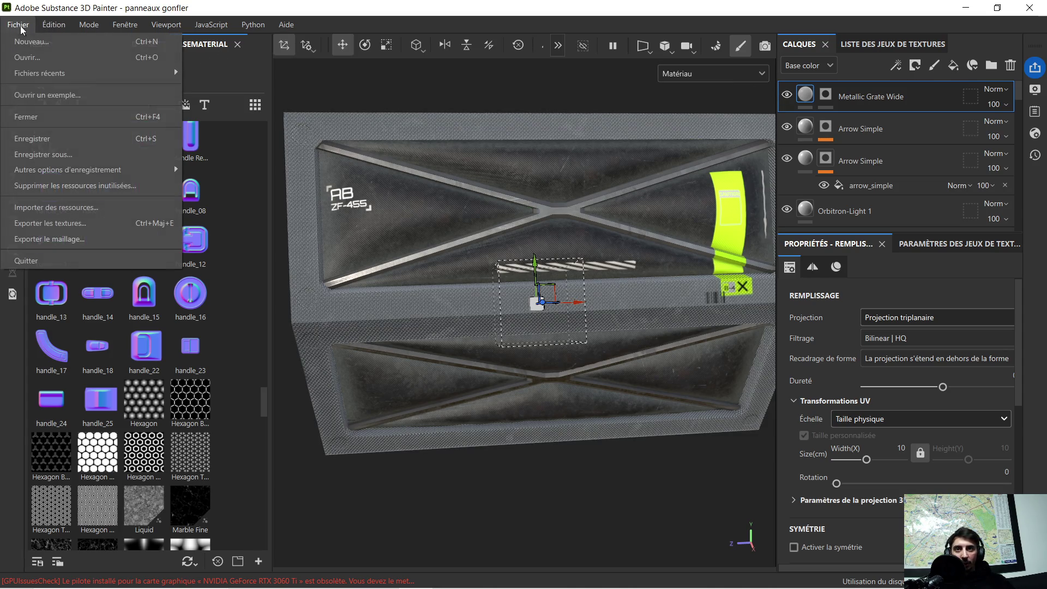
{"action": "left_click", "coordinate": [57, 155]}
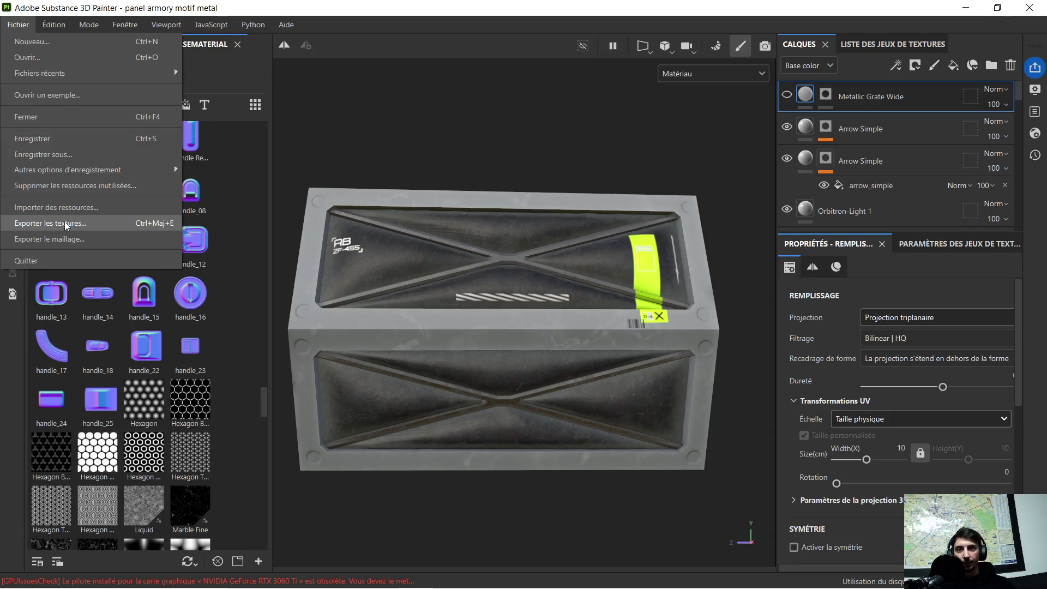
{"action": "key", "text": "super"}
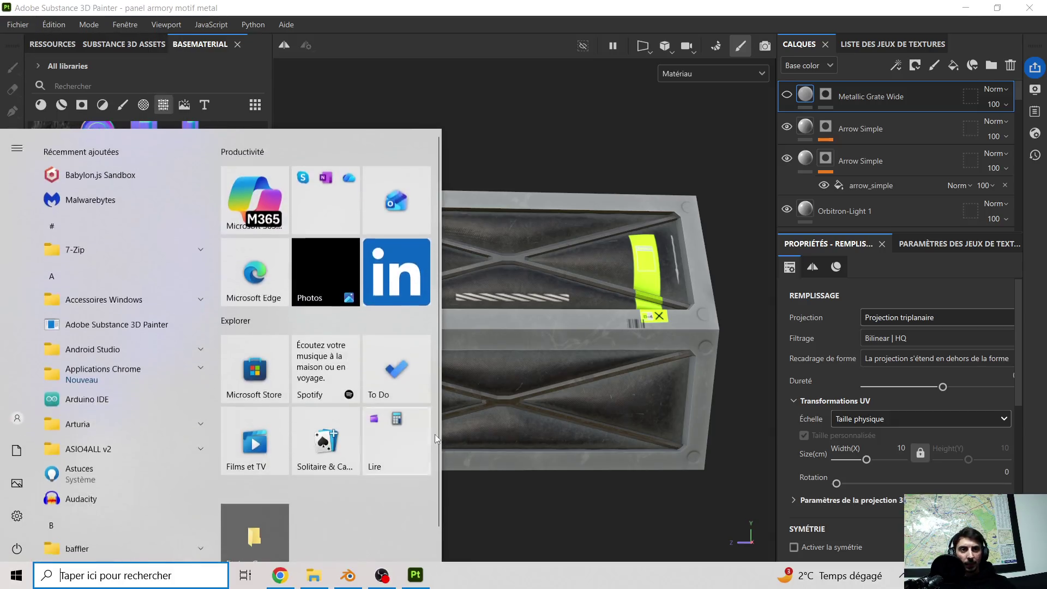
Step: In the panneaux gonfler folder, select the BaseColor, Normal and OcclusionRoughnessMetallic PNG textures
{"action": "left_click", "coordinate": [314, 575]}
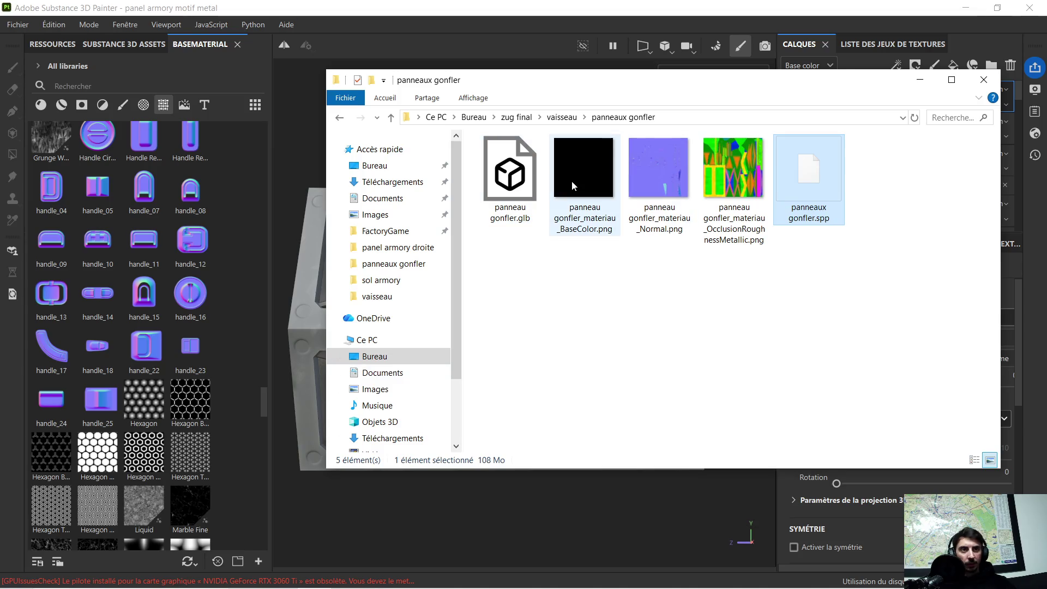
{"action": "left_click", "coordinate": [571, 181]}
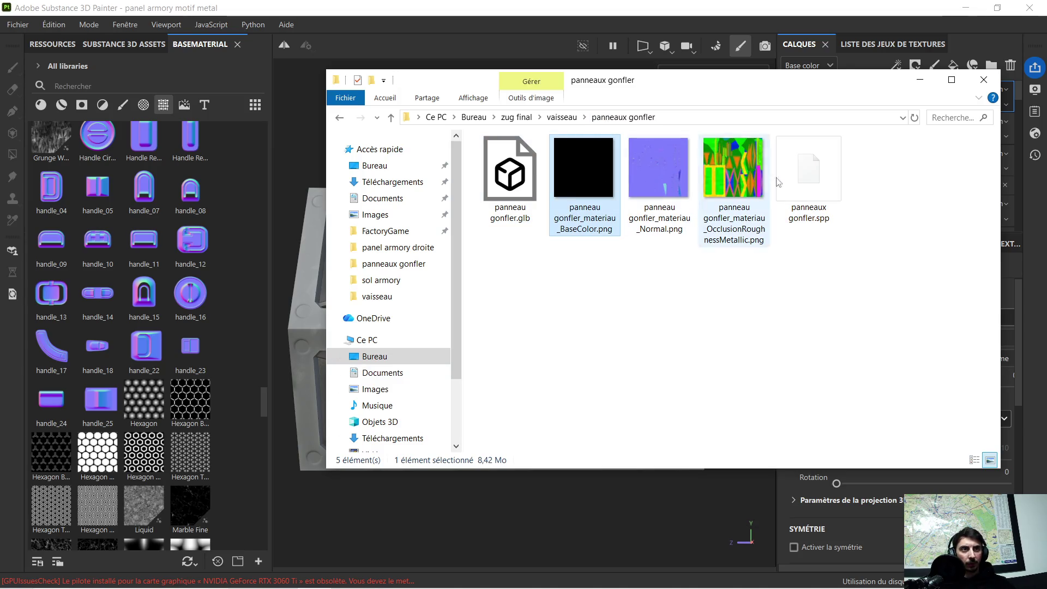
{"action": "left_click", "coordinate": [729, 178], "text": "shift"}
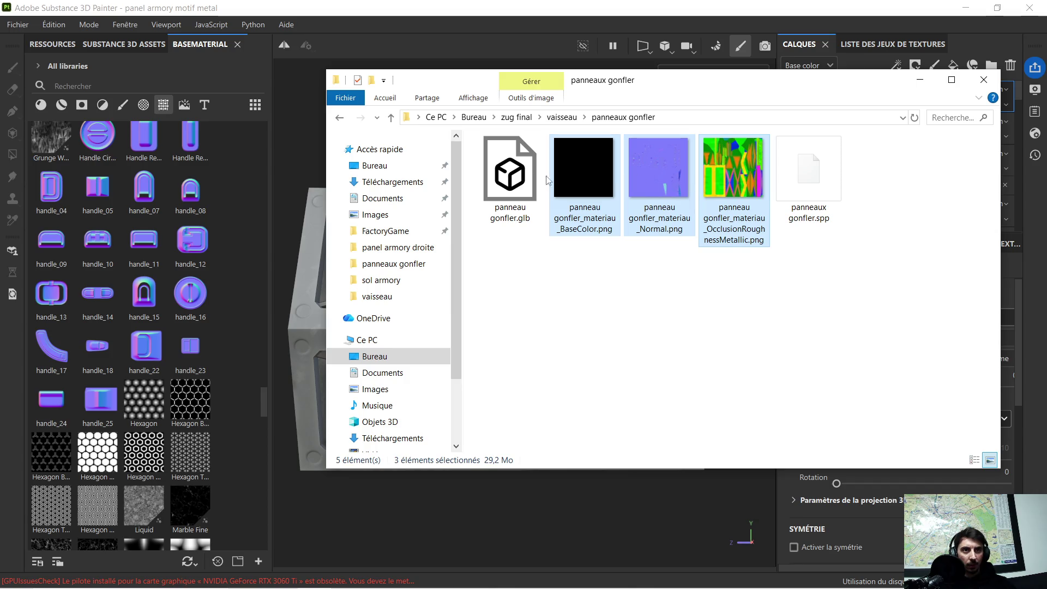
{"action": "left_click", "coordinate": [13, 31]}
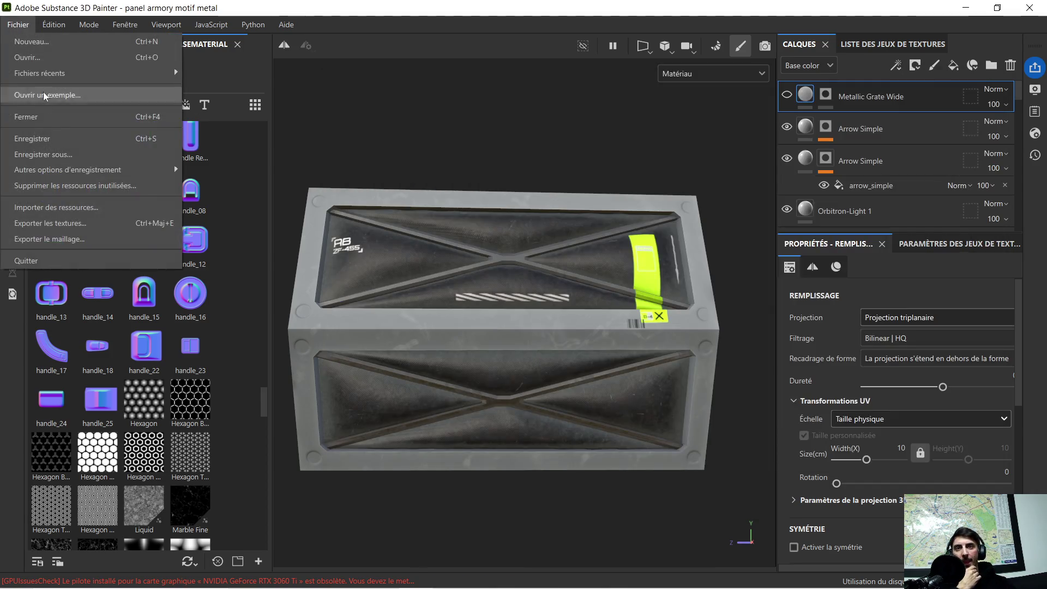
Step: Target panel armory motif metal.spp in panel armory droite, then cancel the 'Fichier utilisé' warning
{"action": "left_click", "coordinate": [66, 153]}
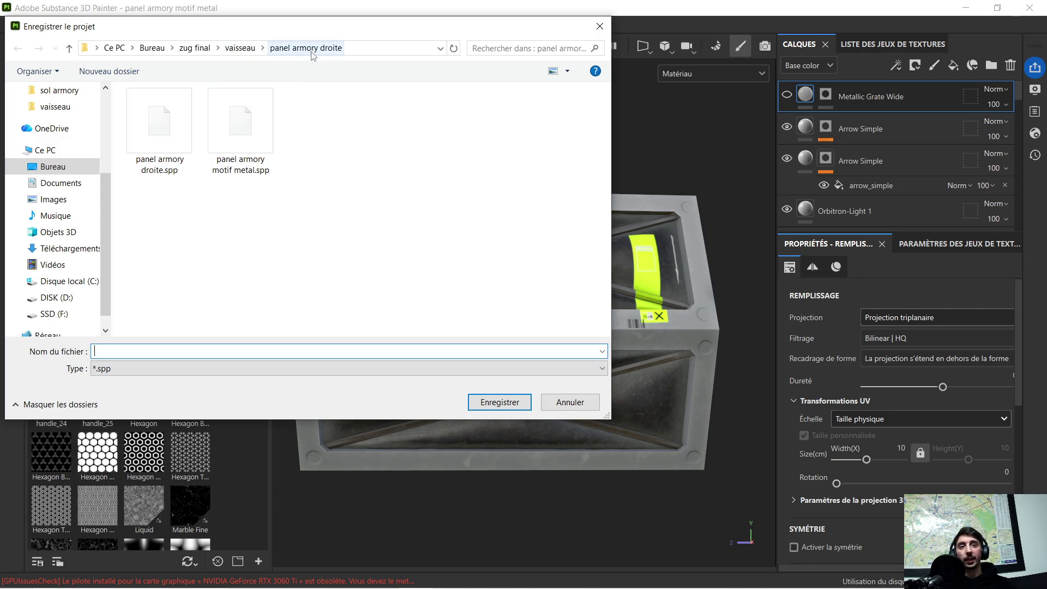
{"action": "left_click", "coordinate": [230, 127]}
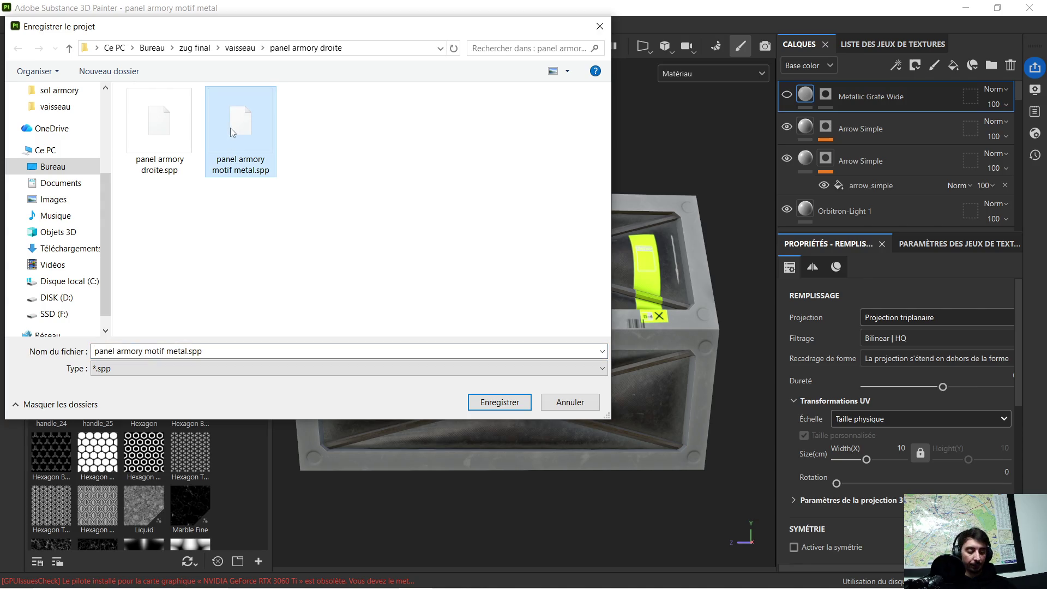
{"action": "double_click", "coordinate": [236, 132]}
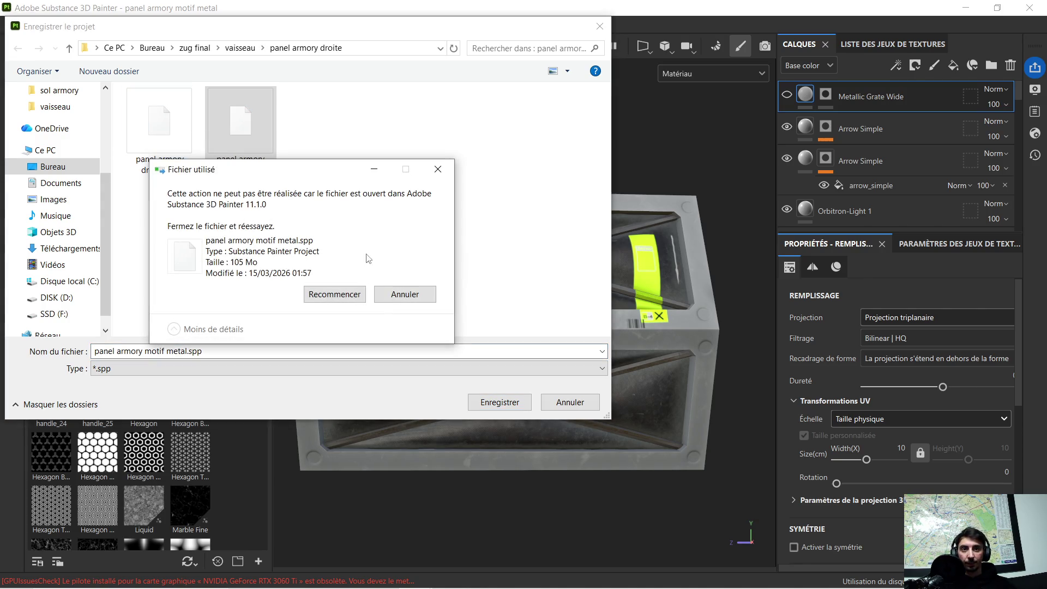
{"action": "left_click", "coordinate": [399, 297]}
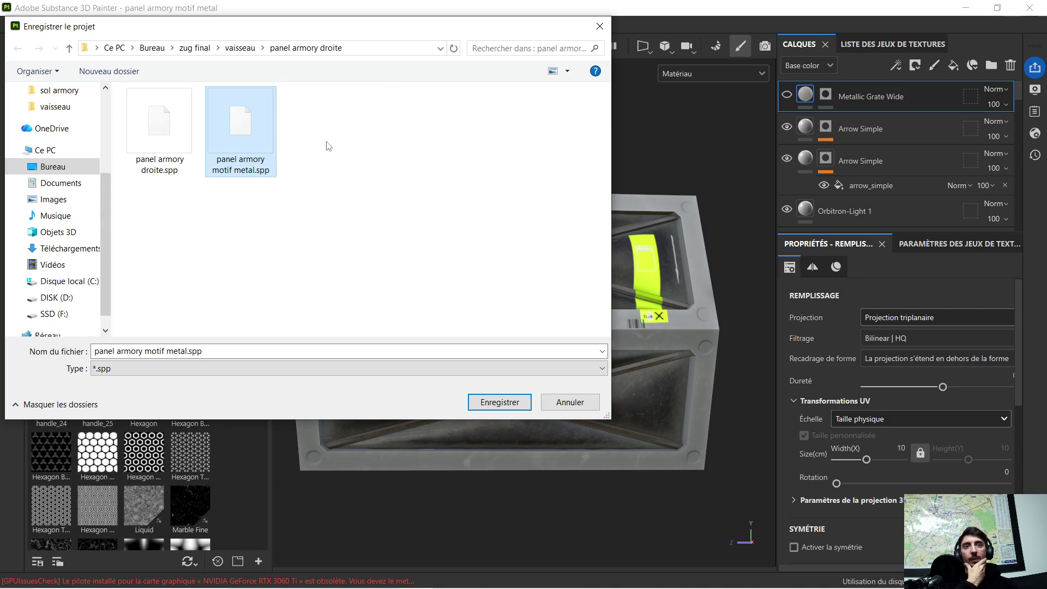
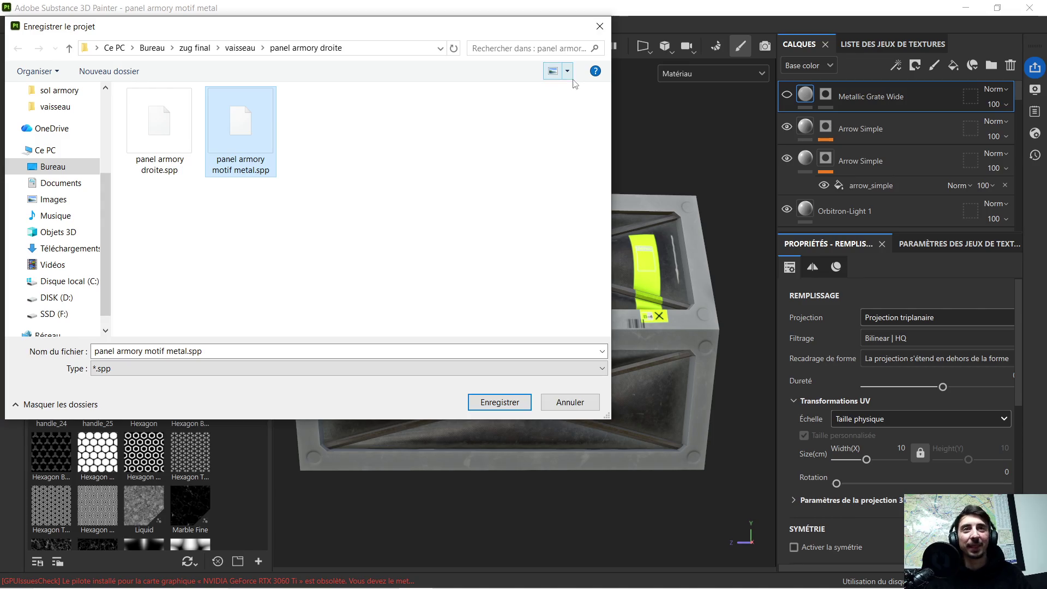
Step: Dismiss the save prompt and save the project as 'paneaux gonfler 1' in the panneaux gonfler folder
{"action": "left_click", "coordinate": [599, 27]}
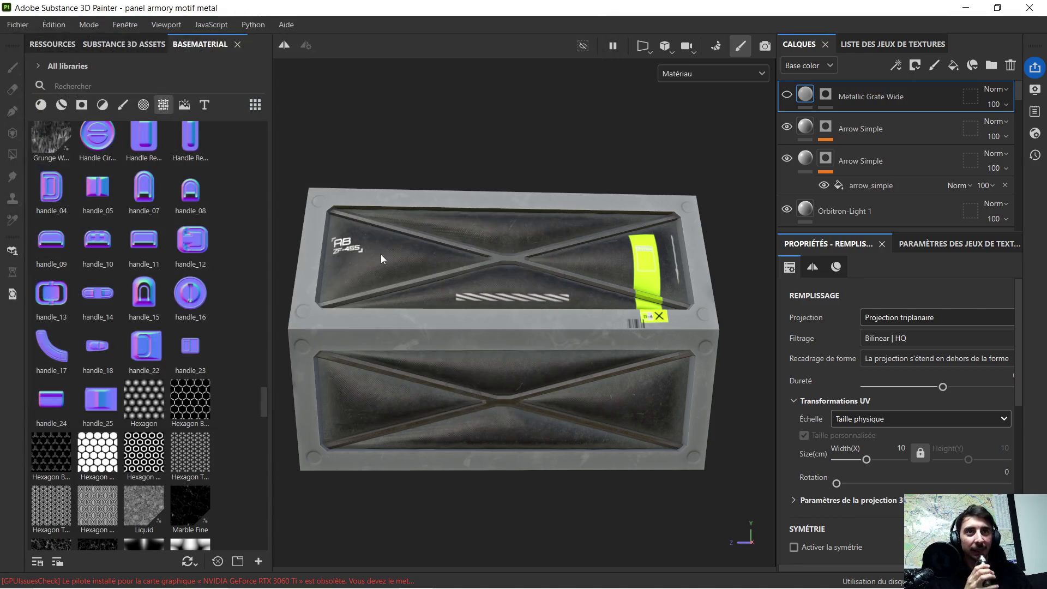
{"action": "left_click", "coordinate": [17, 25]}
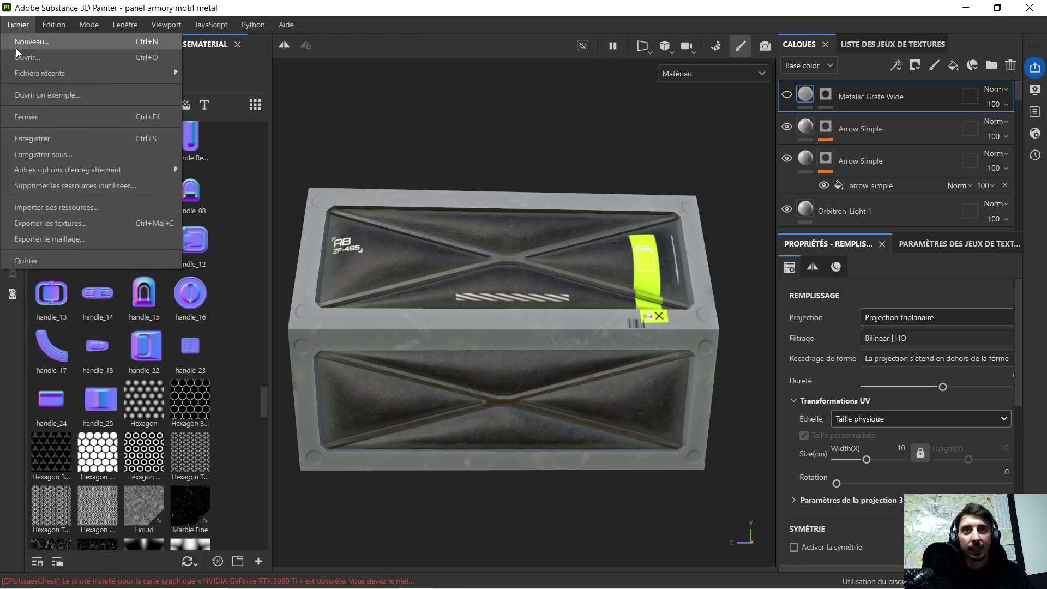
{"action": "left_click", "coordinate": [116, 155]}
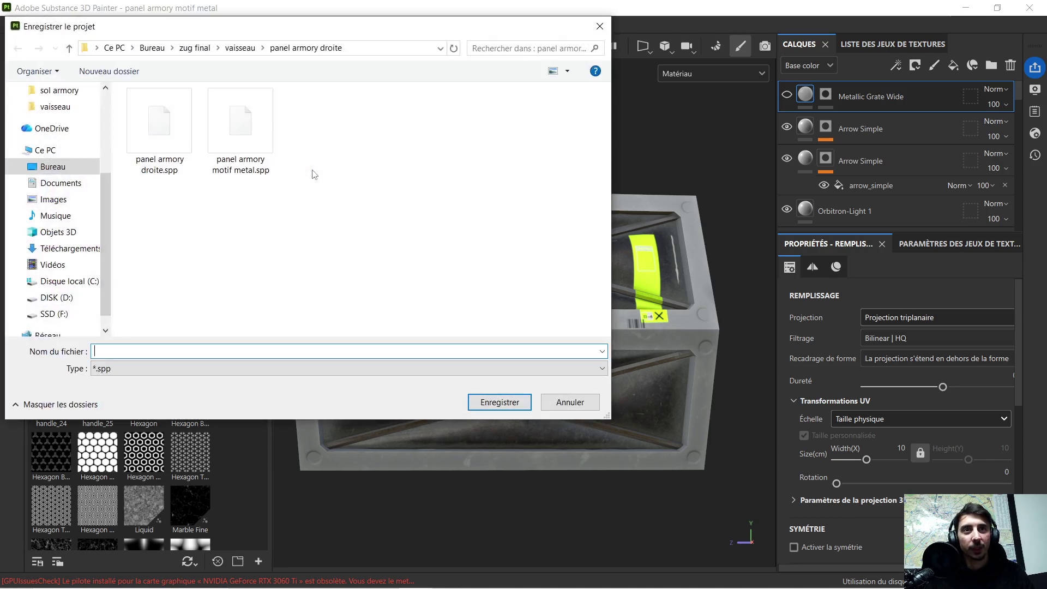
{"action": "left_click", "coordinate": [240, 48]}
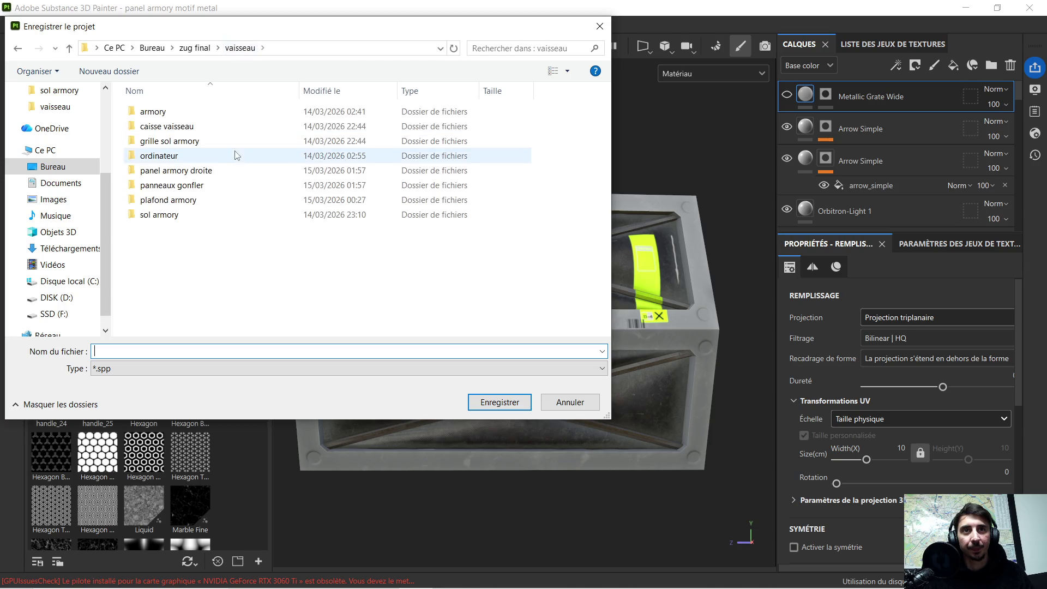
{"action": "double_click", "coordinate": [210, 185]}
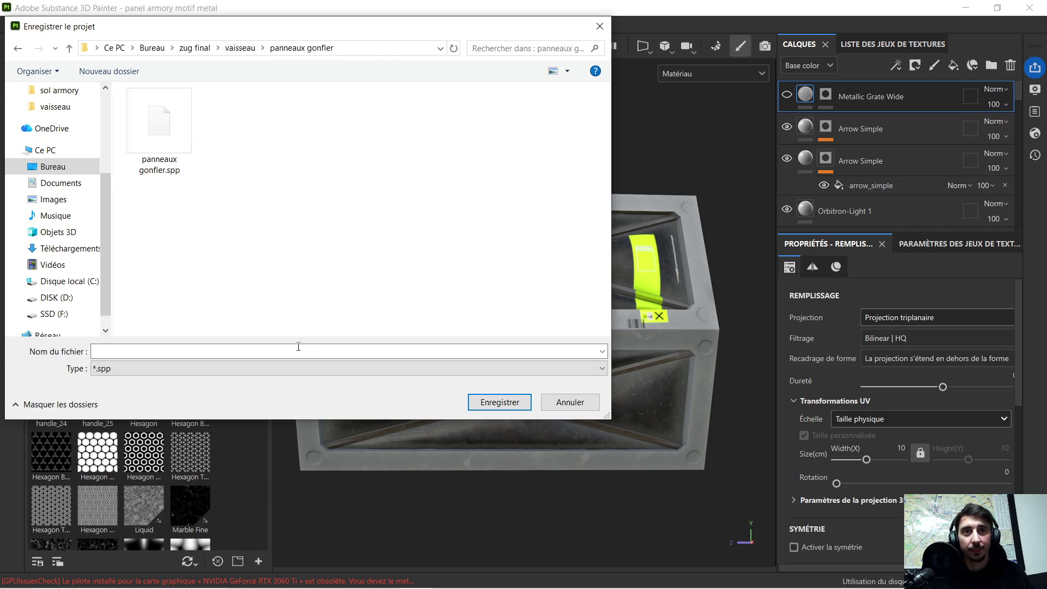
{"action": "type", "text": "paneaux gonfler"}
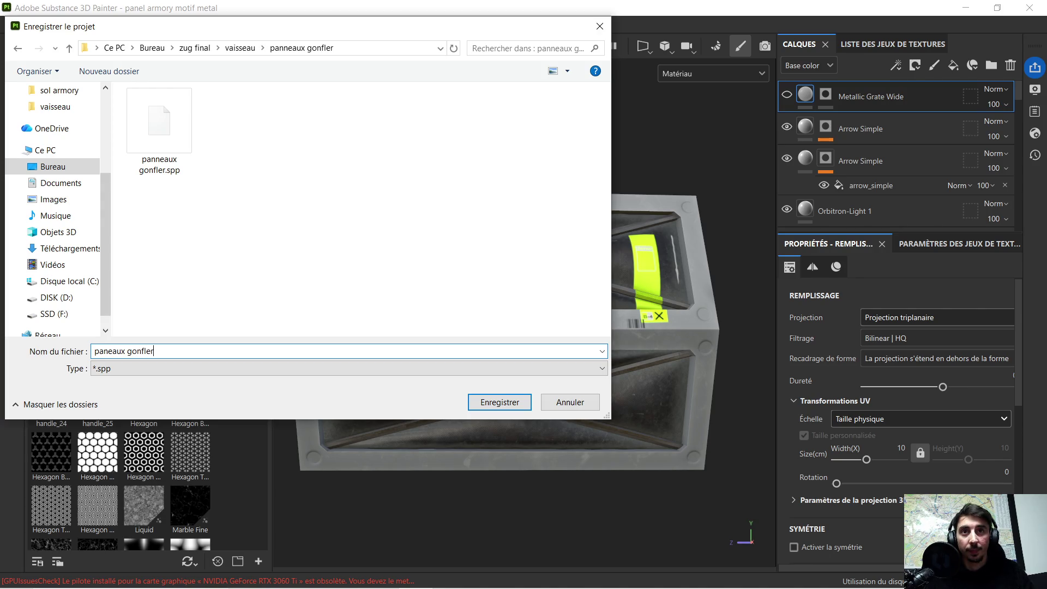
{"action": "type", "text": " 1"}
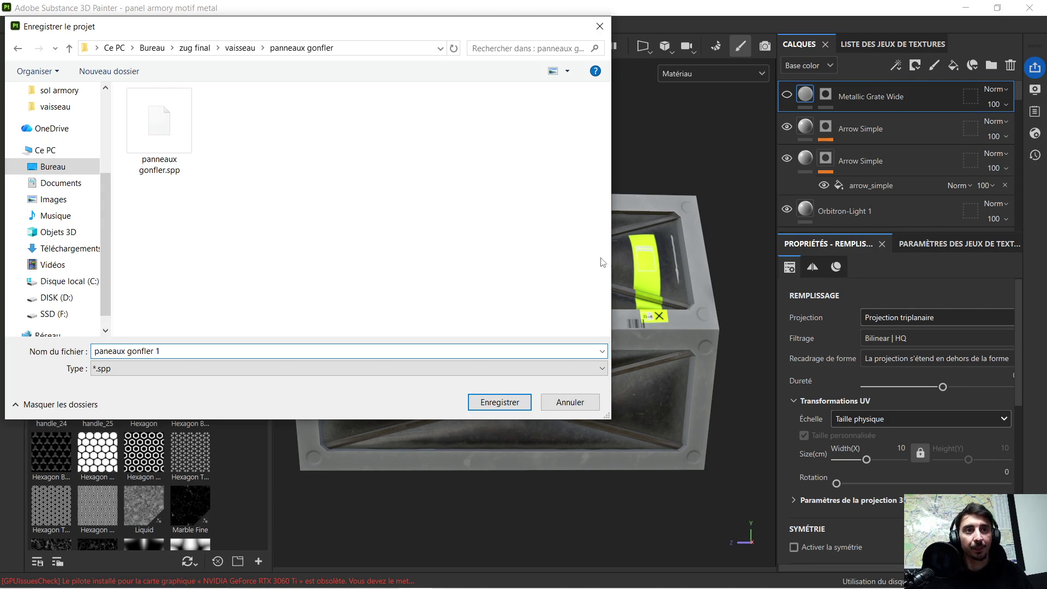
{"action": "left_click", "coordinate": [499, 402]}
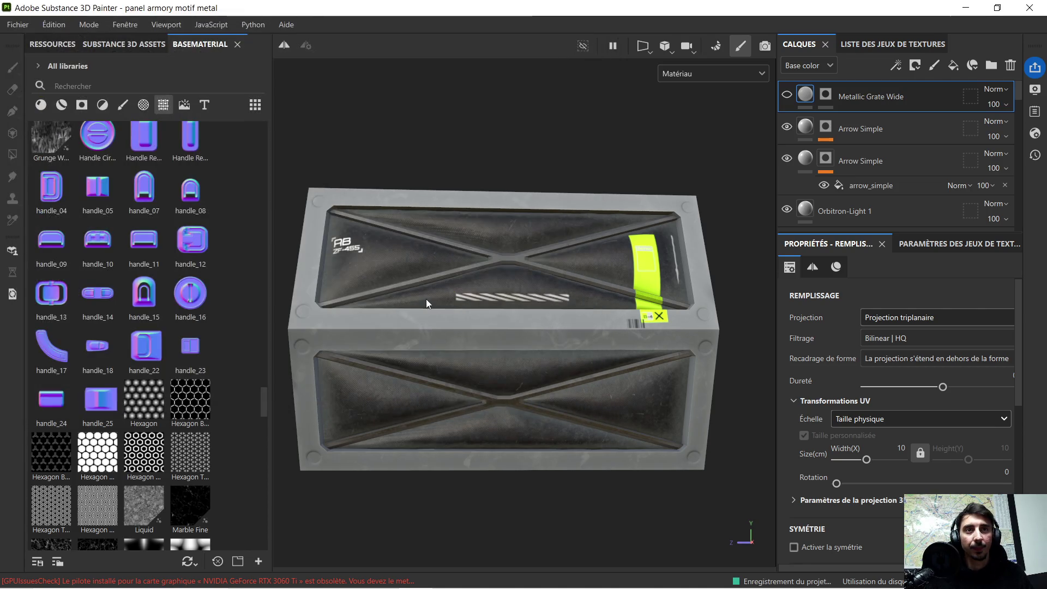
Step: Make the Metallic Grate Wide layer visible and save a copy as 'panneaux gonfler 2'
{"action": "left_click", "coordinate": [788, 97]}
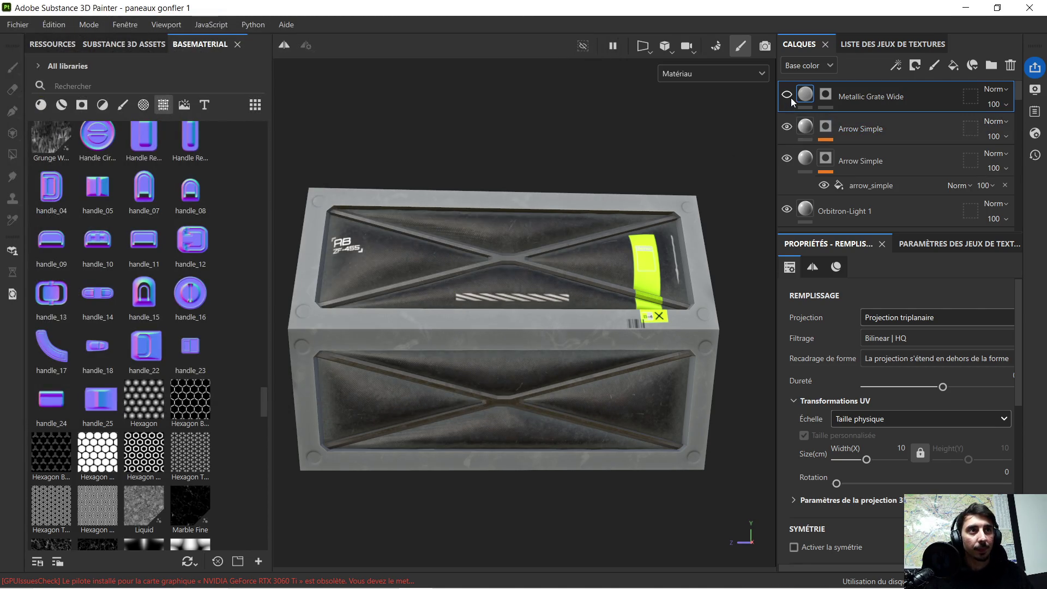
{"action": "left_click", "coordinate": [21, 25]}
{"action": "left_click", "coordinate": [61, 155]}
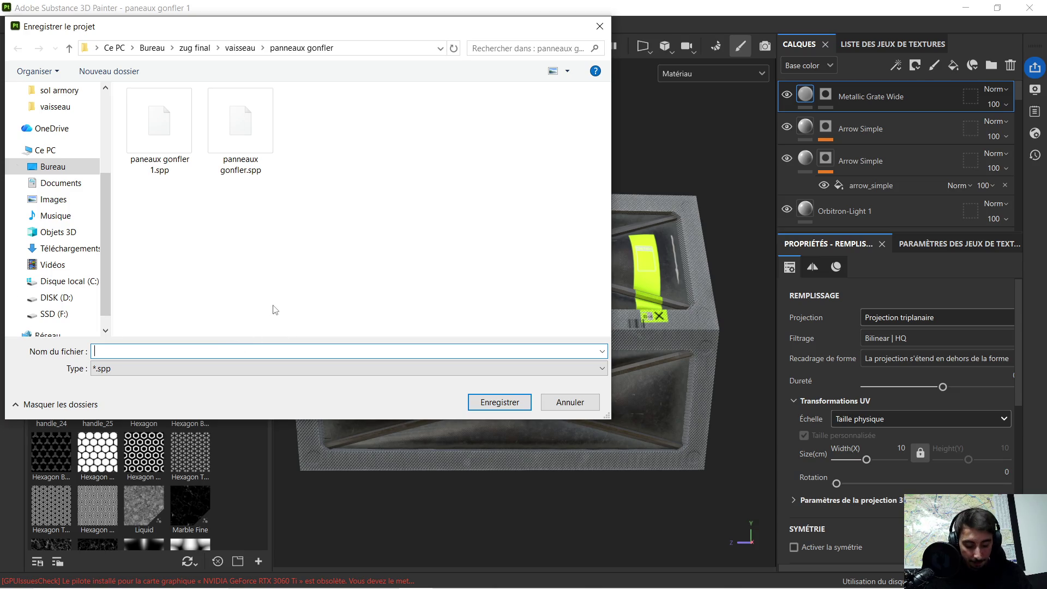
{"action": "type", "text": "panneaux gonfler "}
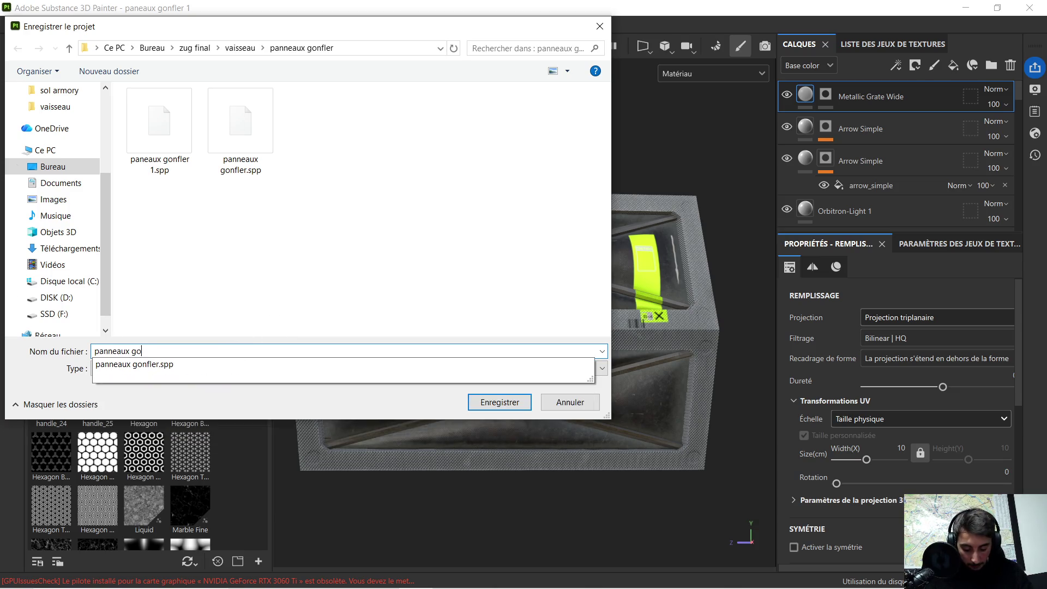
{"action": "type", "text": "2"}
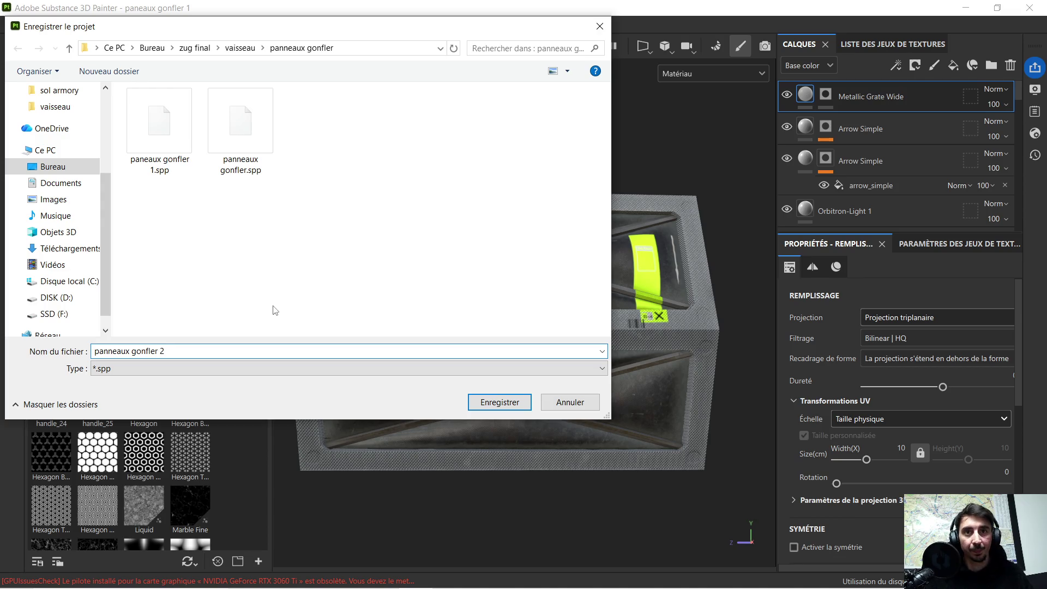
{"action": "left_click", "coordinate": [511, 405]}
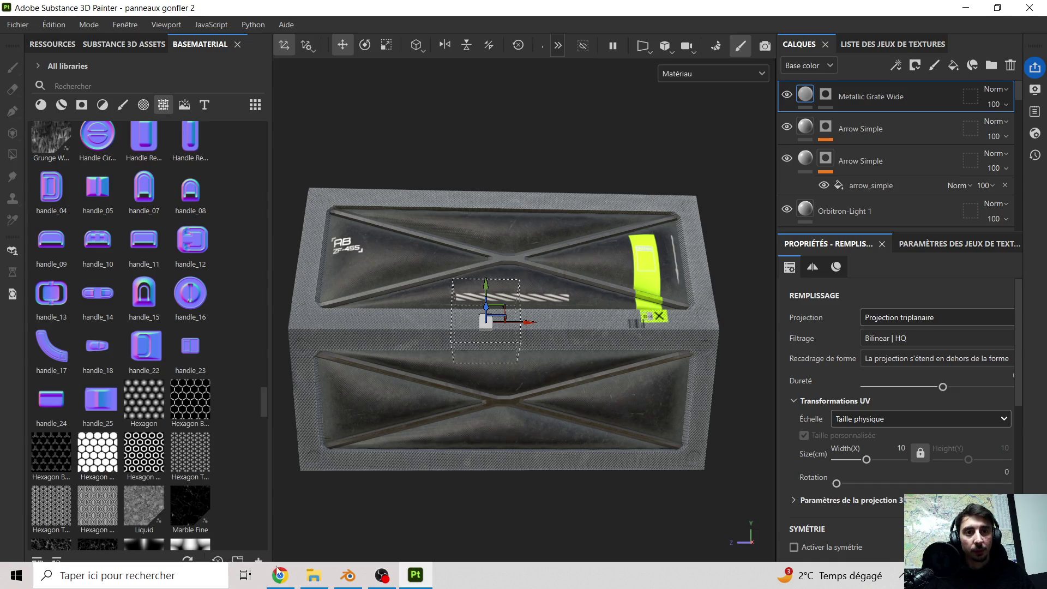
Step: Select the three PNG texture maps in panneaux gonfler, delete them, and minimize Explorer
{"action": "left_click", "coordinate": [314, 574]}
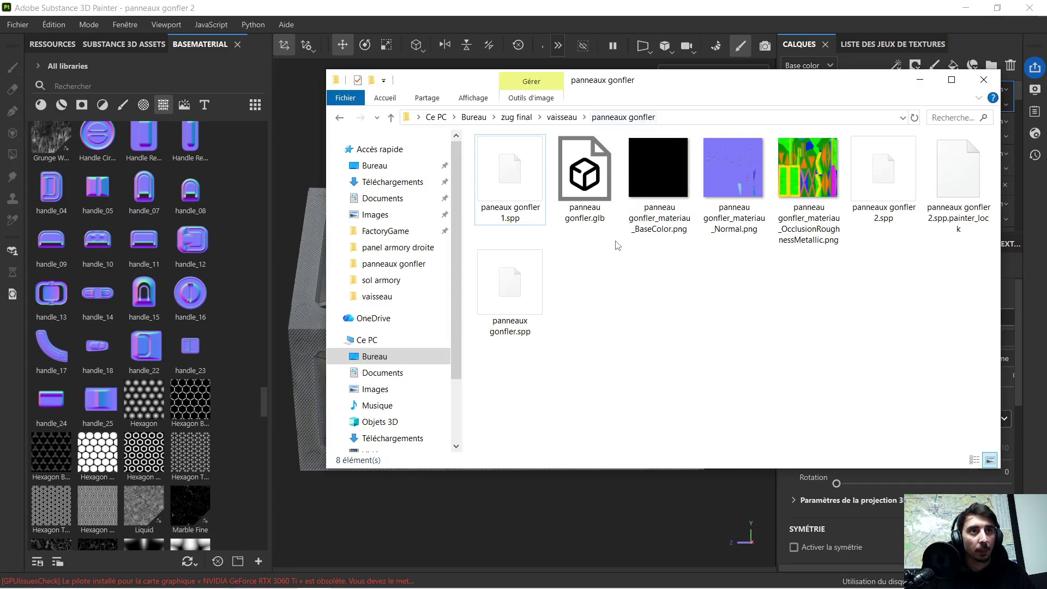
{"action": "left_click", "coordinate": [659, 182]}
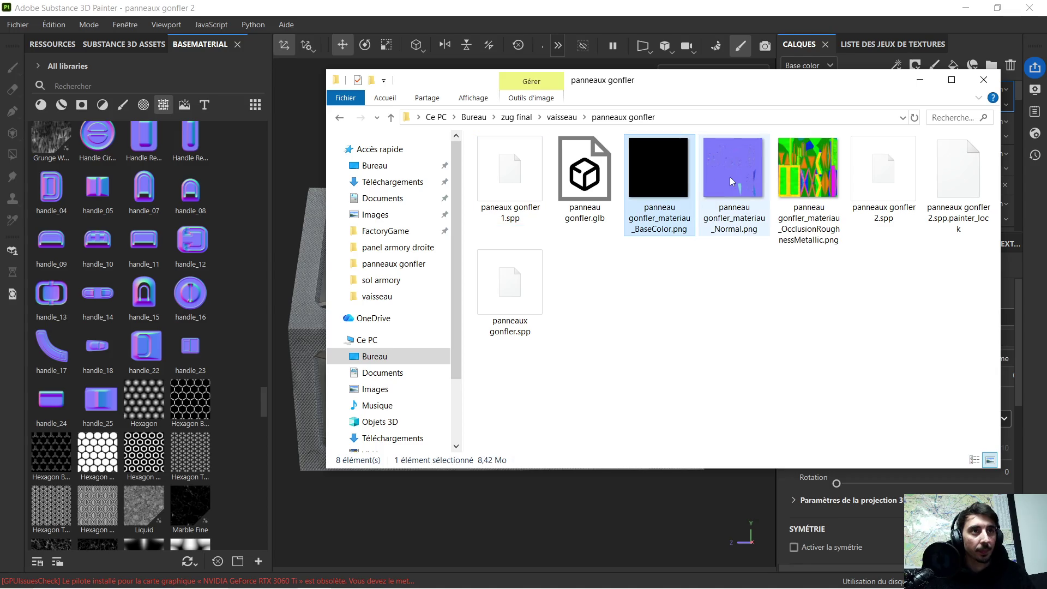
{"action": "left_click", "coordinate": [730, 177], "text": "ctrl"}
{"action": "left_click", "coordinate": [799, 170], "text": "ctrl"}
{"action": "key", "text": "Delete"}
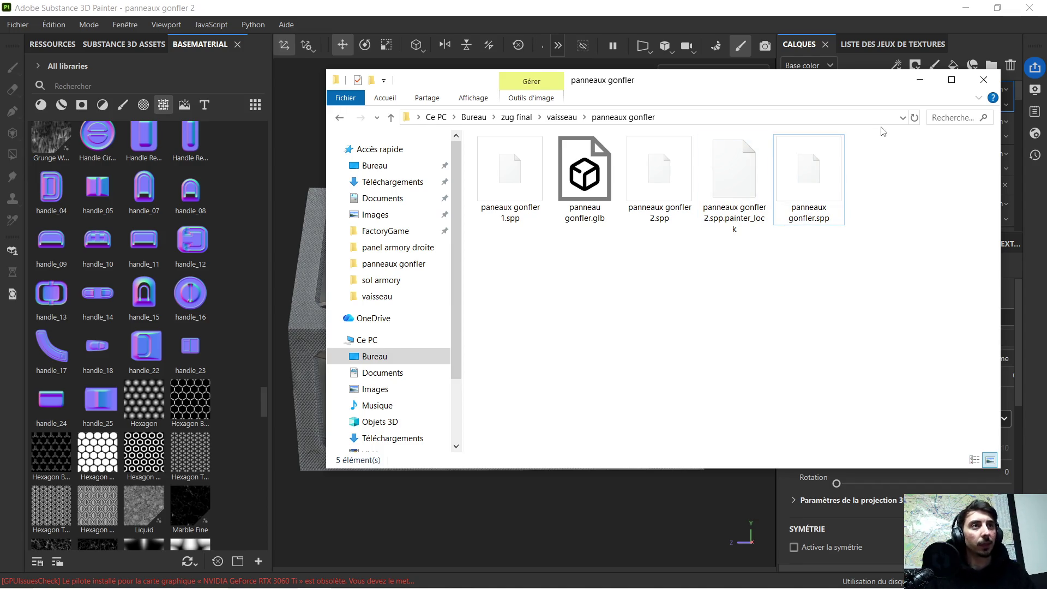
{"action": "left_click", "coordinate": [919, 80]}
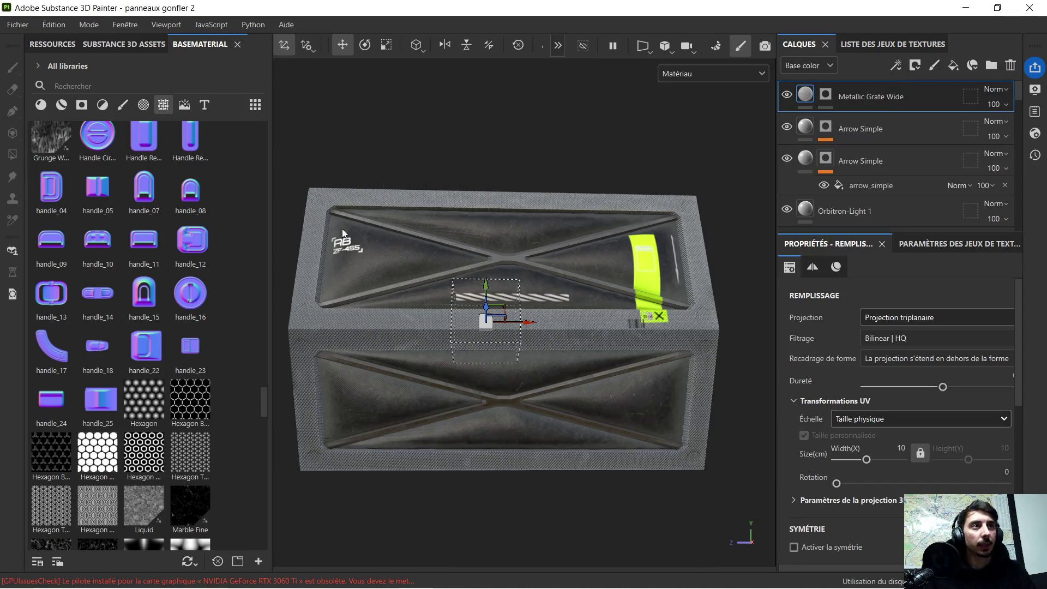
Step: Set the texture export output directory to the vaisseau/panneaux gonfler folder
{"action": "left_click", "coordinate": [18, 25]}
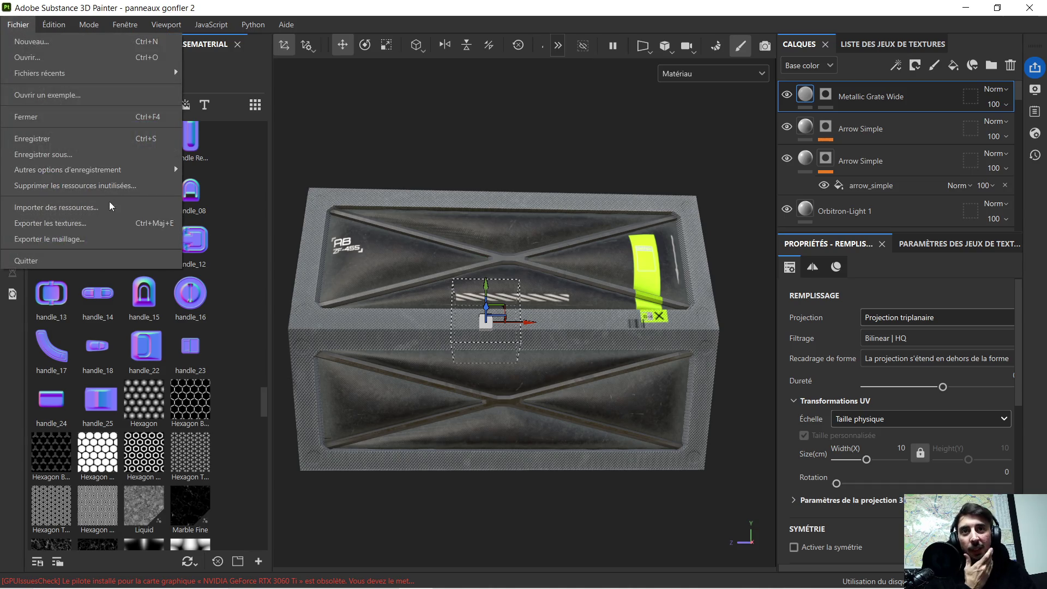
{"action": "left_click", "coordinate": [86, 223]}
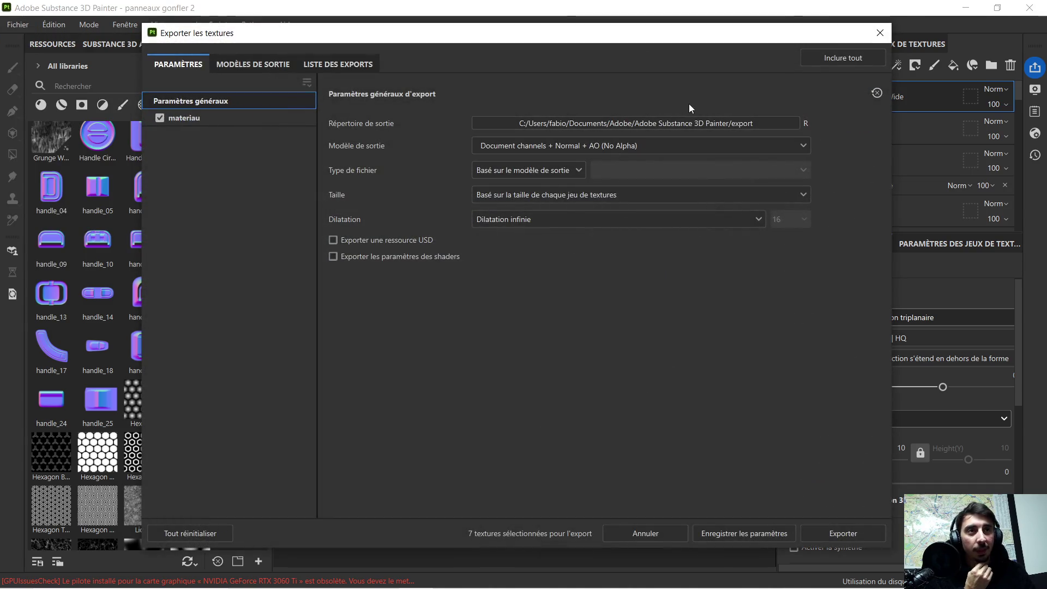
{"action": "left_click", "coordinate": [711, 124]}
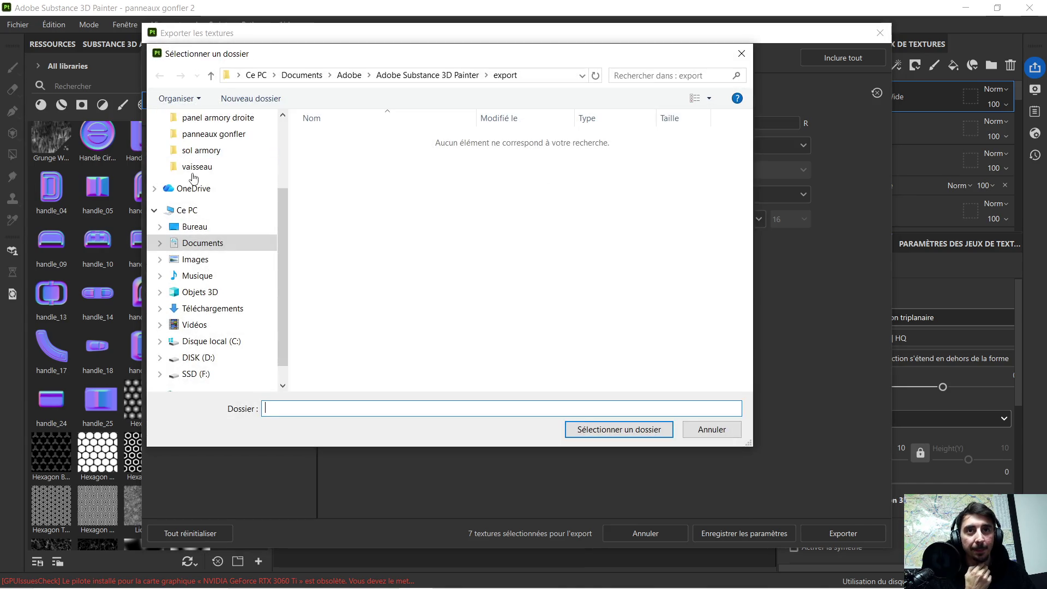
{"action": "left_click", "coordinate": [202, 172]}
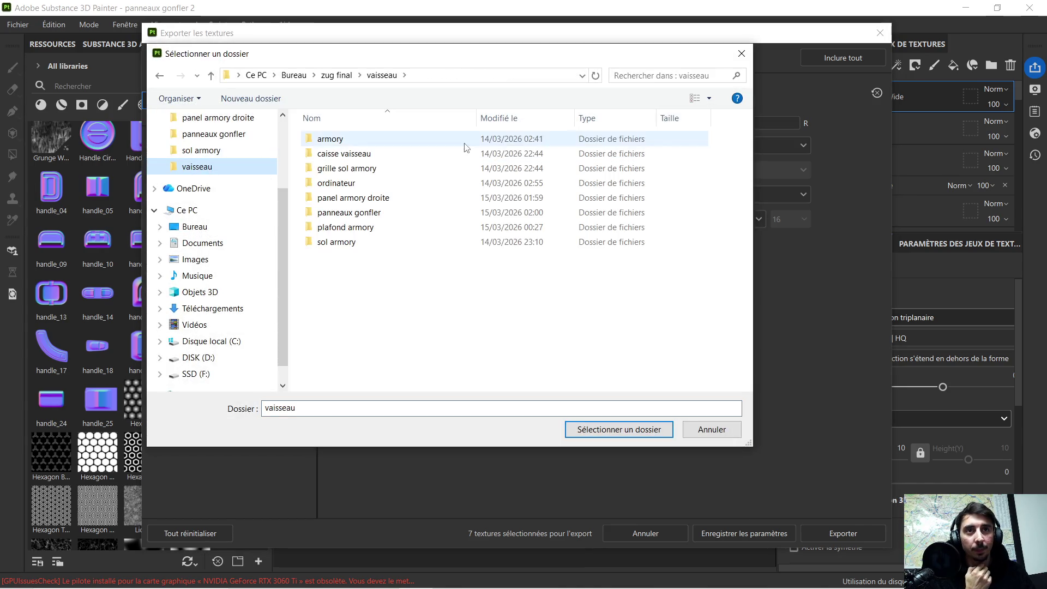
{"action": "double_click", "coordinate": [385, 213]}
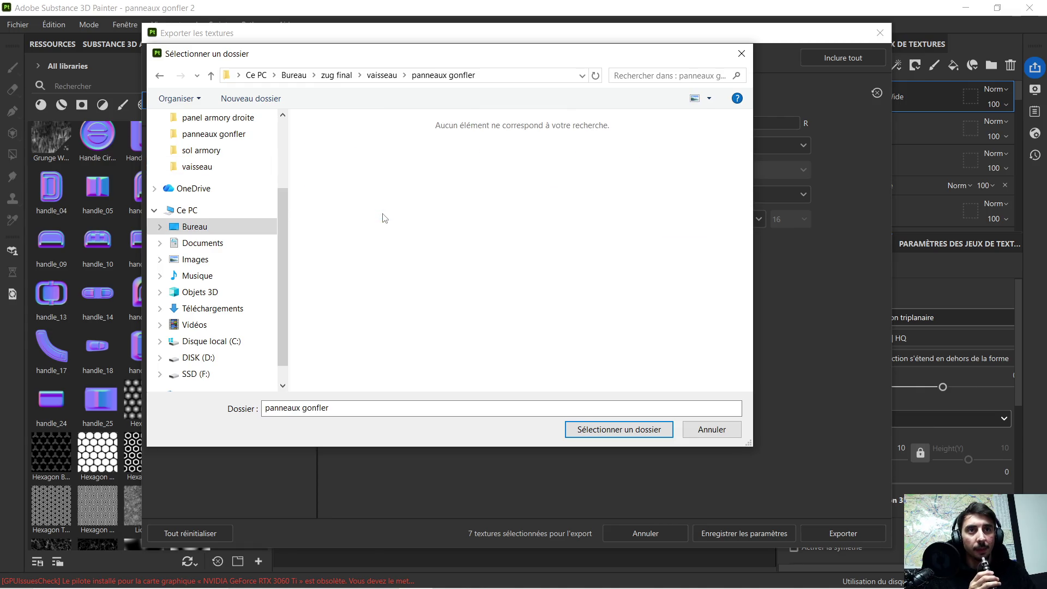
{"action": "left_click", "coordinate": [605, 429]}
Step: Choose the Unreal Engine SSS (Packed) preset and export the textures
{"action": "left_click", "coordinate": [663, 152]}
{"action": "scroll", "coordinate": [562, 237], "scroll_direction": "down", "scroll_amount": 5}
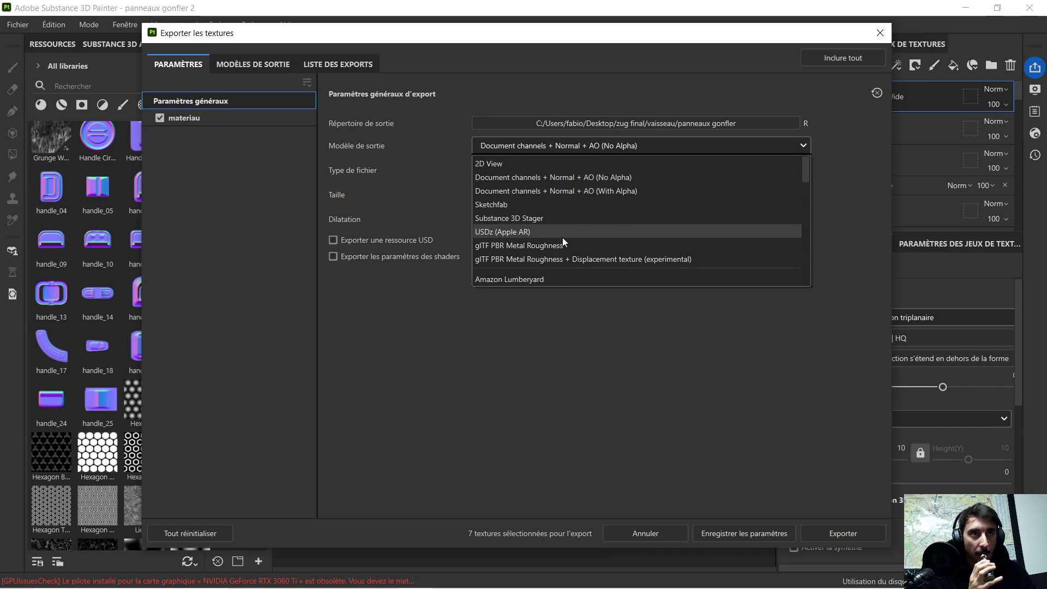
{"action": "scroll", "coordinate": [564, 235], "scroll_direction": "down", "scroll_amount": 4}
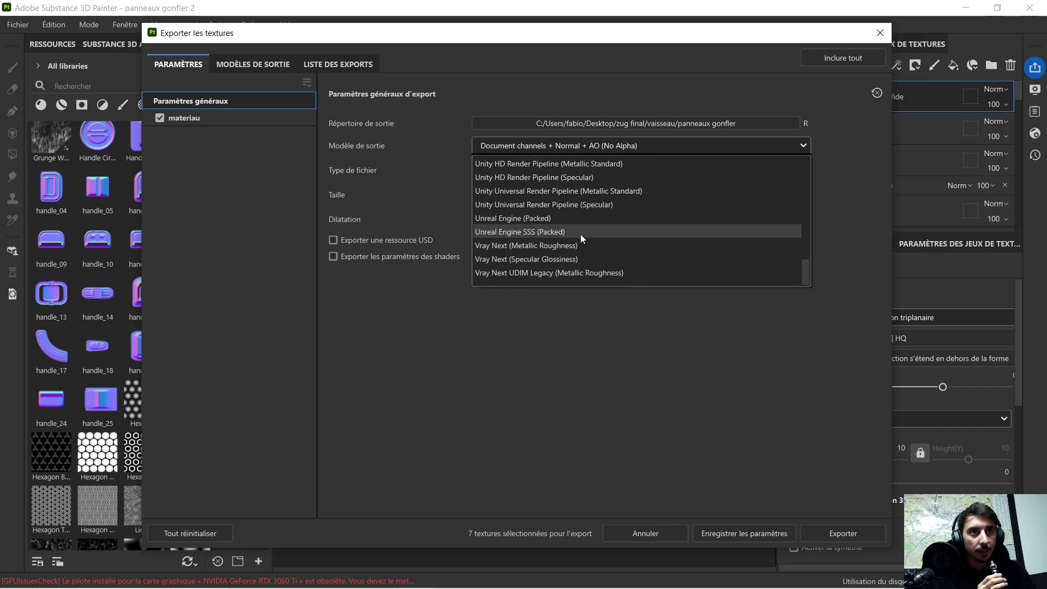
{"action": "left_click", "coordinate": [580, 233]}
{"action": "left_click", "coordinate": [835, 535]}
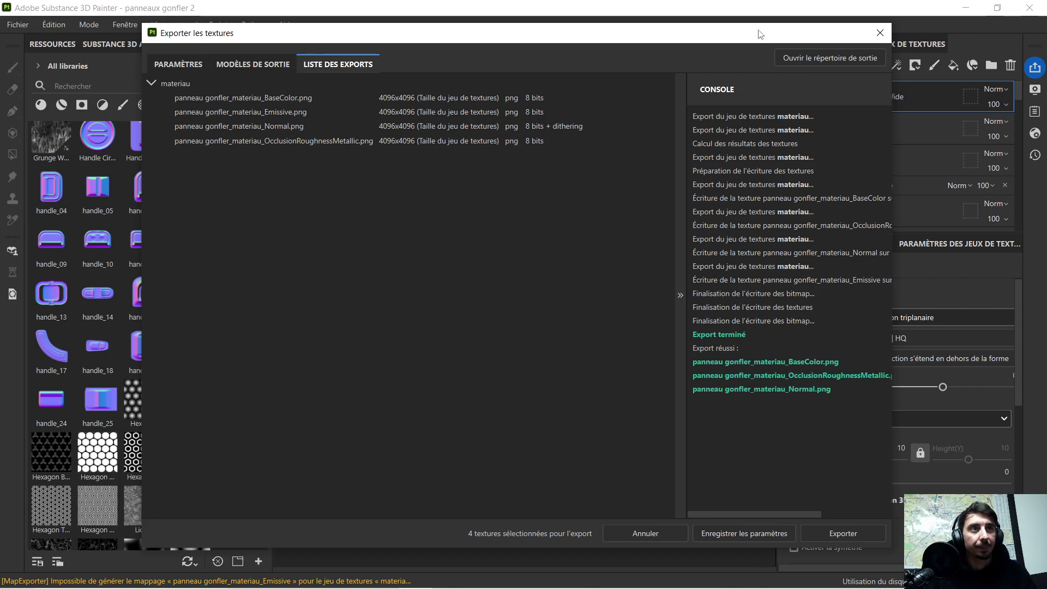
{"action": "left_click", "coordinate": [880, 34]}
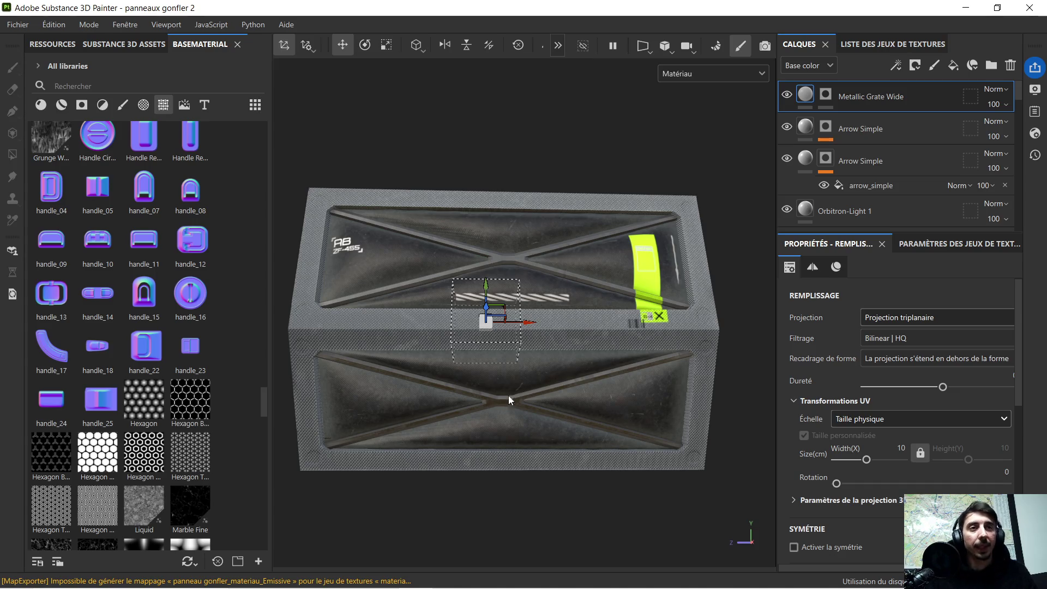
Step: Hide the Metallic Grate Wide layer and delete the three exported PNGs from panneaux gonfler
{"action": "left_click", "coordinate": [787, 96]}
{"action": "key", "text": "super"}
{"action": "left_click", "coordinate": [314, 577]}
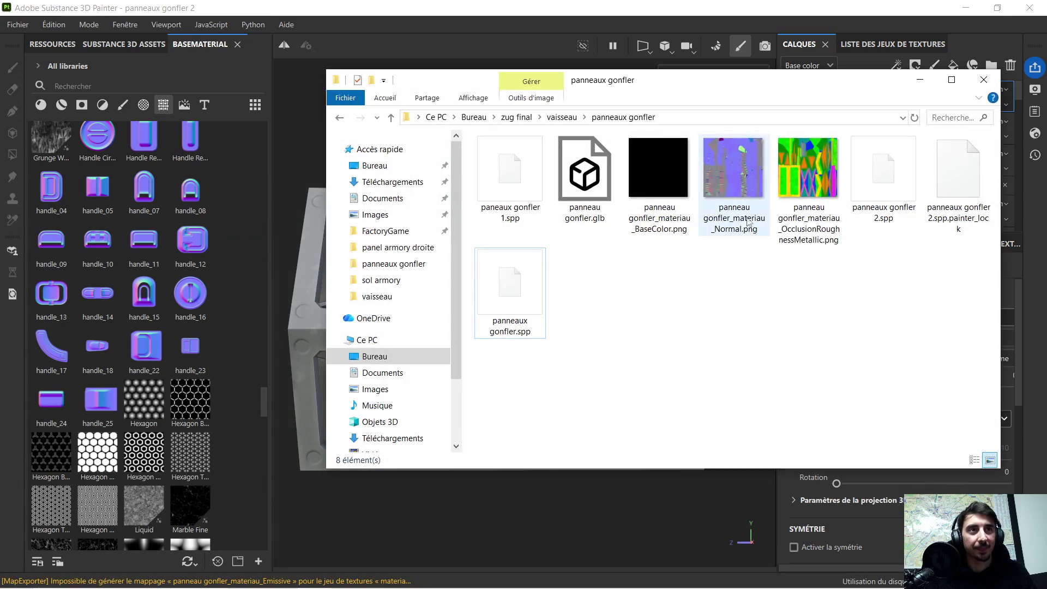
{"action": "left_click", "coordinate": [673, 182]}
{"action": "left_click", "coordinate": [812, 182], "text": "shift"}
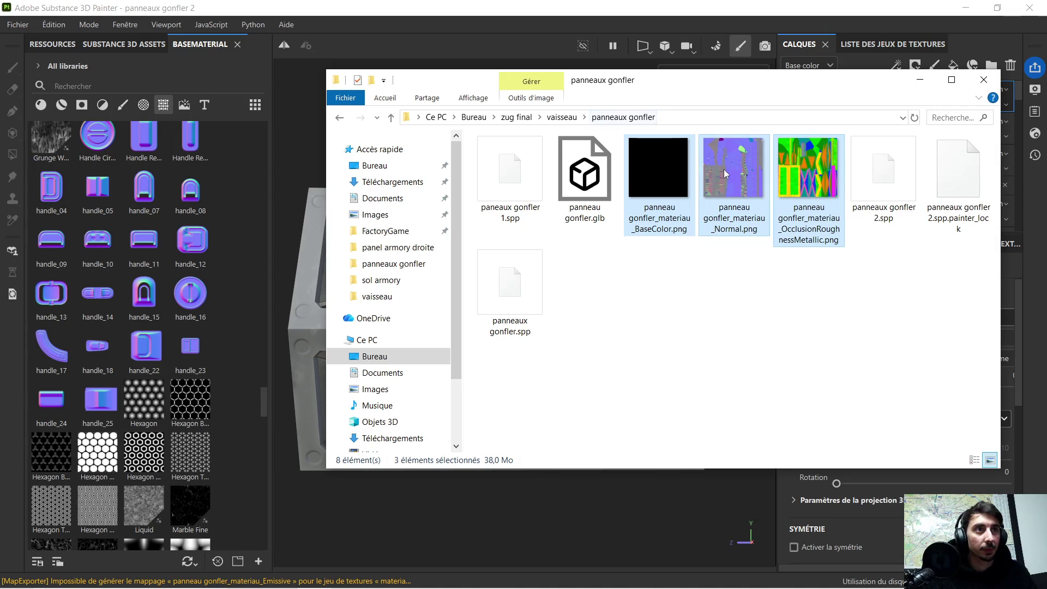
{"action": "key", "text": "Delete"}
Step: Back in Painter, bake all seven mesh maps for the materiau texture set
{"action": "left_click", "coordinate": [926, 83]}
{"action": "left_click", "coordinate": [718, 45]}
{"action": "left_click", "coordinate": [624, 528]}
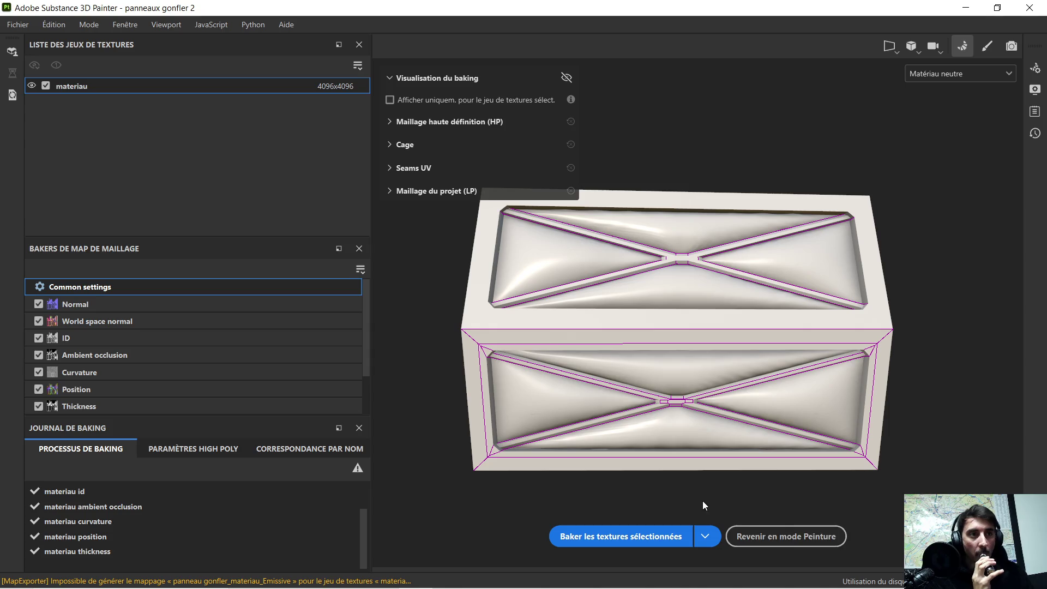
Step: Re-export the BaseColor, OcclusionRoughnessMetallic and Normal PNG maps, then close Painter
{"action": "left_click", "coordinate": [807, 533]}
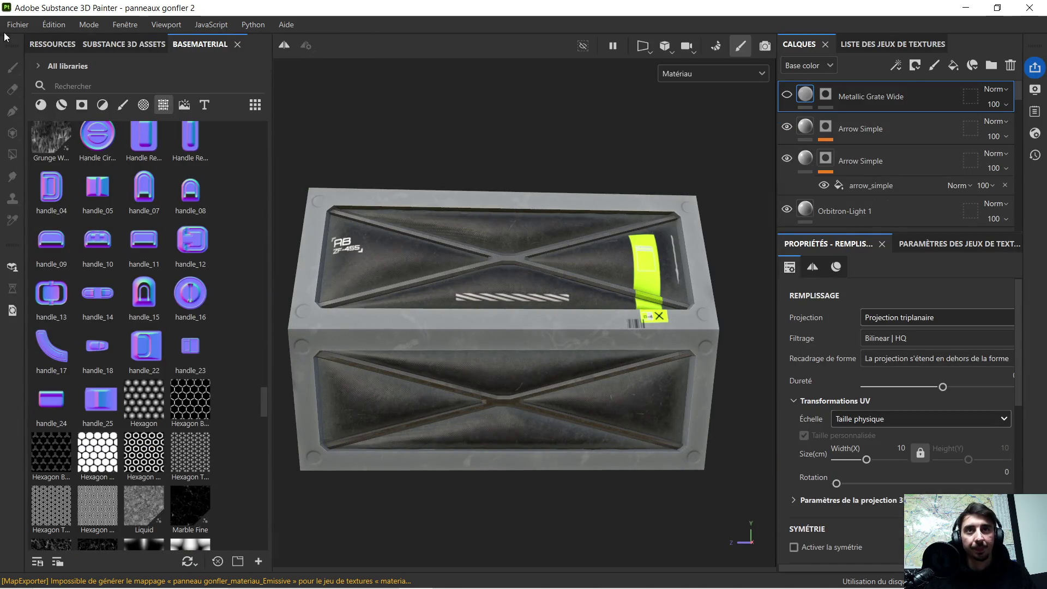
{"action": "left_click", "coordinate": [21, 26]}
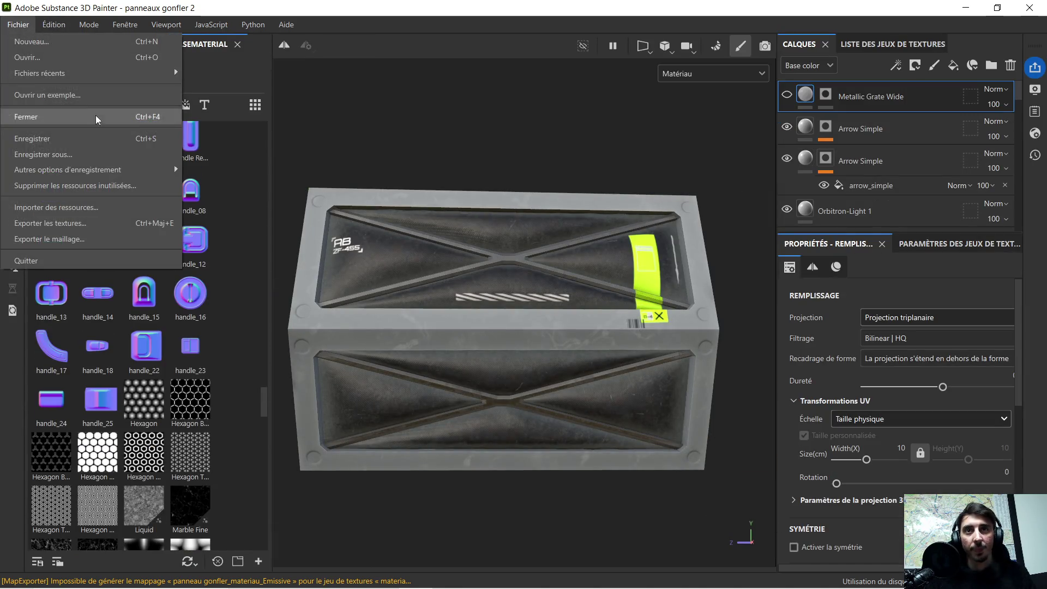
{"action": "left_click", "coordinate": [63, 227]}
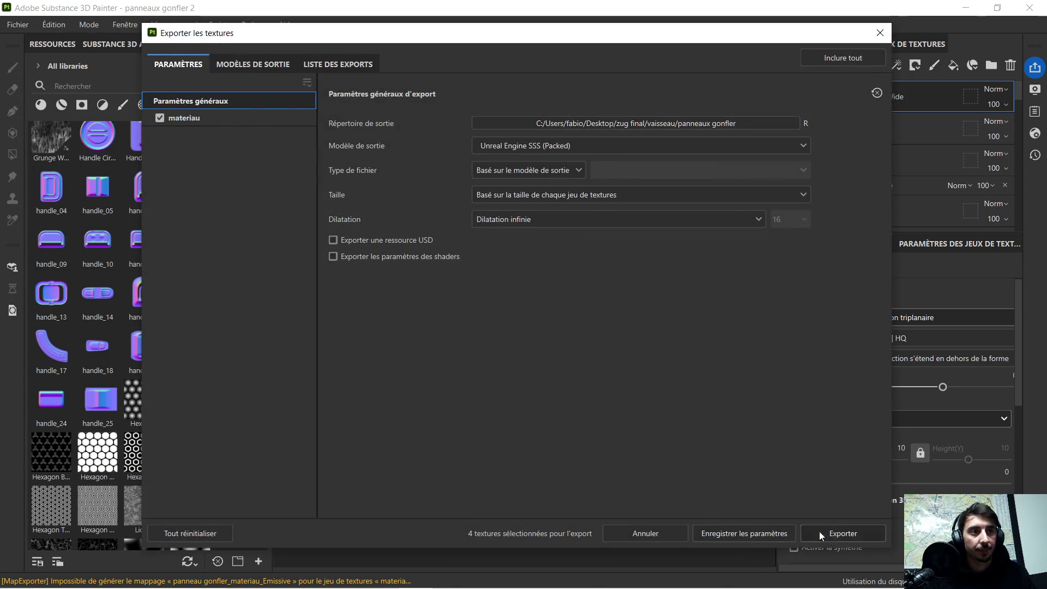
{"action": "left_click", "coordinate": [839, 533]}
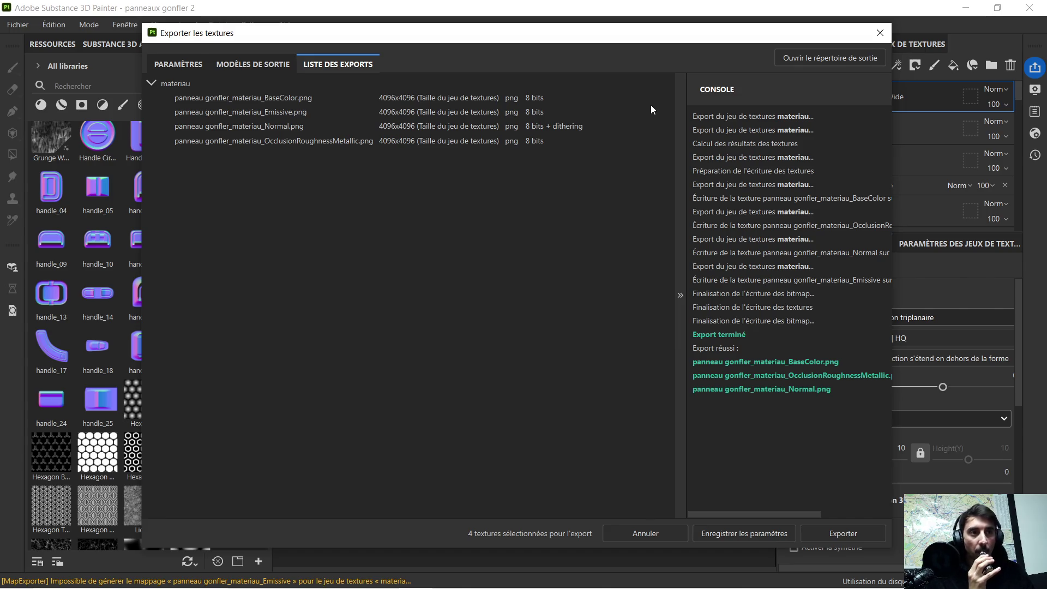
{"action": "left_click", "coordinate": [879, 33]}
{"action": "left_click", "coordinate": [1029, 8]}
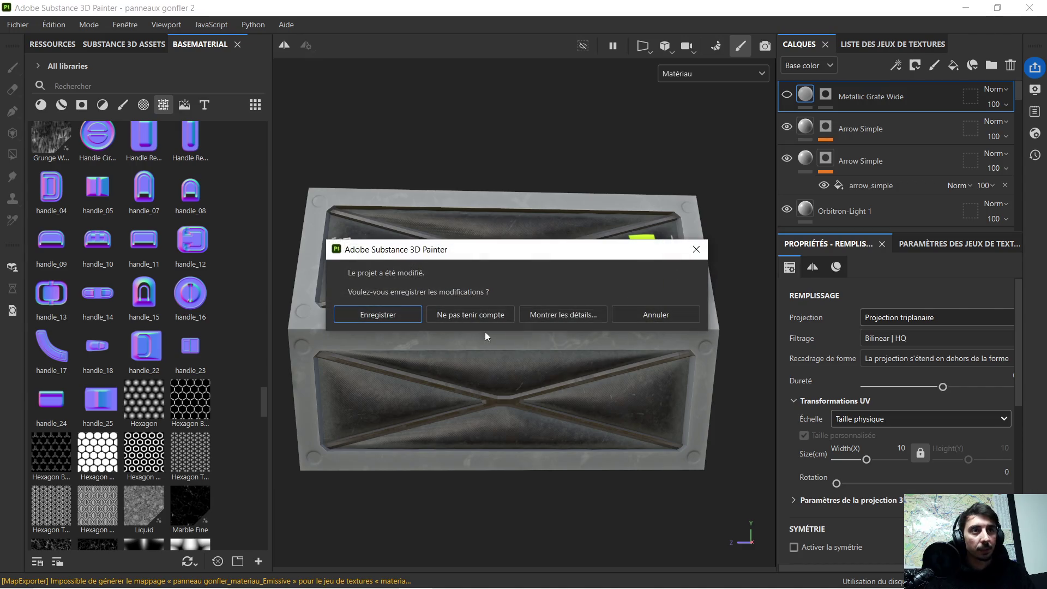
Step: Save Painter's changes on exit and delete panneaux gonfler.spp in File Explorer
{"action": "left_click", "coordinate": [401, 312]}
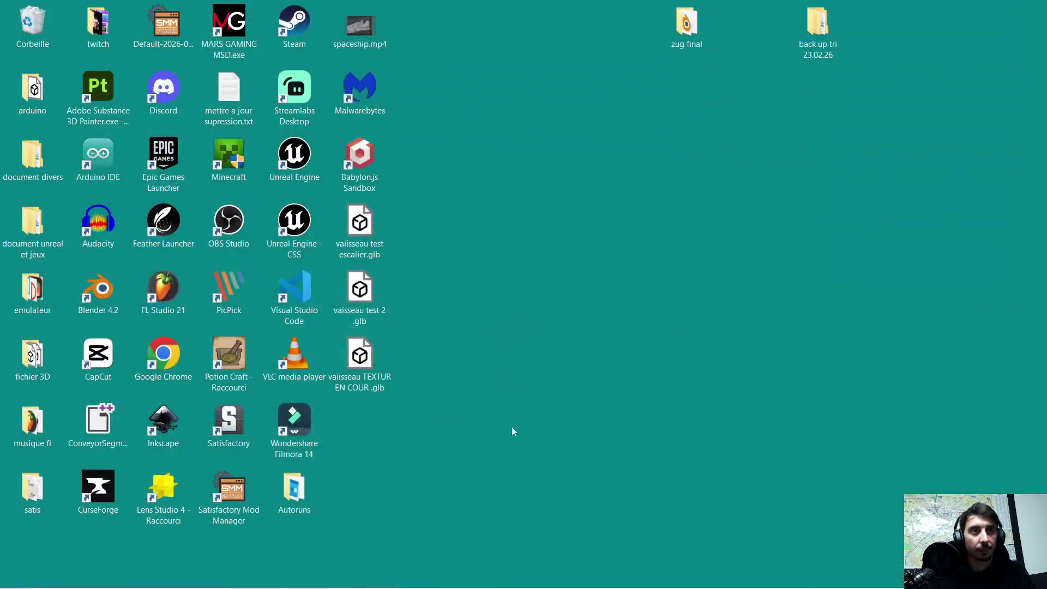
{"action": "key", "text": "super"}
{"action": "left_click", "coordinate": [280, 582]}
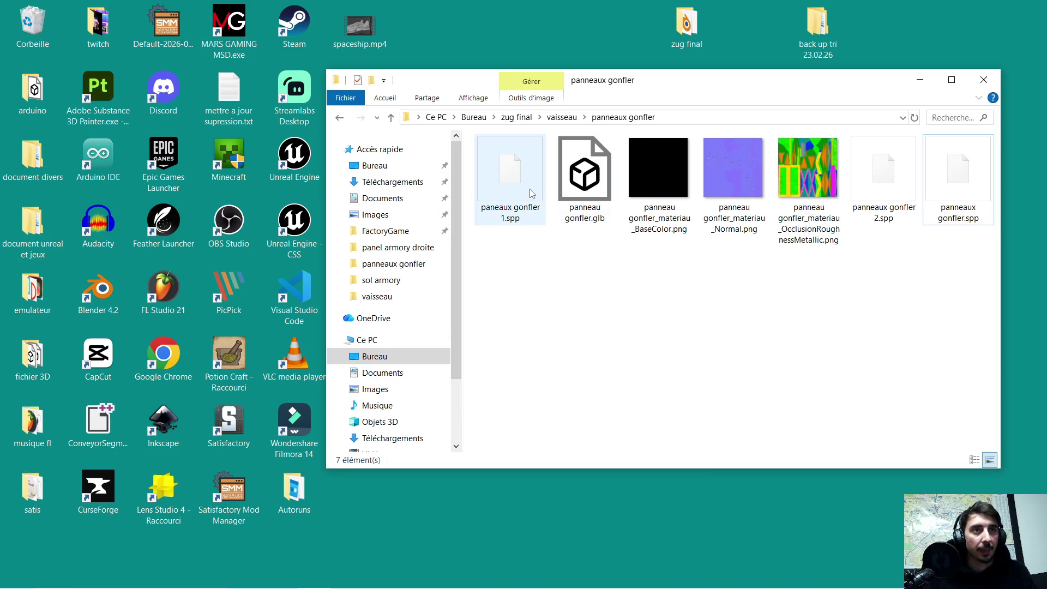
{"action": "left_click", "coordinate": [976, 190]}
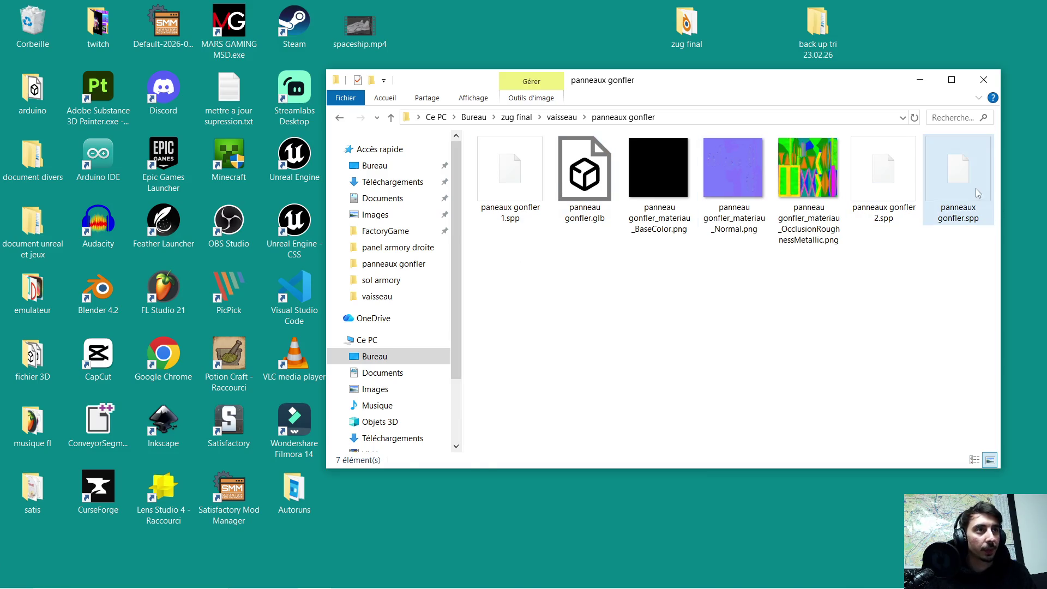
{"action": "key", "text": "Delete"}
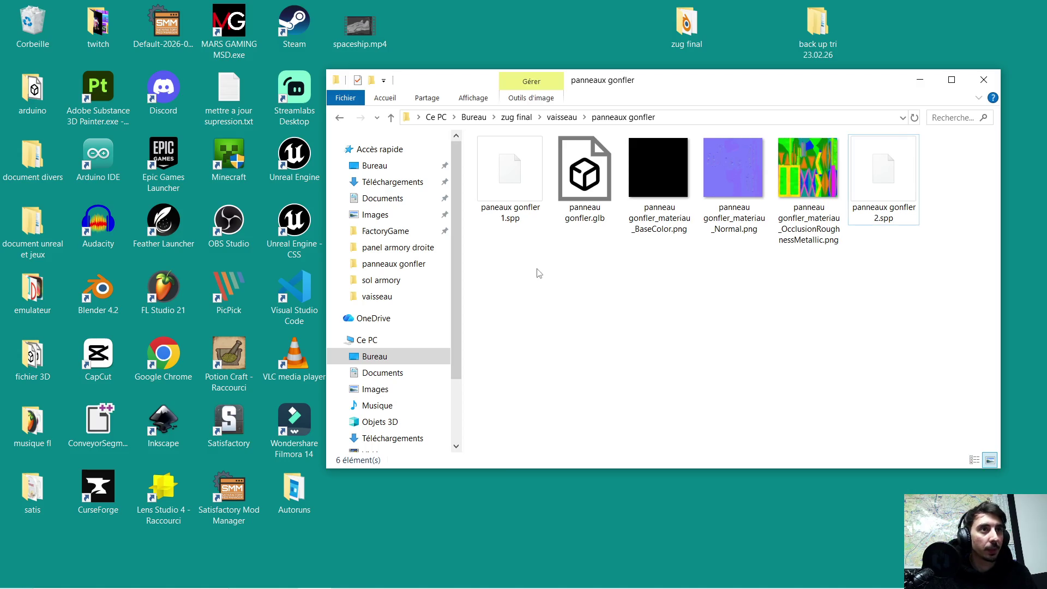
Step: Delete panel armory motif metal.spp and open panel armory droite.spp
{"action": "left_click", "coordinate": [339, 118]}
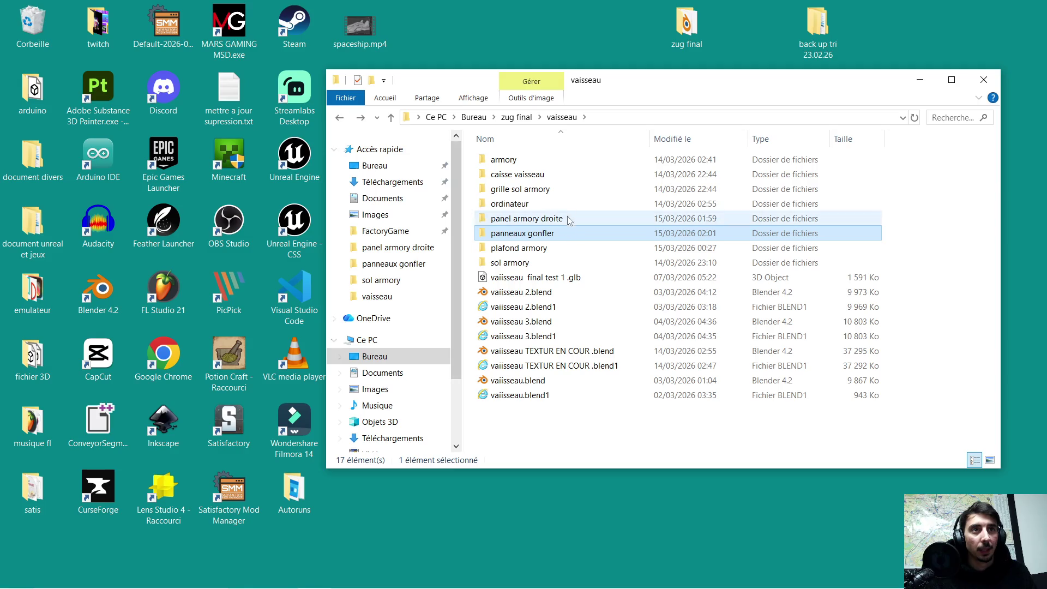
{"action": "double_click", "coordinate": [562, 219]}
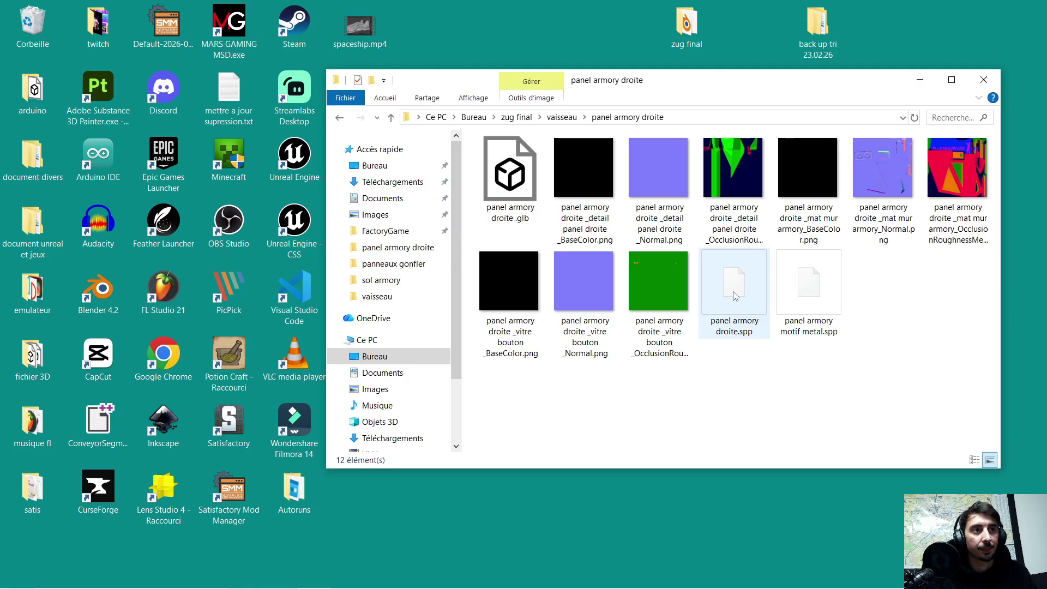
{"action": "left_click", "coordinate": [815, 299]}
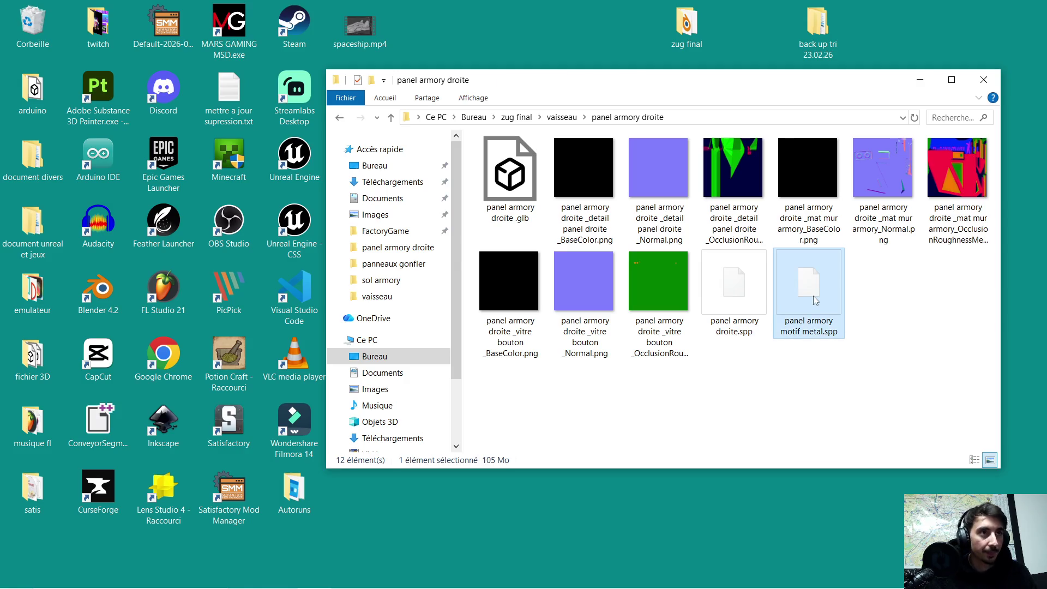
{"action": "key", "text": "Delete"}
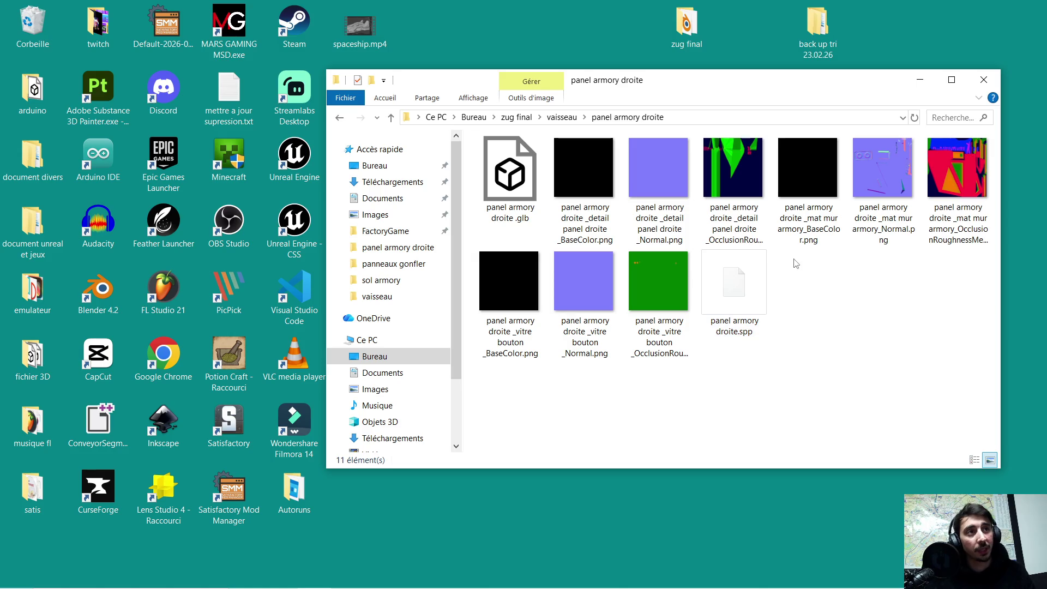
{"action": "double_click", "coordinate": [746, 283]}
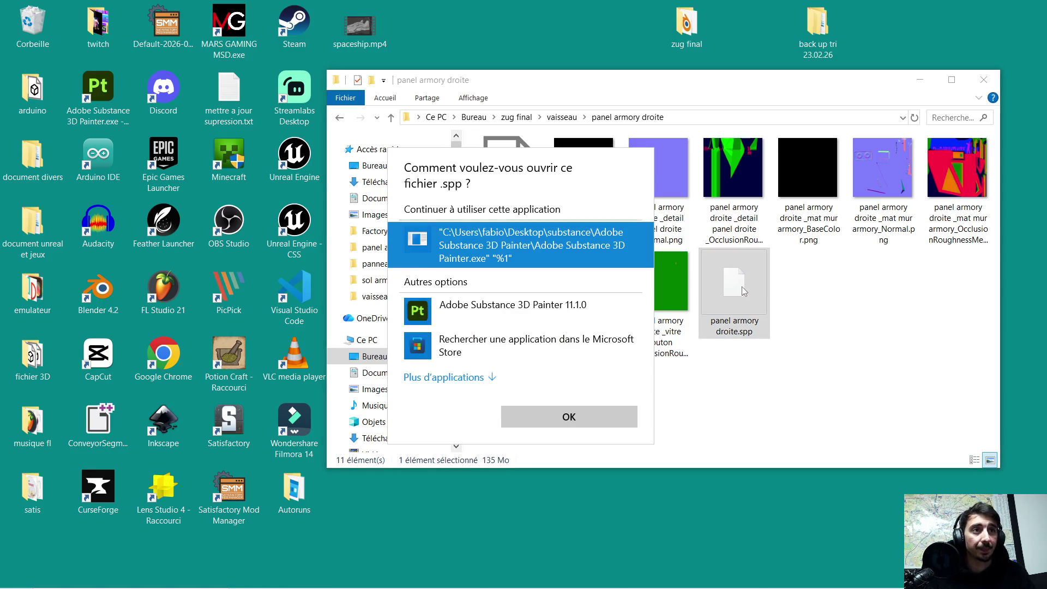
Step: Open panel armory droite.spp in Substance 3D Painter 11.1.0, inspect the panel up close, then close it
{"action": "left_click", "coordinate": [557, 304]}
{"action": "left_click", "coordinate": [547, 420]}
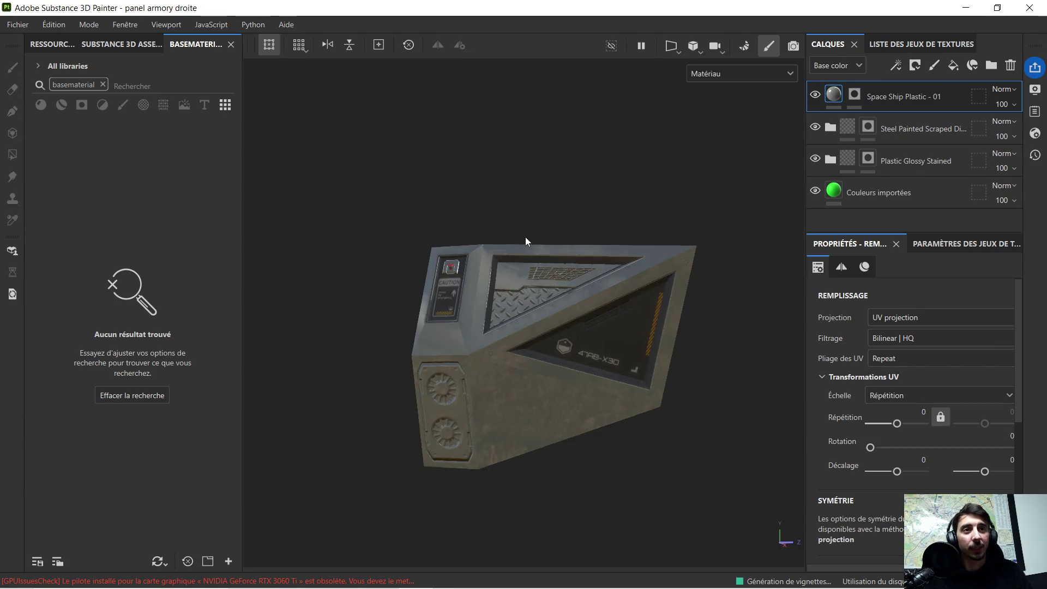
{"action": "mouse_move", "coordinate": [629, 361]}
{"action": "left_mouse_down", "text": "alt"}
{"action": "mouse_move", "coordinate": [633, 314]}
{"action": "mouse_move", "coordinate": [560, 329]}
{"action": "mouse_move", "coordinate": [613, 329]}
{"action": "mouse_move", "coordinate": [577, 316]}
{"action": "mouse_move", "coordinate": [555, 277]}
{"action": "left_mouse_up", "text": "alt"}
{"action": "scroll", "coordinate": [545, 281], "scroll_direction": "up", "scroll_amount": 5}
{"action": "scroll", "coordinate": [532, 289], "scroll_direction": "up", "scroll_amount": 3}
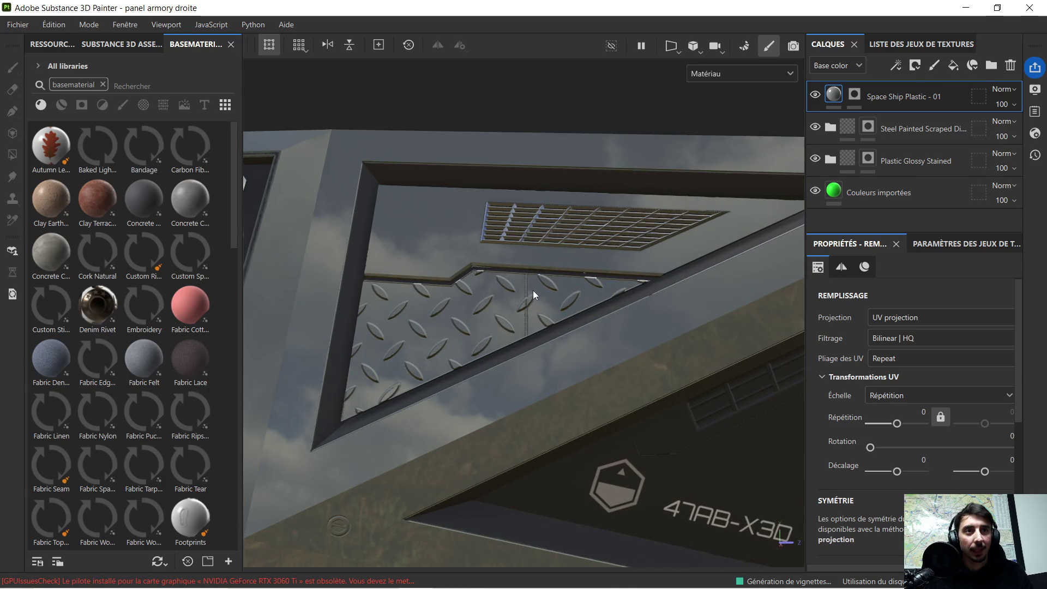
{"action": "scroll", "coordinate": [515, 286], "scroll_direction": "down", "scroll_amount": 5}
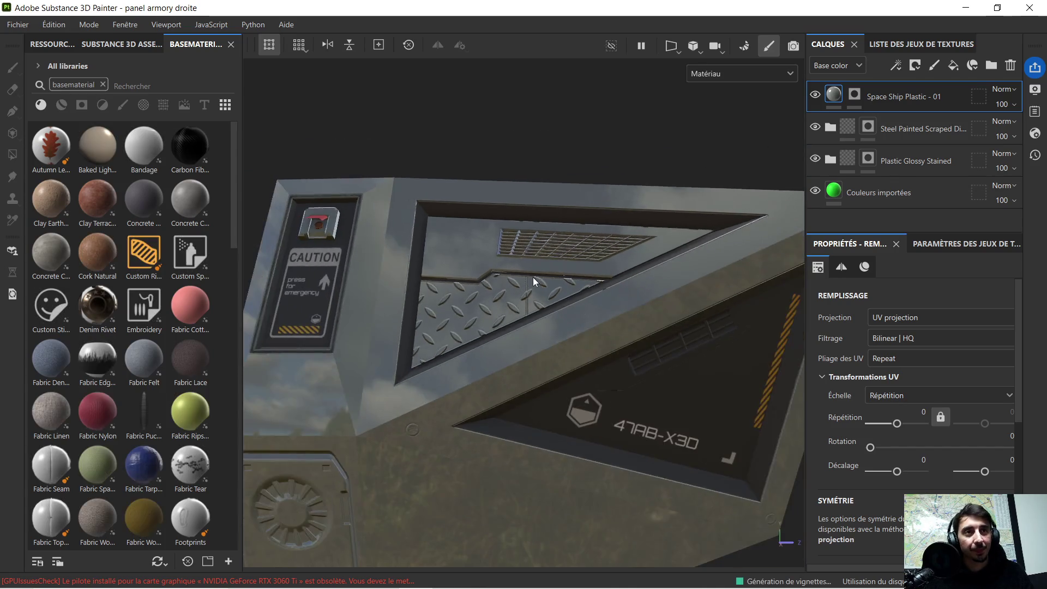
{"action": "left_click", "coordinate": [1029, 8]}
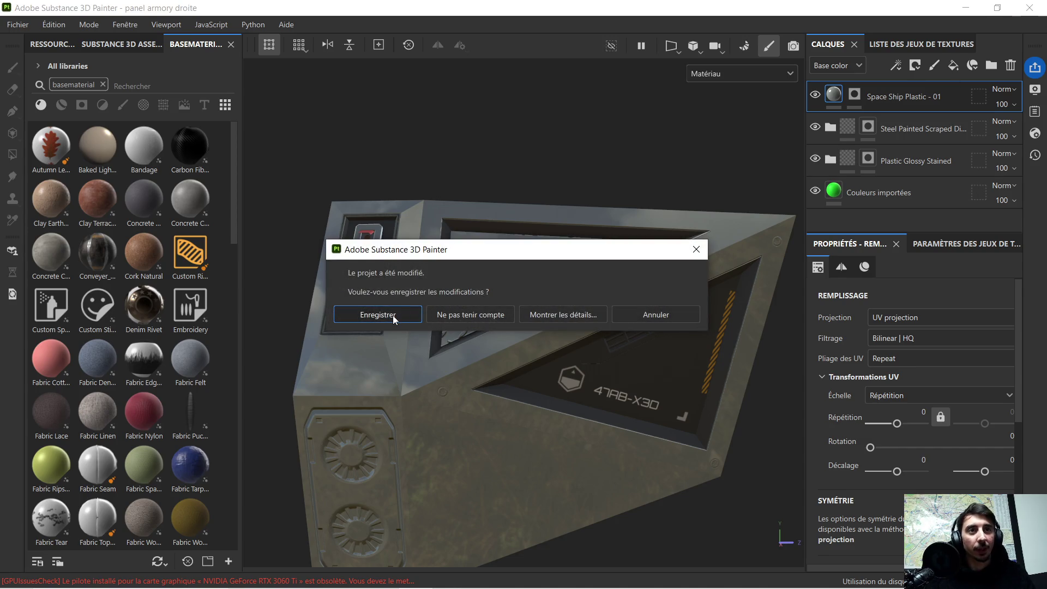
Step: Save Painter's changes on exit, select the three PNG textures in panneaux gonfler, and return to Blender
{"action": "left_click", "coordinate": [393, 317]}
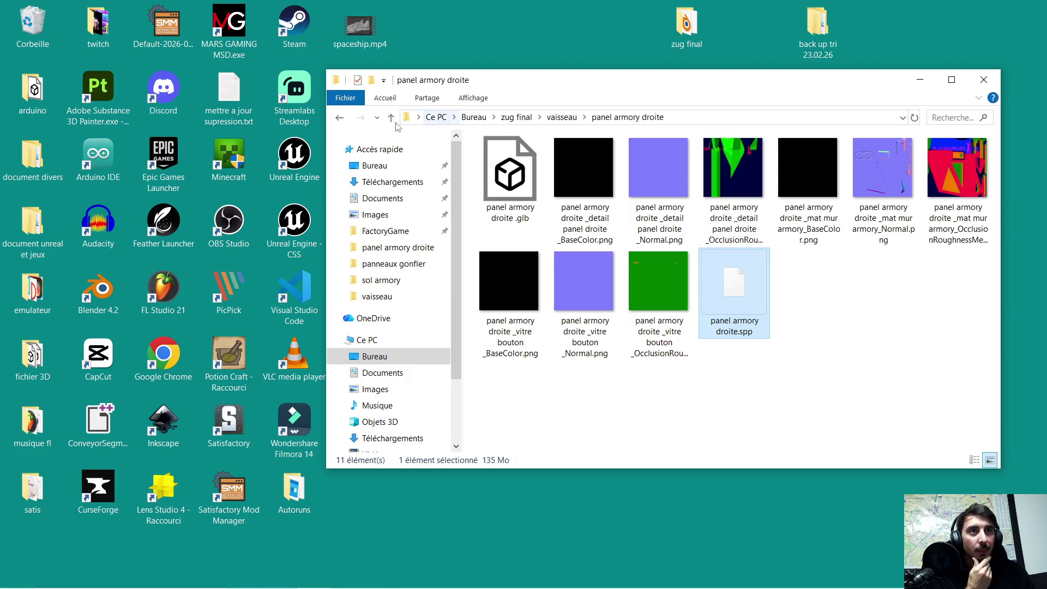
{"action": "left_click", "coordinate": [561, 117]}
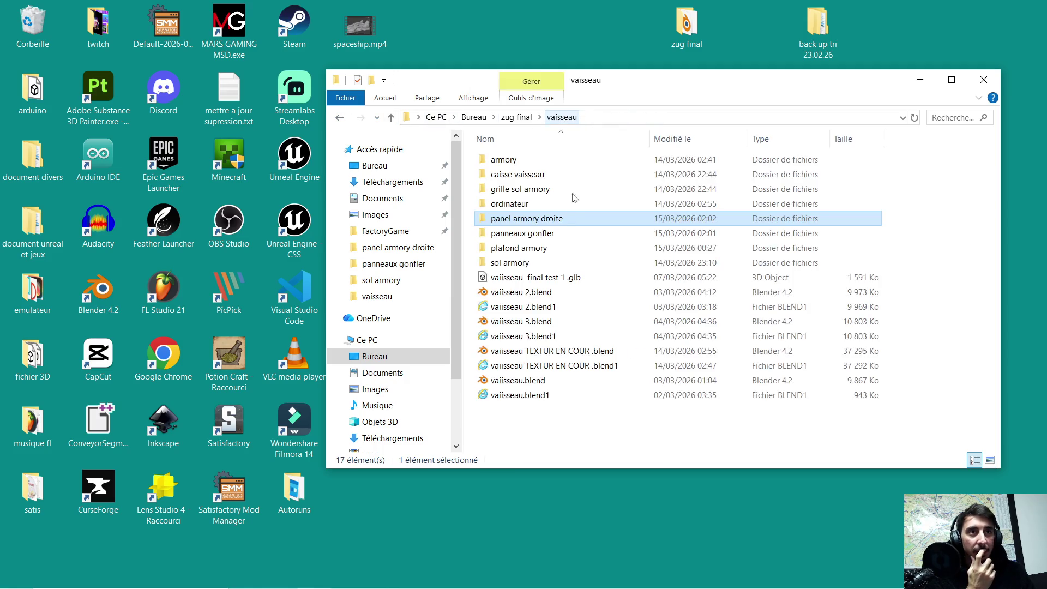
{"action": "double_click", "coordinate": [545, 233]}
{"action": "left_click", "coordinate": [656, 174]}
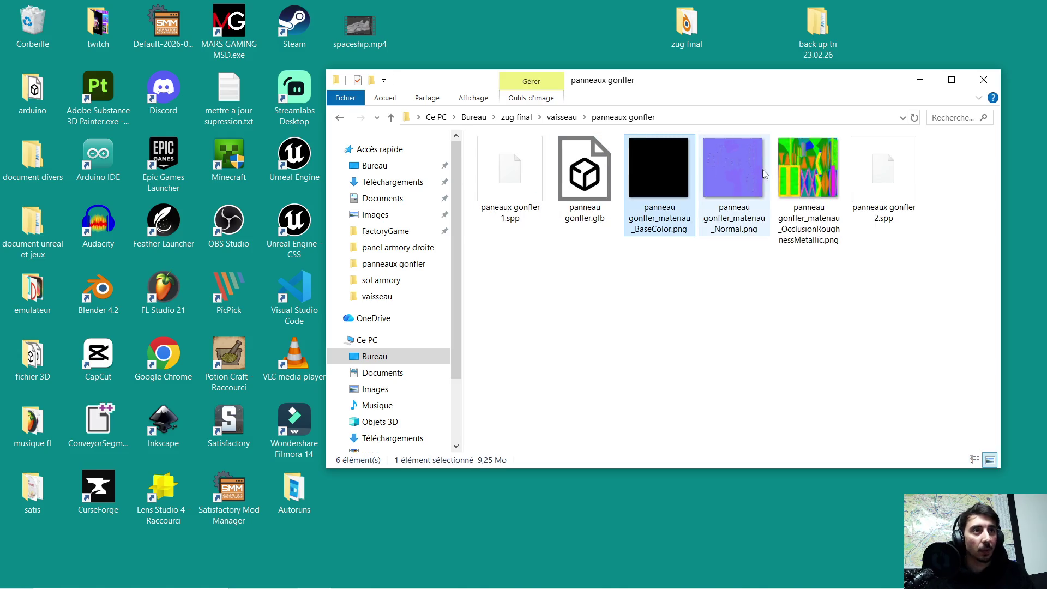
{"action": "left_click", "coordinate": [807, 174], "text": "shift"}
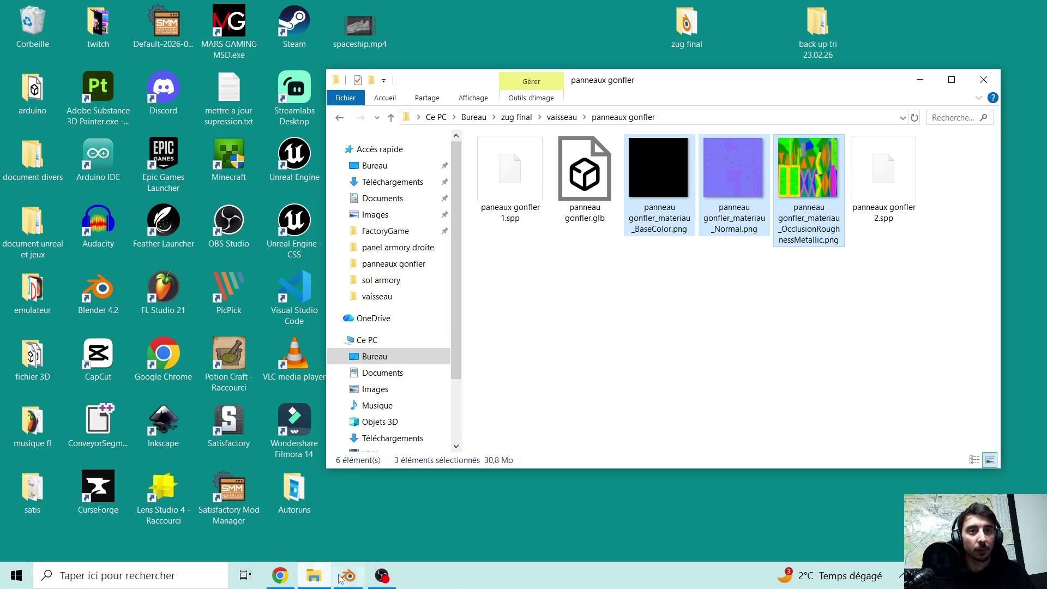
{"action": "left_click", "coordinate": [340, 576]}
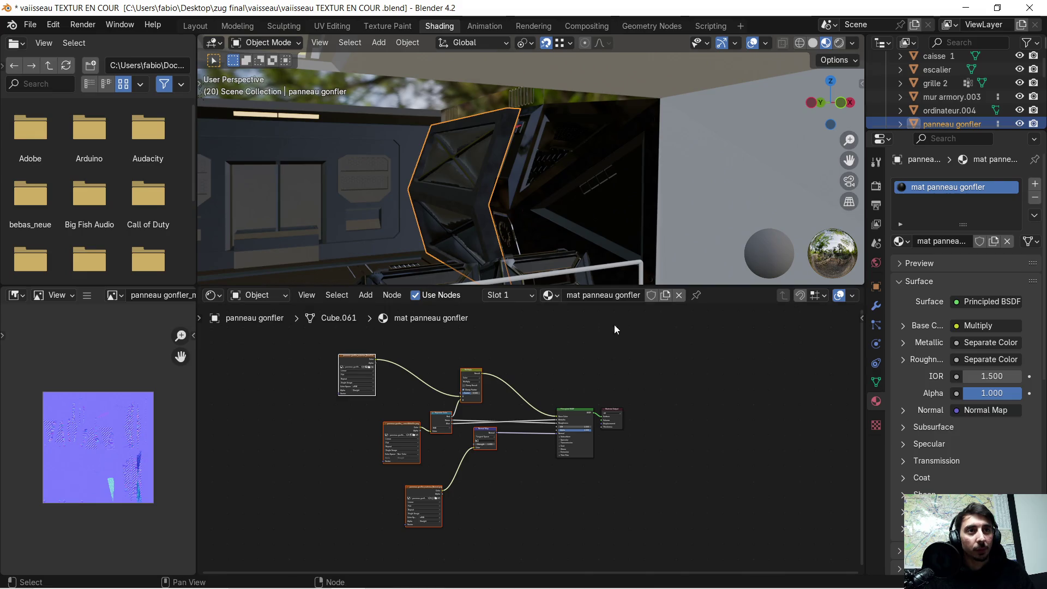
Step: Drag the BaseColor, Normal and OcclusionRoughnessMetallic PNGs into the mat panneau gonfler Shader Editor
{"action": "scroll", "coordinate": [436, 371], "scroll_direction": "down", "scroll_amount": 1}
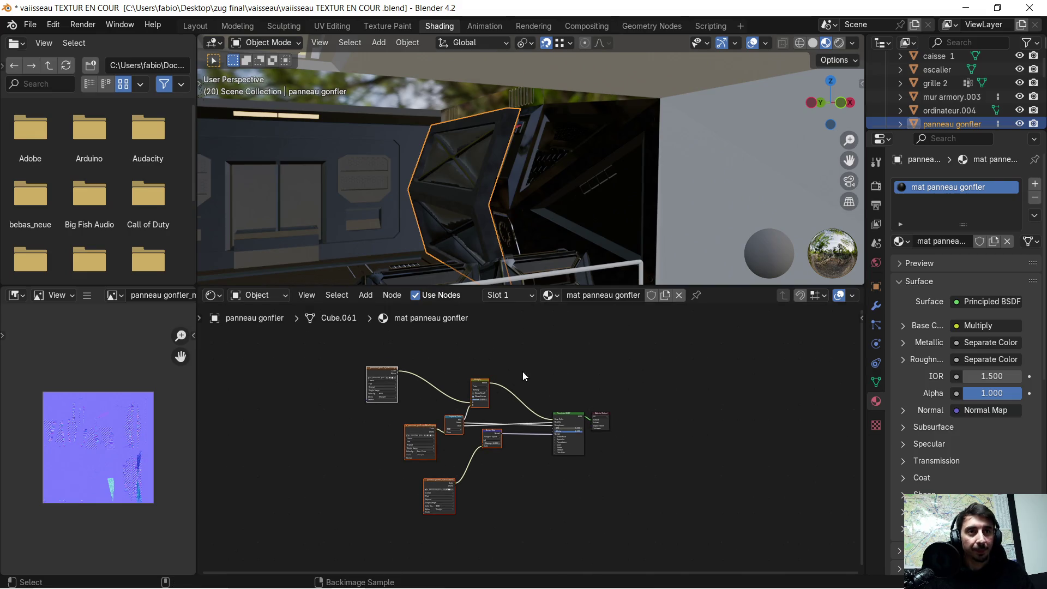
{"action": "middle_click_drag", "start_coordinate": [304, 444], "coordinate": [400, 424]}
{"action": "key", "text": "super"}
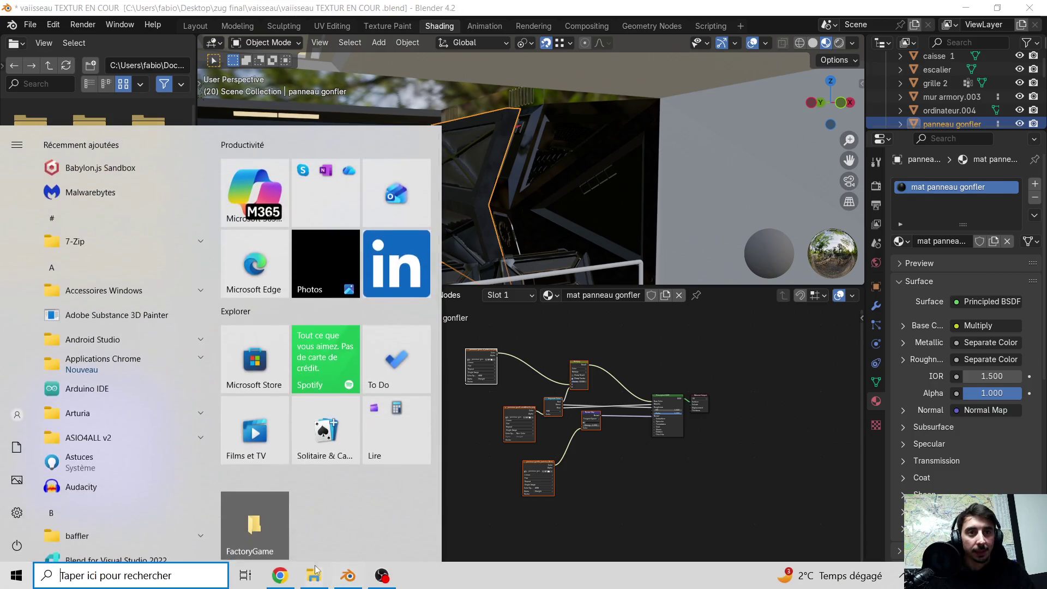
{"action": "left_click", "coordinate": [315, 576]}
{"action": "mouse_move", "coordinate": [658, 175]}
{"action": "left_mouse_down"}
{"action": "mouse_move", "coordinate": [351, 471]}
{"action": "mouse_move", "coordinate": [270, 462]}
{"action": "left_mouse_up"}
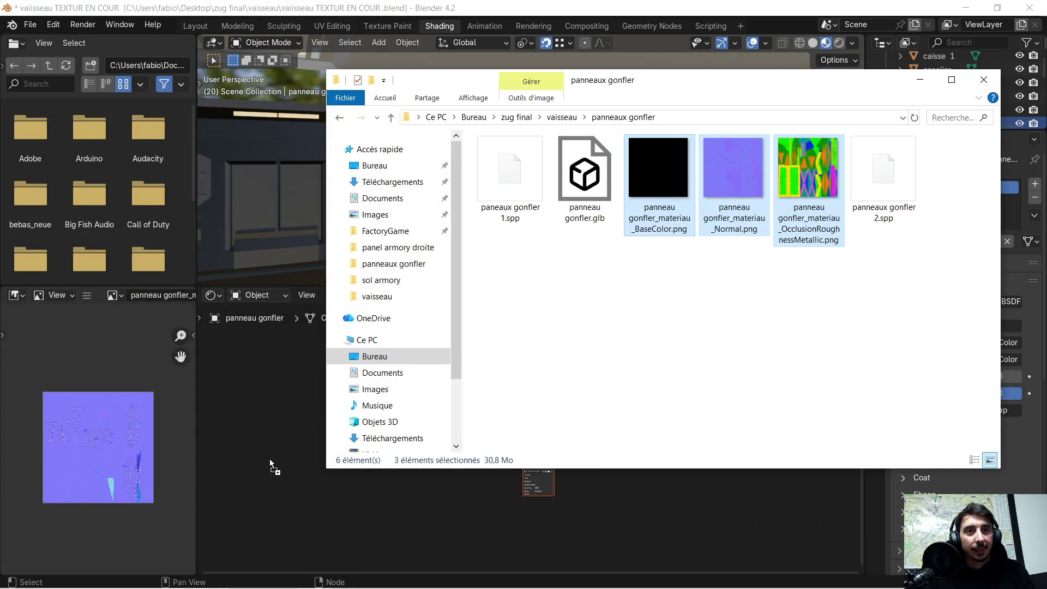
{"action": "left_click", "coordinate": [299, 406]}
Step: Position each new Image Texture node beside its matching existing node
{"action": "left_click_drag", "start_coordinate": [284, 461], "coordinate": [440, 362]}
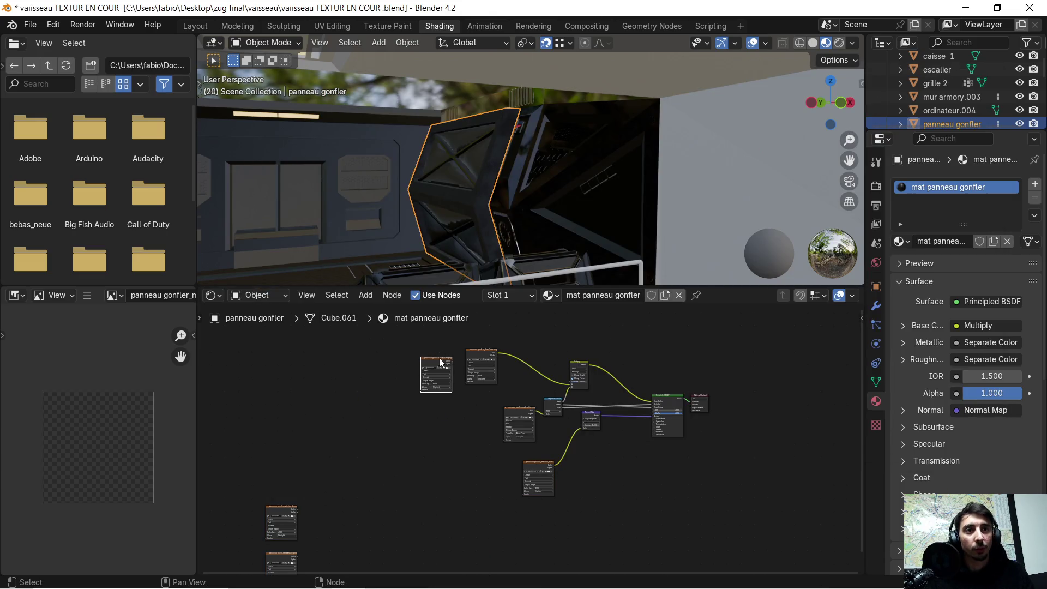
{"action": "left_click", "coordinate": [279, 516]}
{"action": "key", "text": "g"}
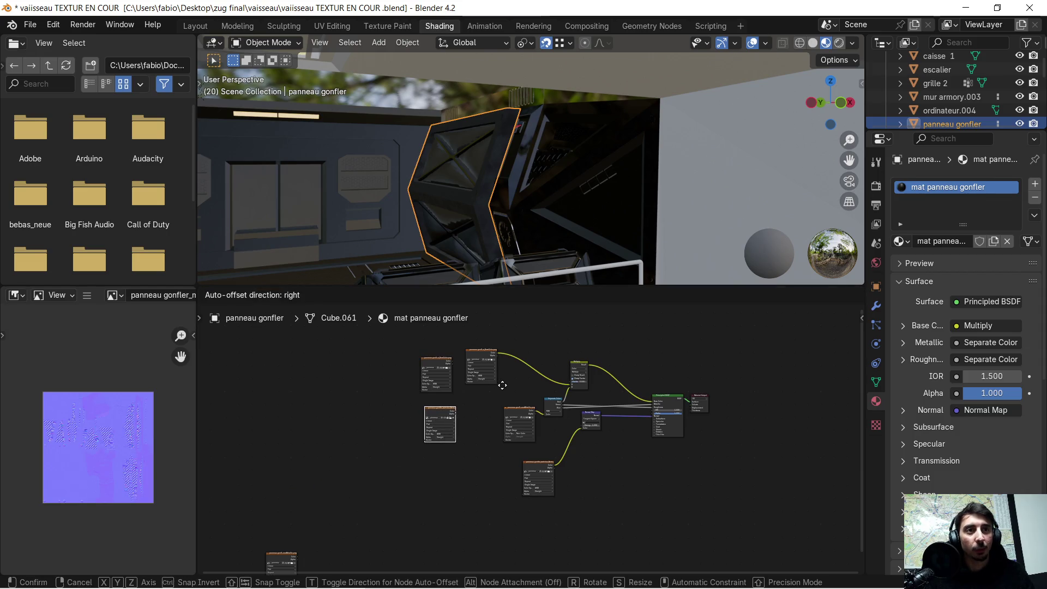
{"action": "left_click", "coordinate": [502, 385]}
{"action": "left_click", "coordinate": [278, 563]}
{"action": "mouse_move", "coordinate": [278, 563]}
{"action": "left_mouse_down"}
{"action": "mouse_move", "coordinate": [455, 482]}
{"action": "mouse_move", "coordinate": [434, 476]}
{"action": "left_mouse_up"}
{"action": "scroll", "coordinate": [468, 450], "scroll_direction": "up", "scroll_amount": 1}
{"action": "scroll", "coordinate": [467, 446], "scroll_direction": "up", "scroll_amount": 5}
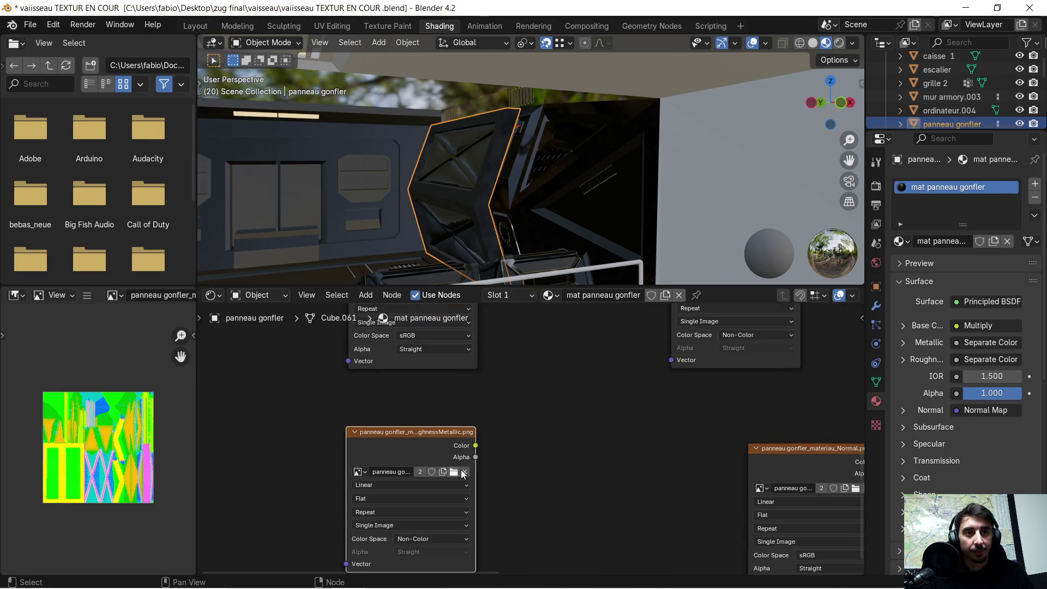
{"action": "scroll", "coordinate": [507, 436], "scroll_direction": "up", "scroll_amount": 1}
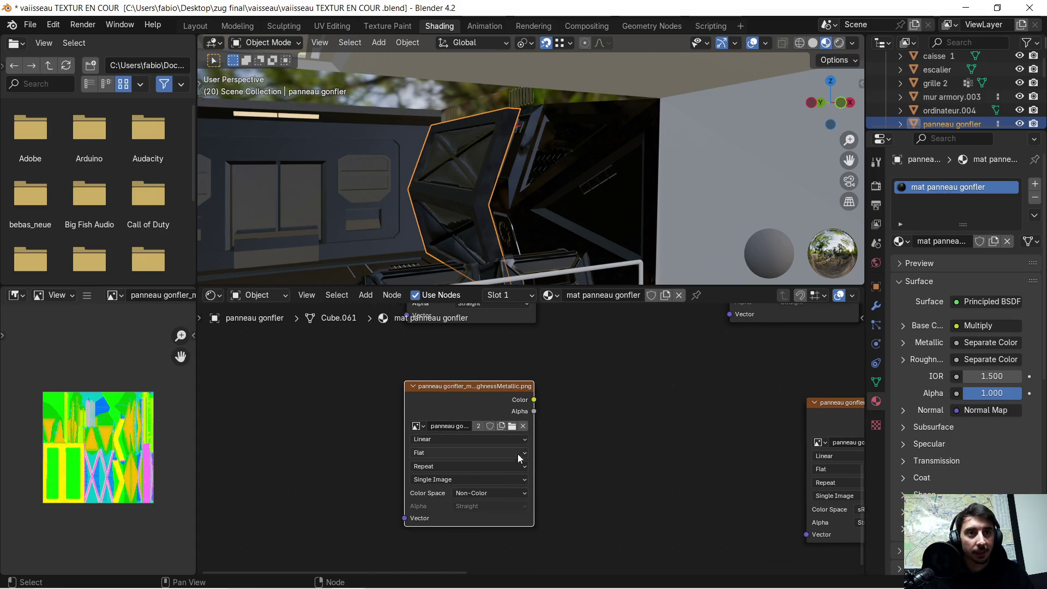
{"action": "scroll", "coordinate": [534, 434], "scroll_direction": "down", "scroll_amount": 1}
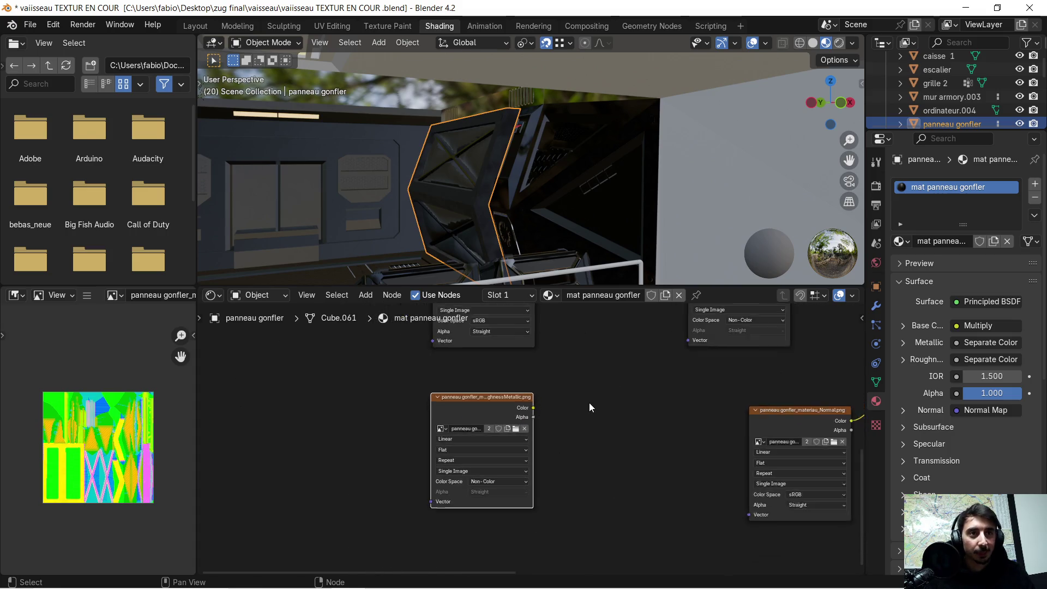
{"action": "scroll", "coordinate": [594, 401], "scroll_direction": "down", "scroll_amount": 3}
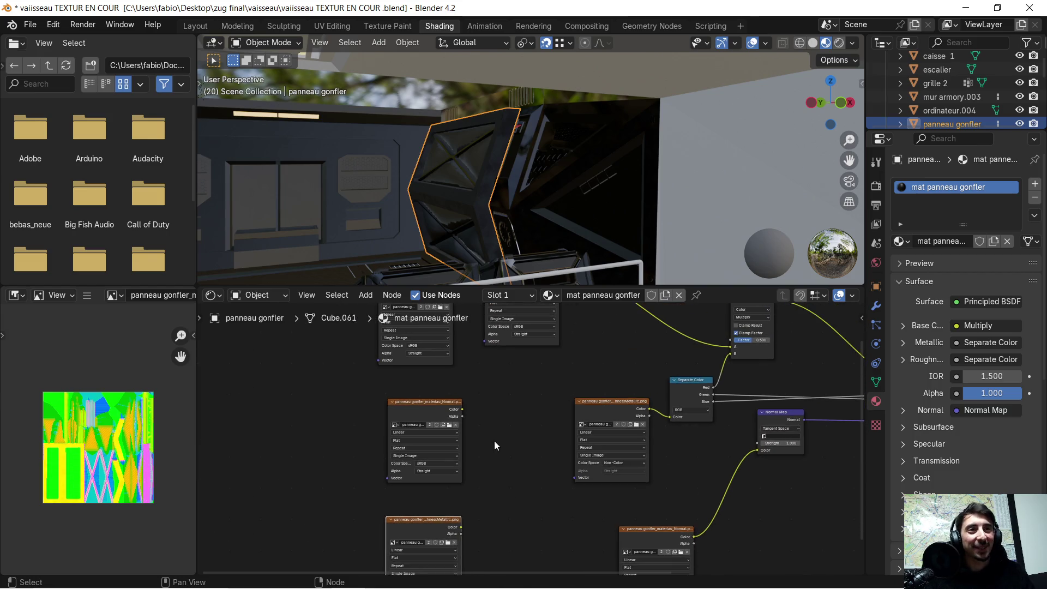
{"action": "scroll", "coordinate": [479, 444], "scroll_direction": "down", "scroll_amount": 1}
{"action": "mouse_move", "coordinate": [413, 488]}
{"action": "left_mouse_down"}
{"action": "mouse_move", "coordinate": [517, 414]}
{"action": "mouse_move", "coordinate": [507, 384]}
{"action": "left_mouse_up"}
Step: Delete the duplicate metallic node and feed the roughness-metallic texture into Separate Color
{"action": "scroll", "coordinate": [592, 361], "scroll_direction": "up", "scroll_amount": 2}
{"action": "middle_click_drag", "start_coordinate": [592, 361], "coordinate": [510, 443]}
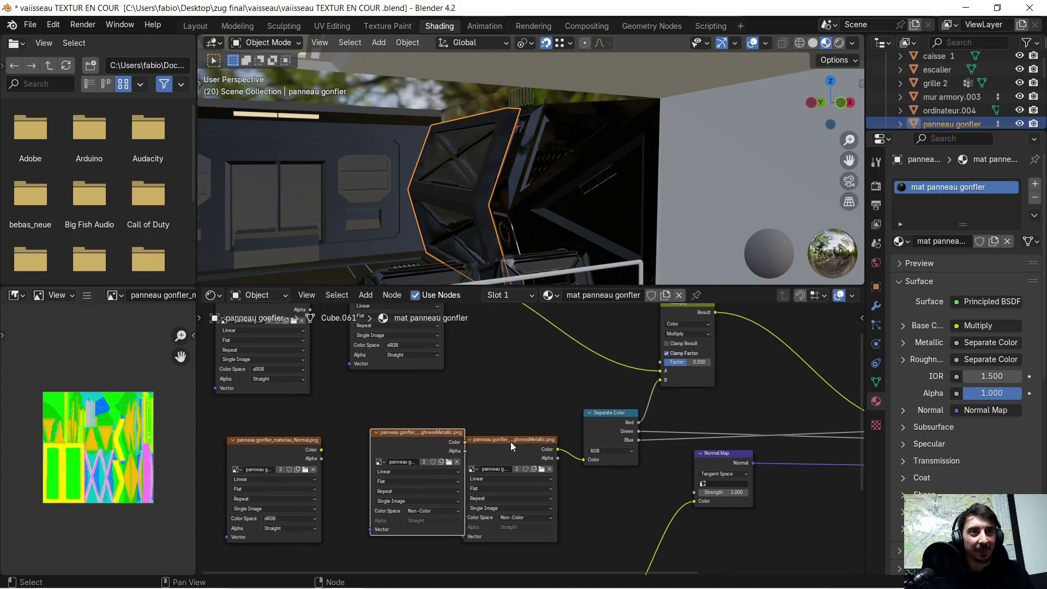
{"action": "scroll", "coordinate": [522, 427], "scroll_direction": "up", "scroll_amount": 2}
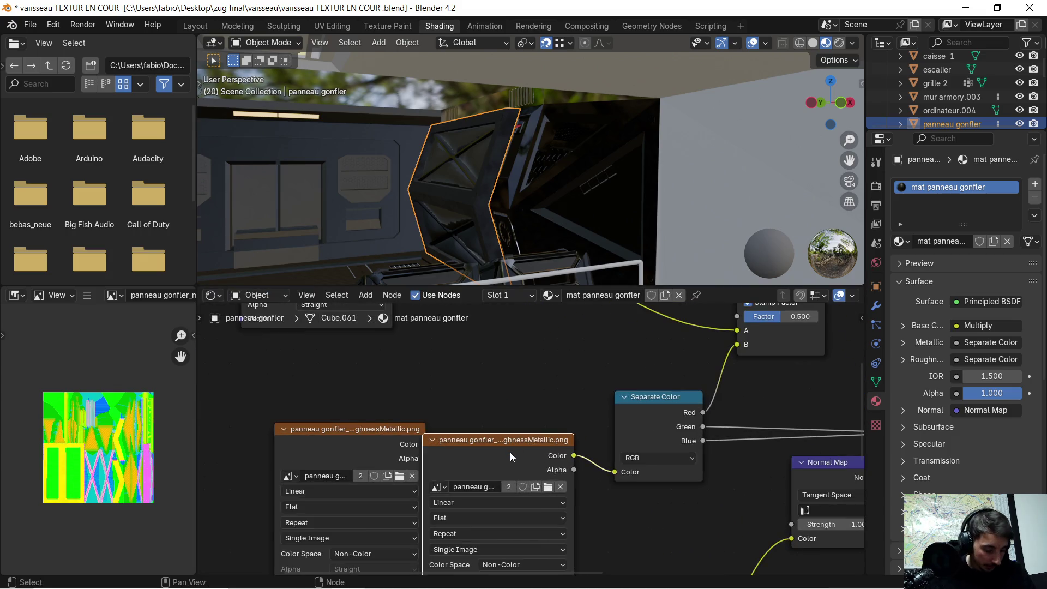
{"action": "key", "text": "x"}
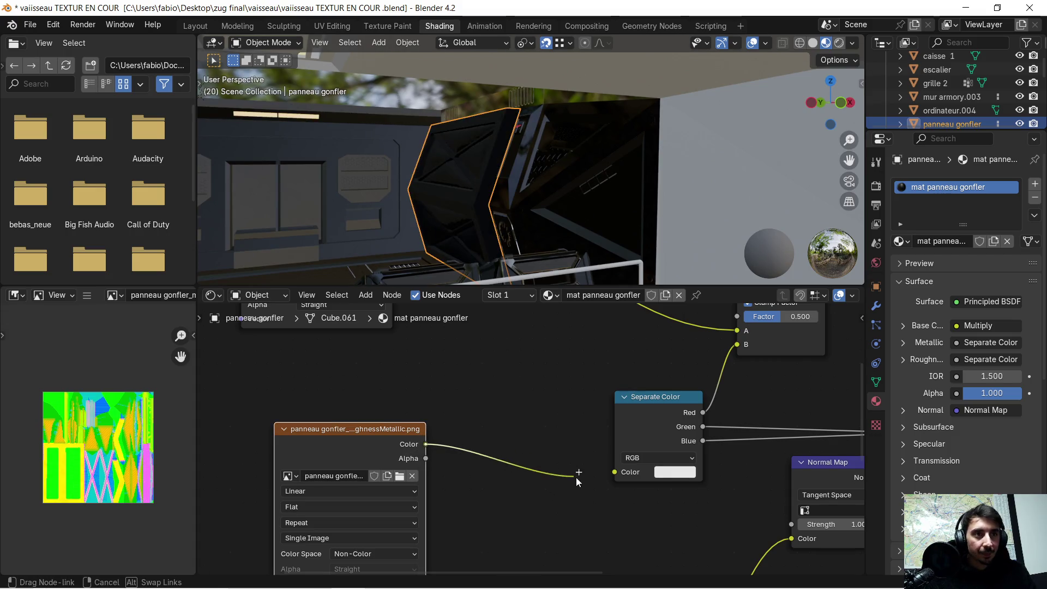
{"action": "left_click_drag", "start_coordinate": [601, 476], "coordinate": [603, 476]}
{"action": "scroll", "coordinate": [564, 449], "scroll_direction": "down", "scroll_amount": 5}
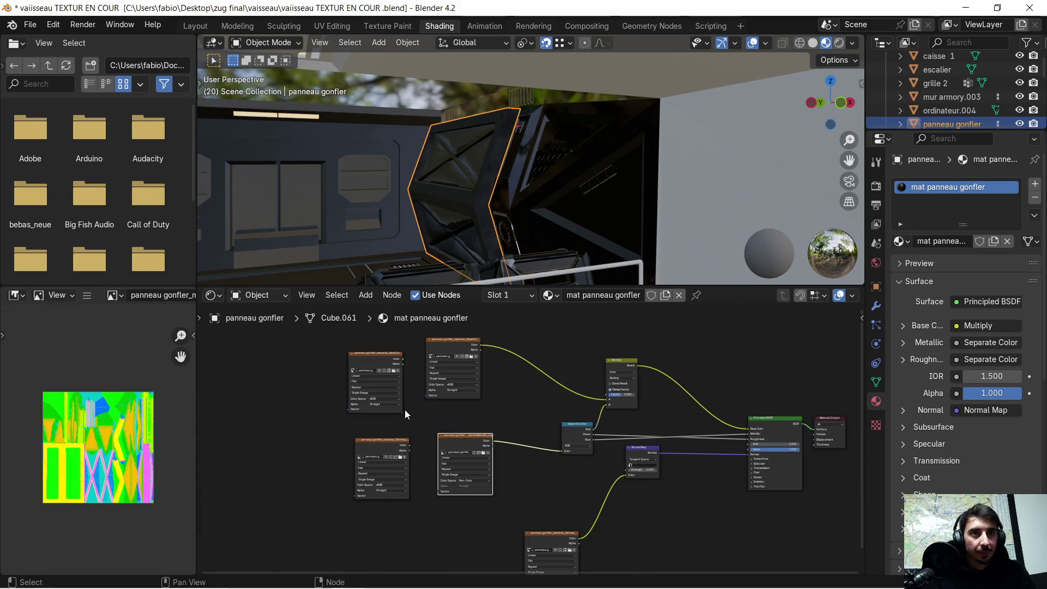
Step: Plug the new Normal texture into the Normal Map node and delete the old Normal image node
{"action": "left_click", "coordinate": [377, 454]}
{"action": "key", "text": "g"}
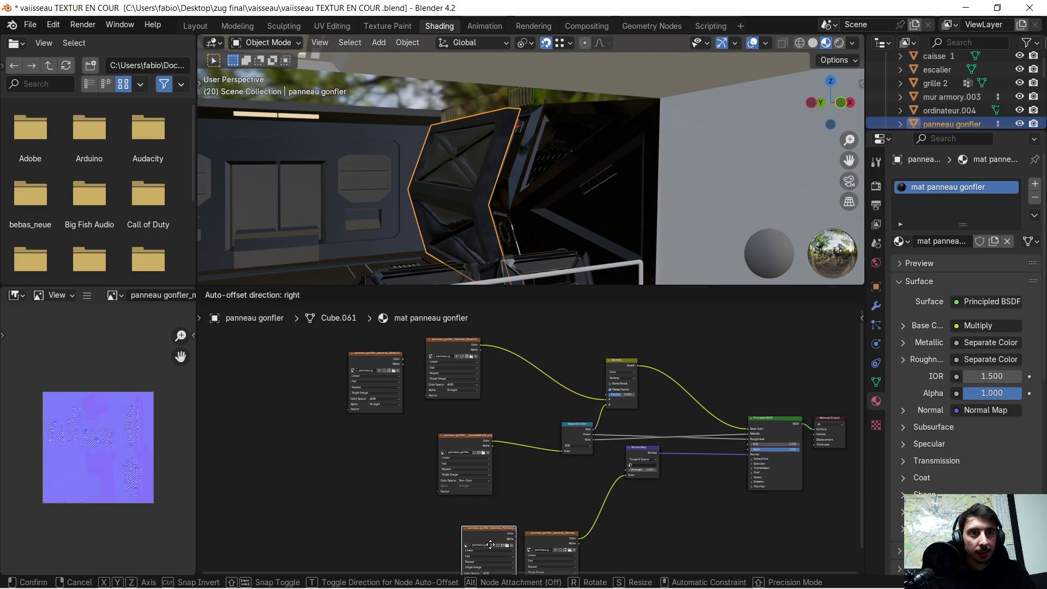
{"action": "left_click", "coordinate": [485, 531]}
{"action": "scroll", "coordinate": [533, 510], "scroll_direction": "up", "scroll_amount": 5}
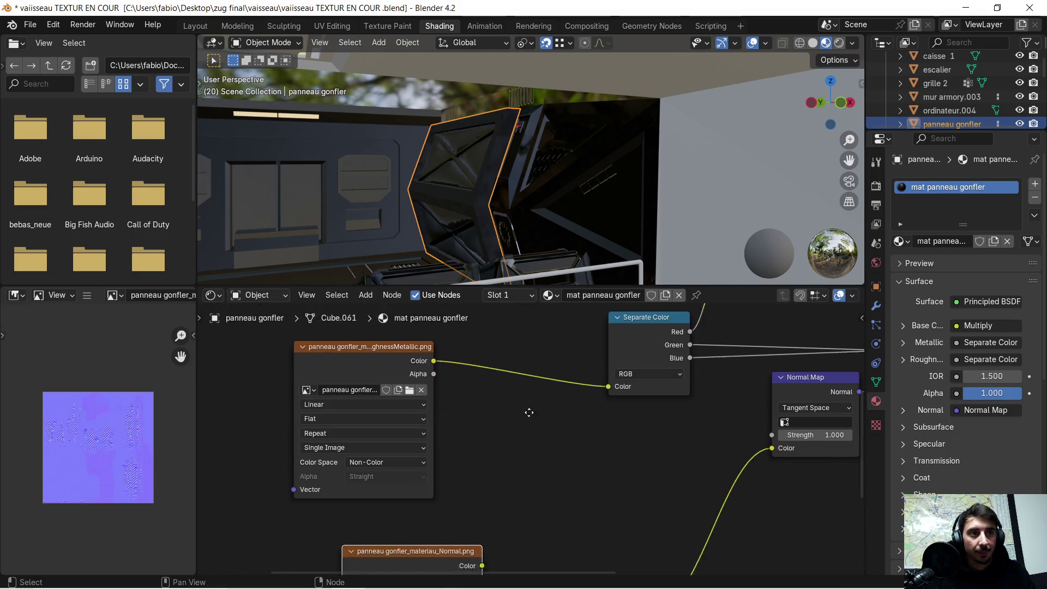
{"action": "left_click_drag", "start_coordinate": [484, 473], "coordinate": [767, 363]}
{"action": "left_click", "coordinate": [583, 502]}
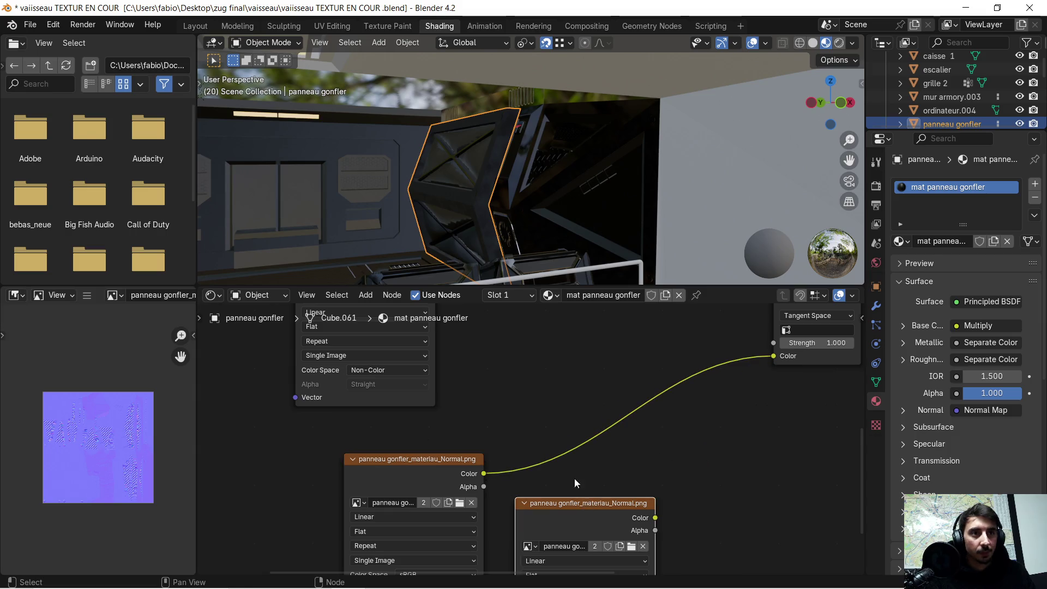
{"action": "key", "text": "x"}
Step: Connect the new BaseColor texture to the Multiply node and delete the old BaseColor node
{"action": "scroll", "coordinate": [582, 490], "scroll_direction": "down", "scroll_amount": 5}
{"action": "scroll", "coordinate": [419, 403], "scroll_direction": "up", "scroll_amount": 3}
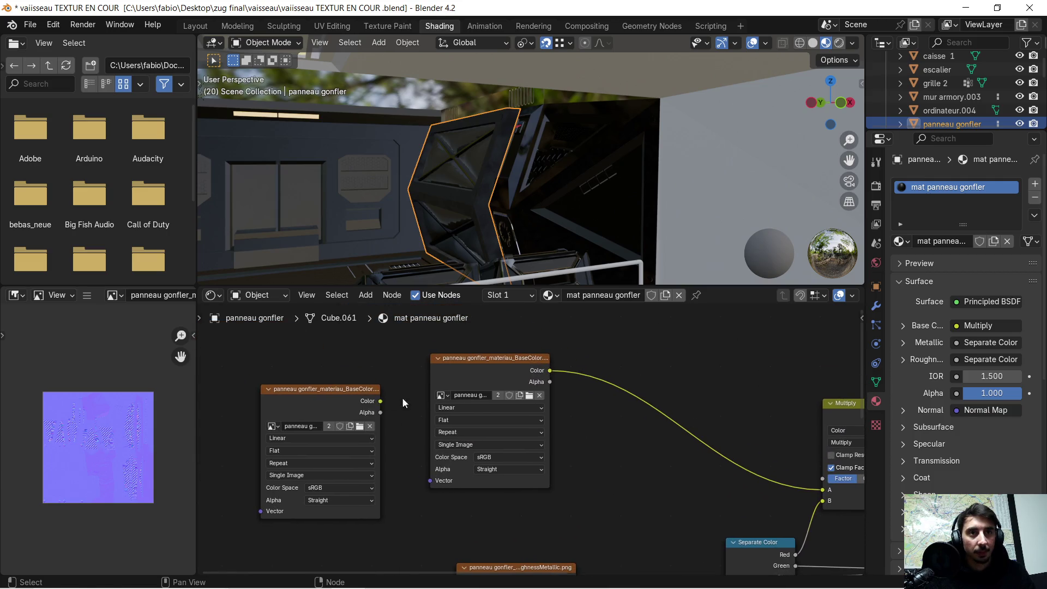
{"action": "left_click_drag", "start_coordinate": [389, 403], "coordinate": [799, 476]}
{"action": "left_click", "coordinate": [487, 365]}
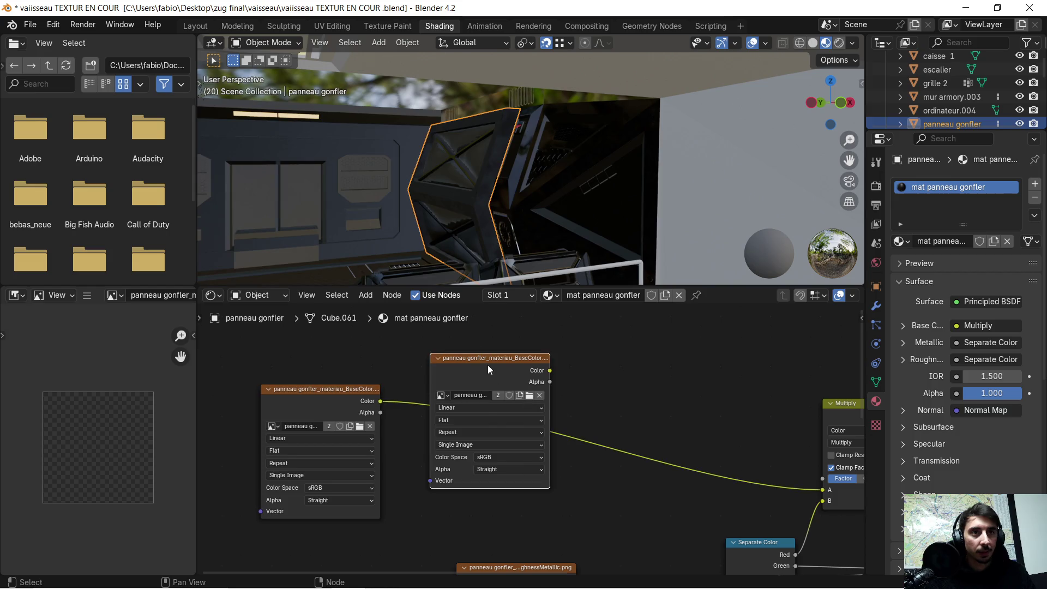
{"action": "key", "text": "x"}
{"action": "scroll", "coordinate": [430, 374], "scroll_direction": "down", "scroll_amount": 2}
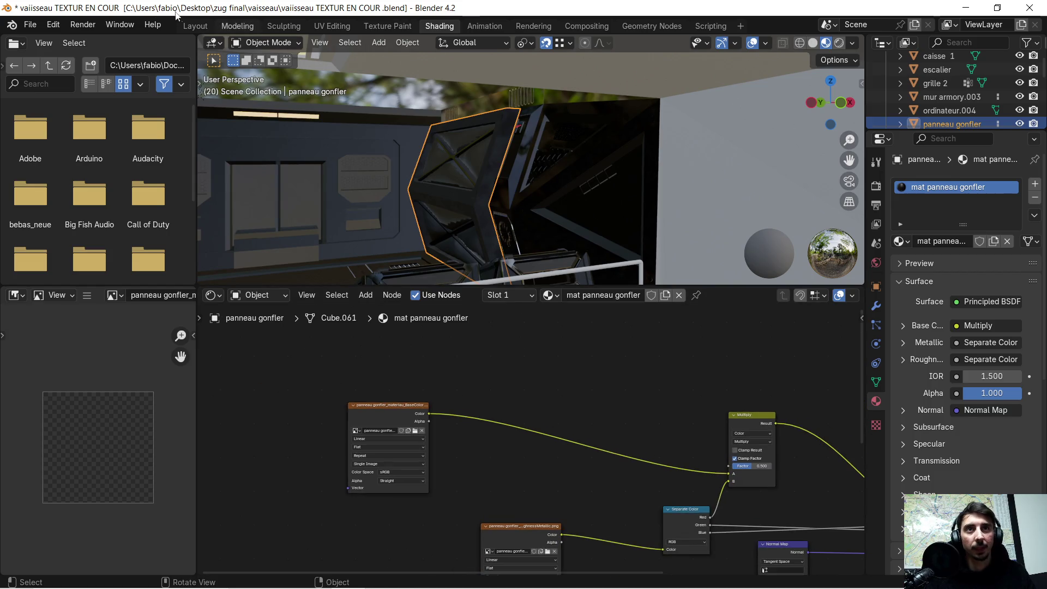
Step: Switch to the Layout workspace and orbit around the corridor panels
{"action": "left_click", "coordinate": [198, 26]}
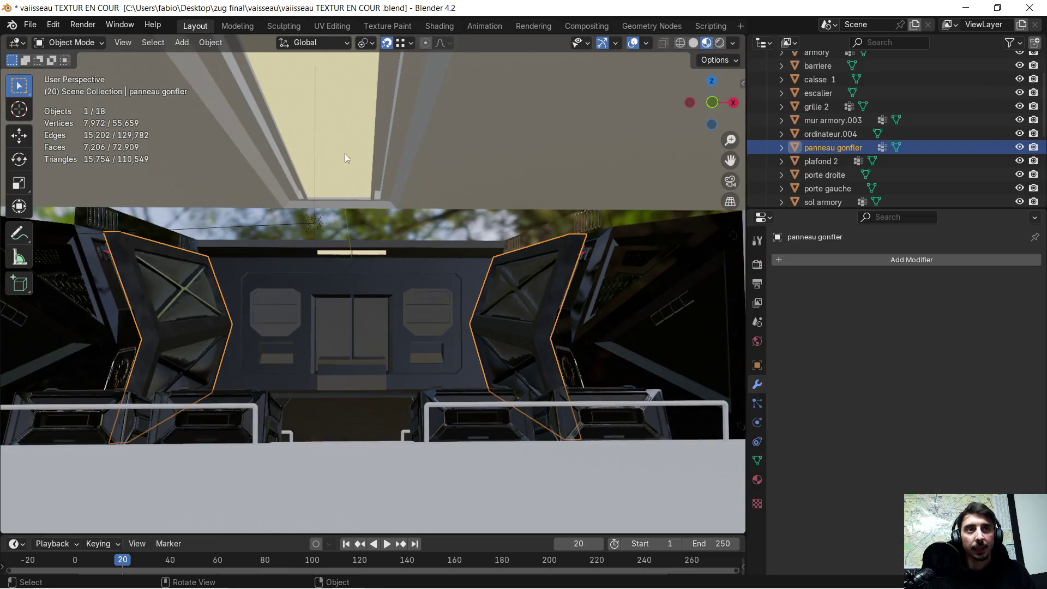
{"action": "scroll", "coordinate": [408, 315], "scroll_direction": "down", "scroll_amount": 5}
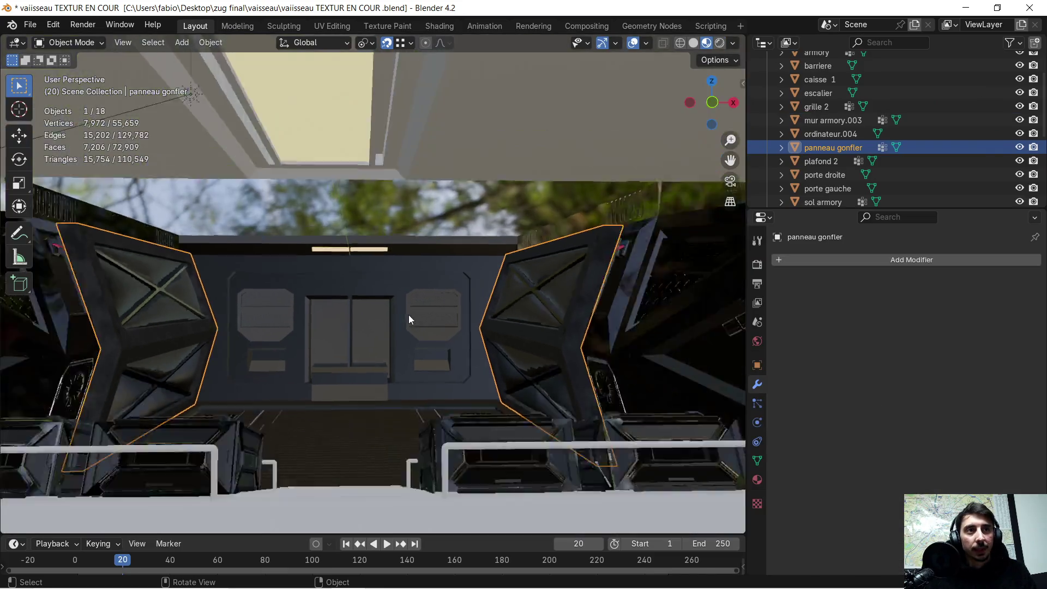
{"action": "middle_click_drag", "start_coordinate": [407, 309], "coordinate": [317, 278]}
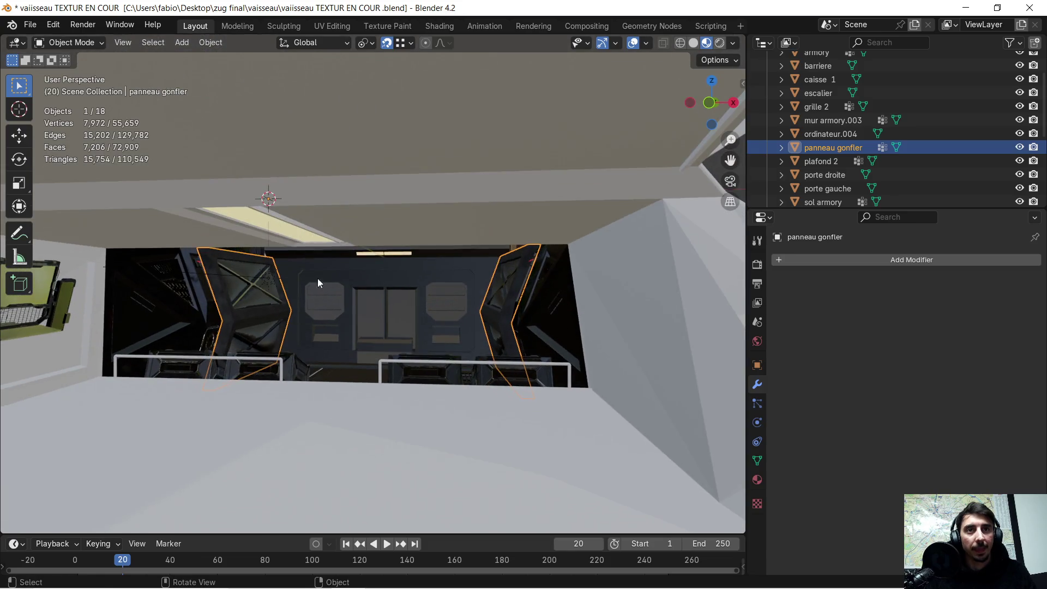
Step: Export the scene to the Desktop as the glTF binary vaiisseau TEXTUR EN COUR .glb, then minimize Blender
{"action": "left_click", "coordinate": [31, 23]}
{"action": "mouse_move", "coordinate": [83, 231]}
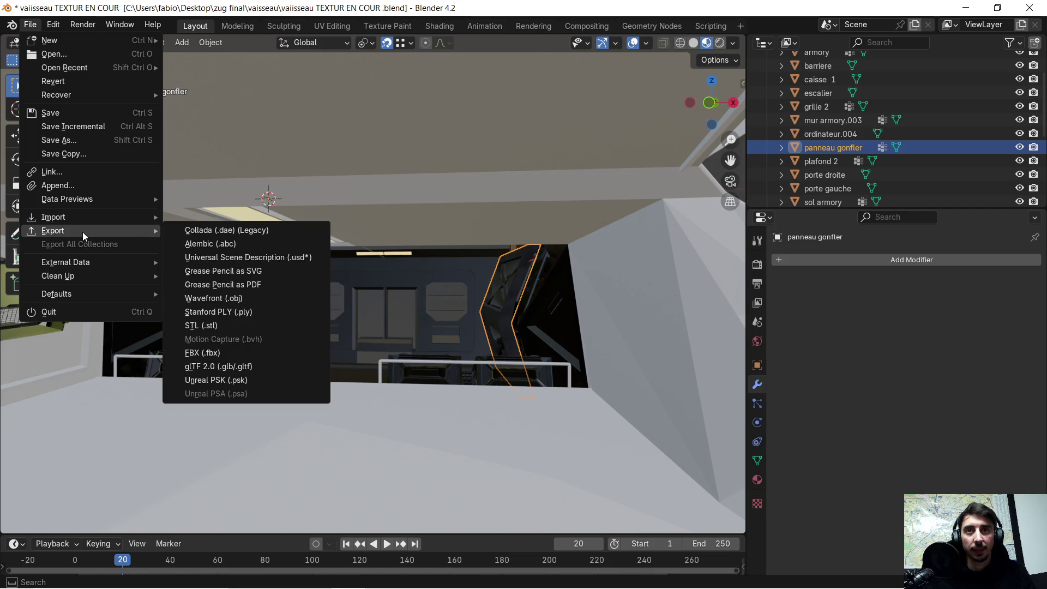
{"action": "left_click", "coordinate": [226, 365]}
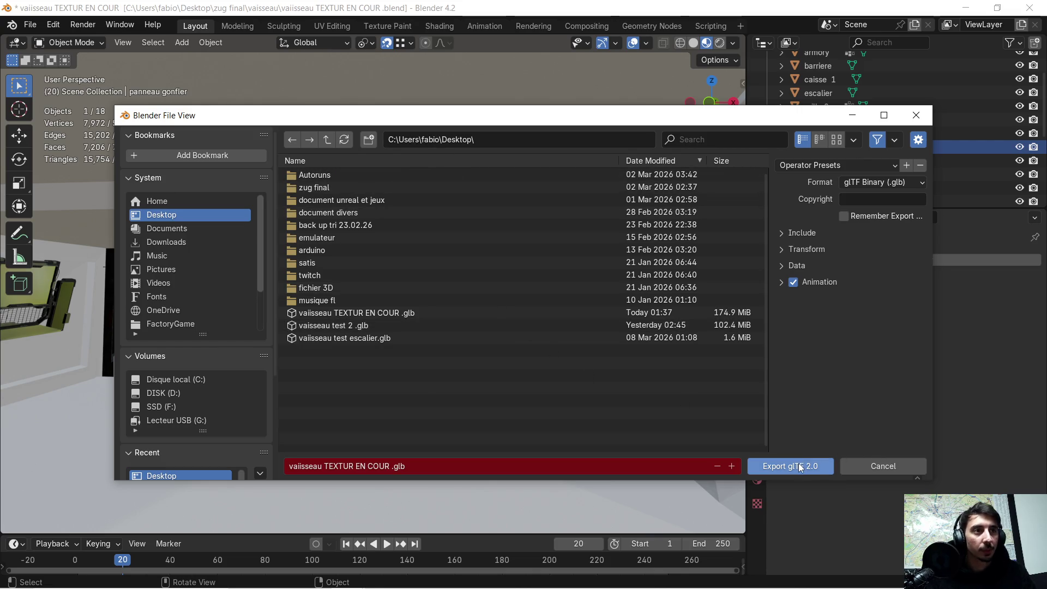
{"action": "left_click", "coordinate": [793, 232]}
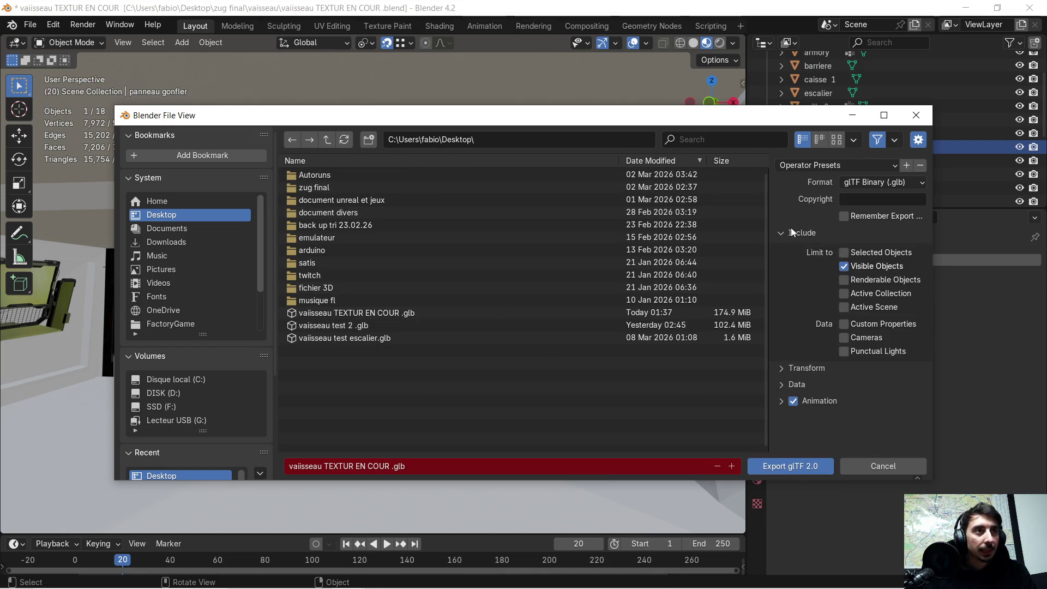
{"action": "left_click", "coordinate": [792, 233]}
{"action": "left_click", "coordinate": [772, 467]}
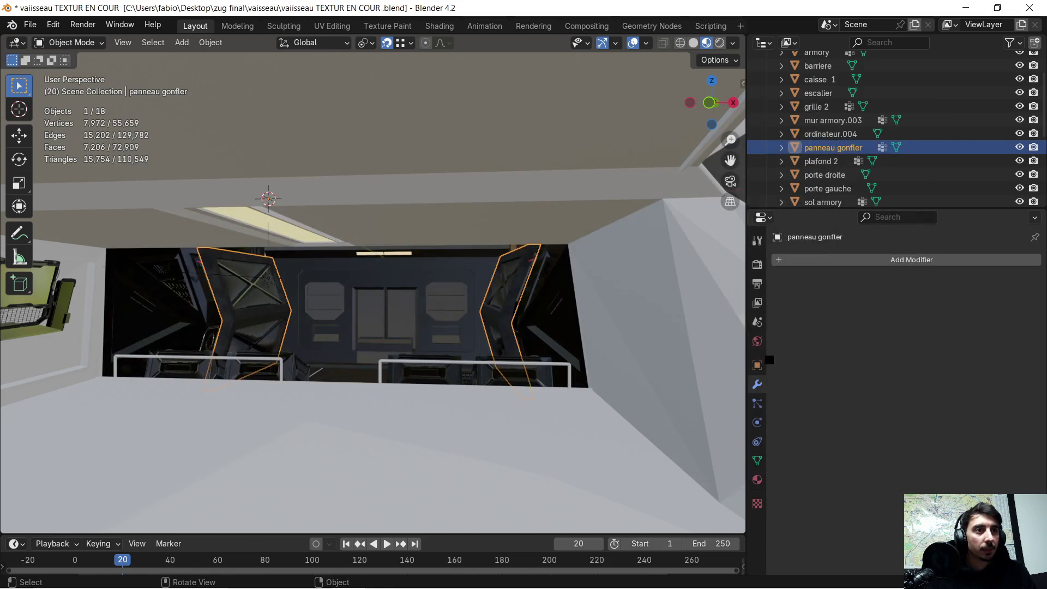
{"action": "left_click", "coordinate": [964, 8]}
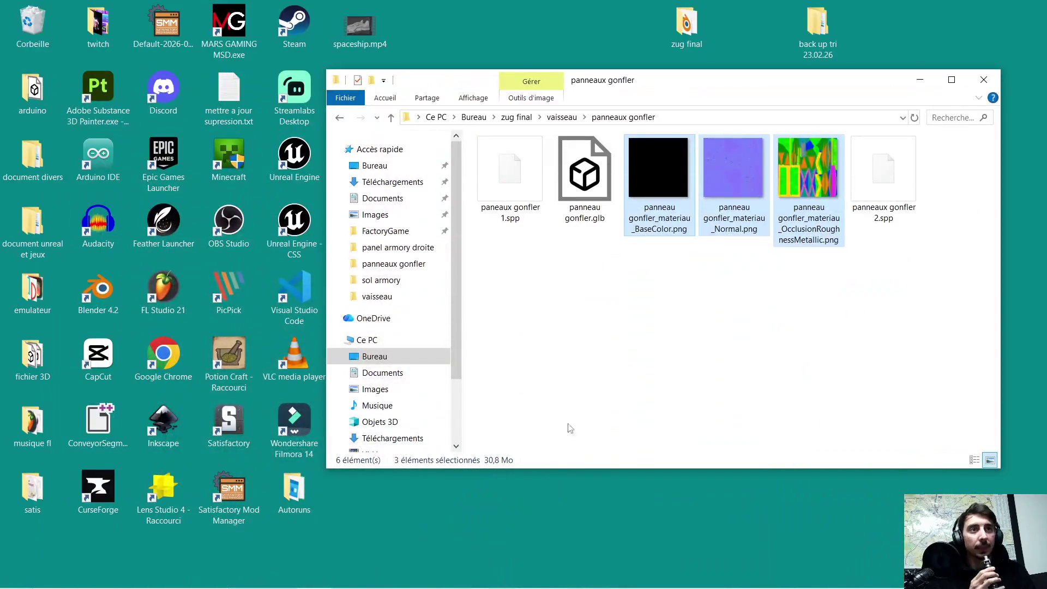
Step: Close the panneaux gonfler folder and open the .glb in 3D Viewer to inspect the interior panel
{"action": "left_click", "coordinate": [987, 84]}
{"action": "double_click", "coordinate": [374, 355]}
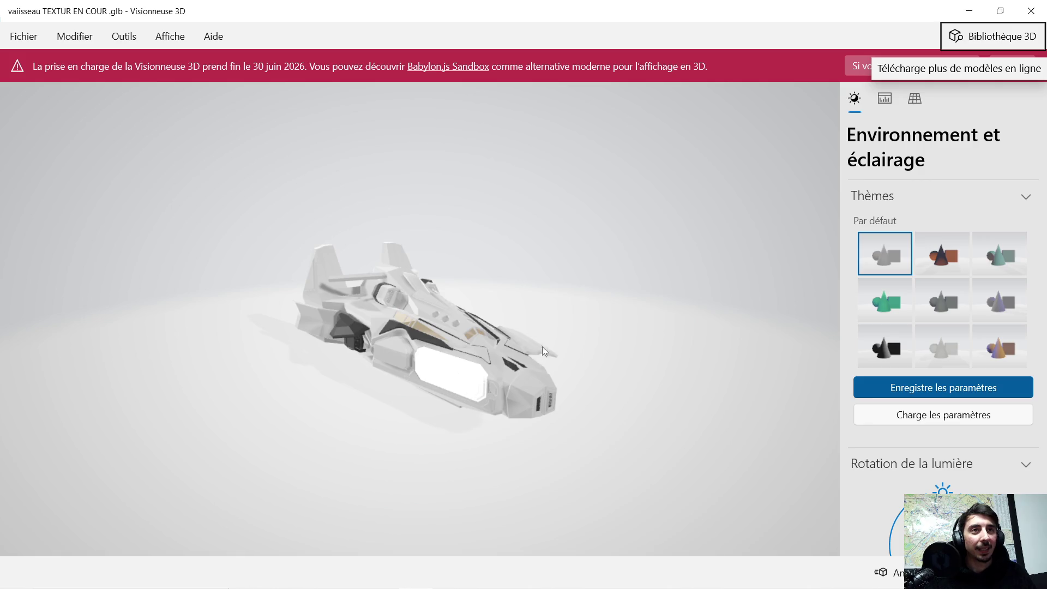
{"action": "scroll", "coordinate": [608, 330], "scroll_direction": "up", "scroll_amount": 10}
{"action": "scroll", "coordinate": [609, 353], "scroll_direction": "up", "scroll_amount": 5}
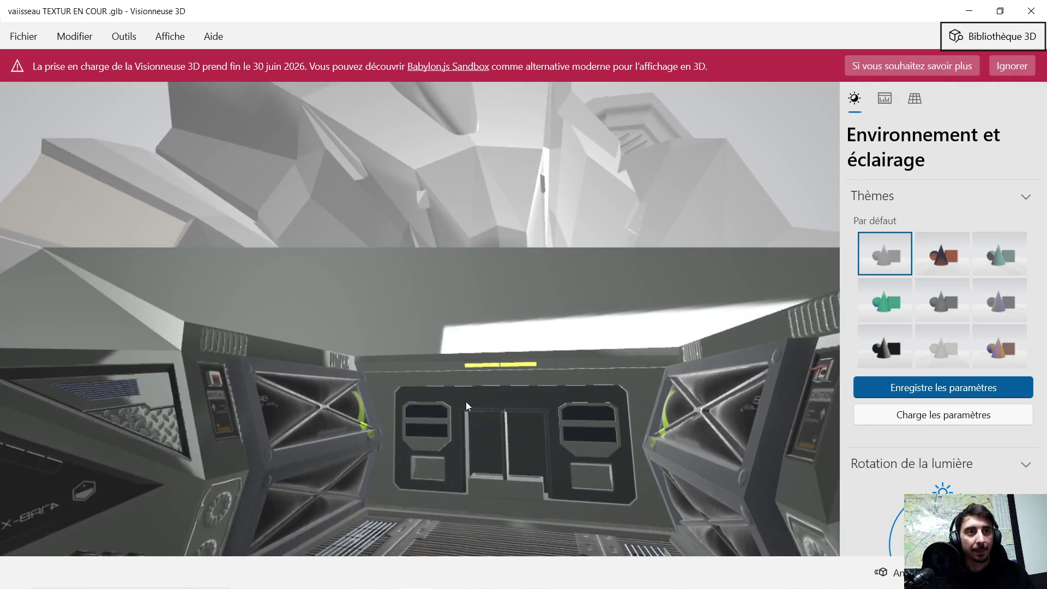
{"action": "mouse_move", "coordinate": [465, 401]}
{"action": "left_mouse_down"}
{"action": "mouse_move", "coordinate": [512, 440]}
{"action": "mouse_move", "coordinate": [476, 345]}
{"action": "mouse_move", "coordinate": [533, 436]}
{"action": "mouse_move", "coordinate": [531, 398]}
{"action": "mouse_move", "coordinate": [519, 453]}
{"action": "mouse_move", "coordinate": [504, 404]}
{"action": "mouse_move", "coordinate": [534, 417]}
{"action": "mouse_move", "coordinate": [602, 408]}
{"action": "mouse_move", "coordinate": [495, 419]}
{"action": "mouse_move", "coordinate": [504, 407]}
{"action": "mouse_move", "coordinate": [526, 407]}
{"action": "mouse_move", "coordinate": [521, 417]}
{"action": "mouse_move", "coordinate": [529, 406]}
{"action": "mouse_move", "coordinate": [506, 418]}
{"action": "mouse_move", "coordinate": [506, 408]}
{"action": "mouse_move", "coordinate": [516, 415]}
{"action": "mouse_move", "coordinate": [503, 421]}
{"action": "left_mouse_up"}
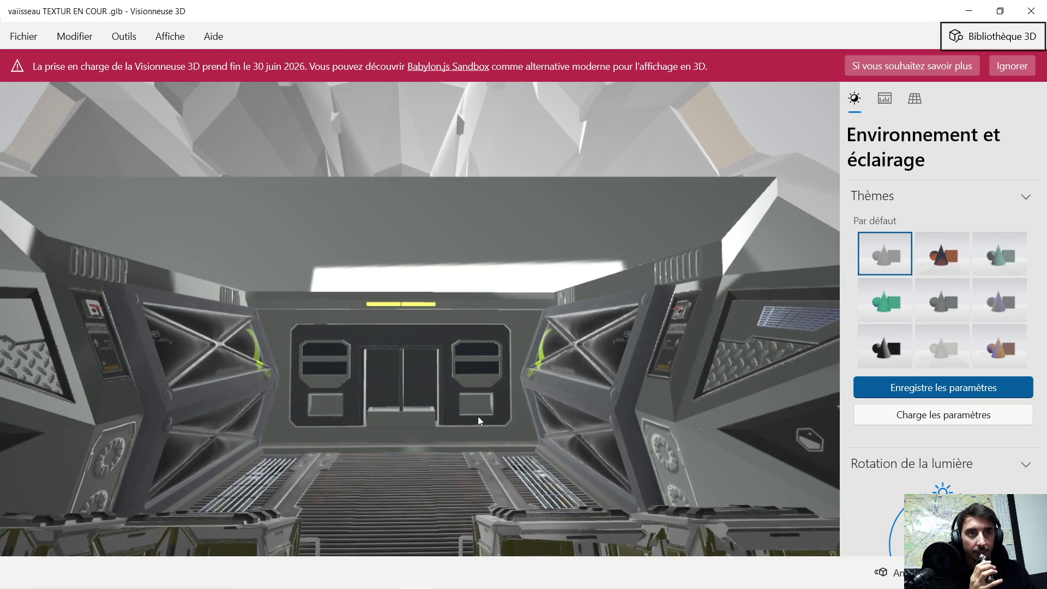
Step: Inspect the exterior hull, hatch and cargo bay from above, then minimize 3D Viewer
{"action": "scroll", "coordinate": [413, 391], "scroll_direction": "down", "scroll_amount": 10}
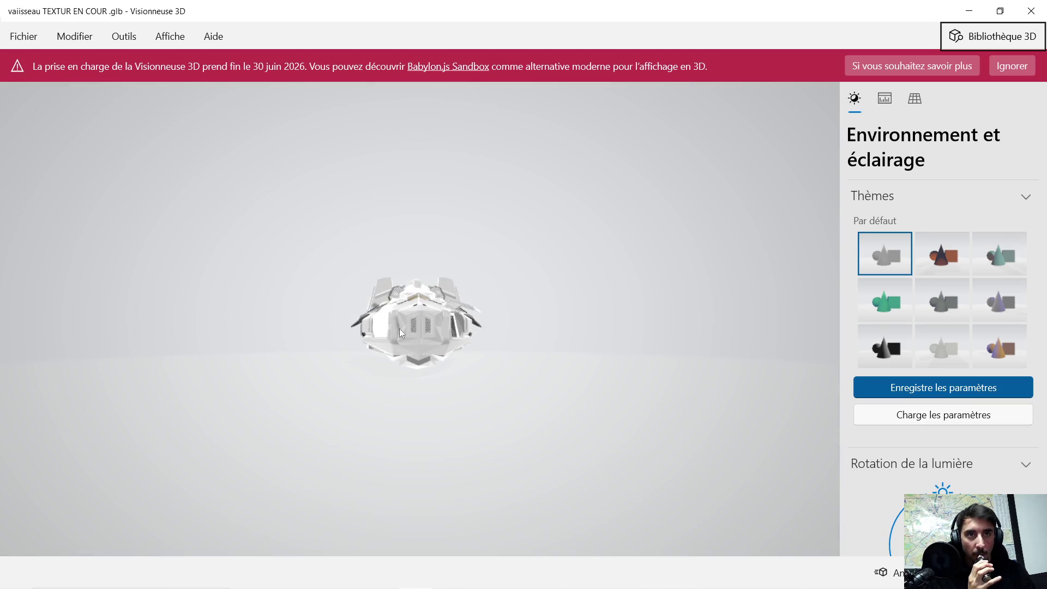
{"action": "scroll", "coordinate": [431, 333], "scroll_direction": "up", "scroll_amount": 8}
{"action": "scroll", "coordinate": [421, 343], "scroll_direction": "up", "scroll_amount": 5}
{"action": "mouse_move", "coordinate": [372, 334]}
{"action": "left_mouse_down"}
{"action": "mouse_move", "coordinate": [315, 335]}
{"action": "mouse_move", "coordinate": [435, 340]}
{"action": "mouse_move", "coordinate": [413, 349]}
{"action": "mouse_move", "coordinate": [424, 345]}
{"action": "mouse_move", "coordinate": [326, 335]}
{"action": "mouse_move", "coordinate": [514, 335]}
{"action": "mouse_move", "coordinate": [473, 342]}
{"action": "mouse_move", "coordinate": [461, 339]}
{"action": "mouse_move", "coordinate": [522, 329]}
{"action": "mouse_move", "coordinate": [509, 341]}
{"action": "mouse_move", "coordinate": [518, 335]}
{"action": "mouse_move", "coordinate": [495, 327]}
{"action": "mouse_move", "coordinate": [512, 325]}
{"action": "mouse_move", "coordinate": [479, 332]}
{"action": "mouse_move", "coordinate": [454, 355]}
{"action": "mouse_move", "coordinate": [487, 360]}
{"action": "mouse_move", "coordinate": [459, 353]}
{"action": "mouse_move", "coordinate": [519, 346]}
{"action": "mouse_move", "coordinate": [545, 322]}
{"action": "left_mouse_up"}
{"action": "scroll", "coordinate": [541, 328], "scroll_direction": "down", "scroll_amount": 5}
{"action": "scroll", "coordinate": [505, 349], "scroll_direction": "up", "scroll_amount": 10}
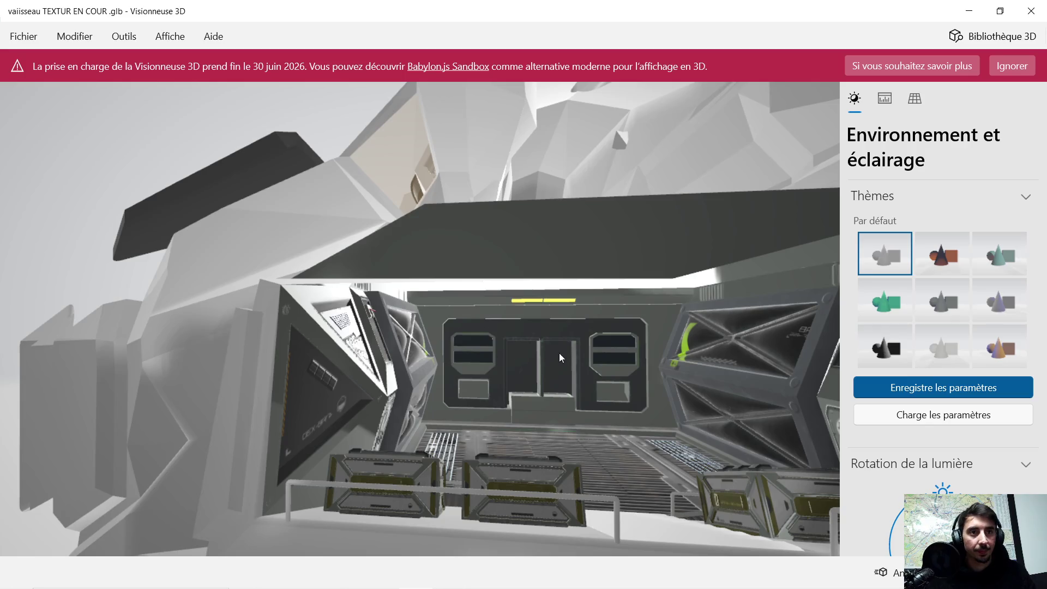
{"action": "mouse_move", "coordinate": [599, 364]}
{"action": "left_mouse_down"}
{"action": "mouse_move", "coordinate": [575, 371]}
{"action": "mouse_move", "coordinate": [606, 352]}
{"action": "mouse_move", "coordinate": [551, 344]}
{"action": "mouse_move", "coordinate": [548, 393]}
{"action": "left_mouse_up"}
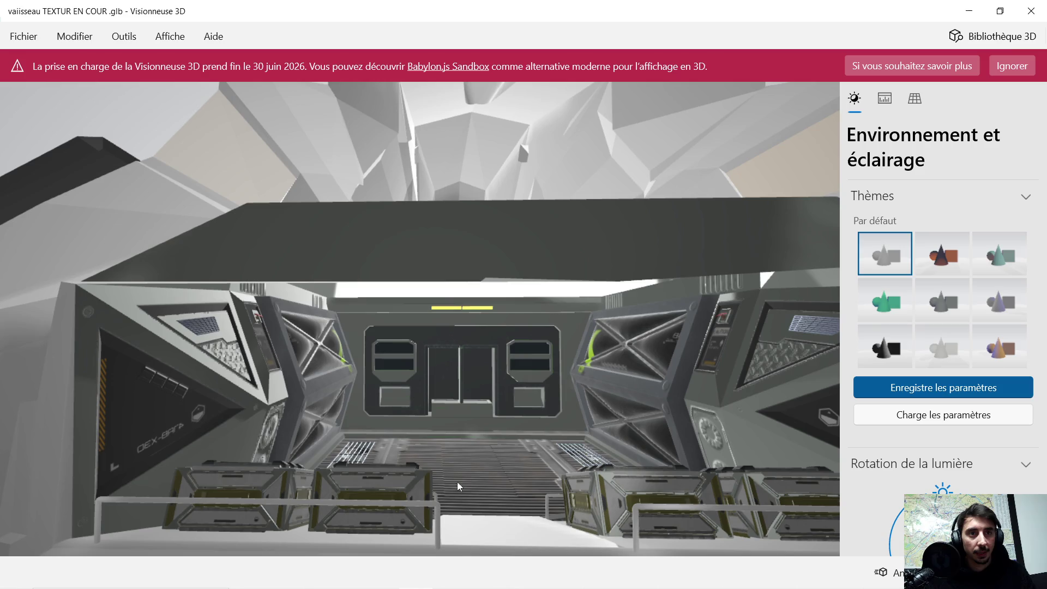
{"action": "mouse_move", "coordinate": [443, 529]}
{"action": "left_mouse_down"}
{"action": "mouse_move", "coordinate": [464, 437]}
{"action": "mouse_move", "coordinate": [454, 433]}
{"action": "mouse_move", "coordinate": [444, 518]}
{"action": "left_mouse_up"}
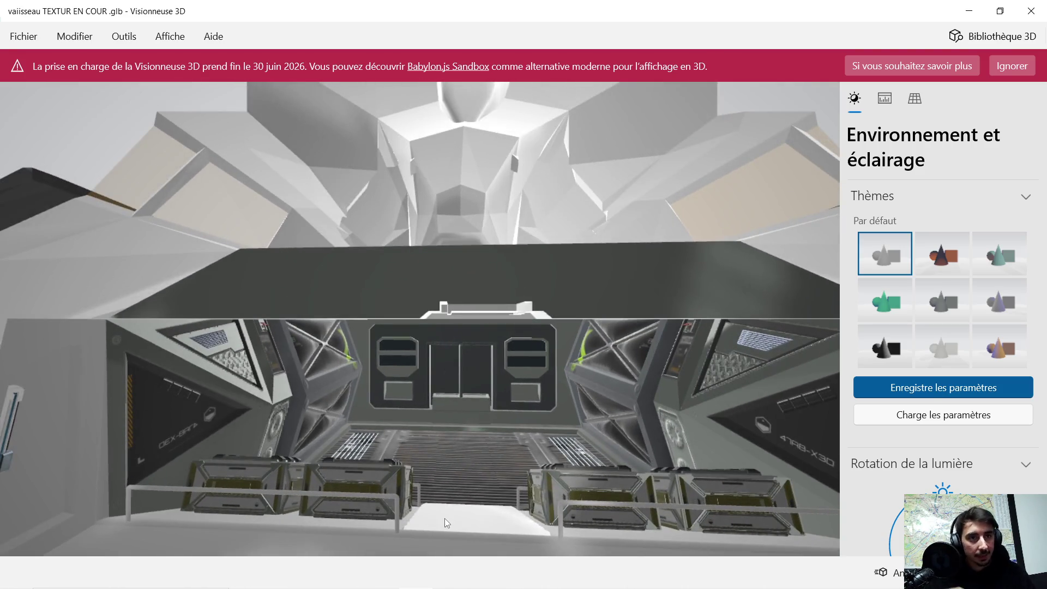
{"action": "left_click", "coordinate": [971, 14]}
Step: Close the 3D Viewer window from the taskbar and restore Blender
{"action": "mouse_move", "coordinate": [467, 574]}
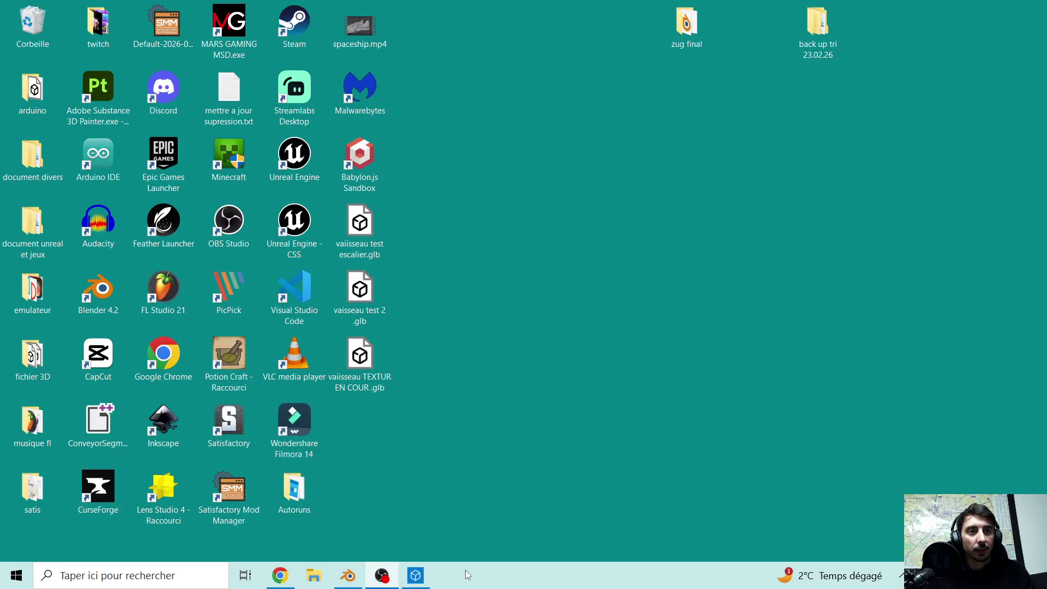
{"action": "left_click", "coordinate": [430, 572]}
{"action": "right_click", "coordinate": [425, 575]}
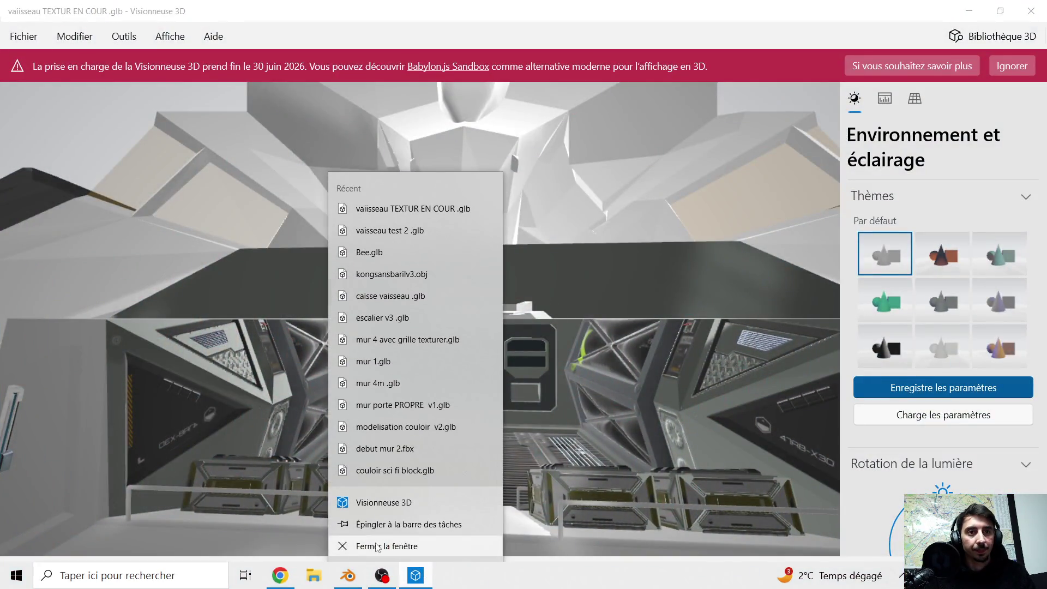
{"action": "left_click", "coordinate": [381, 545]}
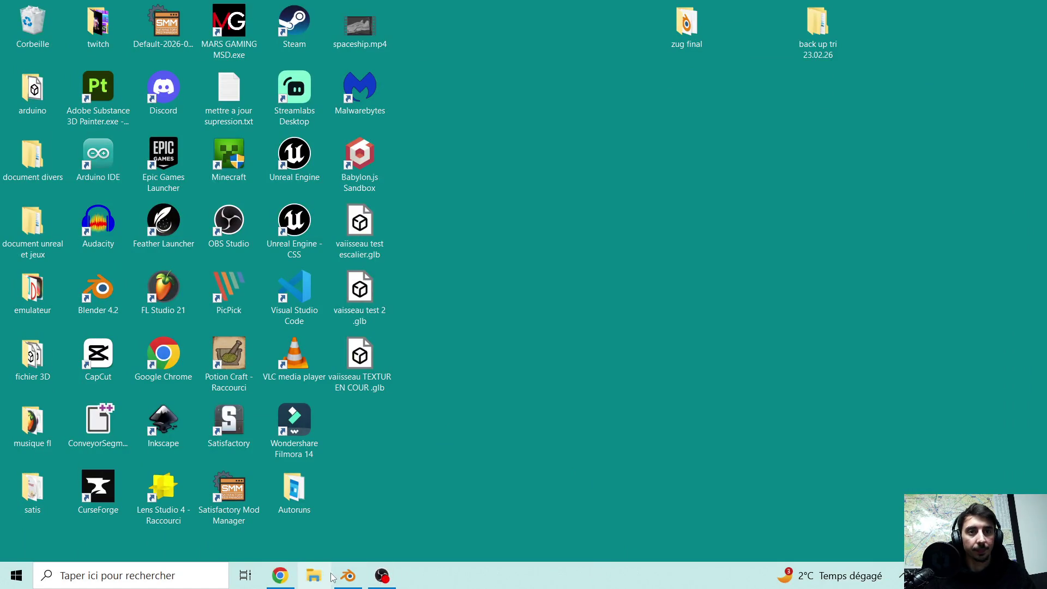
{"action": "left_click", "coordinate": [347, 575]}
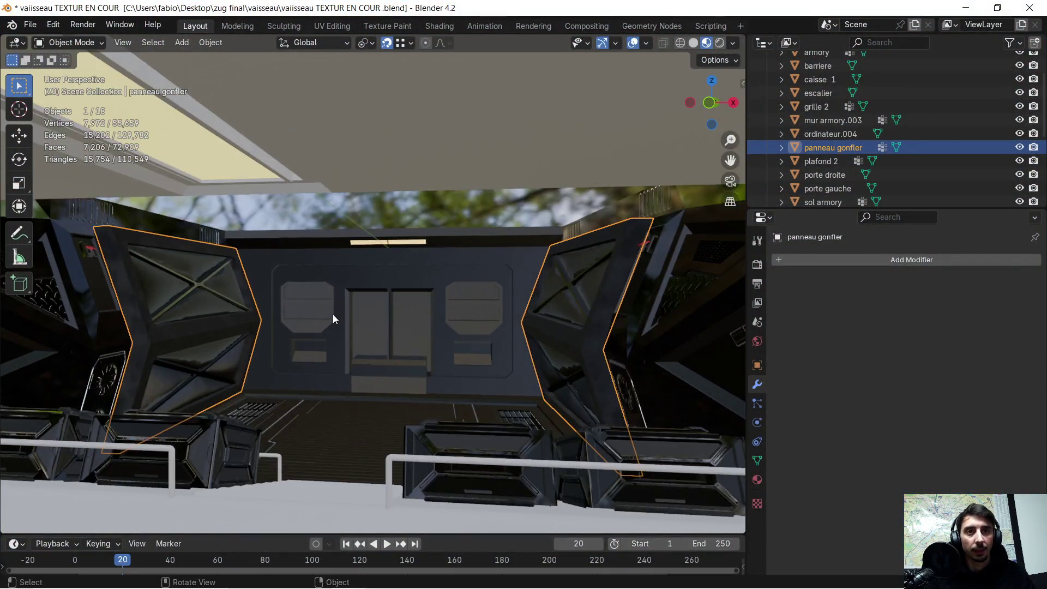
Step: Select the barriere railing and orbit toward the back wall and ceiling window
{"action": "mouse_move", "coordinate": [333, 318]}
{"action": "middle_mouse_down"}
{"action": "mouse_move", "coordinate": [352, 314]}
{"action": "mouse_move", "coordinate": [269, 436]}
{"action": "mouse_move", "coordinate": [347, 374]}
{"action": "middle_mouse_up"}
{"action": "left_click", "coordinate": [241, 451]}
{"action": "scroll", "coordinate": [346, 374], "scroll_direction": "up", "scroll_amount": 5}
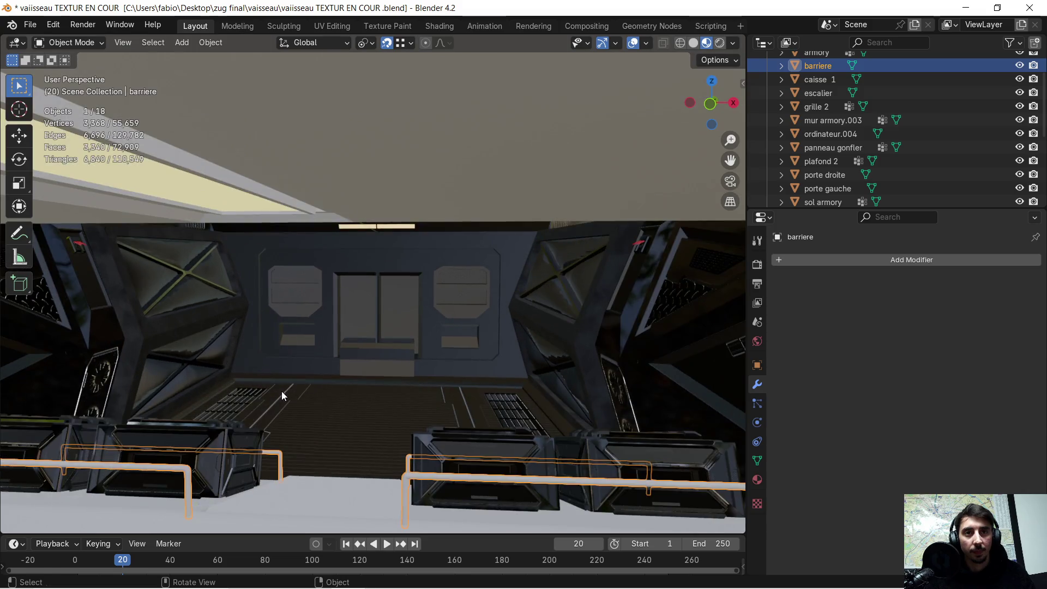
{"action": "mouse_move", "coordinate": [282, 390]}
{"action": "middle_mouse_down"}
{"action": "mouse_move", "coordinate": [325, 369]}
{"action": "mouse_move", "coordinate": [371, 366]}
{"action": "mouse_move", "coordinate": [358, 375]}
{"action": "mouse_move", "coordinate": [374, 375]}
{"action": "mouse_move", "coordinate": [354, 378]}
{"action": "middle_mouse_up"}
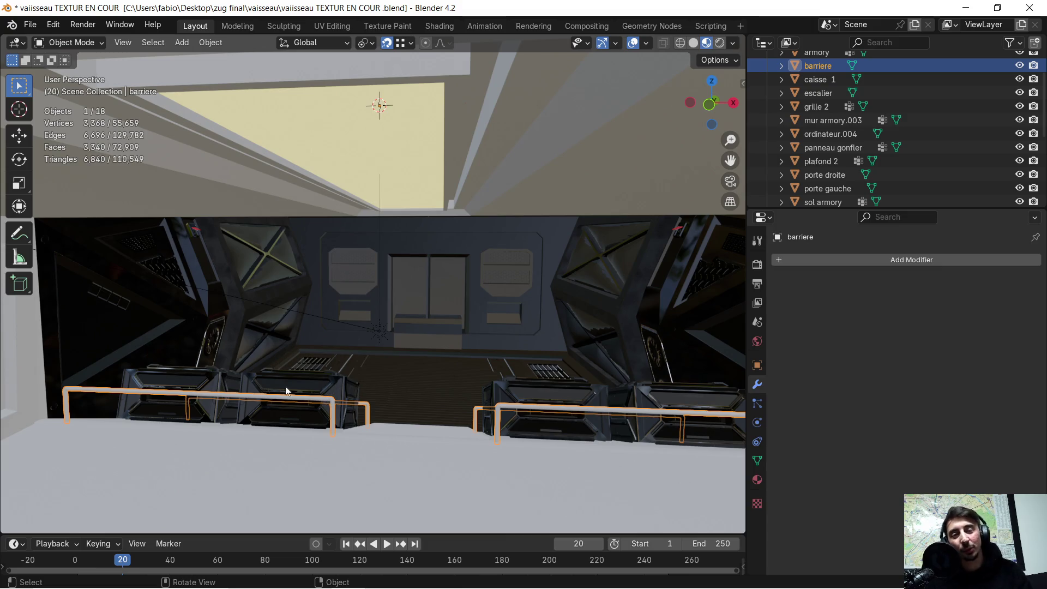
{"action": "middle_click_drag", "start_coordinate": [224, 396], "coordinate": [336, 382]}
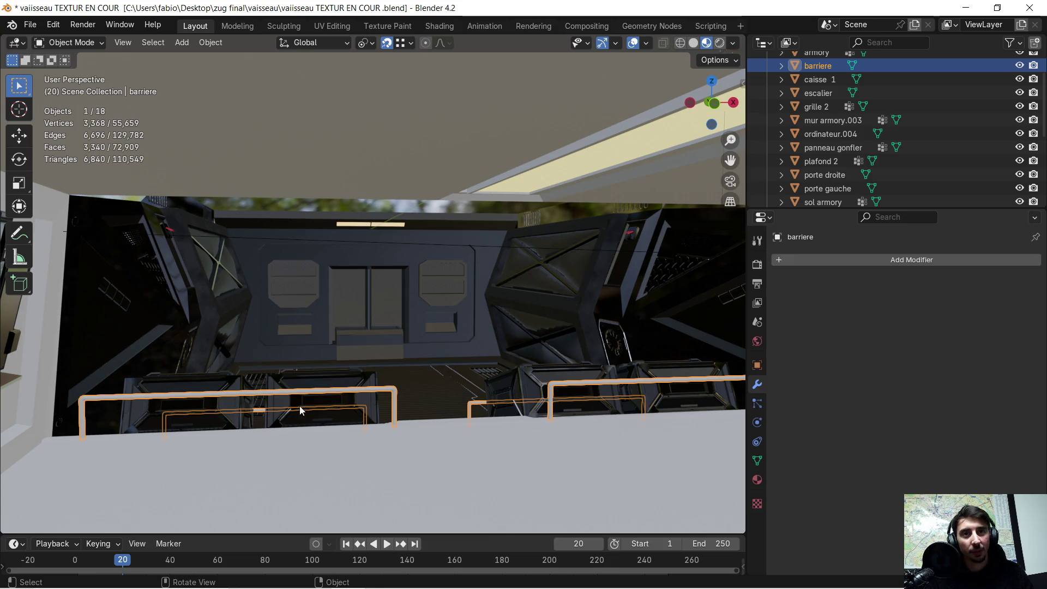
{"action": "mouse_move", "coordinate": [236, 413]}
{"action": "middle_mouse_down"}
{"action": "mouse_move", "coordinate": [201, 420]}
{"action": "mouse_move", "coordinate": [228, 413]}
{"action": "middle_mouse_up"}
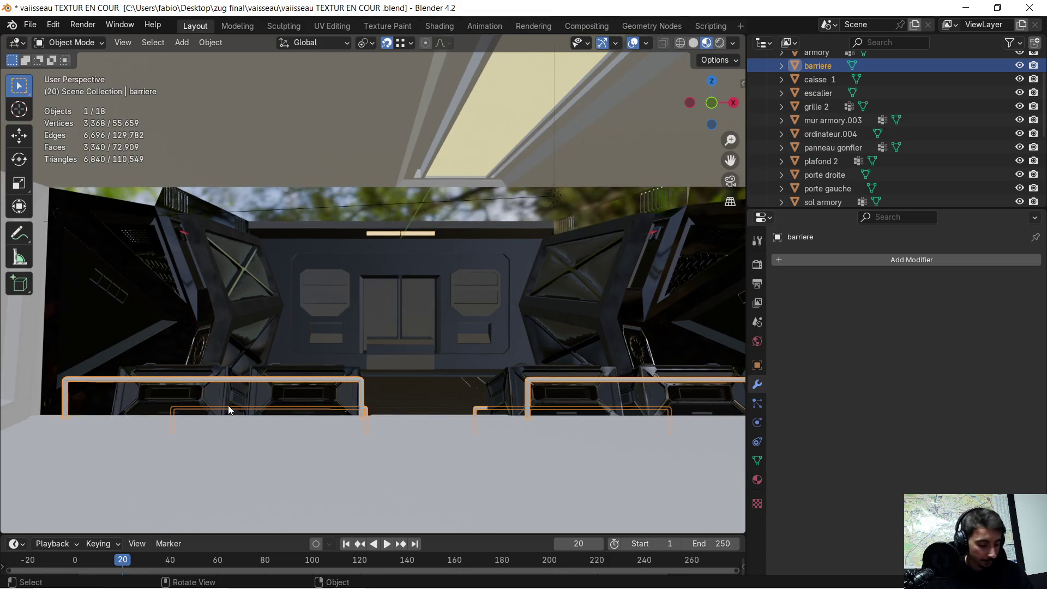
Step: Inspect the railing in Local View, then return to the whole ship facing the X-braced panel
{"action": "key", "text": "KP_Divide"}
{"action": "mouse_move", "coordinate": [263, 287]}
{"action": "middle_mouse_down"}
{"action": "mouse_move", "coordinate": [246, 296]}
{"action": "mouse_move", "coordinate": [348, 361]}
{"action": "mouse_move", "coordinate": [330, 360]}
{"action": "mouse_move", "coordinate": [539, 353]}
{"action": "mouse_move", "coordinate": [494, 355]}
{"action": "mouse_move", "coordinate": [512, 338]}
{"action": "mouse_move", "coordinate": [476, 355]}
{"action": "mouse_move", "coordinate": [394, 358]}
{"action": "mouse_move", "coordinate": [403, 359]}
{"action": "middle_mouse_up"}
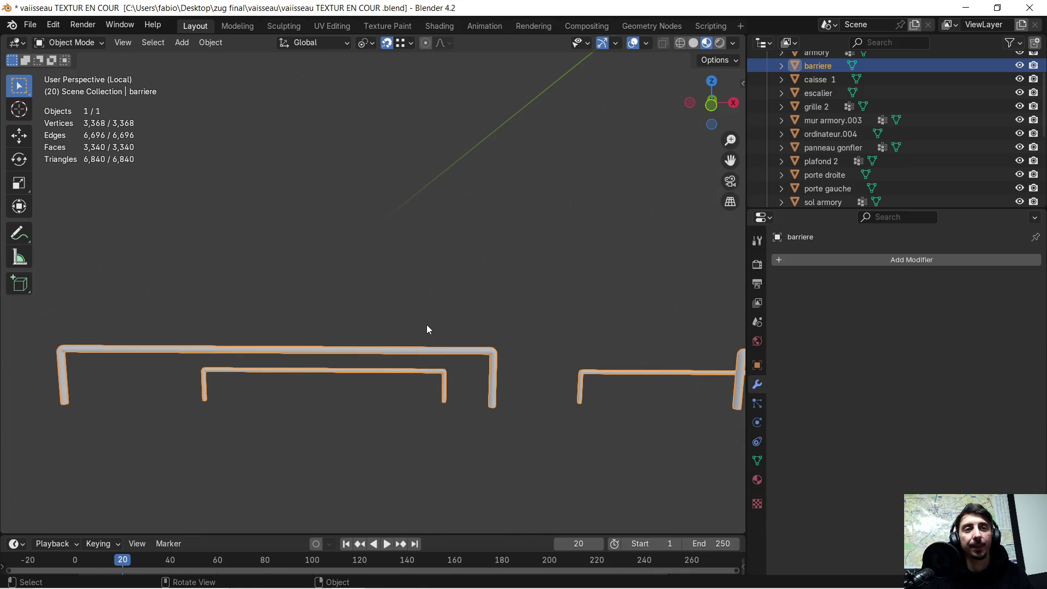
{"action": "middle_click_drag", "start_coordinate": [464, 302], "coordinate": [480, 316]}
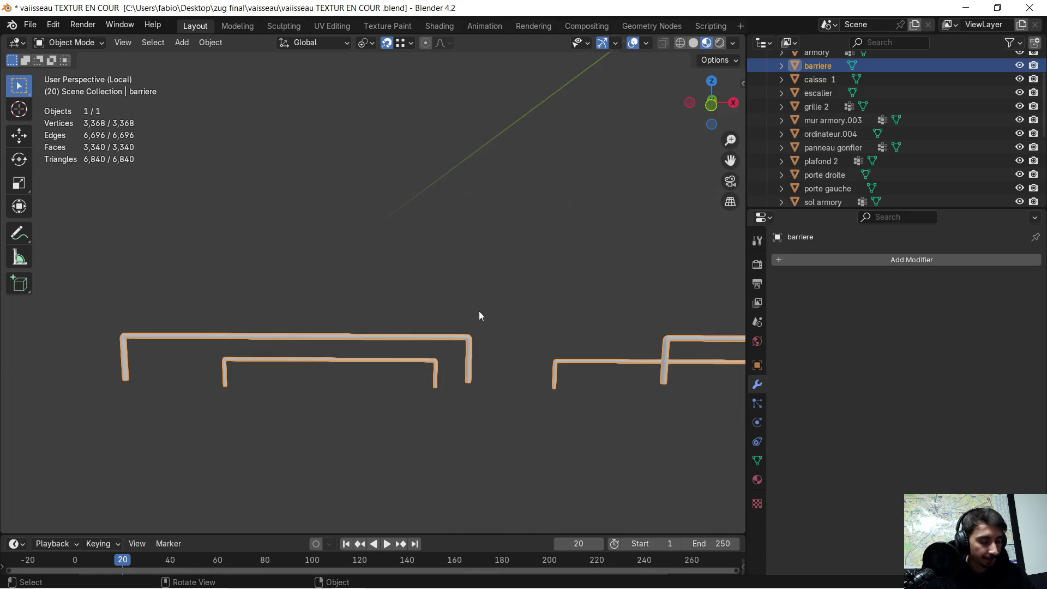
{"action": "key", "text": "KP_Divide"}
{"action": "mouse_move", "coordinate": [411, 303]}
{"action": "middle_mouse_down"}
{"action": "mouse_move", "coordinate": [308, 292]}
{"action": "mouse_move", "coordinate": [317, 272]}
{"action": "mouse_move", "coordinate": [198, 269]}
{"action": "mouse_move", "coordinate": [333, 208]}
{"action": "middle_mouse_up"}
{"action": "right_click", "coordinate": [328, 222]}
{"action": "mouse_move", "coordinate": [537, 198]}
{"action": "middle_mouse_down"}
{"action": "mouse_move", "coordinate": [563, 179]}
{"action": "mouse_move", "coordinate": [816, 204]}
{"action": "middle_mouse_up"}
Step: Inspect the vaisseau.008 beam in Local View, then bring back the rest of the scene
{"action": "mouse_move", "coordinate": [713, 151]}
{"action": "middle_mouse_down"}
{"action": "mouse_move", "coordinate": [574, 208]}
{"action": "mouse_move", "coordinate": [619, 191]}
{"action": "middle_mouse_up"}
{"action": "left_click", "coordinate": [367, 189]}
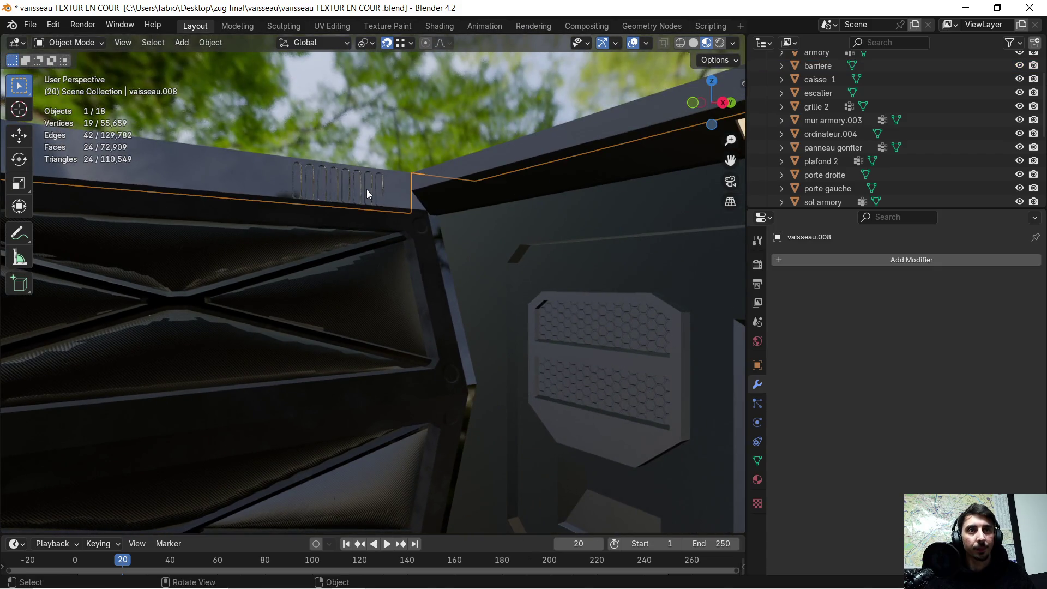
{"action": "mouse_move", "coordinate": [386, 190]}
{"action": "middle_mouse_down"}
{"action": "mouse_move", "coordinate": [417, 184]}
{"action": "mouse_move", "coordinate": [358, 191]}
{"action": "middle_mouse_up"}
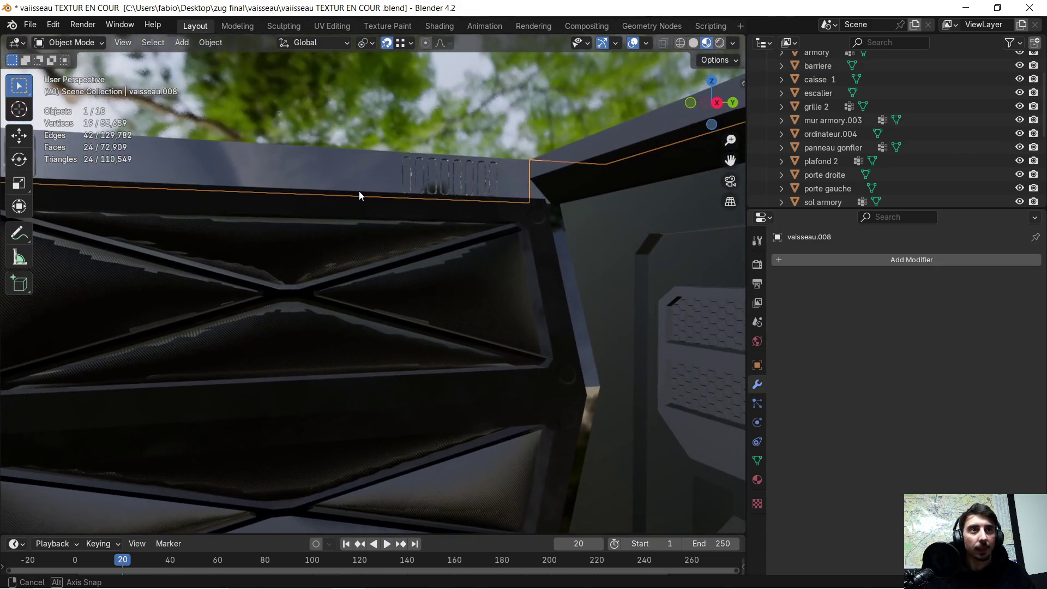
{"action": "key", "text": "KP_Divide"}
{"action": "scroll", "coordinate": [476, 285], "scroll_direction": "up", "scroll_amount": 4}
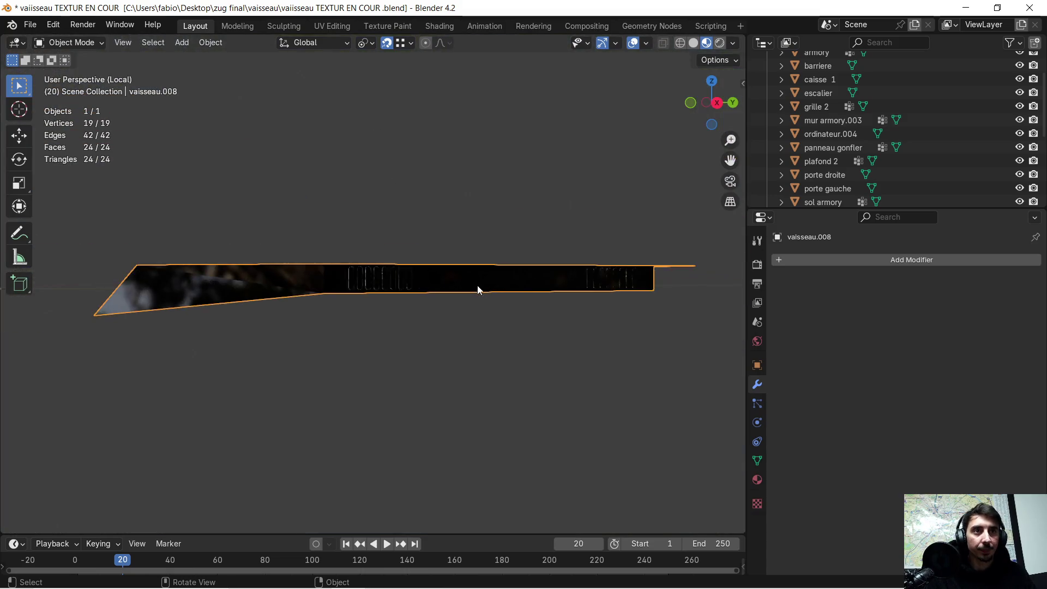
{"action": "scroll", "coordinate": [538, 303], "scroll_direction": "down", "scroll_amount": 3}
{"action": "mouse_move", "coordinate": [535, 299]}
{"action": "middle_mouse_down"}
{"action": "mouse_move", "coordinate": [515, 292]}
{"action": "mouse_move", "coordinate": [603, 284]}
{"action": "middle_mouse_up"}
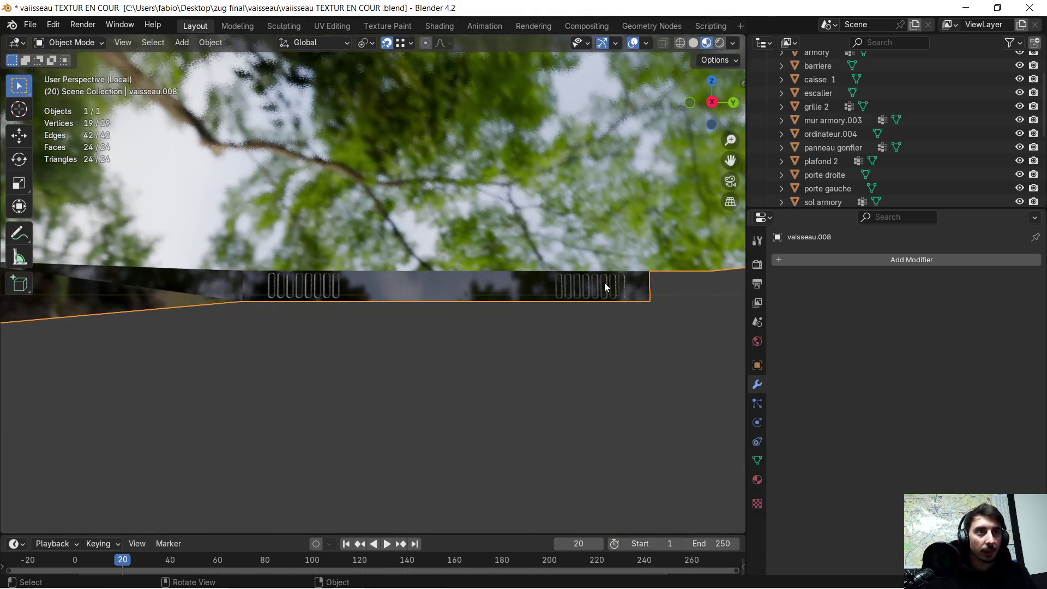
{"action": "mouse_move", "coordinate": [671, 303]}
{"action": "middle_mouse_down"}
{"action": "mouse_move", "coordinate": [434, 295]}
{"action": "mouse_move", "coordinate": [421, 276]}
{"action": "mouse_move", "coordinate": [516, 281]}
{"action": "middle_mouse_up"}
{"action": "key", "text": "KP_Divide"}
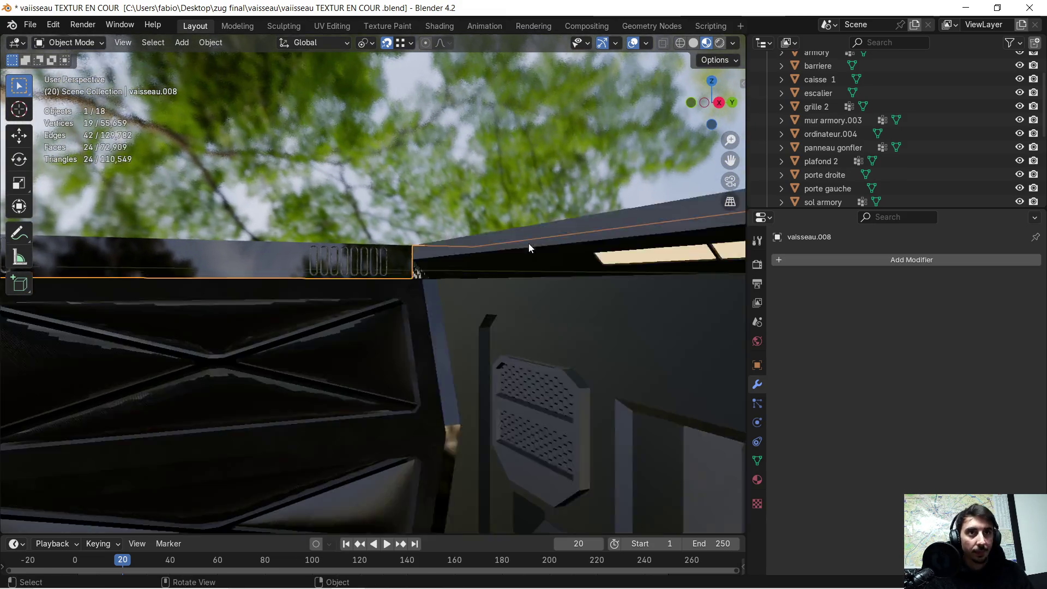
Step: Frame the wall corner and select the mur armory.003 wall piece
{"action": "left_click", "coordinate": [575, 231]}
{"action": "mouse_move", "coordinate": [577, 226]}
{"action": "middle_mouse_down", "text": "shift"}
{"action": "mouse_move", "coordinate": [584, 215]}
{"action": "mouse_move", "coordinate": [371, 238]}
{"action": "mouse_move", "coordinate": [658, 240]}
{"action": "mouse_move", "coordinate": [559, 228]}
{"action": "mouse_move", "coordinate": [564, 214]}
{"action": "mouse_move", "coordinate": [597, 205]}
{"action": "middle_mouse_up", "text": "shift"}
{"action": "scroll", "coordinate": [605, 205], "scroll_direction": "up", "scroll_amount": 1}
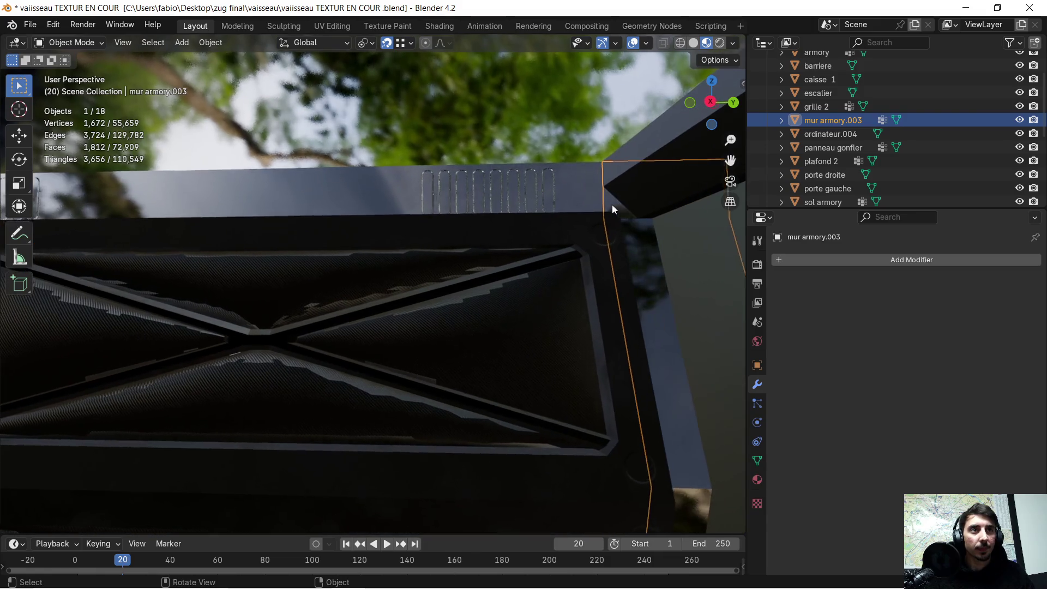
{"action": "mouse_move", "coordinate": [393, 214]}
{"action": "middle_mouse_down", "text": "shift"}
{"action": "mouse_move", "coordinate": [222, 236]}
{"action": "mouse_move", "coordinate": [538, 238]}
{"action": "mouse_move", "coordinate": [259, 235]}
{"action": "middle_mouse_up", "text": "shift"}
{"action": "middle_click_drag", "start_coordinate": [414, 202], "coordinate": [470, 208]}
{"action": "left_click", "coordinate": [535, 193]}
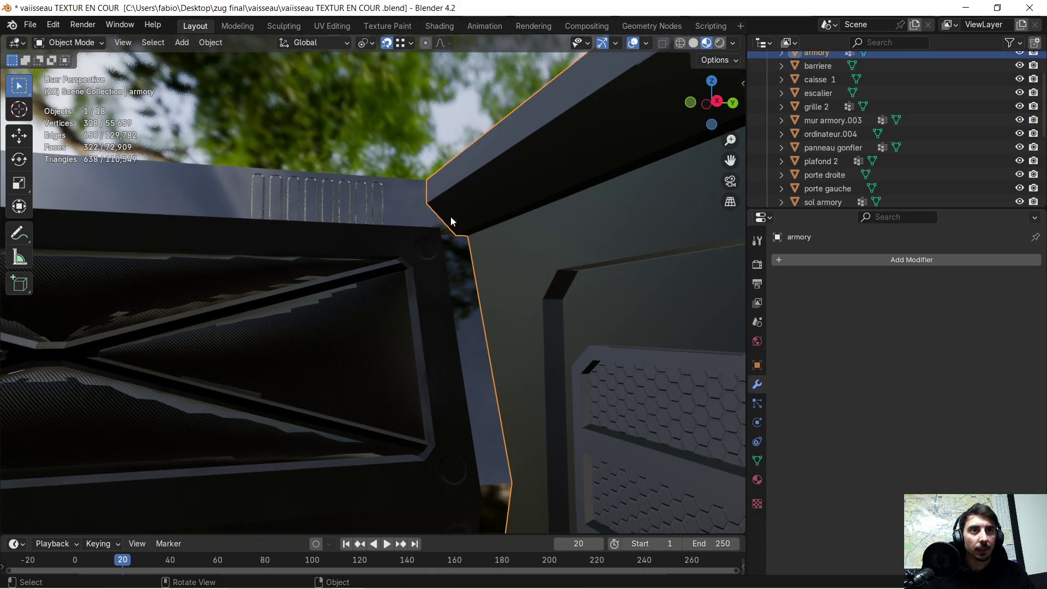
{"action": "left_click", "coordinate": [449, 246]}
{"action": "middle_click_drag", "start_coordinate": [451, 240], "coordinate": [454, 240]}
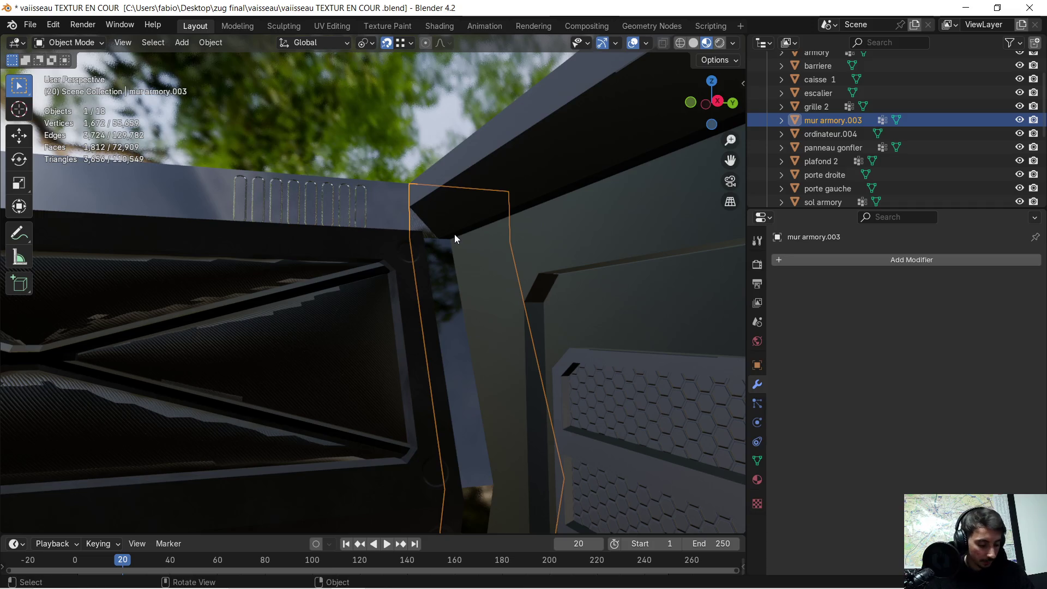
Step: Isolate mur armory.003 in Local View, switch to Solid shading and enter Edit Mode
{"action": "key", "text": "KP_Divide"}
{"action": "scroll", "coordinate": [453, 220], "scroll_direction": "up", "scroll_amount": 4}
{"action": "middle_click_drag", "start_coordinate": [565, 215], "coordinate": [398, 256], "text": "shift"}
{"action": "left_click", "coordinate": [693, 43]}
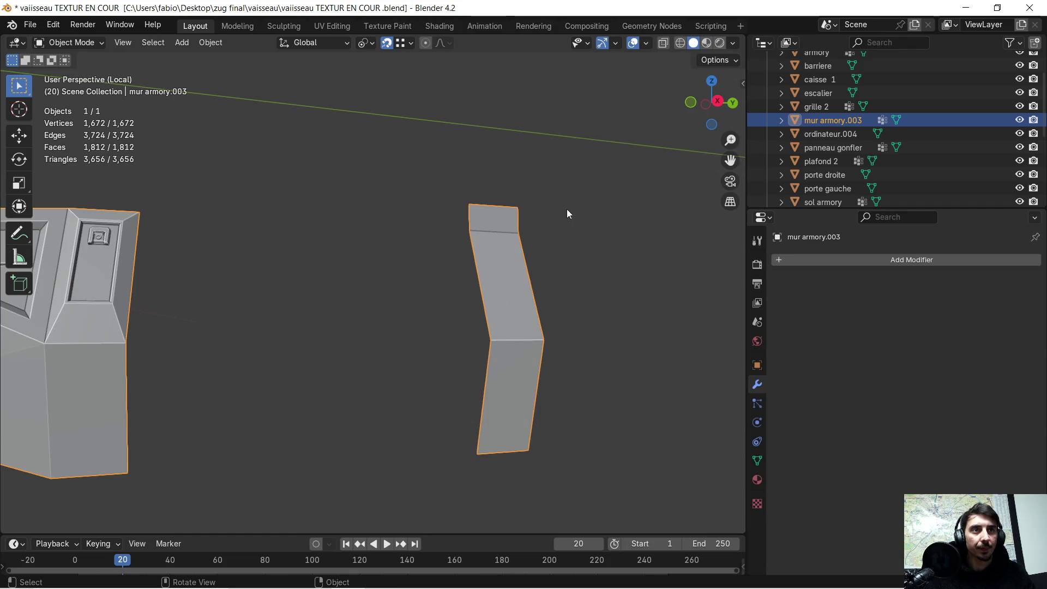
{"action": "scroll", "coordinate": [573, 207], "scroll_direction": "up", "scroll_amount": 4}
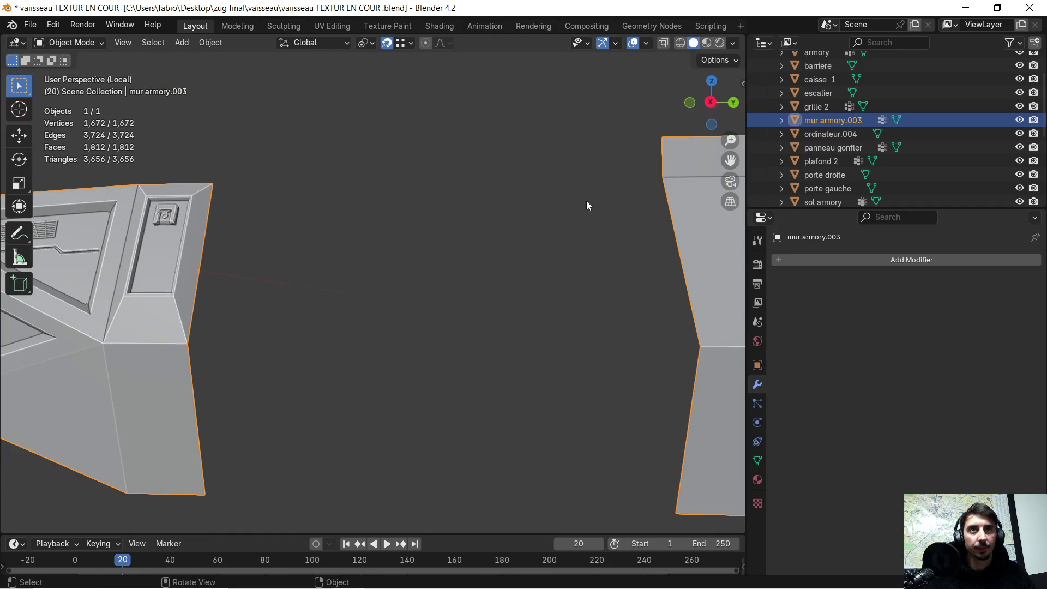
{"action": "key", "text": "Tab"}
{"action": "mouse_move", "coordinate": [6, 228]}
{"action": "middle_mouse_down"}
{"action": "mouse_move", "coordinate": [512, 227]}
{"action": "mouse_move", "coordinate": [221, 106]}
{"action": "middle_mouse_up"}
Step: Select and delete the top triangle face, then undo the deletion
{"action": "middle_click_drag", "start_coordinate": [390, 153], "coordinate": [401, 168]}
{"action": "left_click", "coordinate": [401, 180]}
{"action": "key", "text": "c"}
{"action": "scroll", "coordinate": [403, 179], "scroll_direction": "up", "scroll_amount": 3}
{"action": "scroll", "coordinate": [393, 210], "scroll_direction": "down", "scroll_amount": 1}
{"action": "mouse_move", "coordinate": [392, 210]}
{"action": "middle_mouse_down"}
{"action": "mouse_move", "coordinate": [484, 238]}
{"action": "mouse_move", "coordinate": [585, 234]}
{"action": "mouse_move", "coordinate": [392, 218]}
{"action": "middle_mouse_up"}
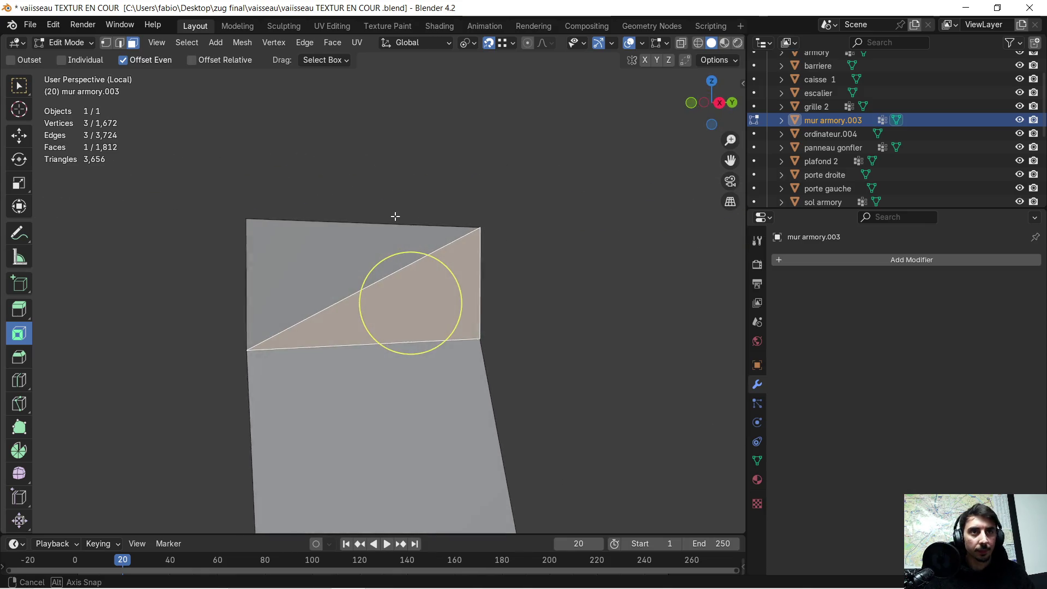
{"action": "key", "text": "x"}
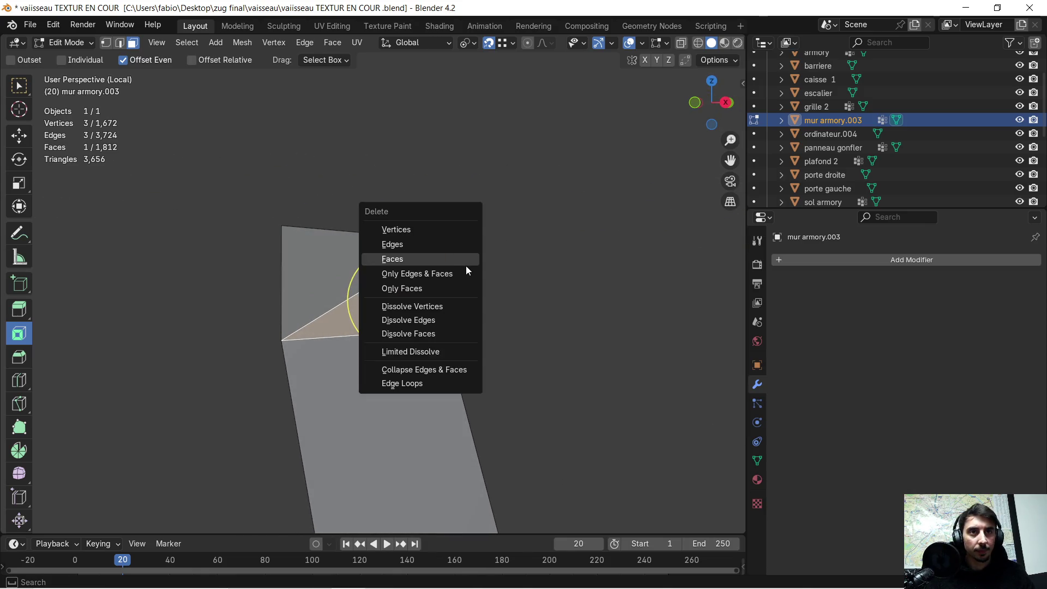
{"action": "left_click", "coordinate": [466, 266]}
{"action": "key", "text": "ctrl+z"}
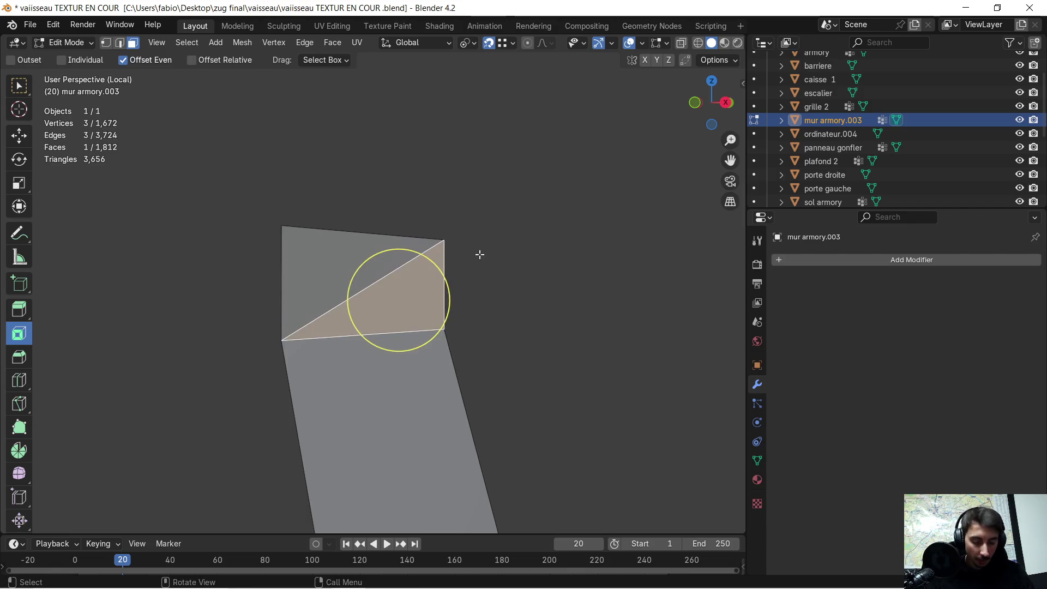
Step: Leave Local View and move the selected face to a new position
{"action": "key", "text": "KP_Divide"}
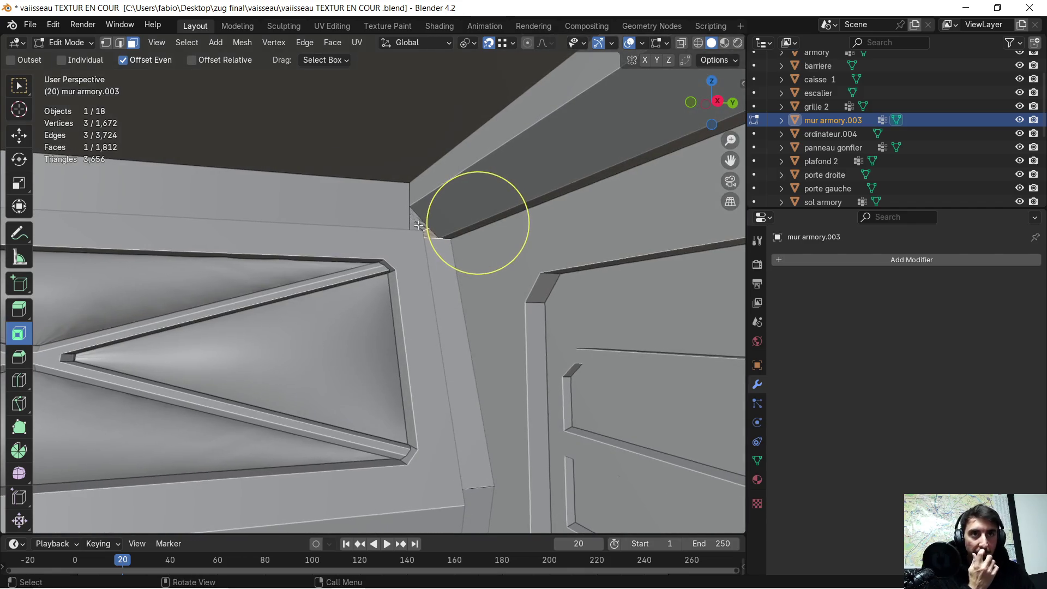
{"action": "key", "text": "g"}
{"action": "middle_click_drag", "start_coordinate": [417, 223], "coordinate": [218, 204]}
{"action": "left_click", "coordinate": [218, 203]}
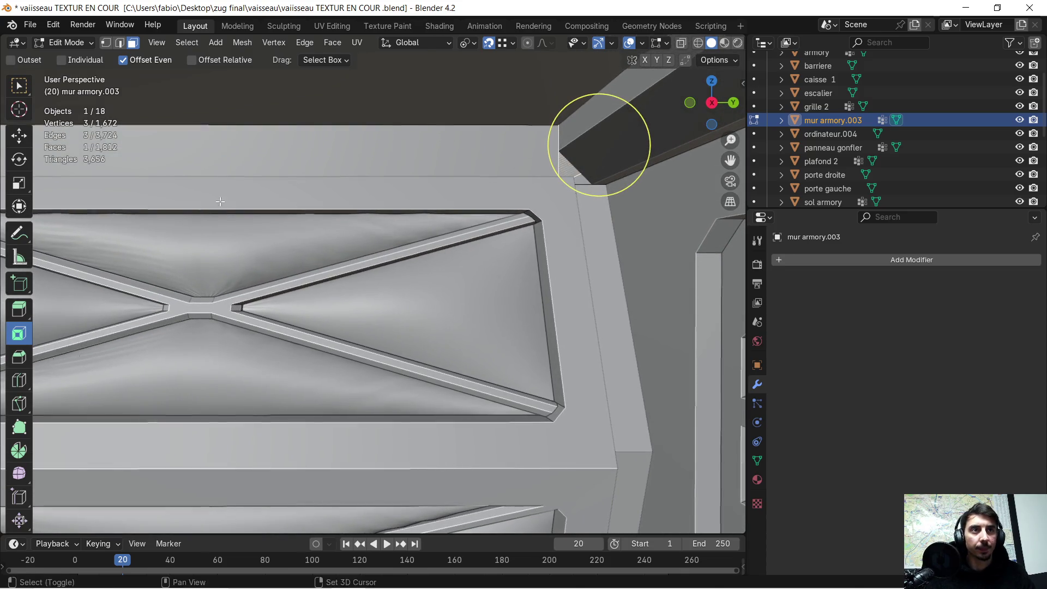
Step: Select the neighbouring corner faces, delete them and return to Object Mode
{"action": "left_click_drag", "start_coordinate": [583, 184], "coordinate": [582, 179]}
{"action": "key", "text": "x"}
{"action": "left_click", "coordinate": [582, 180]}
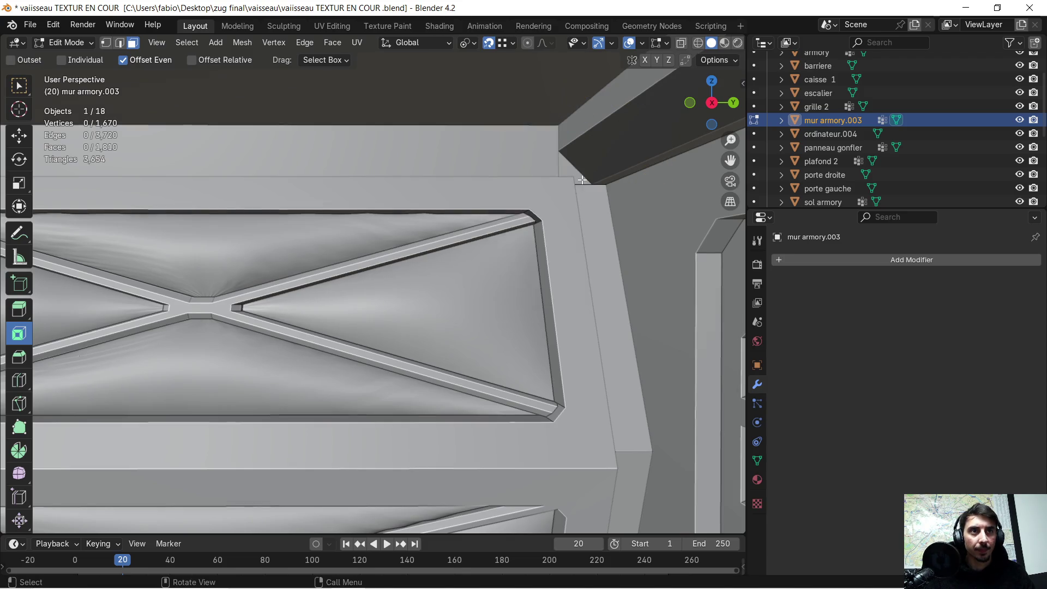
{"action": "key", "text": "Tab"}
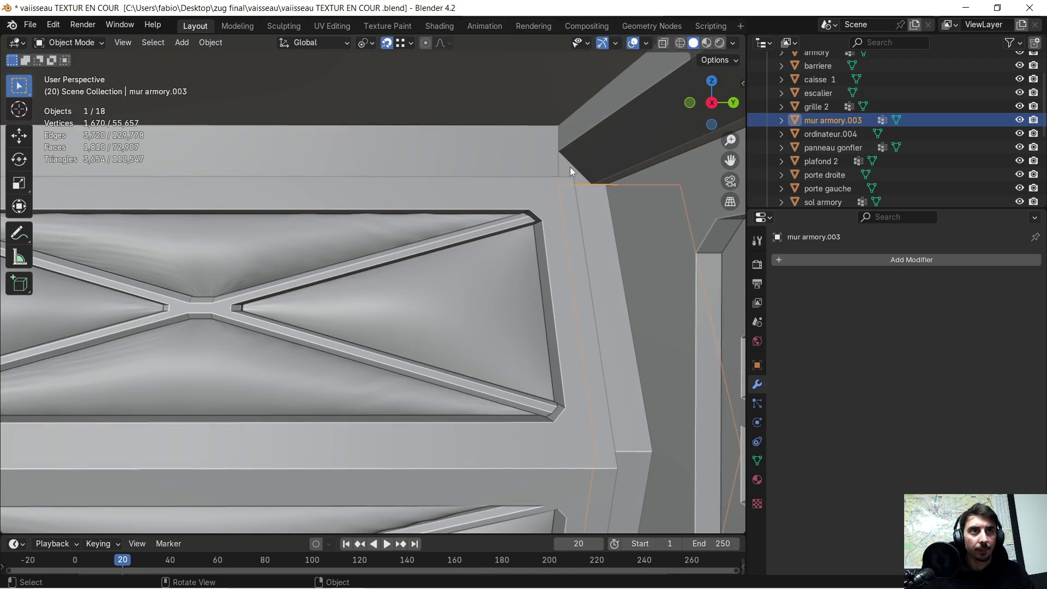
Step: Check the wall corner close up in Edit Mode, then select the vaisseau.006 hull
{"action": "left_click", "coordinate": [570, 167]}
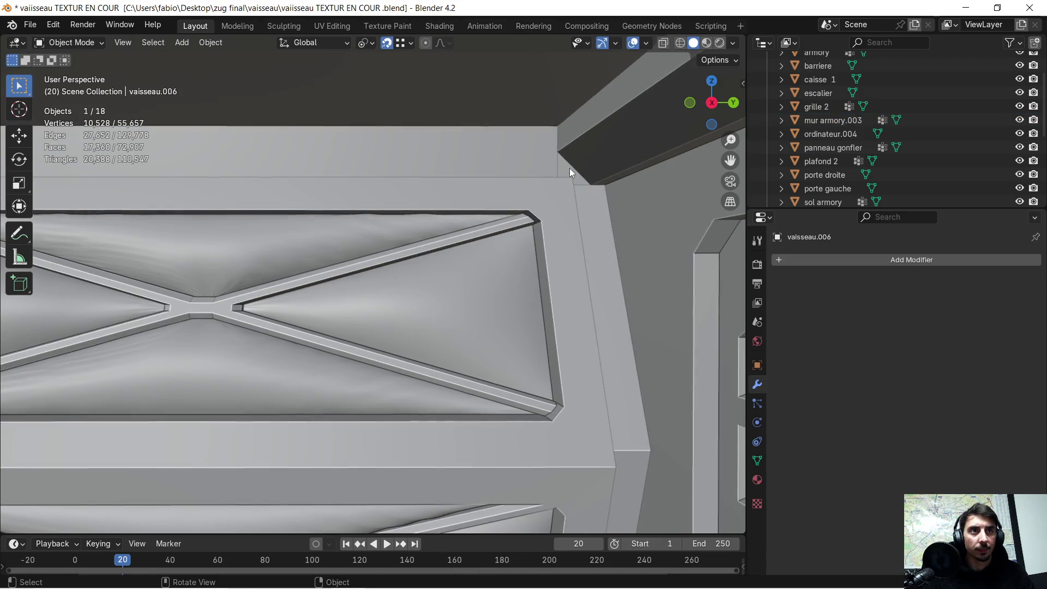
{"action": "scroll", "coordinate": [569, 168], "scroll_direction": "down", "scroll_amount": 3}
{"action": "mouse_move", "coordinate": [567, 172]}
{"action": "middle_mouse_down"}
{"action": "mouse_move", "coordinate": [543, 198]}
{"action": "mouse_move", "coordinate": [580, 194]}
{"action": "mouse_move", "coordinate": [534, 205]}
{"action": "mouse_move", "coordinate": [508, 238]}
{"action": "mouse_move", "coordinate": [508, 214]}
{"action": "mouse_move", "coordinate": [527, 207]}
{"action": "middle_mouse_up"}
{"action": "left_click", "coordinate": [434, 260]}
{"action": "key", "text": "Tab"}
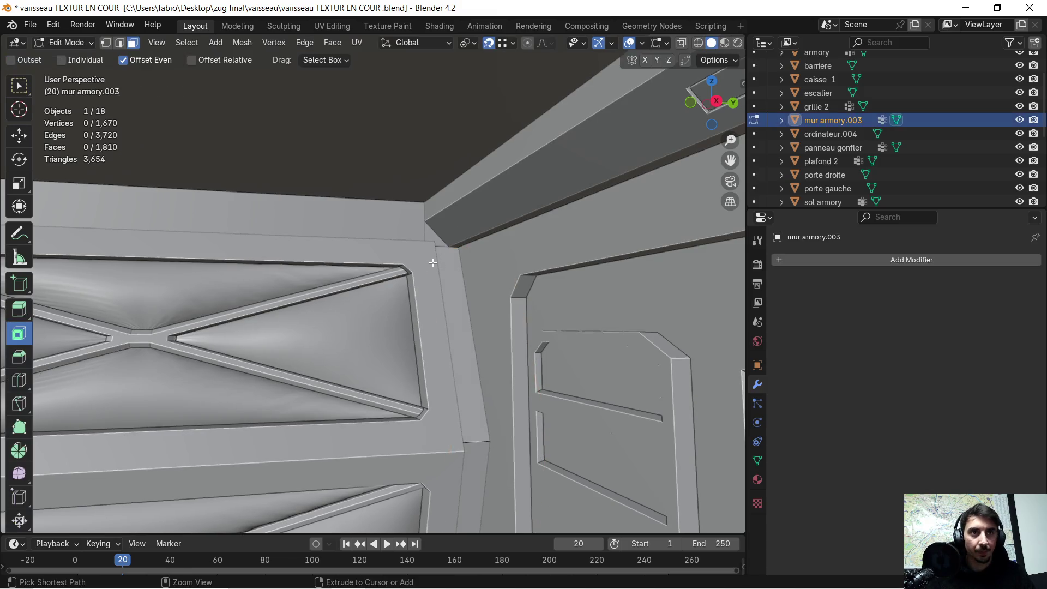
{"action": "scroll", "coordinate": [433, 262], "scroll_direction": "down", "scroll_amount": 10}
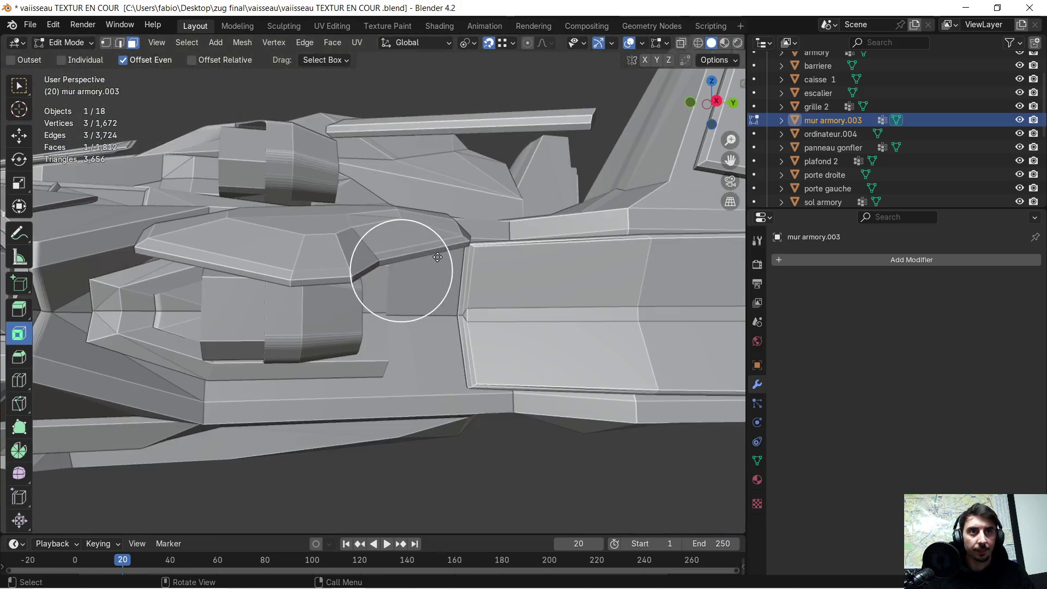
{"action": "key", "text": "Tab"}
{"action": "left_click", "coordinate": [467, 264]}
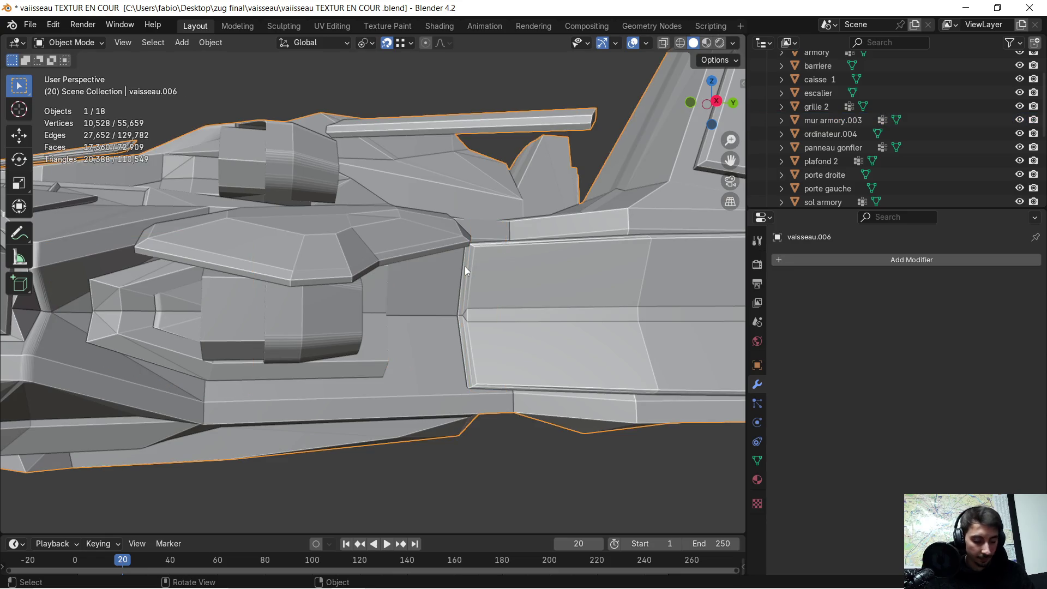
Step: Isolate the vaisseau.006 hull in Local View and orbit to its corner
{"action": "key", "text": "KP_Divide"}
{"action": "scroll", "coordinate": [473, 272], "scroll_direction": "up", "scroll_amount": 8}
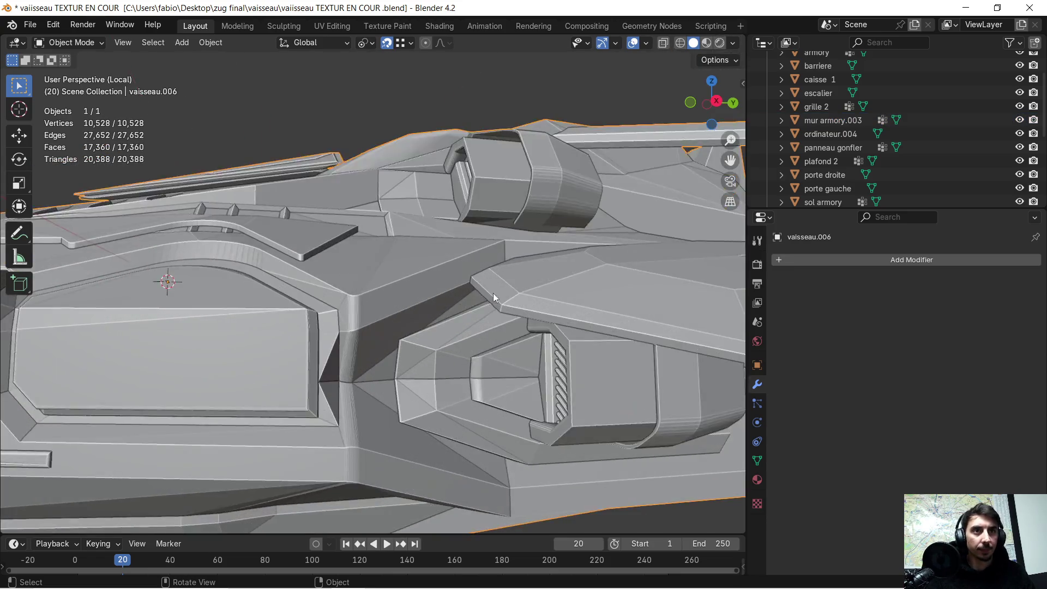
{"action": "scroll", "coordinate": [490, 292], "scroll_direction": "up", "scroll_amount": 5}
{"action": "mouse_move", "coordinate": [540, 313]}
{"action": "middle_mouse_down"}
{"action": "mouse_move", "coordinate": [257, 275]}
{"action": "mouse_move", "coordinate": [361, 68]}
{"action": "mouse_move", "coordinate": [194, 453]}
{"action": "middle_mouse_up"}
{"action": "mouse_move", "coordinate": [484, 377]}
{"action": "middle_mouse_down", "text": "shift"}
{"action": "mouse_move", "coordinate": [681, 290]}
{"action": "mouse_move", "coordinate": [509, 294]}
{"action": "mouse_move", "coordinate": [257, 266]}
{"action": "middle_mouse_up", "text": "shift"}
Step: Delete the overlapping corner face of the hull in face select mode
{"action": "key", "text": "Tab"}
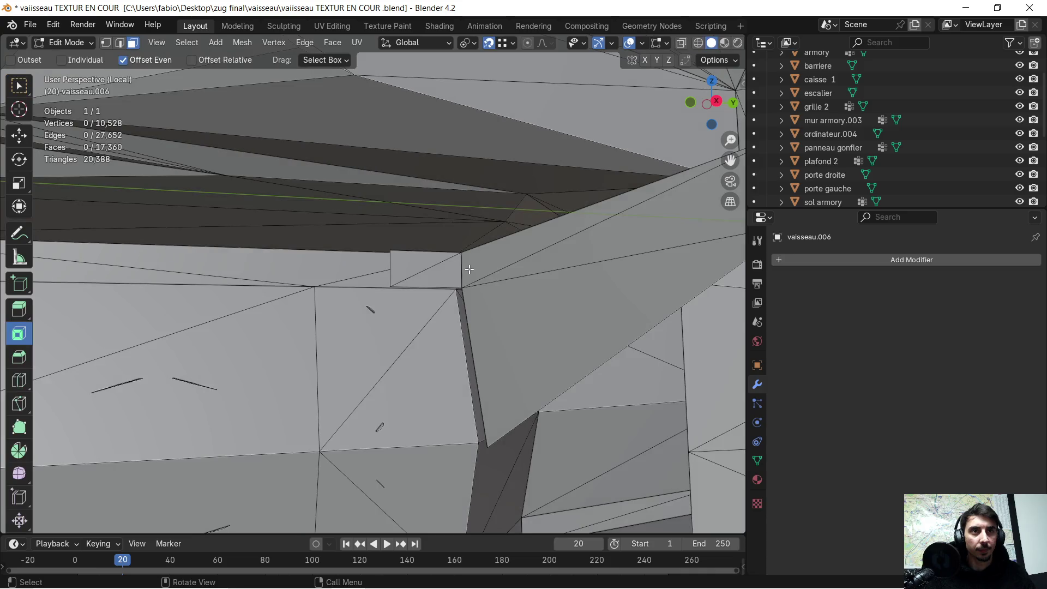
{"action": "key", "text": "3"}
{"action": "left_click", "coordinate": [417, 266]}
{"action": "key", "text": "x"}
{"action": "left_click", "coordinate": [424, 265]}
Step: Select all hull faces, leave Local View and Edit Mode, and select the armory wall panel
{"action": "scroll", "coordinate": [437, 279], "scroll_direction": "up", "scroll_amount": 2}
{"action": "scroll", "coordinate": [437, 279], "scroll_direction": "down", "scroll_amount": 3}
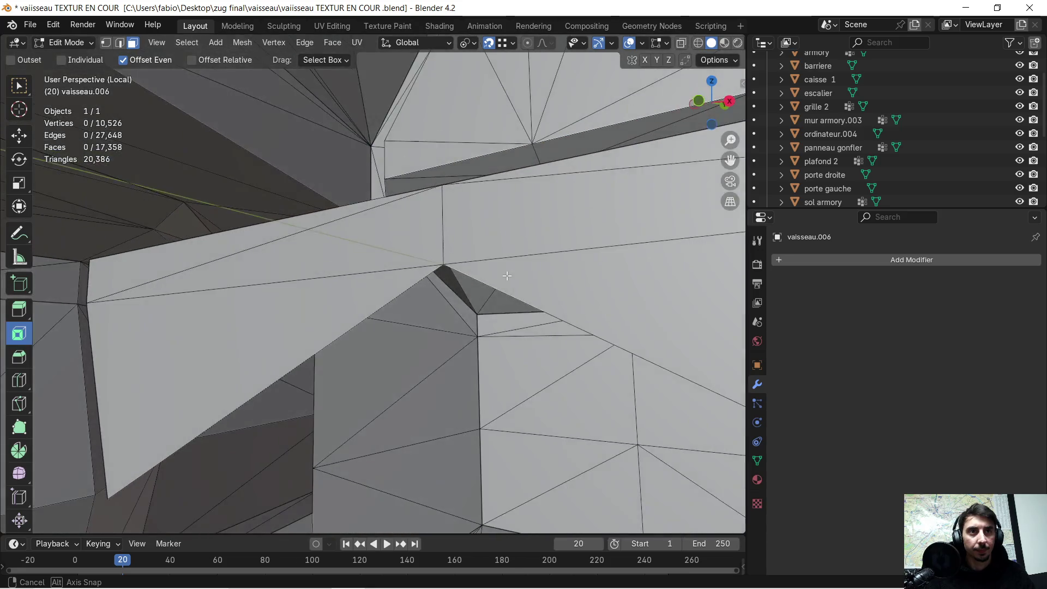
{"action": "scroll", "coordinate": [434, 279], "scroll_direction": "up", "scroll_amount": 3}
{"action": "mouse_move", "coordinate": [429, 278]}
{"action": "middle_mouse_down"}
{"action": "mouse_move", "coordinate": [473, 265]}
{"action": "mouse_move", "coordinate": [420, 285]}
{"action": "mouse_move", "coordinate": [459, 270]}
{"action": "mouse_move", "coordinate": [444, 271]}
{"action": "middle_mouse_up"}
{"action": "key", "text": "a"}
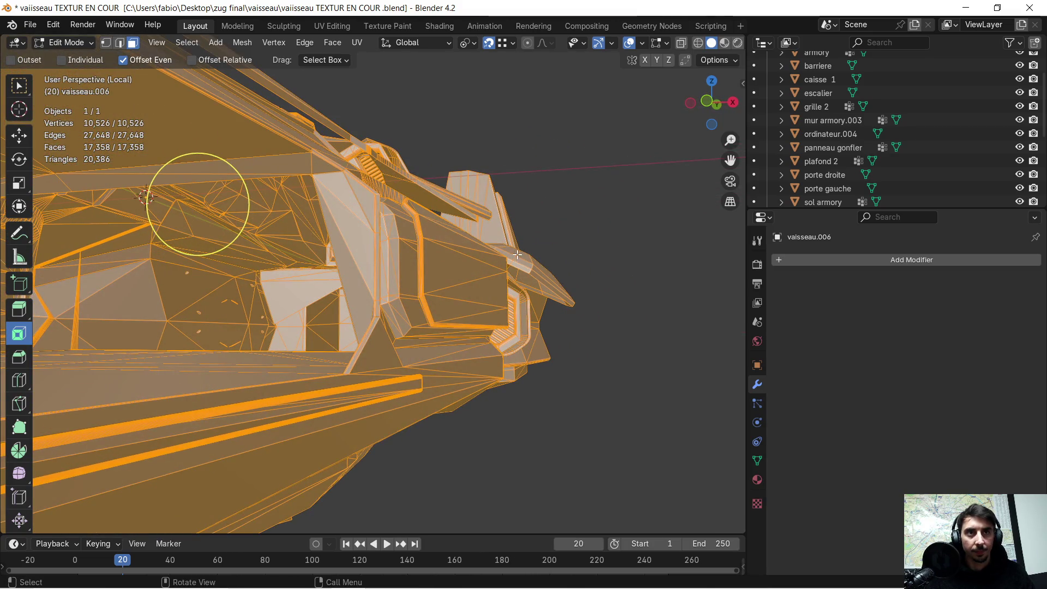
{"action": "key", "text": "KP_Divide"}
{"action": "mouse_move", "coordinate": [427, 259]}
{"action": "middle_mouse_down"}
{"action": "mouse_move", "coordinate": [404, 267]}
{"action": "mouse_move", "coordinate": [490, 263]}
{"action": "mouse_move", "coordinate": [480, 266]}
{"action": "middle_mouse_up"}
{"action": "key", "text": "Tab"}
{"action": "left_click", "coordinate": [271, 276]}
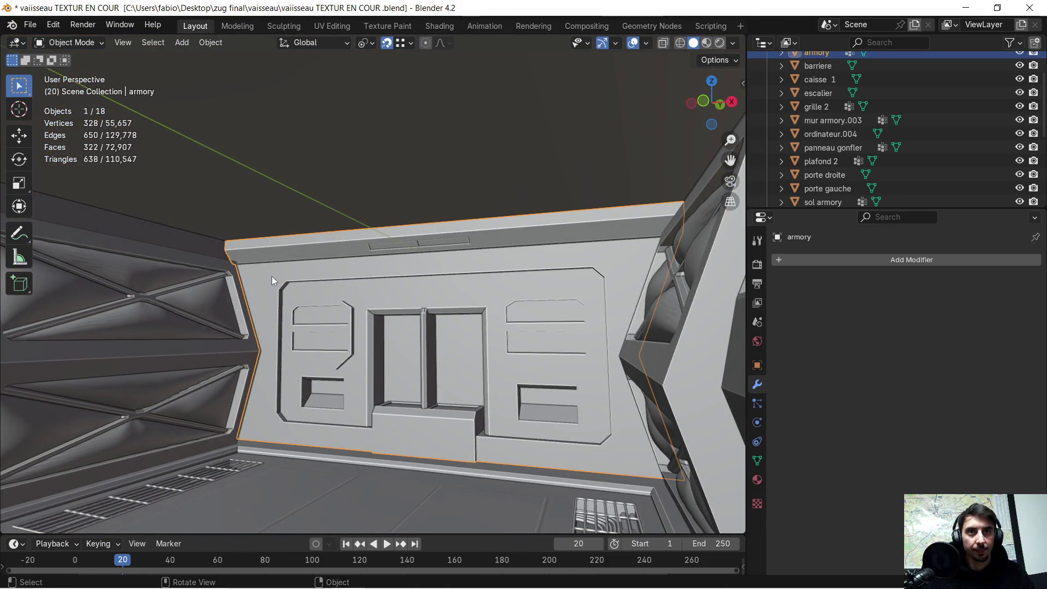
Step: Frame the armory panel, re-export vaiisseau TEXTUR EN COUR .glb to the Desktop, and minimize Blender
{"action": "key", "text": "KP_Decimal"}
{"action": "scroll", "coordinate": [278, 270], "scroll_direction": "down", "scroll_amount": 5}
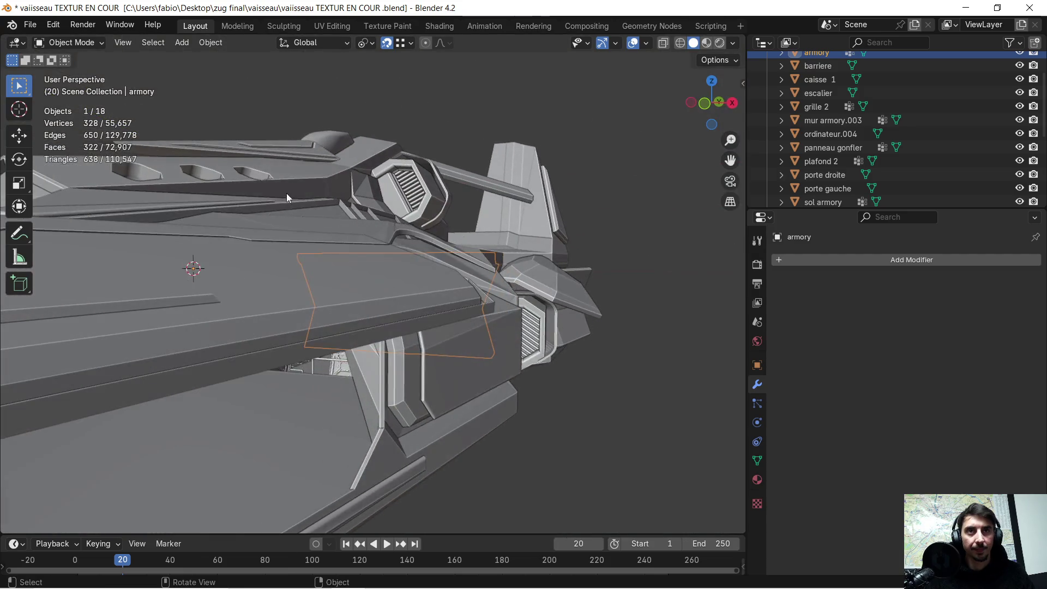
{"action": "left_click", "coordinate": [32, 24]}
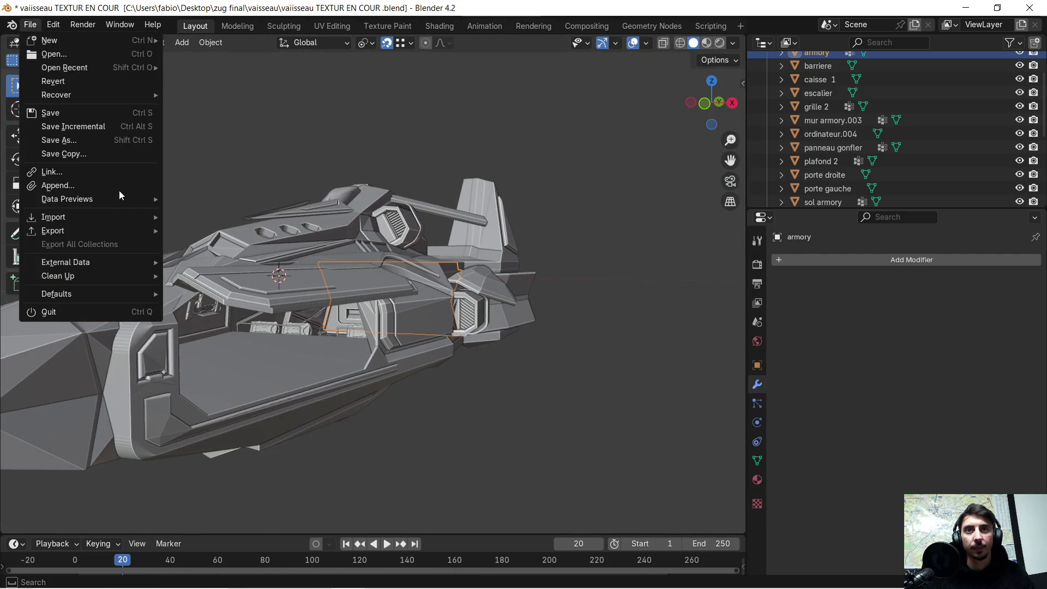
{"action": "mouse_move", "coordinate": [107, 228]}
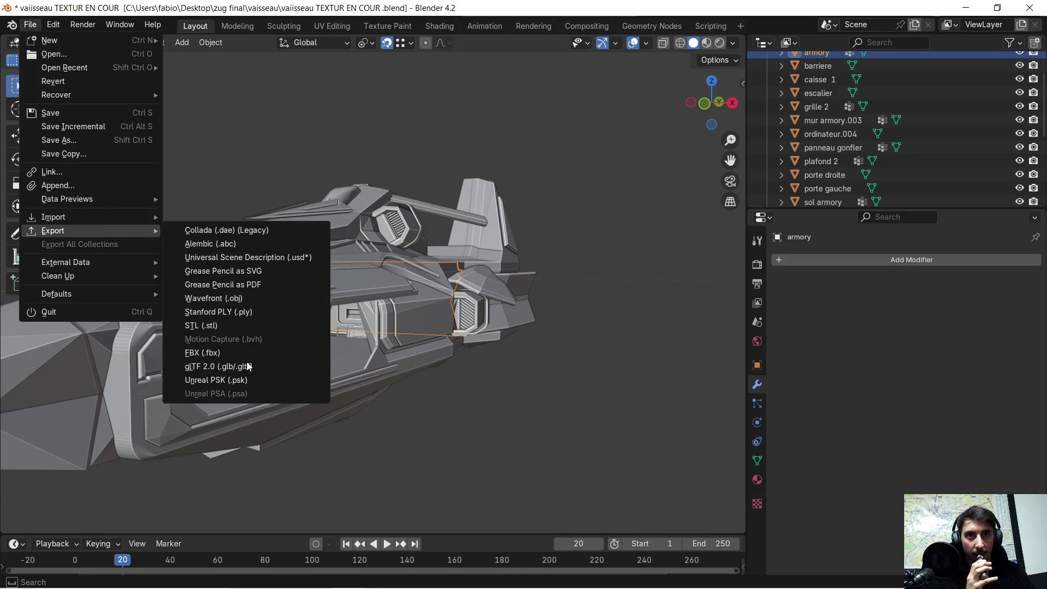
{"action": "left_click", "coordinate": [247, 365]}
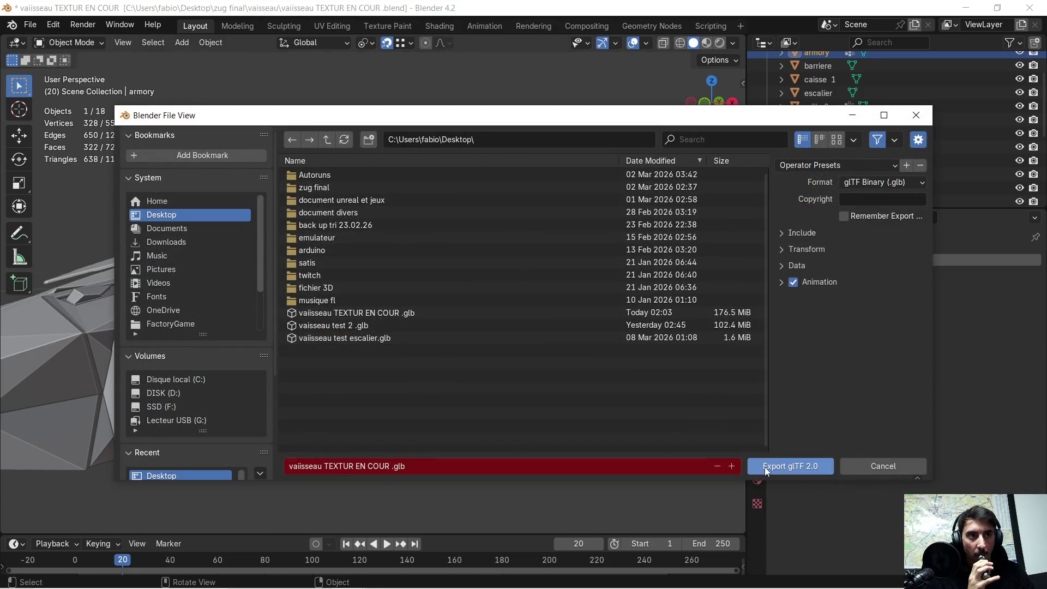
{"action": "left_click", "coordinate": [765, 466]}
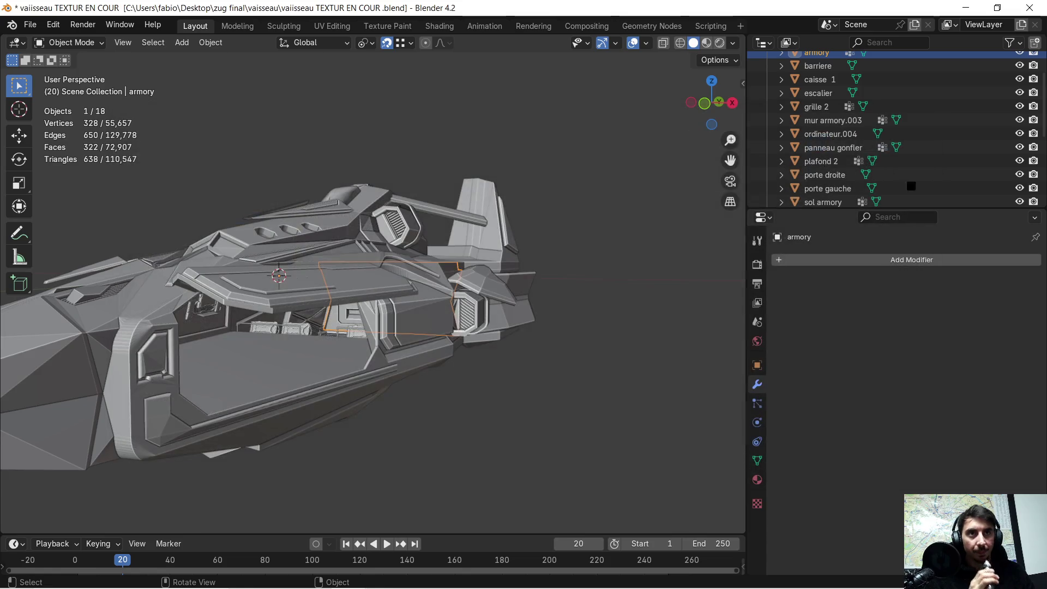
{"action": "left_click", "coordinate": [965, 8]}
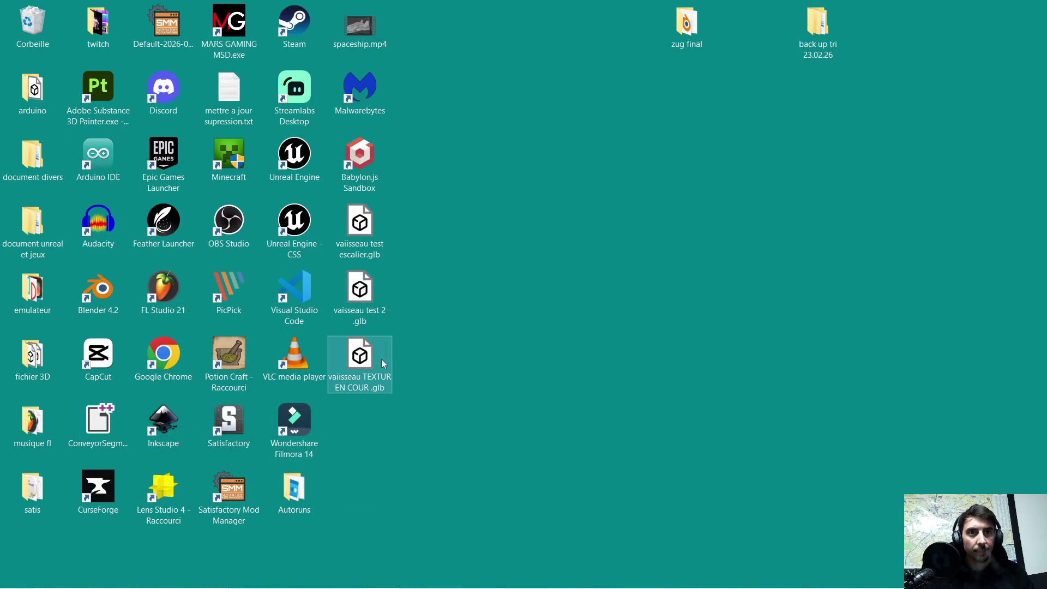
Step: Open vaiisseau TEXTUR EN COUR .glb in 3D Viewer, inspect the cockpit console, then close it
{"action": "double_click", "coordinate": [381, 358]}
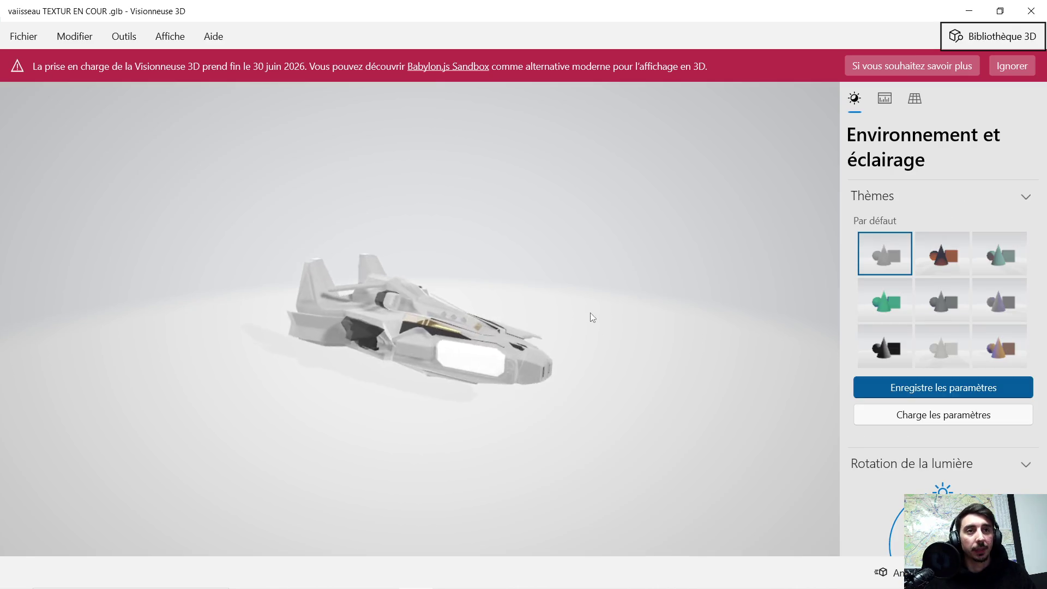
{"action": "scroll", "coordinate": [511, 348], "scroll_direction": "up", "scroll_amount": 5}
{"action": "mouse_move", "coordinate": [514, 356]}
{"action": "left_mouse_down"}
{"action": "mouse_move", "coordinate": [325, 374]}
{"action": "mouse_move", "coordinate": [459, 379]}
{"action": "mouse_move", "coordinate": [427, 367]}
{"action": "mouse_move", "coordinate": [425, 305]}
{"action": "mouse_move", "coordinate": [483, 303]}
{"action": "mouse_move", "coordinate": [427, 302]}
{"action": "mouse_move", "coordinate": [437, 298]}
{"action": "mouse_move", "coordinate": [427, 287]}
{"action": "mouse_move", "coordinate": [460, 299]}
{"action": "mouse_move", "coordinate": [442, 275]}
{"action": "mouse_move", "coordinate": [465, 279]}
{"action": "mouse_move", "coordinate": [448, 282]}
{"action": "mouse_move", "coordinate": [473, 267]}
{"action": "mouse_move", "coordinate": [496, 273]}
{"action": "mouse_move", "coordinate": [449, 311]}
{"action": "mouse_move", "coordinate": [491, 303]}
{"action": "left_mouse_up"}
{"action": "scroll", "coordinate": [476, 359], "scroll_direction": "up", "scroll_amount": 5}
{"action": "mouse_move", "coordinate": [593, 332]}
{"action": "left_mouse_down"}
{"action": "mouse_move", "coordinate": [662, 341]}
{"action": "mouse_move", "coordinate": [600, 336]}
{"action": "mouse_move", "coordinate": [607, 326]}
{"action": "mouse_move", "coordinate": [650, 338]}
{"action": "mouse_move", "coordinate": [636, 354]}
{"action": "mouse_move", "coordinate": [597, 358]}
{"action": "mouse_move", "coordinate": [578, 336]}
{"action": "mouse_move", "coordinate": [588, 315]}
{"action": "mouse_move", "coordinate": [678, 338]}
{"action": "mouse_move", "coordinate": [715, 378]}
{"action": "mouse_move", "coordinate": [659, 388]}
{"action": "mouse_move", "coordinate": [696, 383]}
{"action": "mouse_move", "coordinate": [668, 396]}
{"action": "mouse_move", "coordinate": [678, 400]}
{"action": "mouse_move", "coordinate": [691, 385]}
{"action": "mouse_move", "coordinate": [675, 361]}
{"action": "left_mouse_up"}
{"action": "left_click", "coordinate": [1030, 11]}
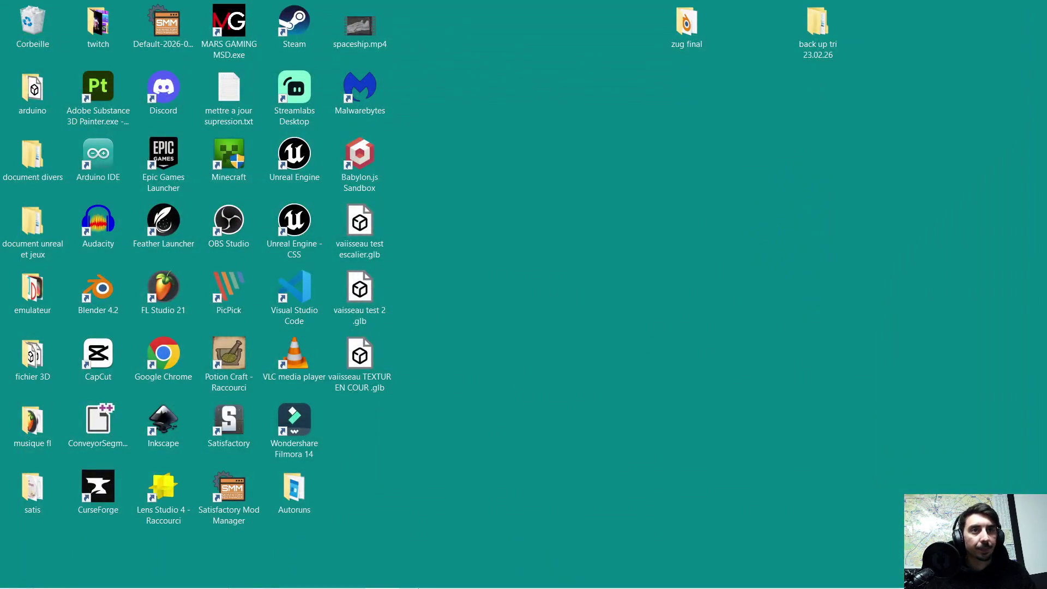
Step: Return to Blender and save the ship file
{"action": "left_click", "coordinate": [315, 575]}
{"action": "left_click", "coordinate": [348, 575]}
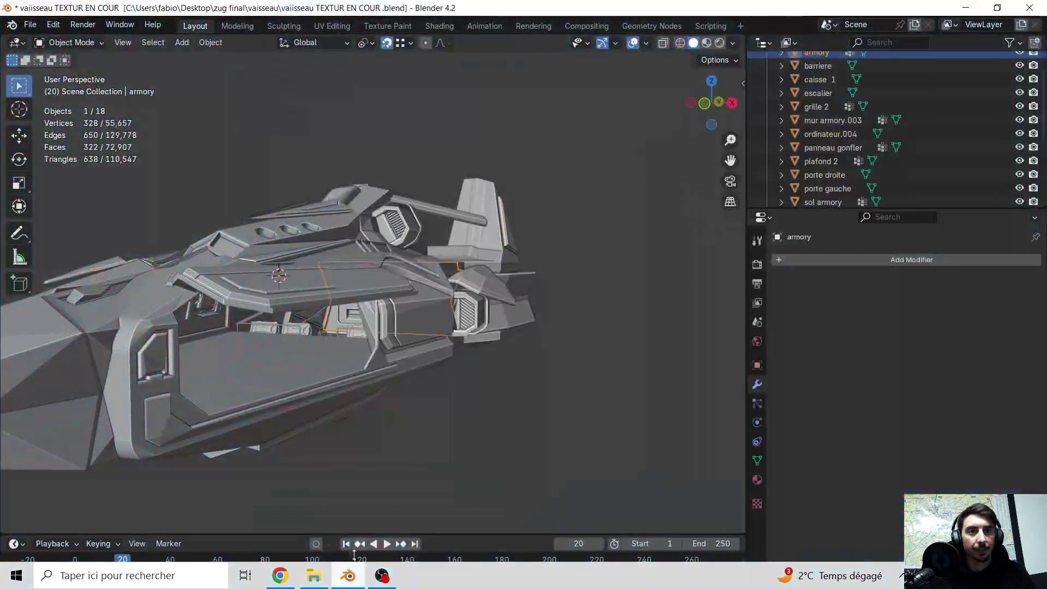
{"action": "left_click", "coordinate": [30, 25]}
{"action": "left_click", "coordinate": [51, 113]}
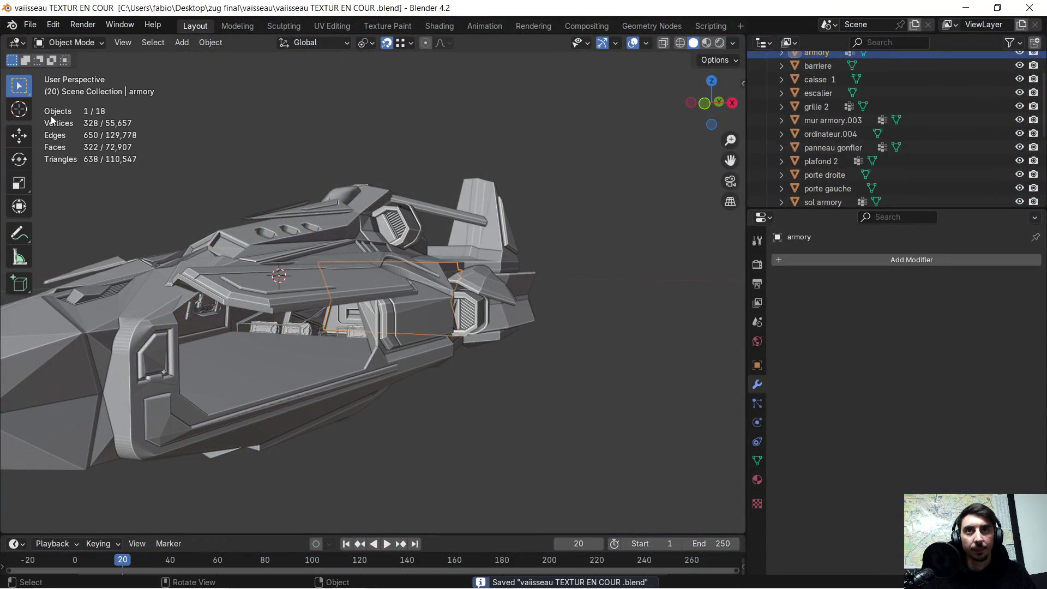
Step: Select the barriere railing and inspect it alone in Local View
{"action": "scroll", "coordinate": [349, 383], "scroll_direction": "up", "scroll_amount": 8}
{"action": "middle_click_drag", "start_coordinate": [307, 397], "coordinate": [349, 386]}
{"action": "left_click", "coordinate": [486, 361]}
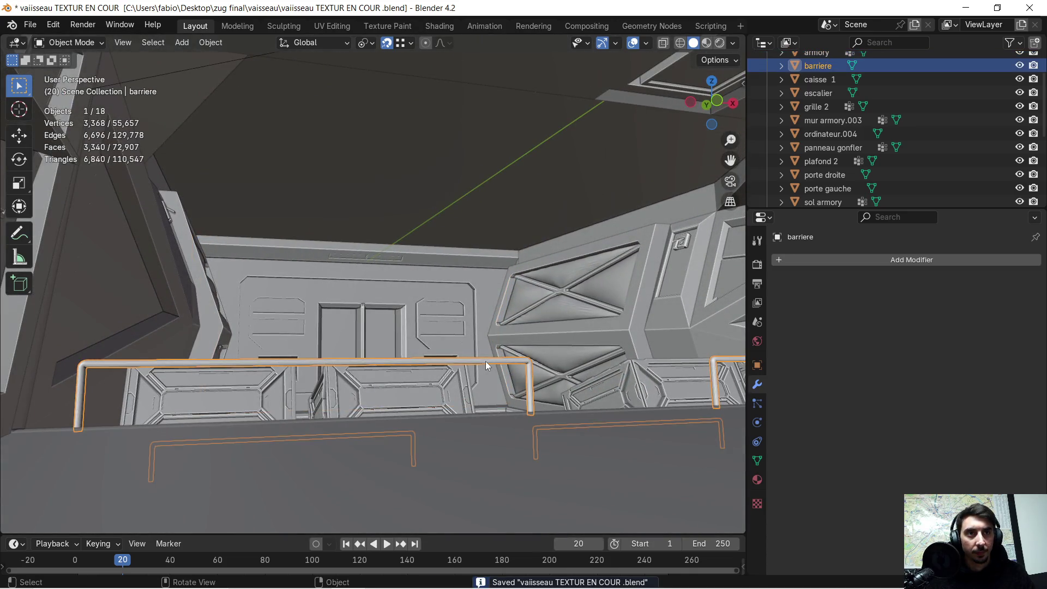
{"action": "scroll", "coordinate": [495, 365], "scroll_direction": "up", "scroll_amount": 5}
{"action": "mouse_move", "coordinate": [495, 365]}
{"action": "middle_mouse_down"}
{"action": "mouse_move", "coordinate": [420, 384]}
{"action": "mouse_move", "coordinate": [474, 351]}
{"action": "middle_mouse_up"}
{"action": "key", "text": "KP_Divide"}
{"action": "scroll", "coordinate": [229, 258], "scroll_direction": "up", "scroll_amount": 3}
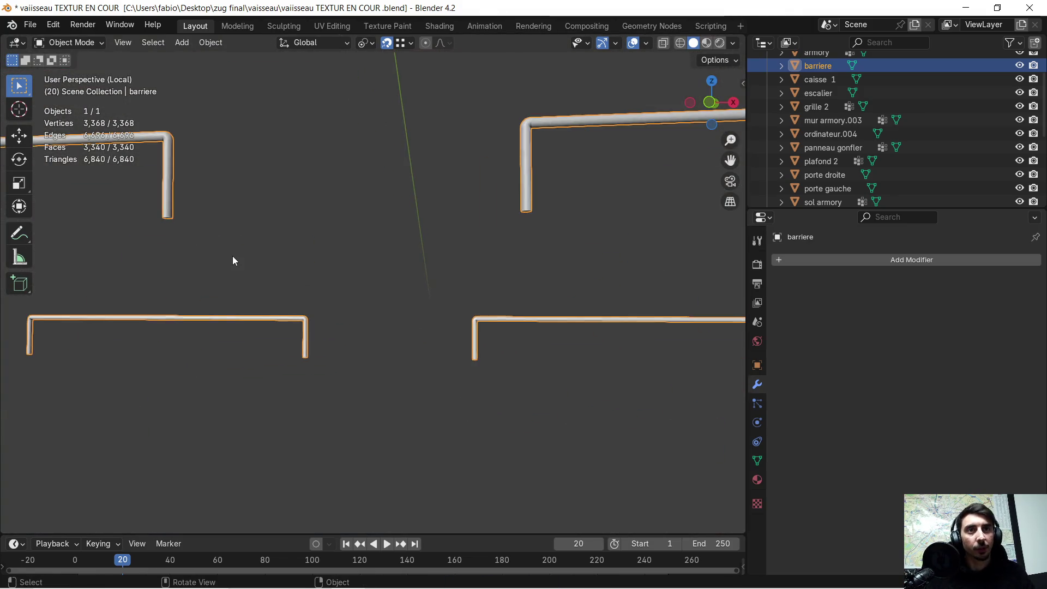
{"action": "mouse_move", "coordinate": [228, 260]}
{"action": "middle_mouse_down", "text": "shift"}
{"action": "mouse_move", "coordinate": [323, 321]}
{"action": "mouse_move", "coordinate": [300, 308]}
{"action": "mouse_move", "coordinate": [509, 401]}
{"action": "mouse_move", "coordinate": [532, 401]}
{"action": "mouse_move", "coordinate": [479, 365]}
{"action": "mouse_move", "coordinate": [427, 369]}
{"action": "mouse_move", "coordinate": [530, 369]}
{"action": "mouse_move", "coordinate": [521, 361]}
{"action": "mouse_move", "coordinate": [446, 364]}
{"action": "middle_mouse_up", "text": "shift"}
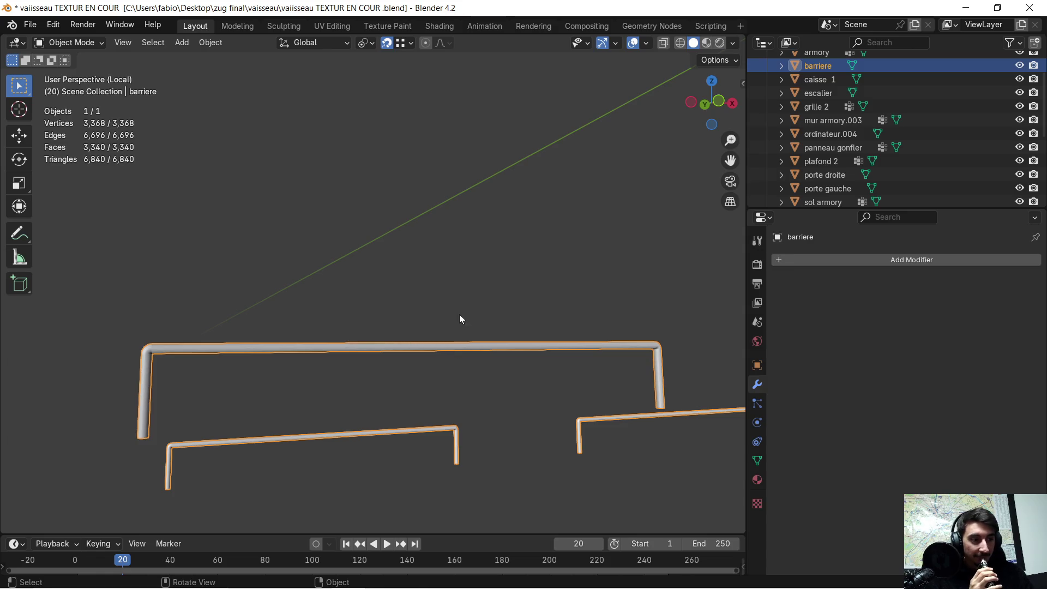
{"action": "mouse_move", "coordinate": [242, 327]}
{"action": "middle_mouse_down"}
{"action": "mouse_move", "coordinate": [394, 351]}
{"action": "mouse_move", "coordinate": [375, 358]}
{"action": "middle_mouse_up"}
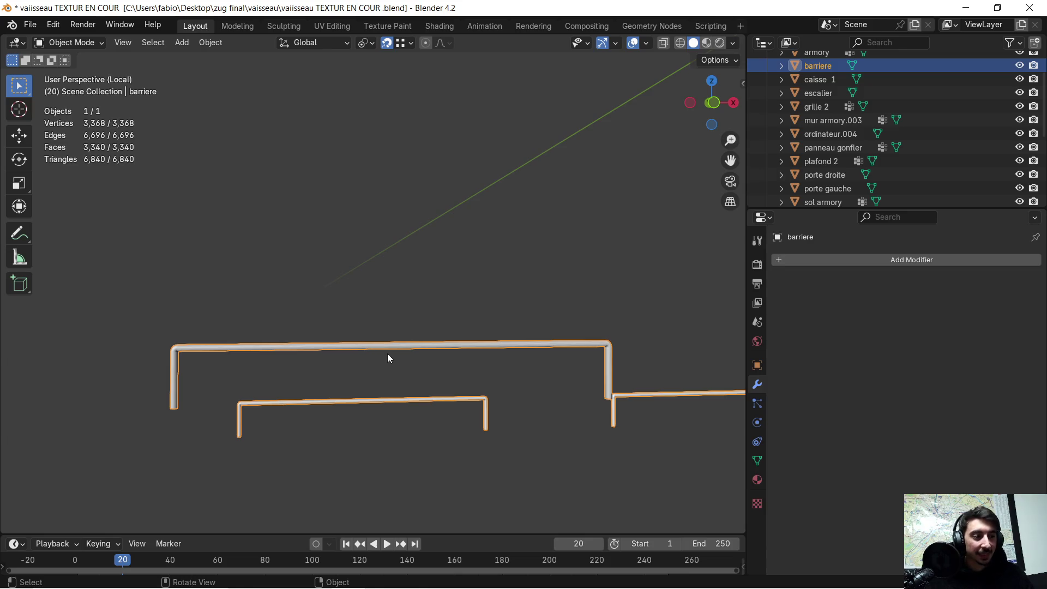
{"action": "mouse_move", "coordinate": [468, 331]}
{"action": "middle_mouse_down"}
{"action": "mouse_move", "coordinate": [436, 342]}
{"action": "mouse_move", "coordinate": [480, 327]}
{"action": "mouse_move", "coordinate": [551, 343]}
{"action": "mouse_move", "coordinate": [571, 326]}
{"action": "mouse_move", "coordinate": [576, 339]}
{"action": "mouse_move", "coordinate": [497, 345]}
{"action": "mouse_move", "coordinate": [495, 325]}
{"action": "middle_mouse_up"}
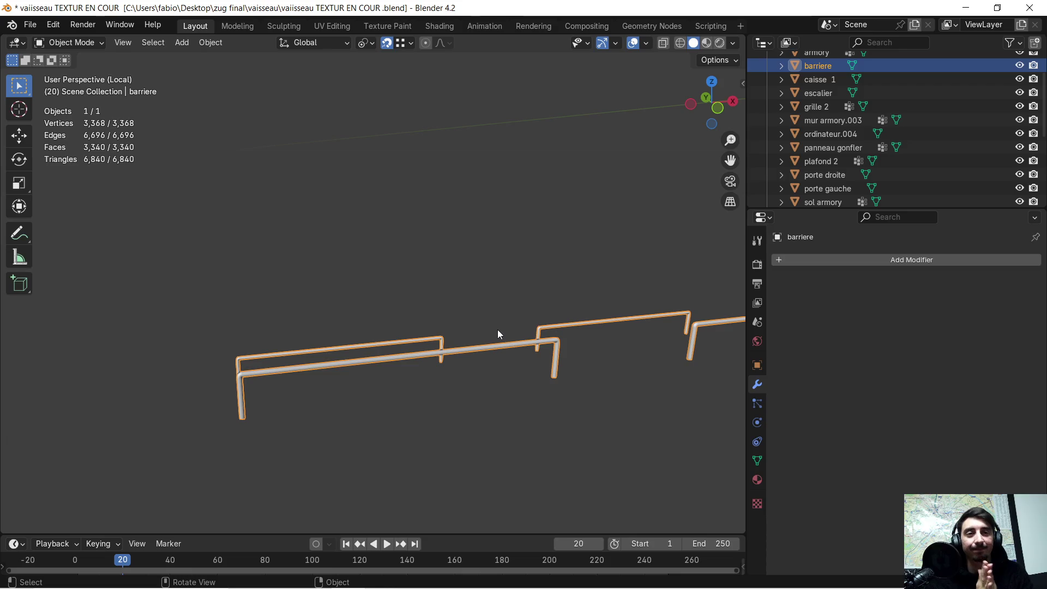
{"action": "mouse_move", "coordinate": [493, 332]}
{"action": "middle_mouse_down"}
{"action": "mouse_move", "coordinate": [472, 329]}
{"action": "mouse_move", "coordinate": [408, 361]}
{"action": "mouse_move", "coordinate": [358, 368]}
{"action": "middle_mouse_up"}
Step: Leave Local View to see the whole scene toward the back wall
{"action": "key", "text": "KP_Divide"}
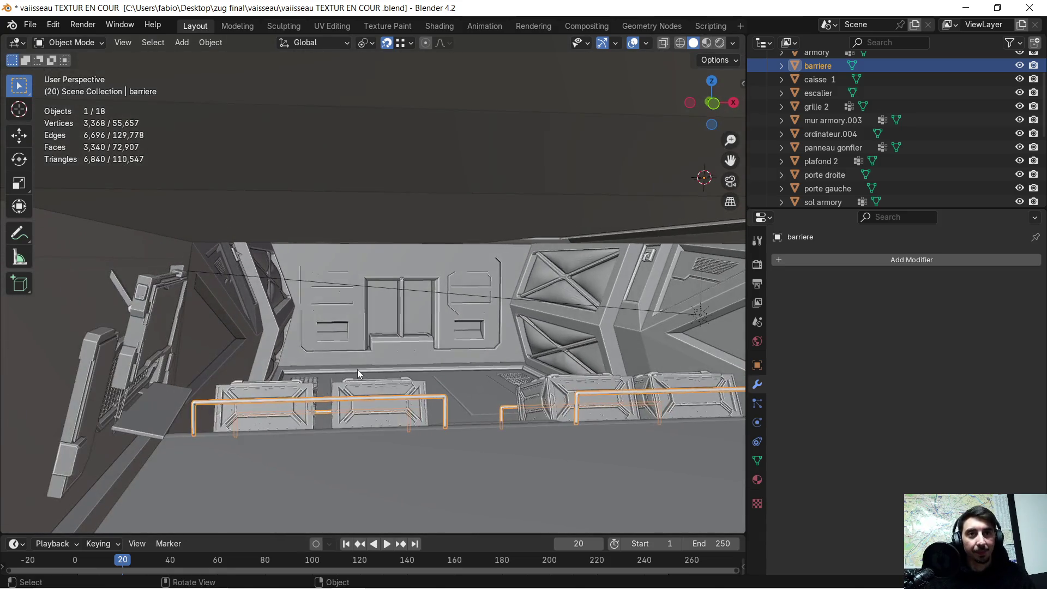
{"action": "scroll", "coordinate": [328, 423], "scroll_direction": "up", "scroll_amount": 4}
{"action": "mouse_move", "coordinate": [328, 423]}
{"action": "middle_mouse_down", "text": "shift"}
{"action": "mouse_move", "coordinate": [314, 437]}
{"action": "mouse_move", "coordinate": [364, 365]}
{"action": "mouse_move", "coordinate": [315, 392]}
{"action": "mouse_move", "coordinate": [360, 354]}
{"action": "middle_mouse_up", "text": "shift"}
{"action": "scroll", "coordinate": [339, 395], "scroll_direction": "down", "scroll_amount": 4}
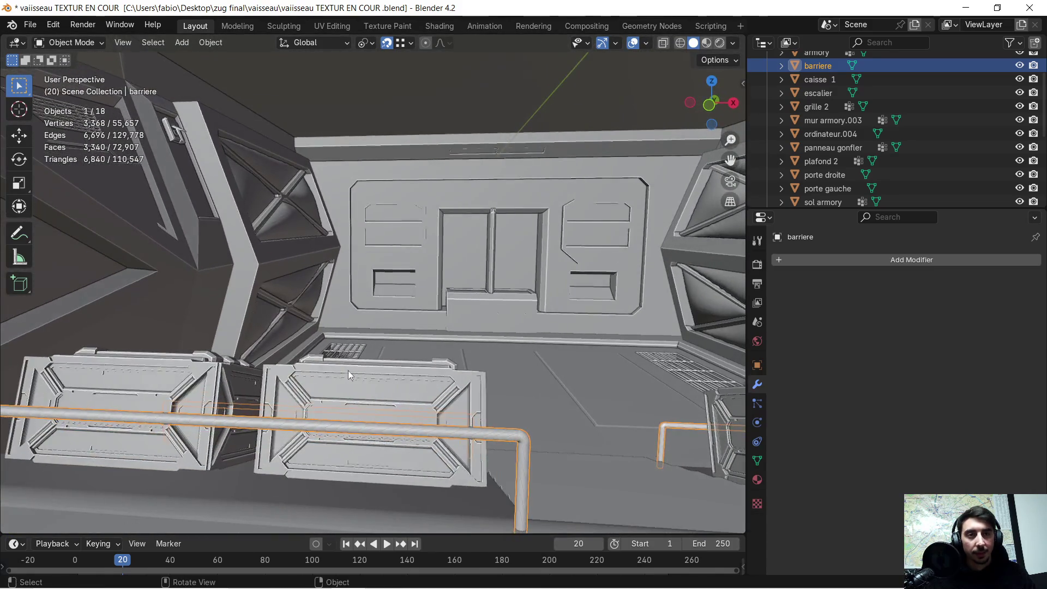
{"action": "scroll", "coordinate": [371, 339], "scroll_direction": "down", "scroll_amount": 3}
Step: Isolate the railing again in Edit Mode and select the whole upper-left rail
{"action": "key", "text": "KP_Divide"}
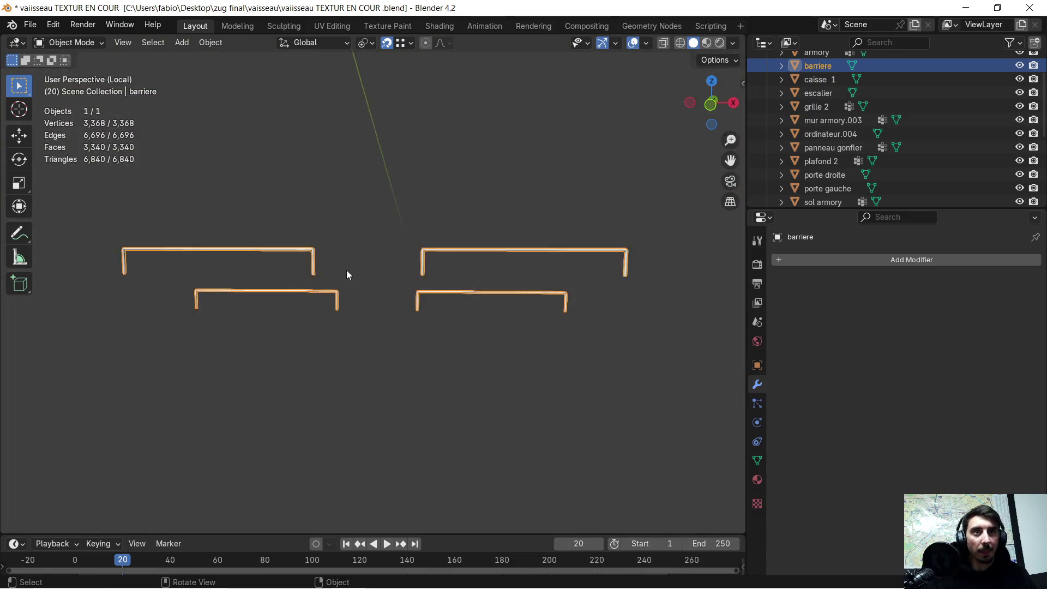
{"action": "mouse_move", "coordinate": [290, 262]}
{"action": "middle_mouse_down"}
{"action": "mouse_move", "coordinate": [443, 303]}
{"action": "mouse_move", "coordinate": [360, 272]}
{"action": "middle_mouse_up"}
{"action": "key", "text": "Tab"}
{"action": "scroll", "coordinate": [410, 275], "scroll_direction": "up", "scroll_amount": 5}
{"action": "left_click", "coordinate": [410, 276]}
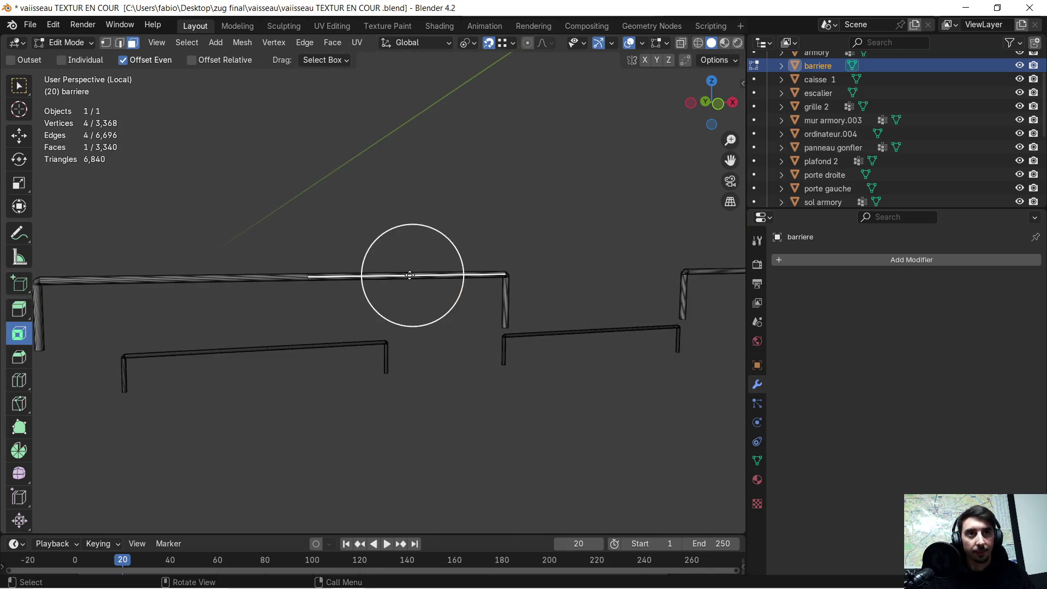
{"action": "key", "text": "ctrl+l"}
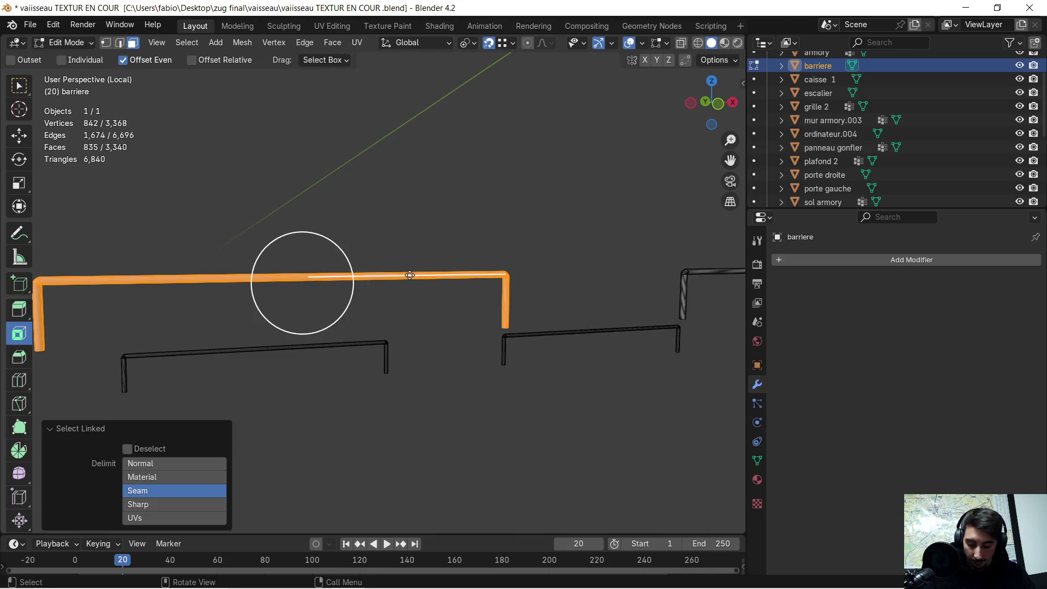
Step: Delete the faces of three extra rails, leaving only one
{"action": "key", "text": "x"}
{"action": "left_click", "coordinate": [410, 275]}
{"action": "mouse_move", "coordinate": [572, 266]}
{"action": "middle_mouse_down"}
{"action": "mouse_move", "coordinate": [160, 295]}
{"action": "mouse_move", "coordinate": [270, 302]}
{"action": "middle_mouse_up"}
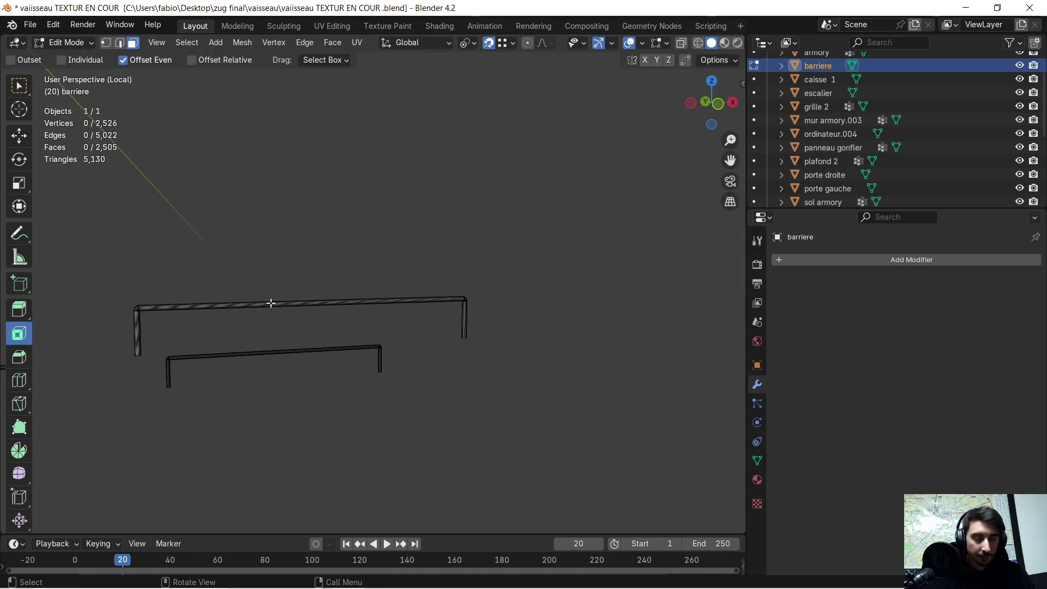
{"action": "key", "text": "l"}
{"action": "key", "text": "x"}
{"action": "left_click", "coordinate": [270, 303]}
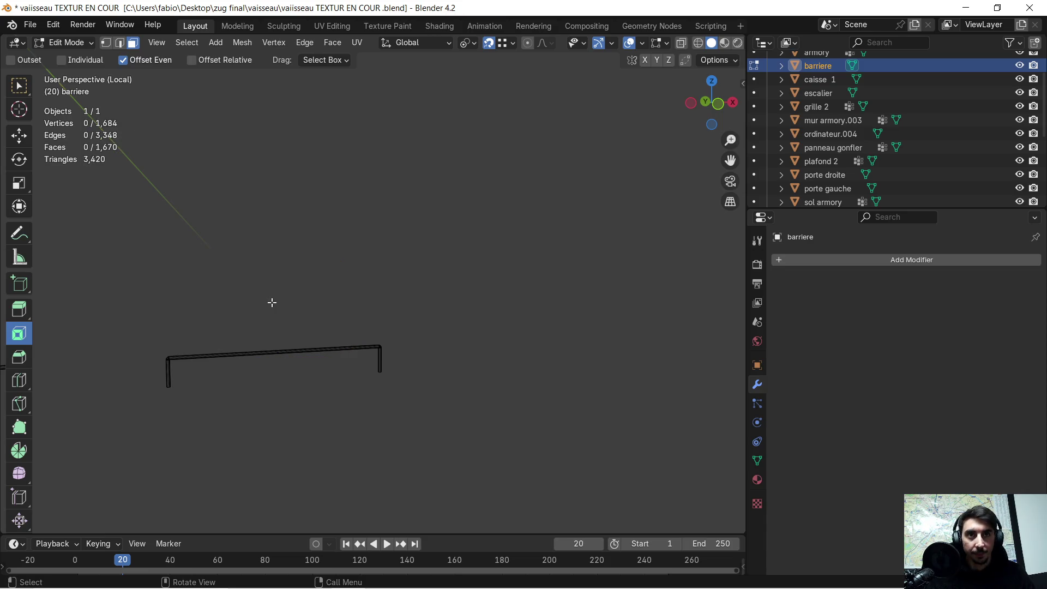
{"action": "middle_click_drag", "start_coordinate": [189, 322], "coordinate": [517, 330]}
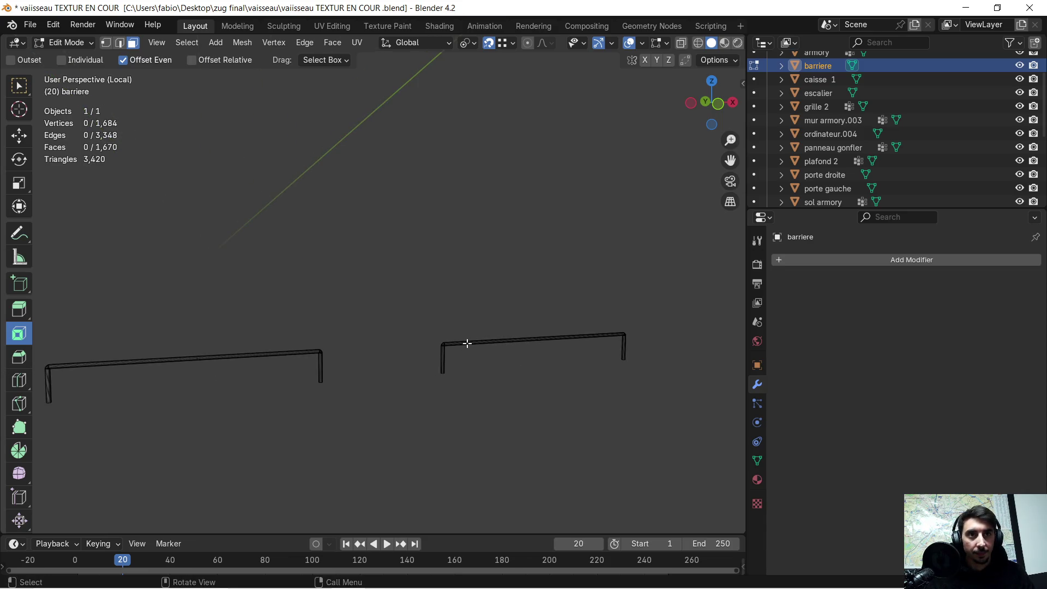
{"action": "key", "text": "l"}
{"action": "key", "text": "x"}
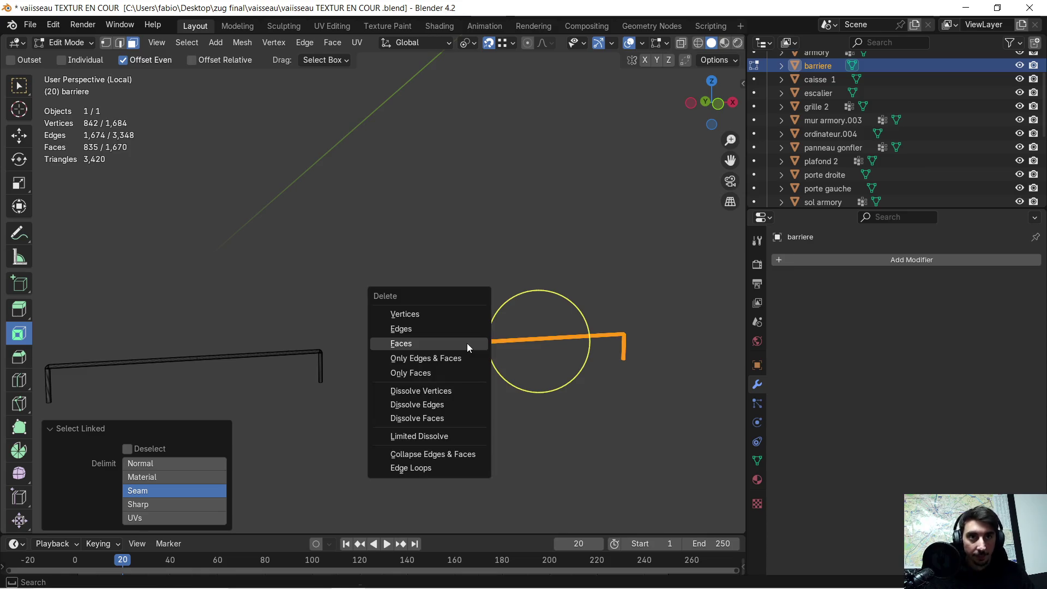
{"action": "left_click", "coordinate": [467, 342]}
{"action": "mouse_move", "coordinate": [218, 352]}
{"action": "middle_mouse_down"}
{"action": "mouse_move", "coordinate": [444, 352]}
{"action": "mouse_move", "coordinate": [476, 338]}
{"action": "mouse_move", "coordinate": [578, 345]}
{"action": "mouse_move", "coordinate": [490, 351]}
{"action": "middle_mouse_up"}
Step: In Object Mode, set the remaining rail's origin to its center of mass, surface
{"action": "key", "text": "Tab"}
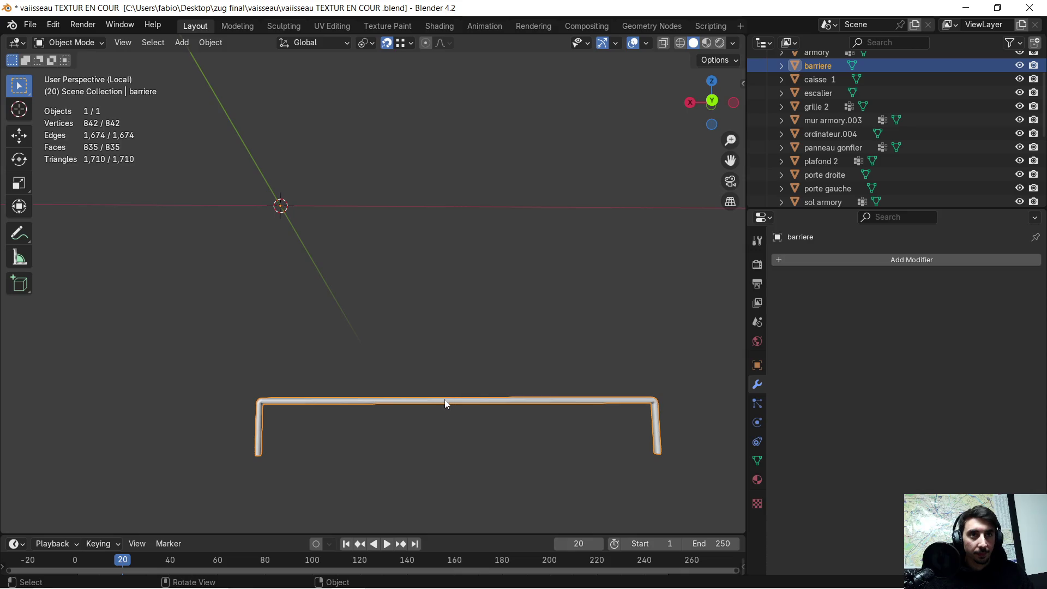
{"action": "right_click", "coordinate": [444, 399]}
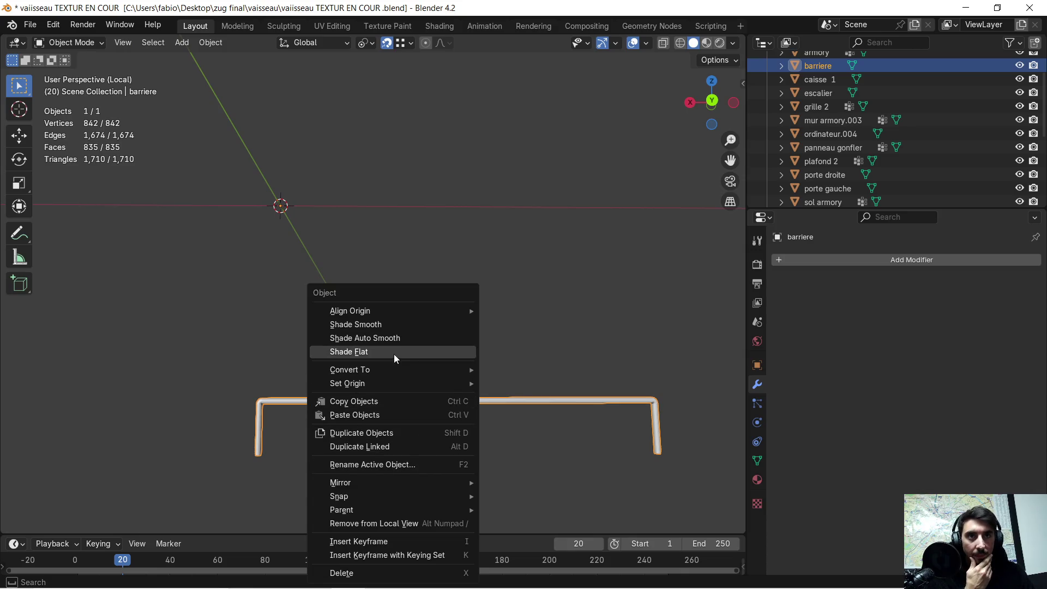
{"action": "mouse_move", "coordinate": [391, 383]}
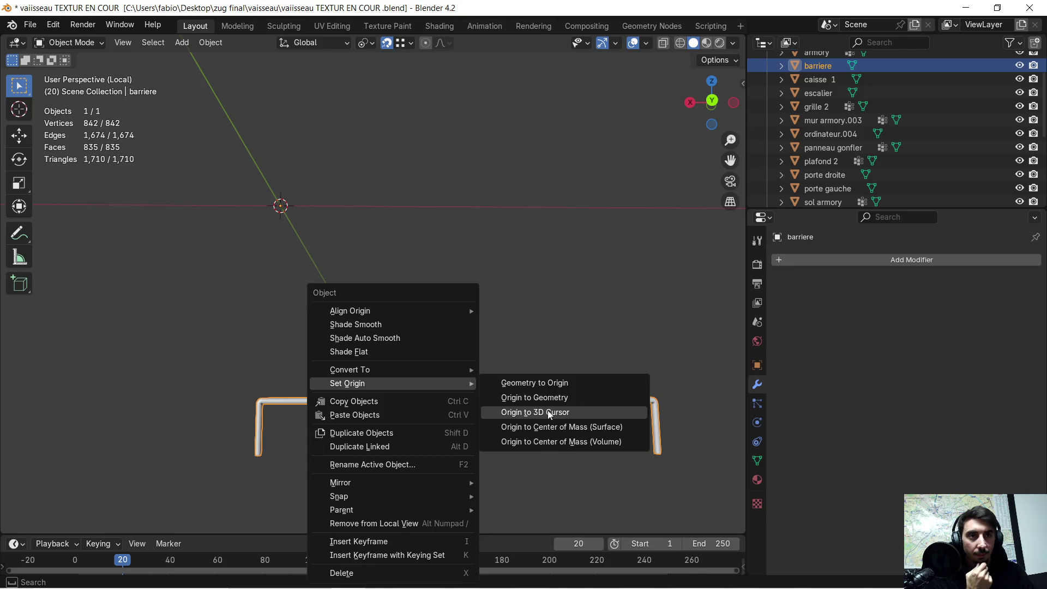
{"action": "left_click", "coordinate": [544, 441]}
{"action": "mouse_move", "coordinate": [472, 391]}
{"action": "middle_mouse_down"}
{"action": "mouse_move", "coordinate": [487, 412]}
{"action": "mouse_move", "coordinate": [515, 411]}
{"action": "mouse_move", "coordinate": [482, 411]}
{"action": "middle_mouse_up"}
{"action": "right_click", "coordinate": [482, 411]}
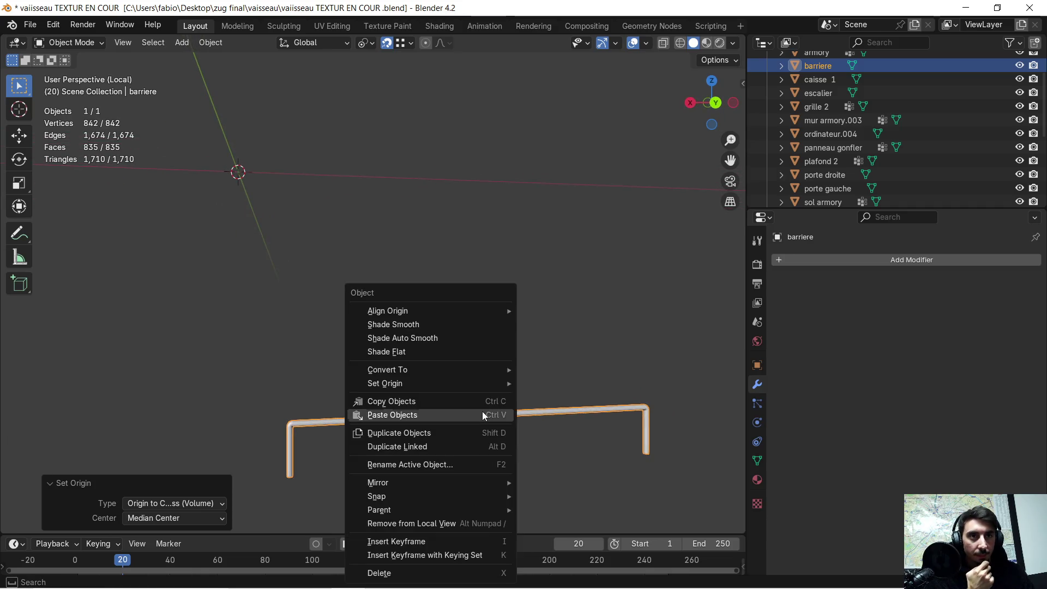
{"action": "mouse_move", "coordinate": [463, 383]}
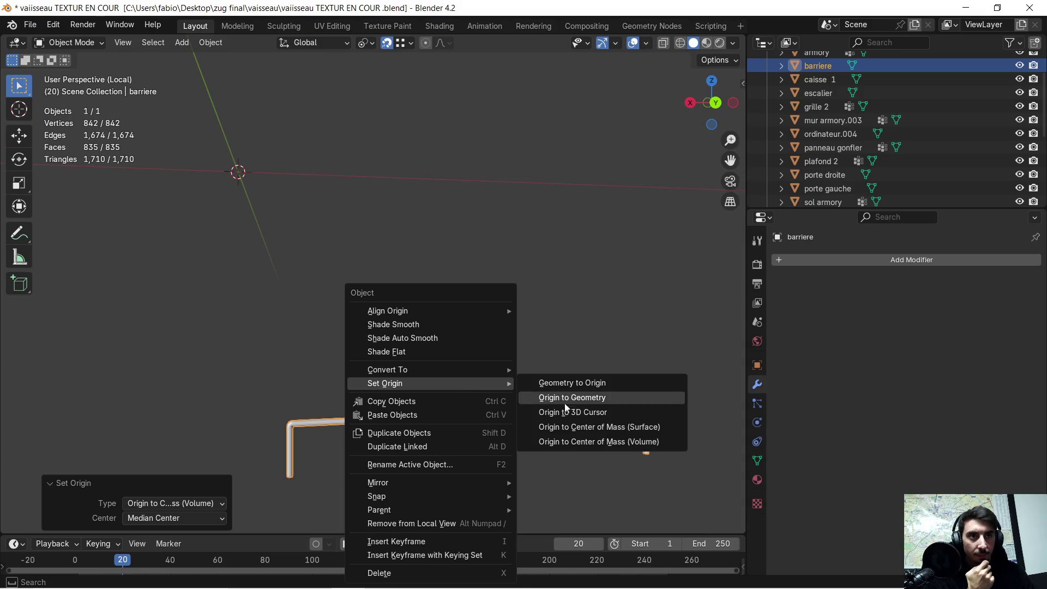
{"action": "left_click", "coordinate": [590, 432]}
{"action": "mouse_move", "coordinate": [585, 429]}
{"action": "middle_mouse_down"}
{"action": "mouse_move", "coordinate": [565, 427]}
{"action": "mouse_move", "coordinate": [560, 401]}
{"action": "middle_mouse_up"}
{"action": "scroll", "coordinate": [549, 364], "scroll_direction": "down", "scroll_amount": 4}
{"action": "mouse_move", "coordinate": [548, 365]}
{"action": "middle_mouse_down"}
{"action": "mouse_move", "coordinate": [524, 368]}
{"action": "mouse_move", "coordinate": [540, 382]}
{"action": "middle_mouse_up"}
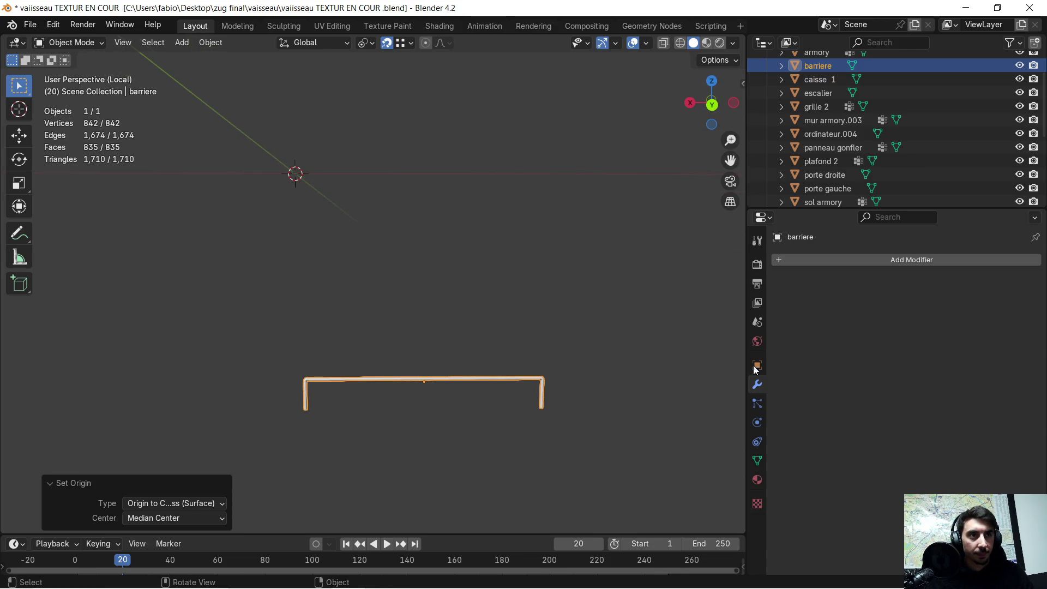
Step: Add a Mirror modifier to the rail
{"action": "left_click", "coordinate": [790, 260]}
{"action": "type", "text": "mir"}
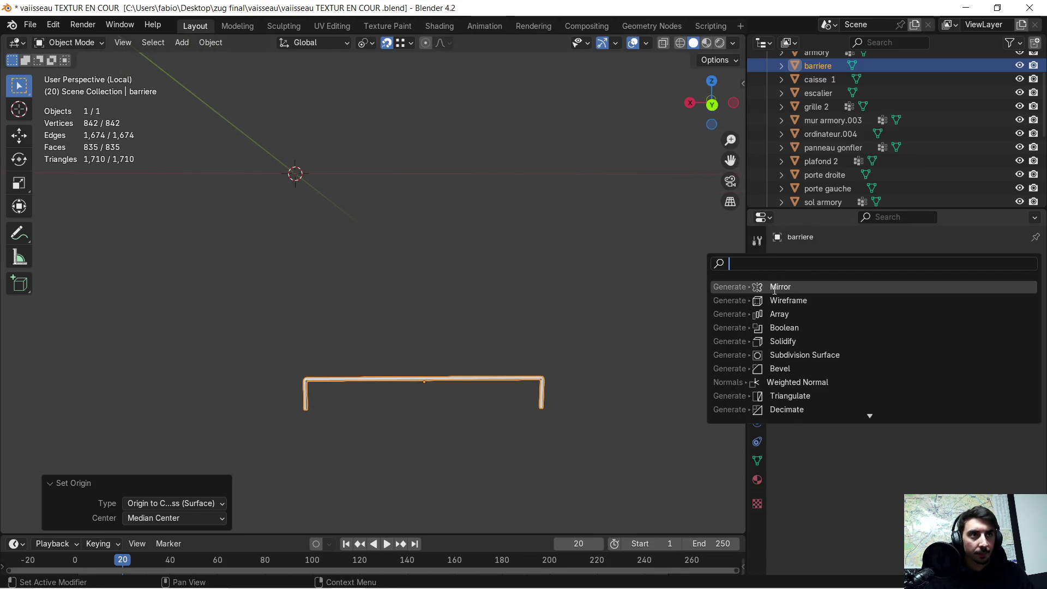
{"action": "left_click", "coordinate": [786, 289]}
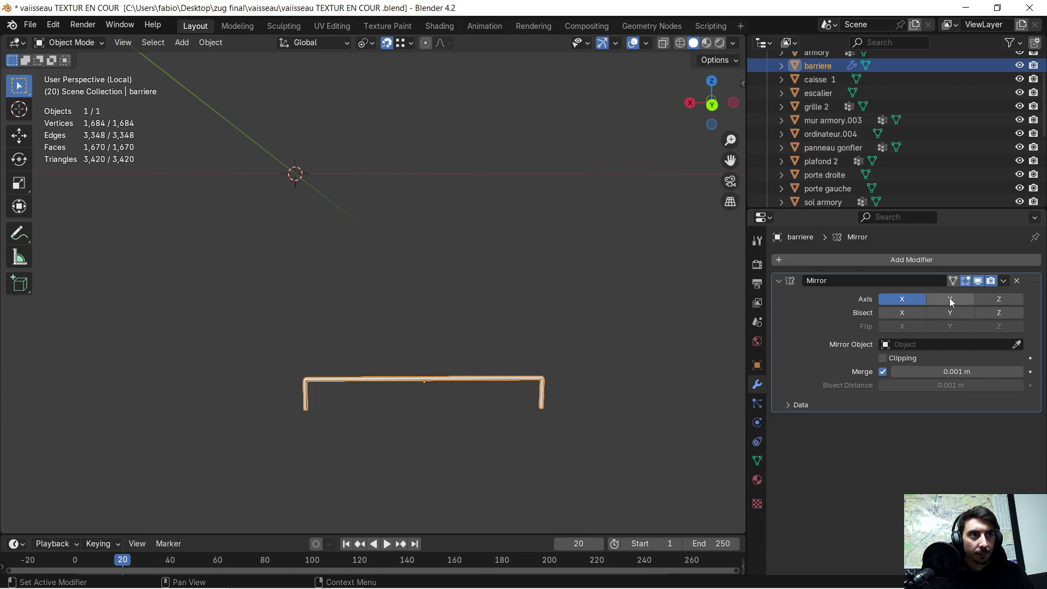
{"action": "scroll", "coordinate": [535, 364], "scroll_direction": "up", "scroll_amount": 1}
{"action": "scroll", "coordinate": [523, 364], "scroll_direction": "down", "scroll_amount": 5}
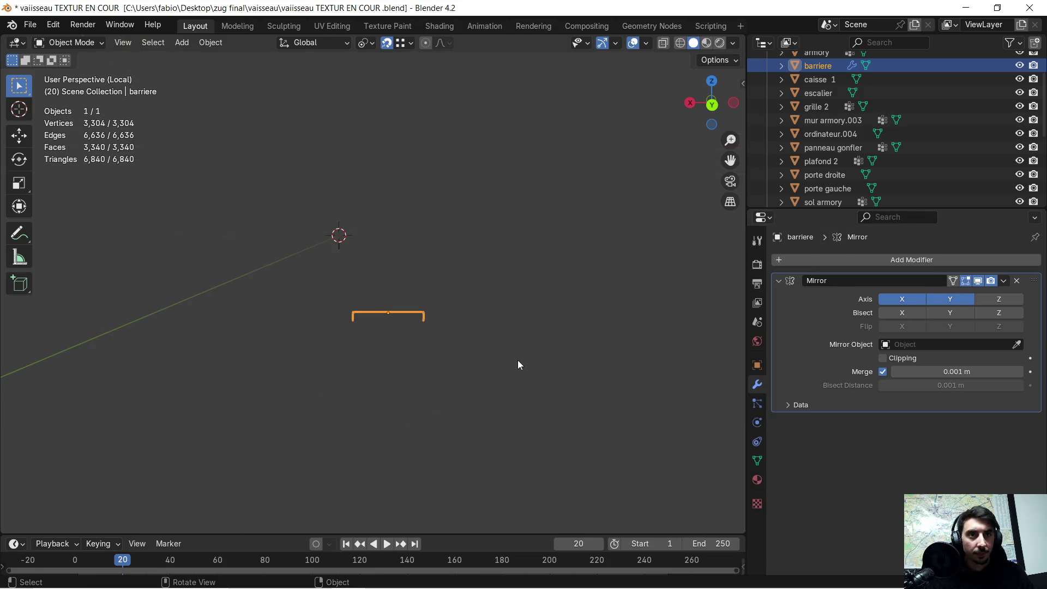
{"action": "mouse_move", "coordinate": [468, 322]}
{"action": "middle_mouse_down"}
{"action": "mouse_move", "coordinate": [467, 332]}
{"action": "mouse_move", "coordinate": [486, 336]}
{"action": "mouse_move", "coordinate": [385, 316]}
{"action": "mouse_move", "coordinate": [391, 330]}
{"action": "mouse_move", "coordinate": [355, 326]}
{"action": "mouse_move", "coordinate": [391, 309]}
{"action": "mouse_move", "coordinate": [390, 366]}
{"action": "middle_mouse_up"}
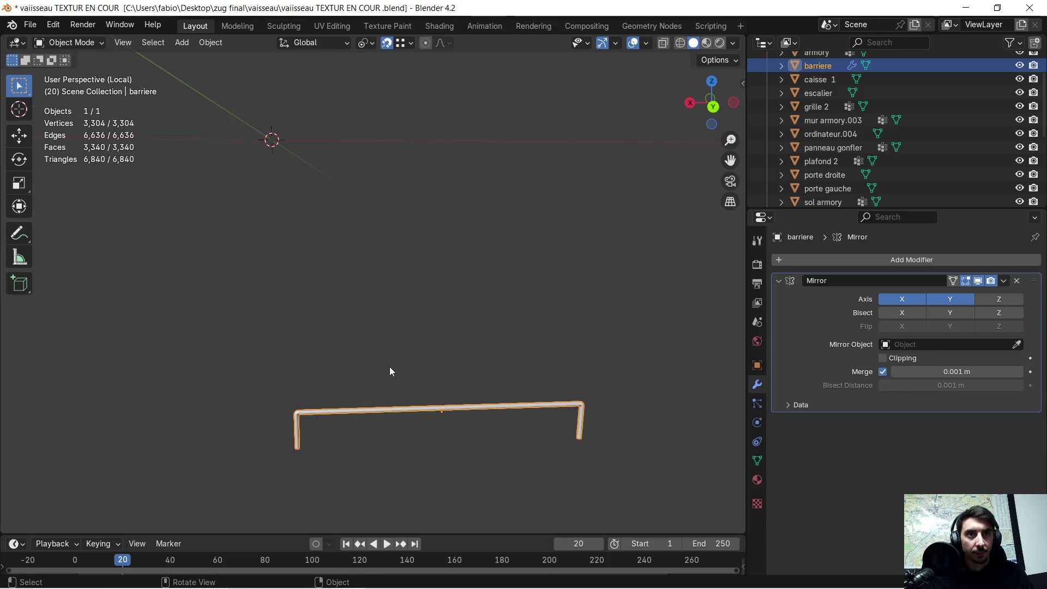
Step: Set the rail's origin to the 3D cursor and compare the mirrored rails
{"action": "right_click", "coordinate": [387, 407]}
{"action": "mouse_move", "coordinate": [393, 381]}
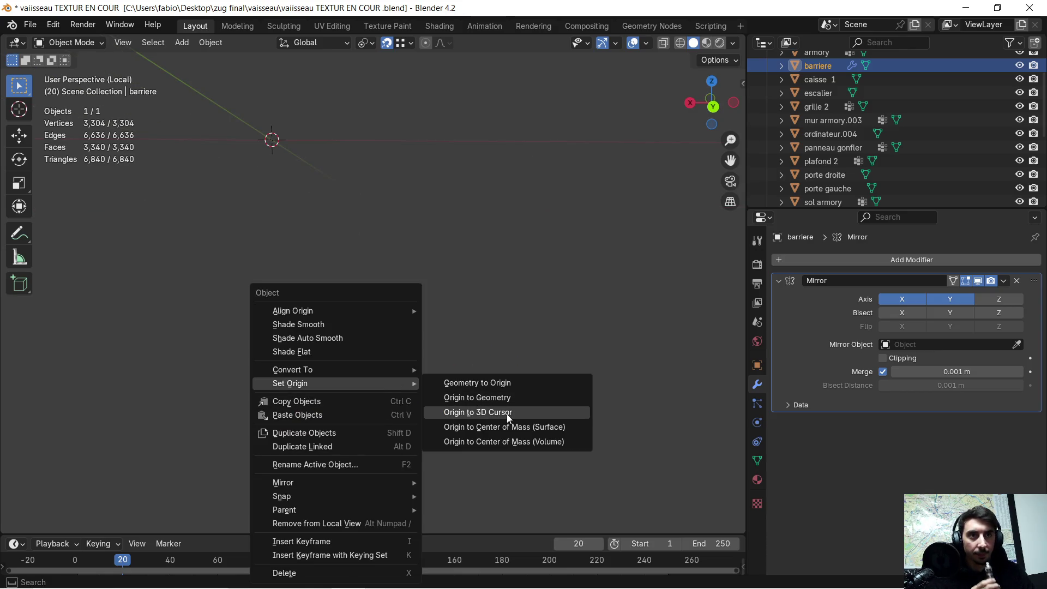
{"action": "left_click", "coordinate": [506, 414]}
{"action": "mouse_move", "coordinate": [299, 312]}
{"action": "middle_mouse_down"}
{"action": "mouse_move", "coordinate": [376, 320]}
{"action": "mouse_move", "coordinate": [407, 310]}
{"action": "mouse_move", "coordinate": [303, 306]}
{"action": "mouse_move", "coordinate": [327, 305]}
{"action": "middle_mouse_up"}
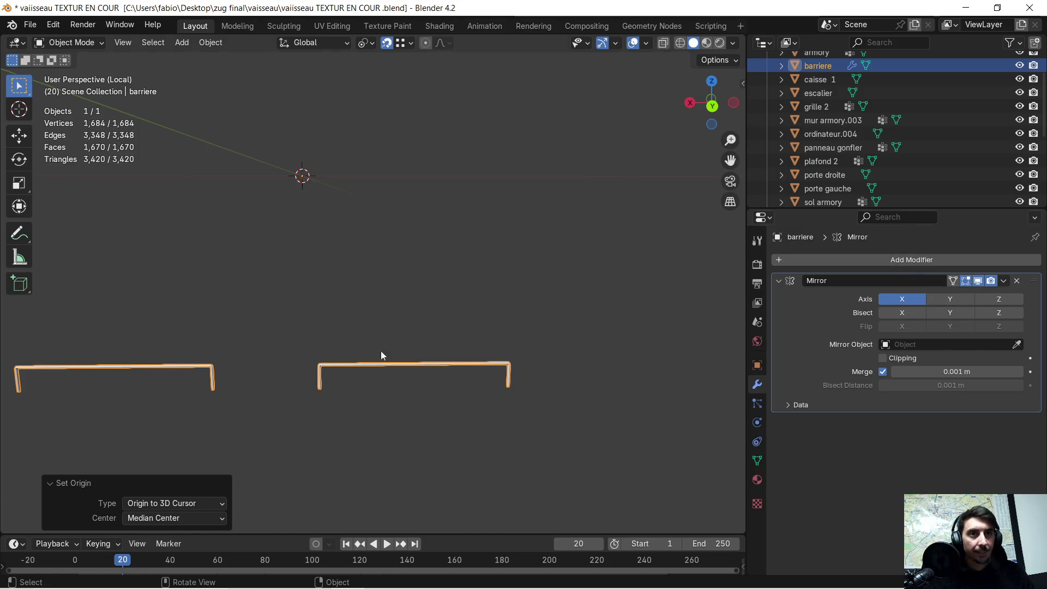
{"action": "scroll", "coordinate": [269, 373], "scroll_direction": "up", "scroll_amount": 2}
{"action": "mouse_move", "coordinate": [268, 374]}
{"action": "middle_mouse_down"}
{"action": "mouse_move", "coordinate": [332, 361]}
{"action": "mouse_move", "coordinate": [332, 346]}
{"action": "mouse_move", "coordinate": [279, 346]}
{"action": "middle_mouse_up"}
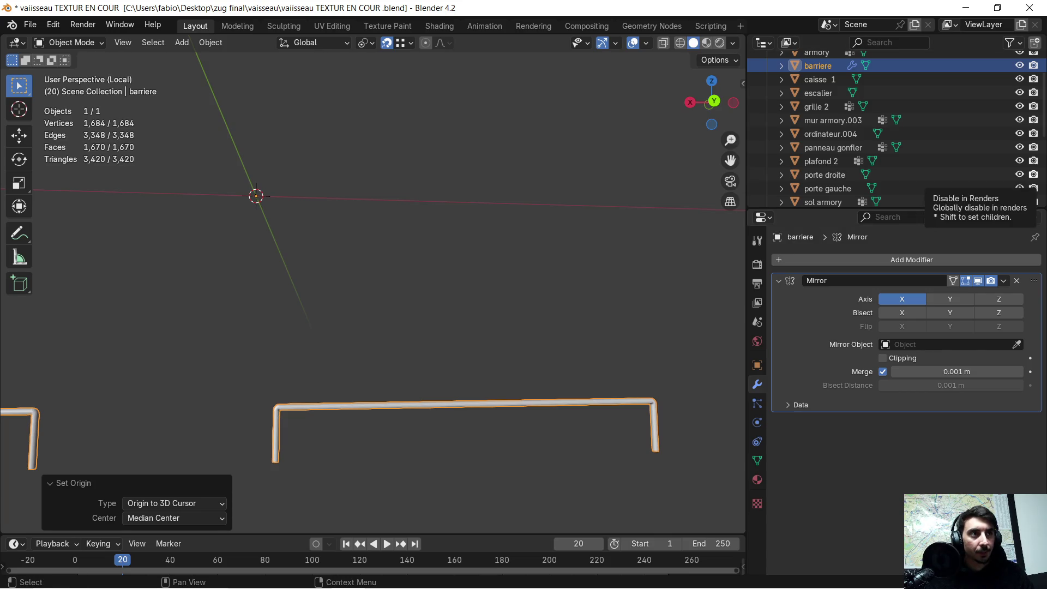
Step: Remove the Mirror modifier and enter Edit Mode on the single rail
{"action": "left_click", "coordinate": [1015, 280]}
{"action": "mouse_move", "coordinate": [643, 362]}
{"action": "middle_mouse_down"}
{"action": "mouse_move", "coordinate": [516, 394]}
{"action": "mouse_move", "coordinate": [508, 309]}
{"action": "mouse_move", "coordinate": [507, 435]}
{"action": "mouse_move", "coordinate": [519, 354]}
{"action": "mouse_move", "coordinate": [532, 338]}
{"action": "mouse_move", "coordinate": [513, 326]}
{"action": "mouse_move", "coordinate": [520, 353]}
{"action": "middle_mouse_up"}
{"action": "key", "text": "Tab"}
{"action": "mouse_move", "coordinate": [435, 348]}
{"action": "middle_mouse_down"}
{"action": "mouse_move", "coordinate": [428, 362]}
{"action": "mouse_move", "coordinate": [522, 376]}
{"action": "mouse_move", "coordinate": [671, 360]}
{"action": "mouse_move", "coordinate": [551, 342]}
{"action": "mouse_move", "coordinate": [601, 330]}
{"action": "mouse_move", "coordinate": [570, 329]}
{"action": "middle_mouse_up"}
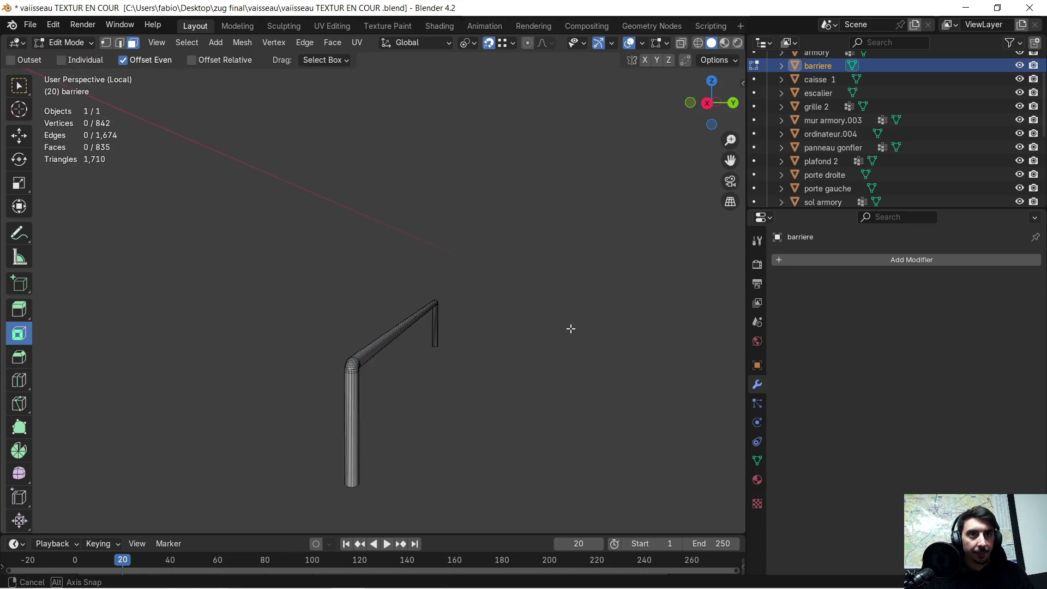
Step: Add a cube into the rail mesh and shift it along Y
{"action": "left_click", "coordinate": [214, 44]}
{"action": "left_click", "coordinate": [243, 73]}
{"action": "mouse_move", "coordinate": [273, 204]}
{"action": "middle_mouse_down"}
{"action": "mouse_move", "coordinate": [308, 292]}
{"action": "mouse_move", "coordinate": [287, 238]}
{"action": "mouse_move", "coordinate": [308, 257]}
{"action": "middle_mouse_up"}
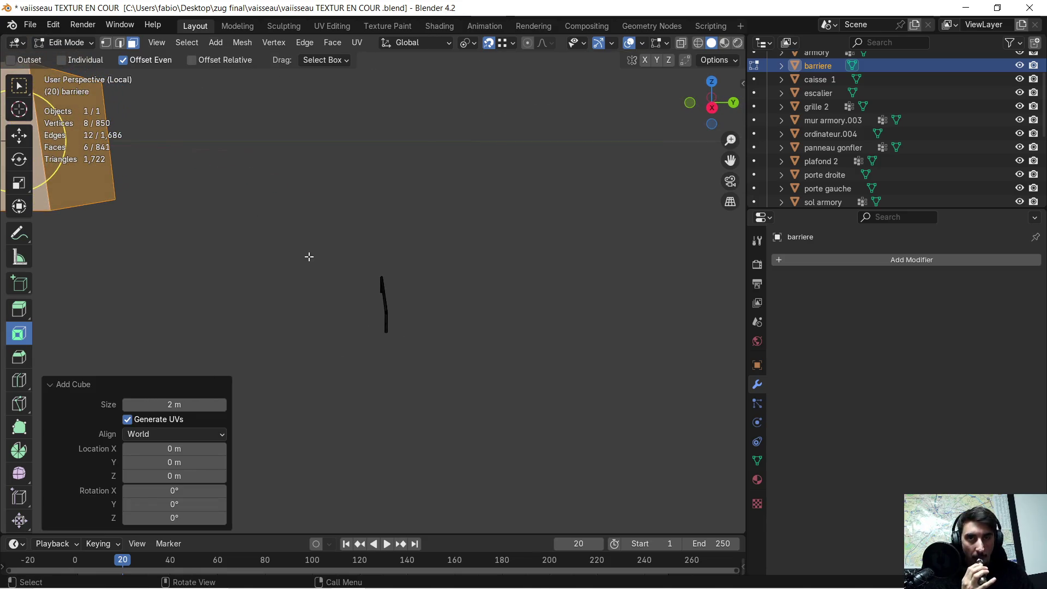
{"action": "key", "text": "g"}
{"action": "key", "text": "y"}
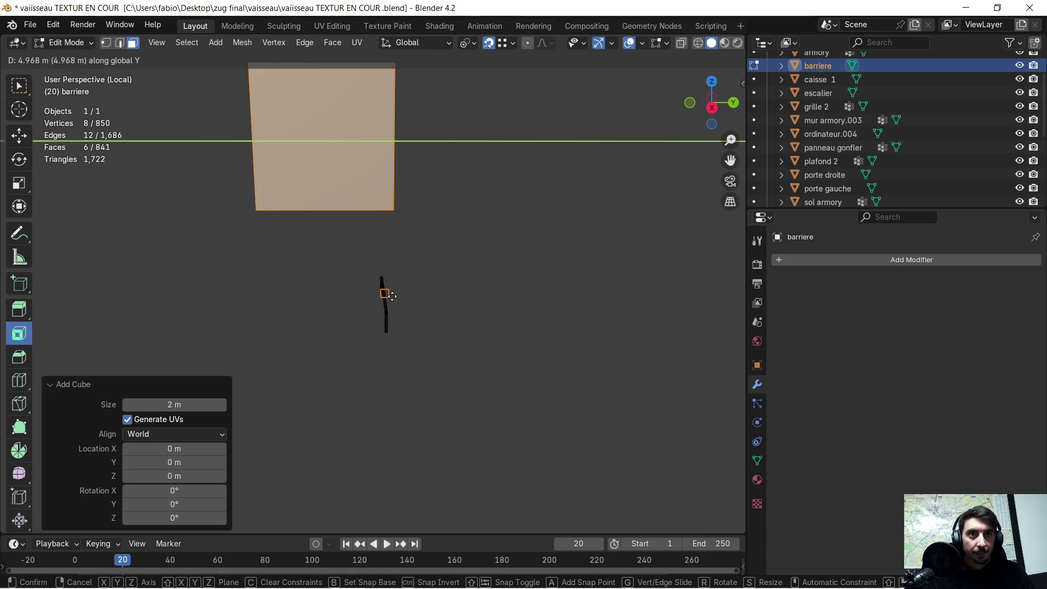
{"action": "left_click", "coordinate": [391, 296]}
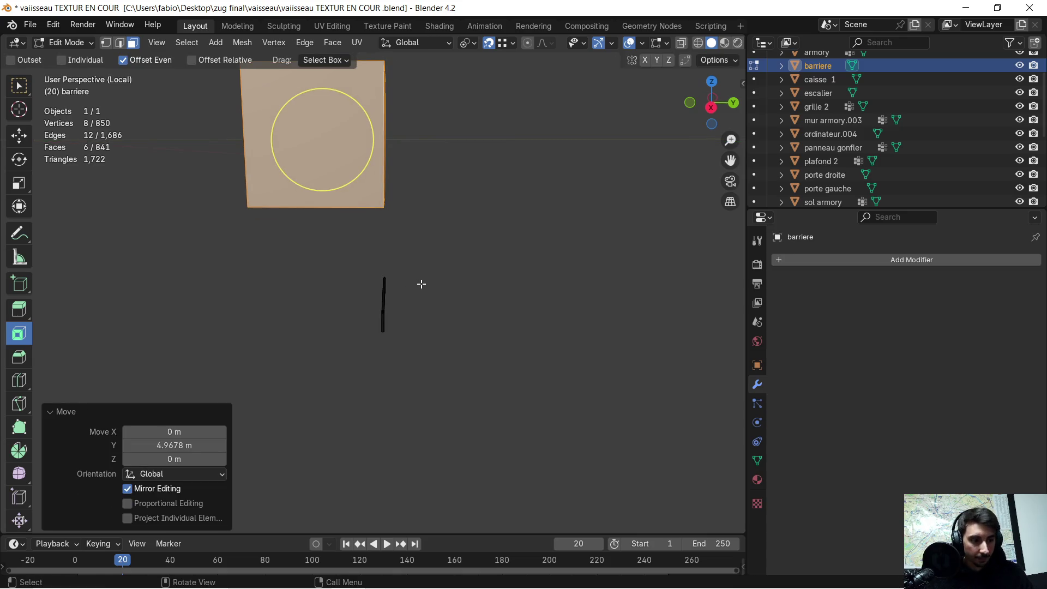
{"action": "key", "text": "g"}
{"action": "key", "text": "y"}
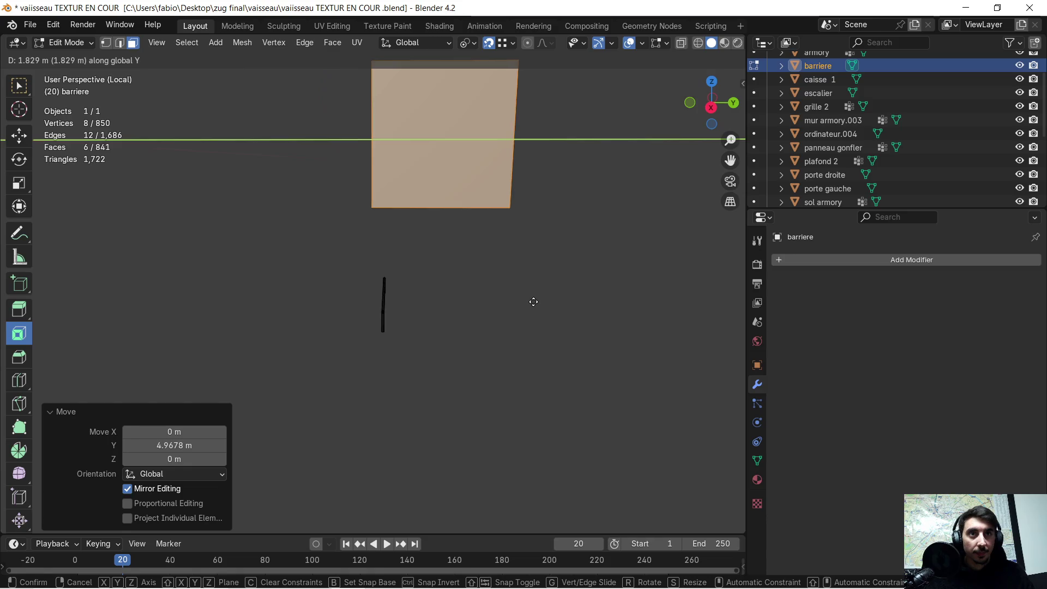
{"action": "left_click", "coordinate": [533, 301]}
{"action": "mouse_move", "coordinate": [542, 274]}
{"action": "middle_mouse_down"}
{"action": "mouse_move", "coordinate": [381, 271]}
{"action": "mouse_move", "coordinate": [388, 262]}
{"action": "middle_mouse_up"}
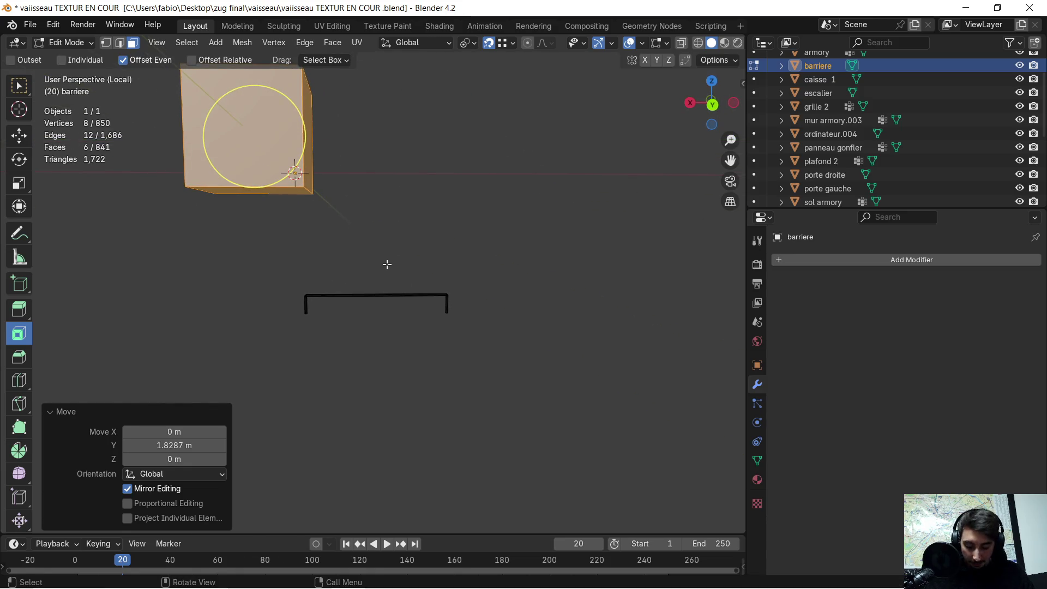
Step: Lower the cube along Z, scale it to 0.408, and adjust its Y position
{"action": "key", "text": "g"}
{"action": "key", "text": "z"}
{"action": "left_click", "coordinate": [439, 313]}
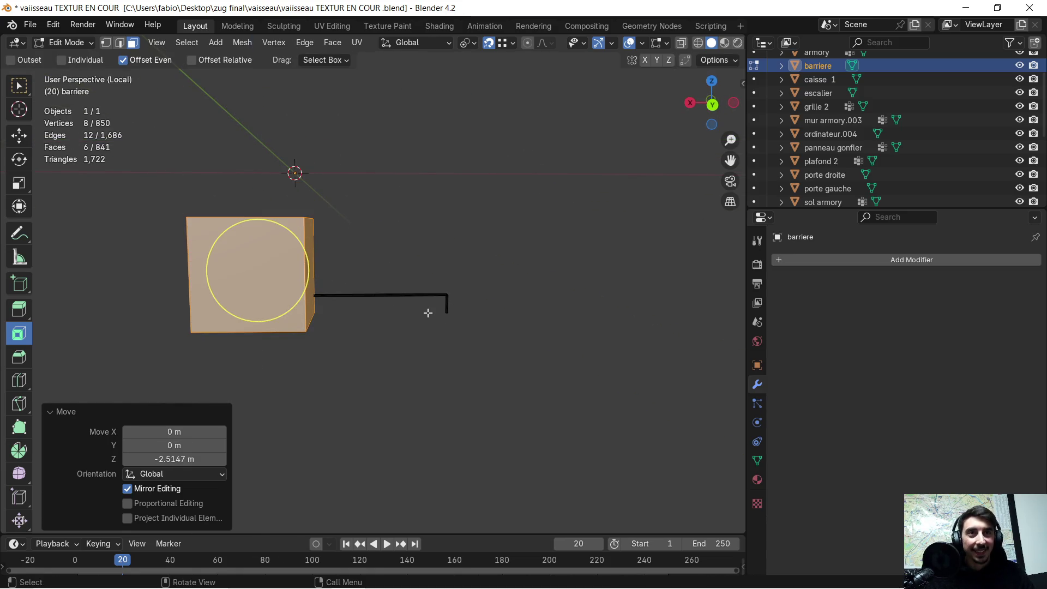
{"action": "key", "text": "s"}
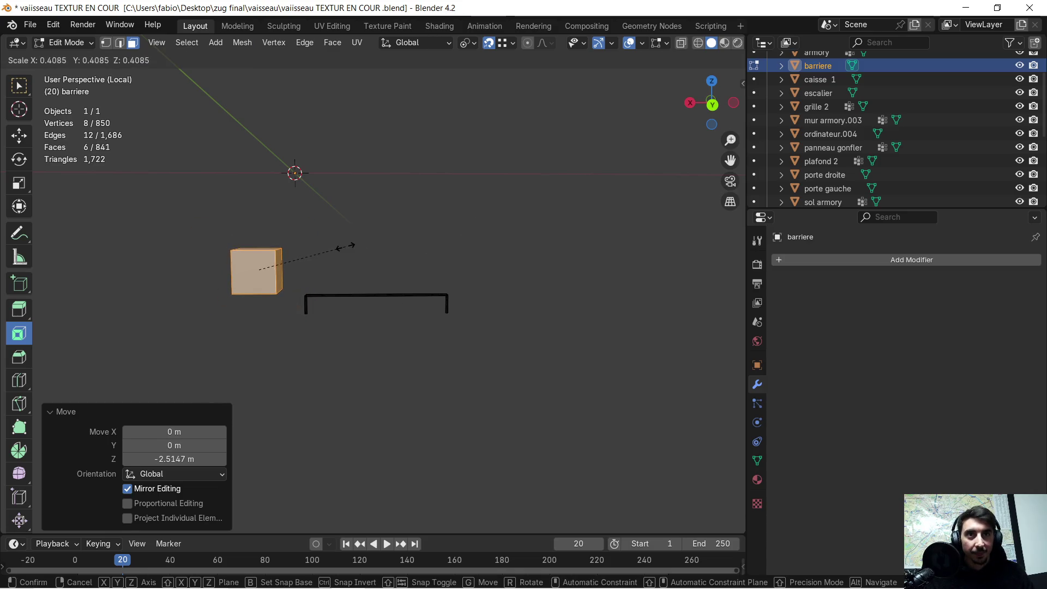
{"action": "left_click", "coordinate": [345, 246]}
{"action": "key", "text": "g"}
{"action": "key", "text": "z"}
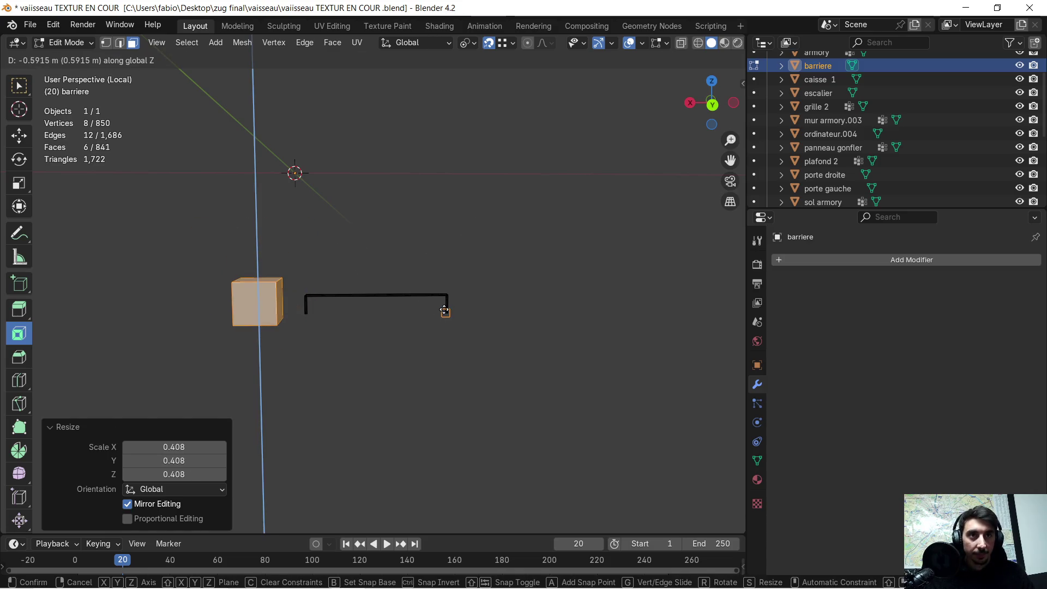
{"action": "left_click", "coordinate": [445, 309]}
{"action": "key", "text": "g"}
{"action": "key", "text": "y"}
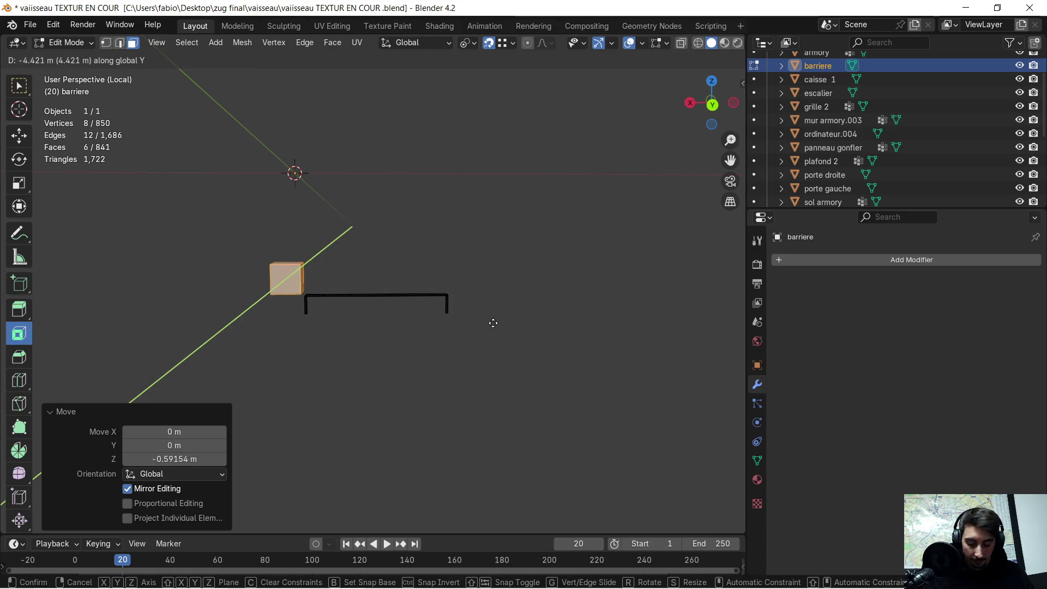
{"action": "left_click", "coordinate": [446, 318]}
Step: Slide the cube along X onto the rail's straight end, then return to Object Mode
{"action": "key", "text": "g"}
{"action": "key", "text": "x"}
{"action": "left_click", "coordinate": [619, 320]}
{"action": "mouse_move", "coordinate": [336, 322]}
{"action": "middle_mouse_down"}
{"action": "mouse_move", "coordinate": [329, 316]}
{"action": "mouse_move", "coordinate": [334, 336]}
{"action": "mouse_move", "coordinate": [409, 315]}
{"action": "middle_mouse_up"}
{"action": "scroll", "coordinate": [329, 316], "scroll_direction": "up", "scroll_amount": 6}
{"action": "key", "text": "g"}
{"action": "key", "text": "x"}
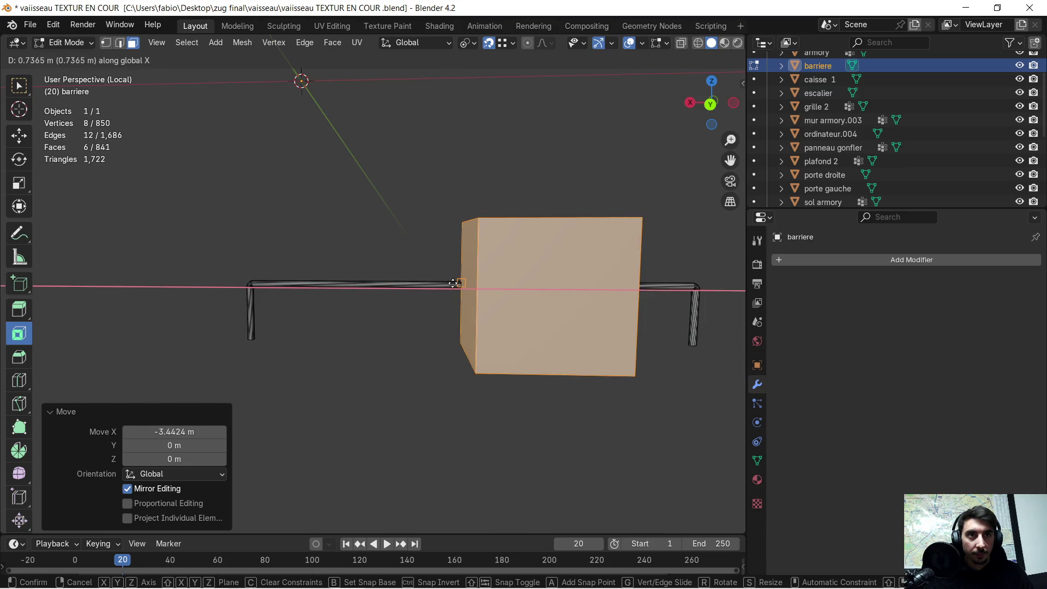
{"action": "left_click", "coordinate": [453, 283]}
{"action": "scroll", "coordinate": [458, 320], "scroll_direction": "up", "scroll_amount": 3}
{"action": "mouse_move", "coordinate": [458, 320]}
{"action": "middle_mouse_down"}
{"action": "mouse_move", "coordinate": [304, 323]}
{"action": "mouse_move", "coordinate": [351, 346]}
{"action": "mouse_move", "coordinate": [408, 322]}
{"action": "middle_mouse_up"}
{"action": "scroll", "coordinate": [327, 326], "scroll_direction": "down", "scroll_amount": 2}
{"action": "key", "text": "Tab"}
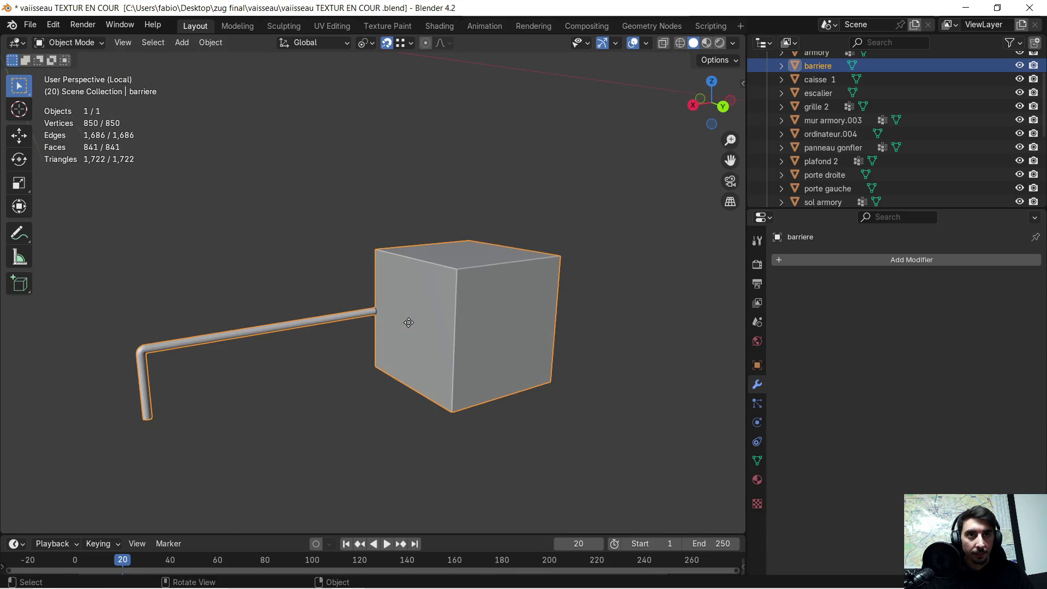
Step: Separate the cube by selection into its own object, barriere.001
{"action": "key", "text": "Tab"}
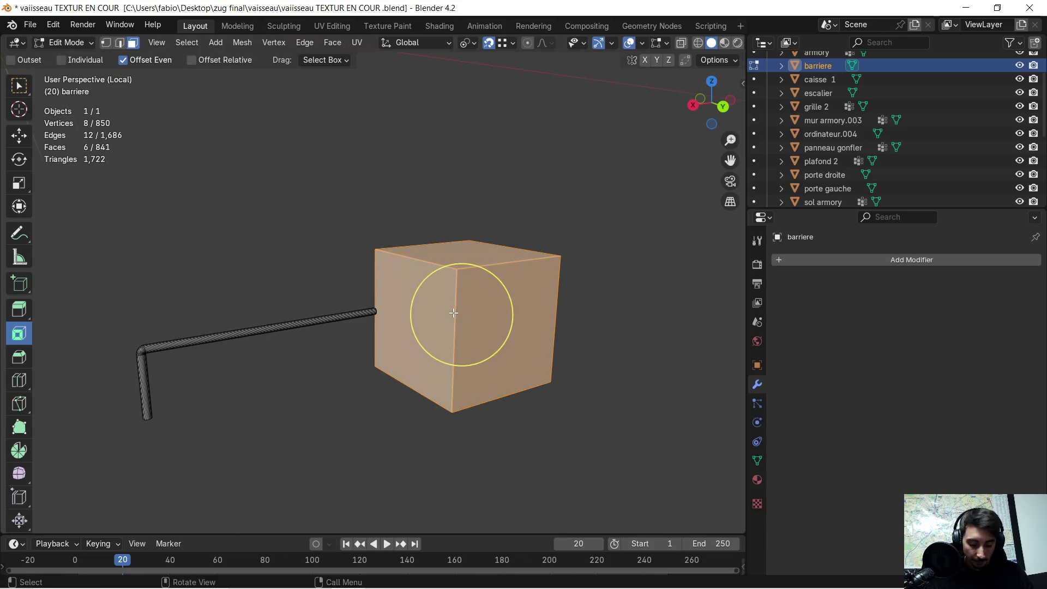
{"action": "key", "text": "p"}
{"action": "left_click", "coordinate": [453, 313]}
{"action": "middle_click_drag", "start_coordinate": [453, 312], "coordinate": [399, 309]}
{"action": "key", "text": "Tab"}
Step: Set barriere.001's origin to its center of mass, surface
{"action": "left_click", "coordinate": [409, 326]}
{"action": "right_click", "coordinate": [399, 310]}
{"action": "mouse_move", "coordinate": [399, 311]}
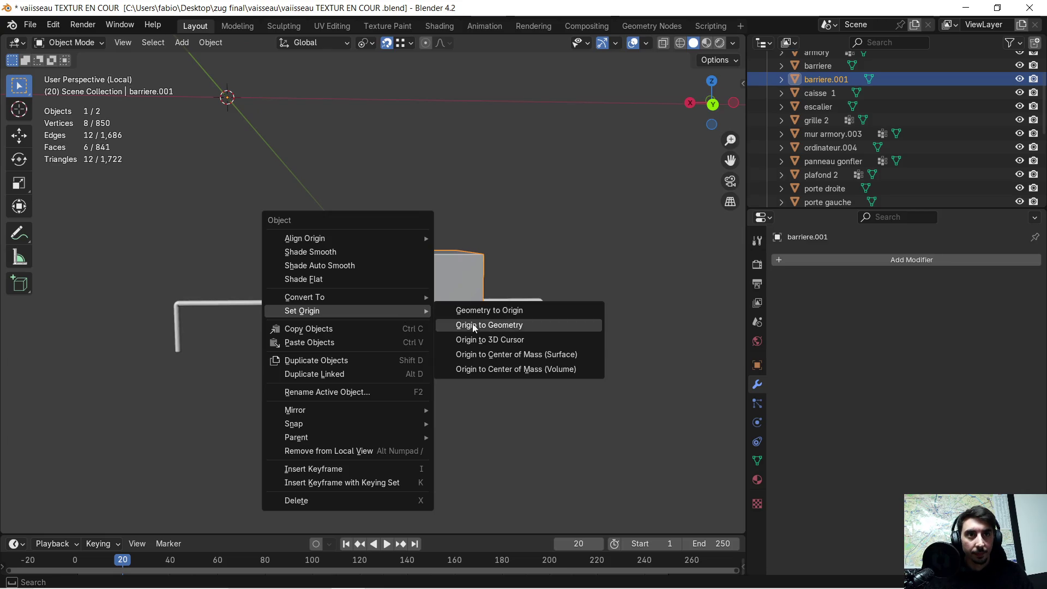
{"action": "left_click", "coordinate": [516, 357]}
{"action": "mouse_move", "coordinate": [437, 310]}
{"action": "middle_mouse_down"}
{"action": "mouse_move", "coordinate": [440, 347]}
{"action": "mouse_move", "coordinate": [518, 371]}
{"action": "mouse_move", "coordinate": [430, 350]}
{"action": "mouse_move", "coordinate": [422, 326]}
{"action": "mouse_move", "coordinate": [406, 322]}
{"action": "middle_mouse_up"}
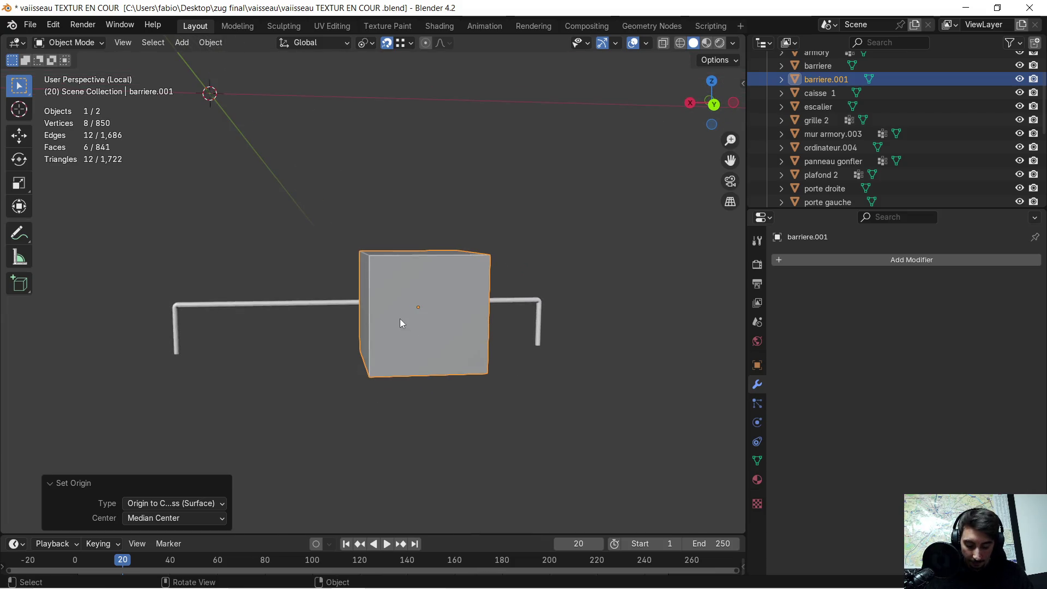
{"action": "key", "text": "g"}
{"action": "key", "text": "x"}
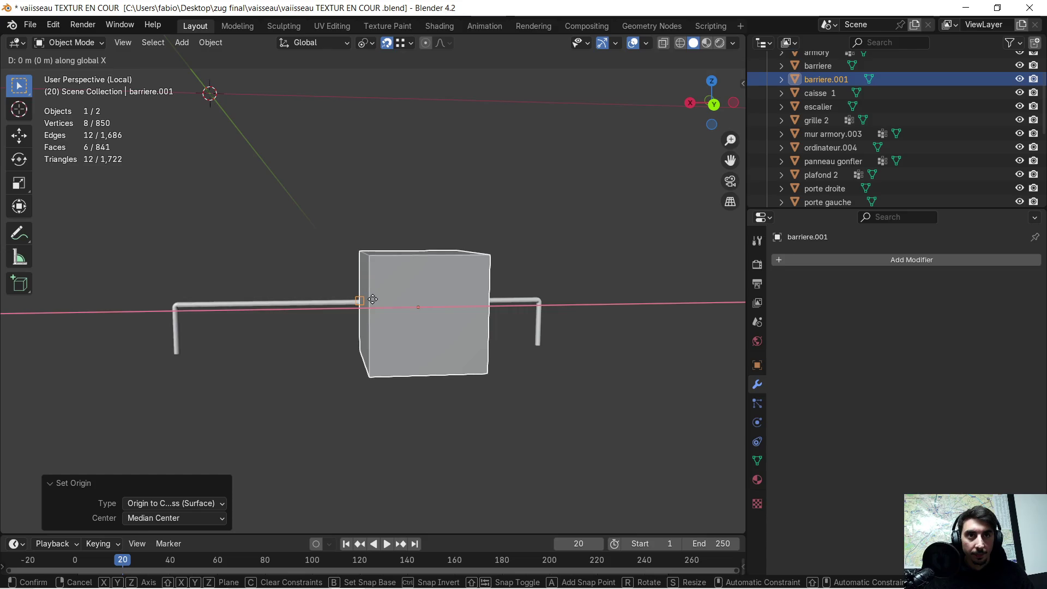
{"action": "left_click", "coordinate": [375, 299]}
Step: Select all of the cube's geometry in Edit Mode and shift it along X
{"action": "key", "text": "Tab"}
{"action": "left_click", "coordinate": [398, 303]}
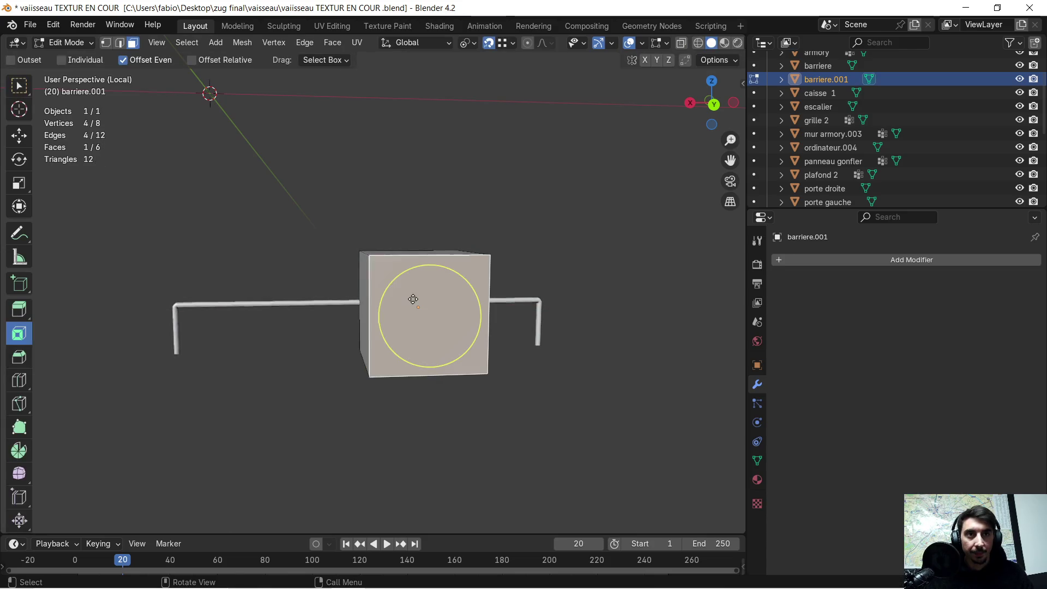
{"action": "scroll", "coordinate": [400, 309], "scroll_direction": "up", "scroll_amount": 3}
{"action": "mouse_move", "coordinate": [399, 309]}
{"action": "middle_mouse_down"}
{"action": "mouse_move", "coordinate": [457, 317]}
{"action": "mouse_move", "coordinate": [397, 290]}
{"action": "mouse_move", "coordinate": [434, 348]}
{"action": "middle_mouse_up"}
{"action": "key", "text": "a"}
{"action": "scroll", "coordinate": [399, 292], "scroll_direction": "down", "scroll_amount": 2}
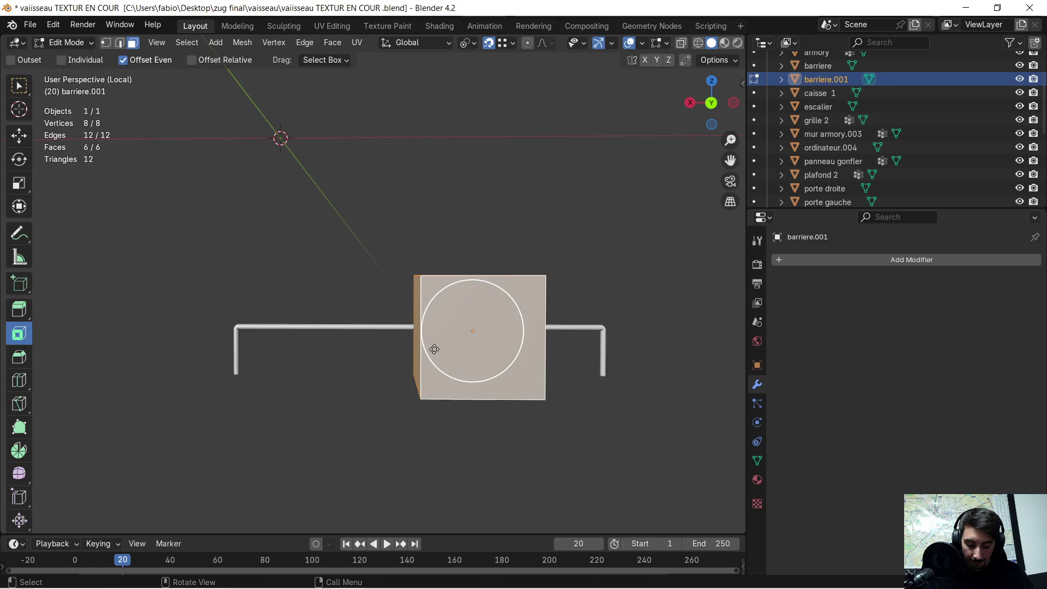
{"action": "key", "text": "g"}
{"action": "key", "text": "x"}
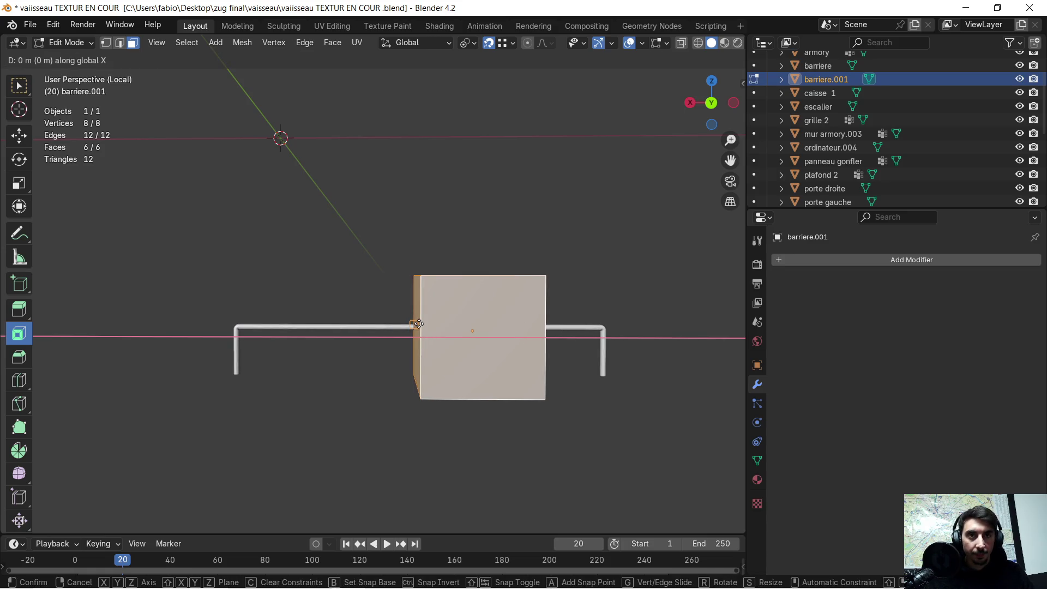
{"action": "left_click", "coordinate": [376, 339]}
{"action": "mouse_move", "coordinate": [376, 338]}
{"action": "middle_mouse_down"}
{"action": "mouse_move", "coordinate": [381, 354]}
{"action": "mouse_move", "coordinate": [336, 397]}
{"action": "mouse_move", "coordinate": [350, 374]}
{"action": "mouse_move", "coordinate": [400, 362]}
{"action": "mouse_move", "coordinate": [630, 369]}
{"action": "mouse_move", "coordinate": [698, 360]}
{"action": "mouse_move", "coordinate": [353, 362]}
{"action": "mouse_move", "coordinate": [394, 338]}
{"action": "mouse_move", "coordinate": [391, 347]}
{"action": "middle_mouse_up"}
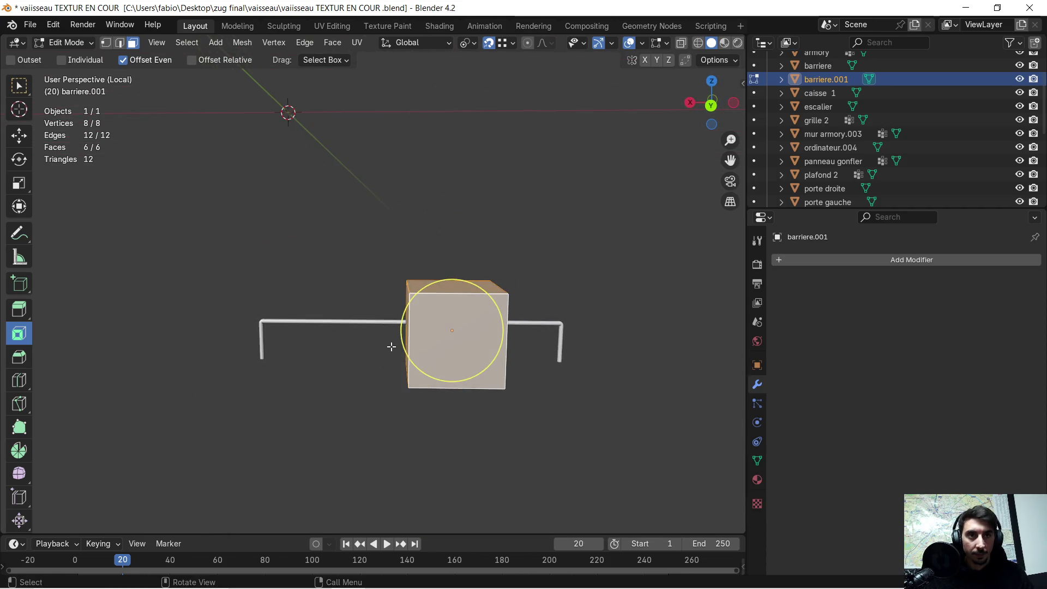
{"action": "key", "text": "Tab"}
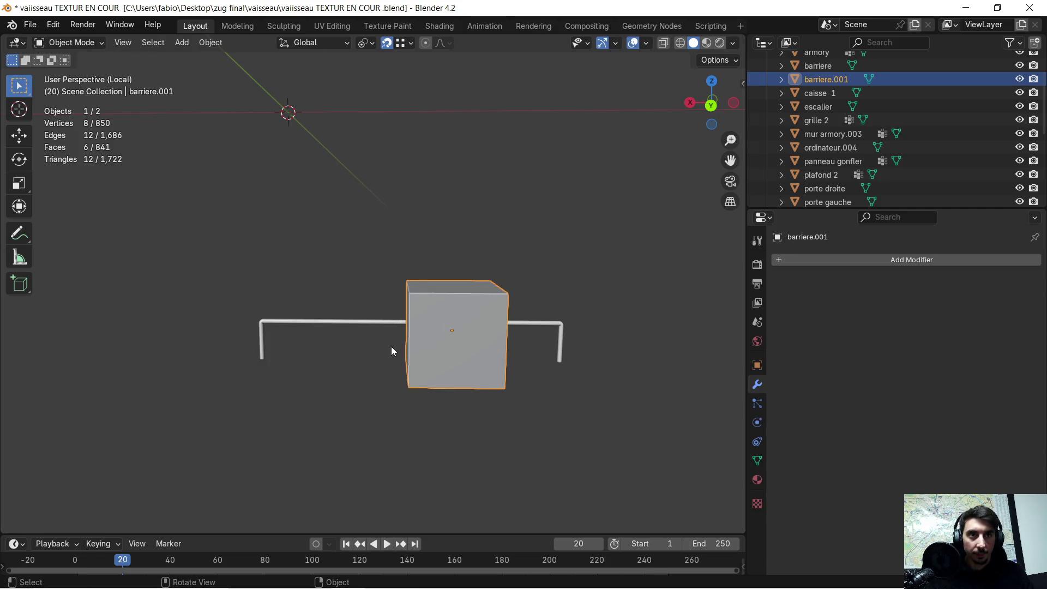
Step: Apply barriere.001's rotation and scale, then confirm a 0 m X move in Edit Mode
{"action": "key", "text": "ctrl+a"}
{"action": "left_click", "coordinate": [391, 345]}
{"action": "key", "text": "Tab"}
{"action": "key", "text": "g"}
{"action": "key", "text": "x"}
{"action": "left_click", "coordinate": [405, 318]}
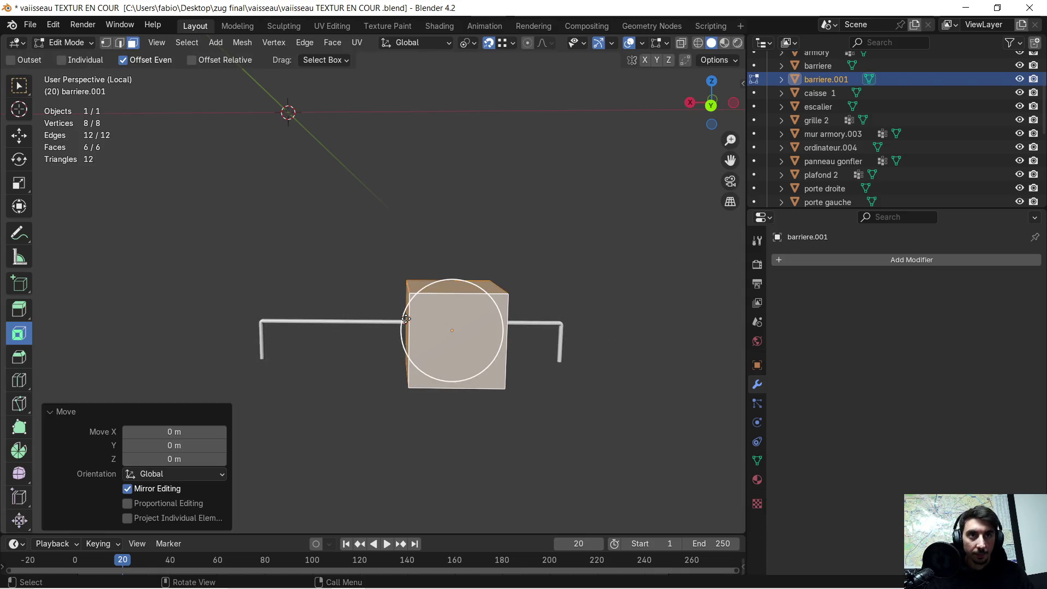
Step: Close the barrier reference image and hide the browser to return to Blender
{"action": "scroll", "coordinate": [427, 330], "scroll_direction": "up", "scroll_amount": 3}
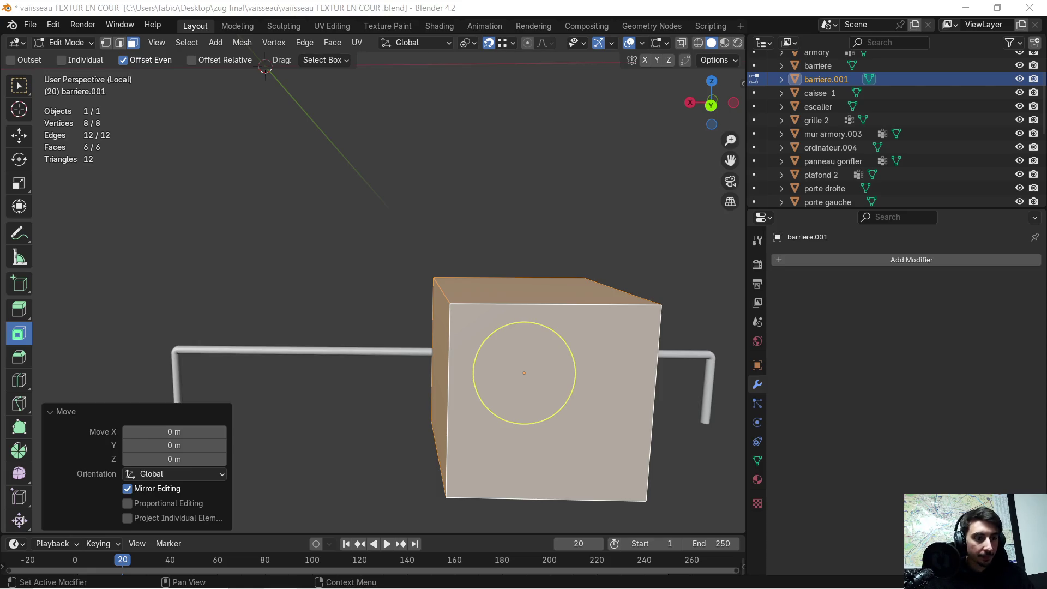
{"action": "mouse_move", "coordinate": [1046, 26]}
{"action": "left_mouse_down"}
{"action": "mouse_move", "coordinate": [638, 27]}
{"action": "mouse_move", "coordinate": [654, 42]}
{"action": "left_mouse_up"}
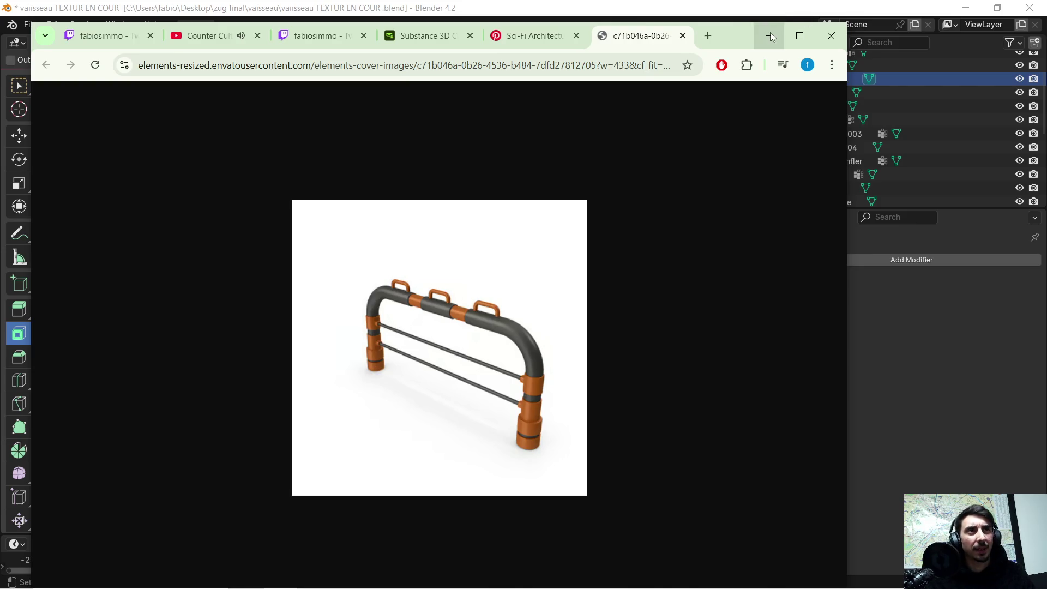
{"action": "left_click", "coordinate": [682, 36]}
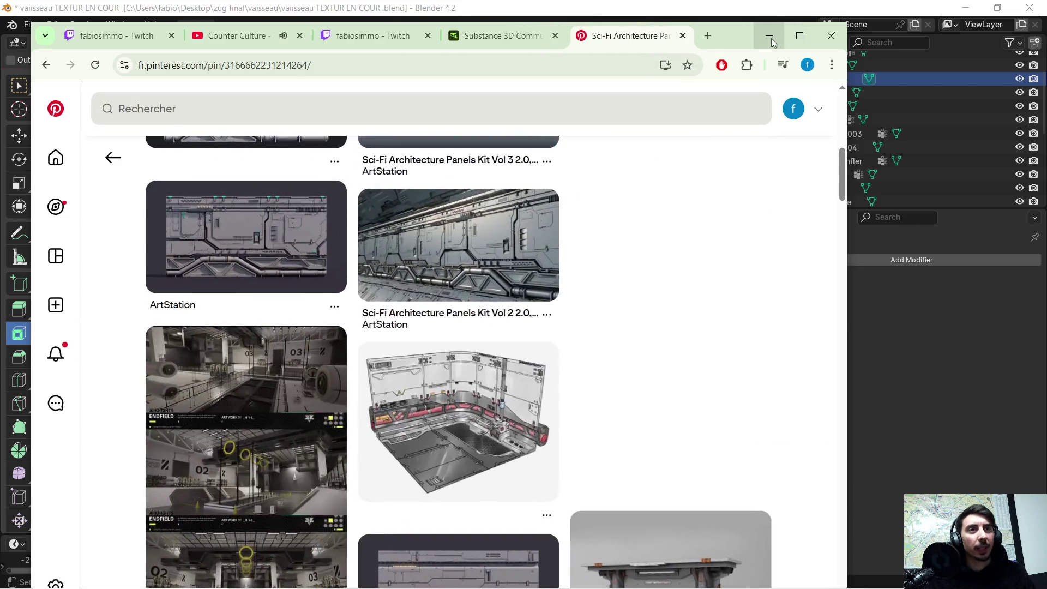
{"action": "left_click", "coordinate": [770, 40]}
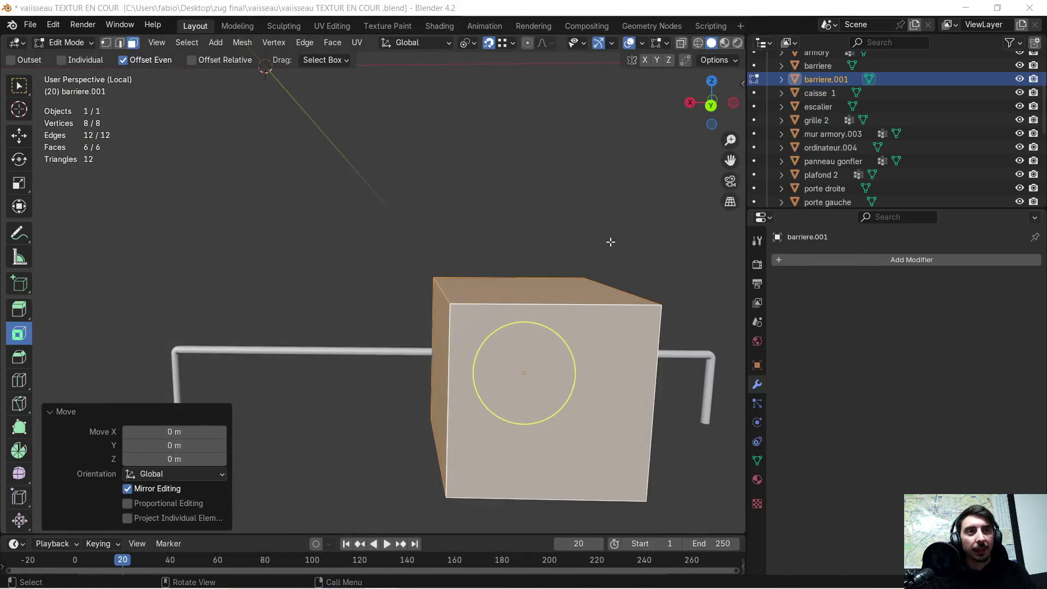
Step: Move barriere.001's front face -0.76133 m along Y into a thin panel, then pick Loop Cut
{"action": "mouse_move", "coordinate": [510, 340]}
{"action": "middle_mouse_down"}
{"action": "mouse_move", "coordinate": [602, 339]}
{"action": "mouse_move", "coordinate": [635, 315]}
{"action": "mouse_move", "coordinate": [447, 300]}
{"action": "mouse_move", "coordinate": [436, 322]}
{"action": "mouse_move", "coordinate": [481, 285]}
{"action": "mouse_move", "coordinate": [488, 347]}
{"action": "middle_mouse_up"}
{"action": "left_click", "coordinate": [436, 321]}
{"action": "key", "text": "g"}
{"action": "key", "text": "x"}
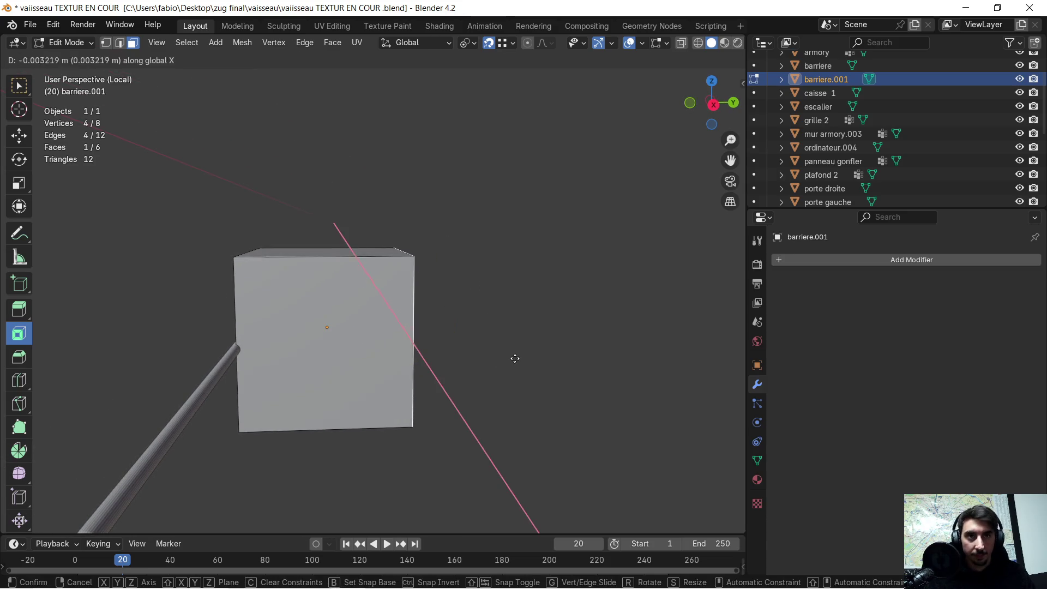
{"action": "key", "text": "y"}
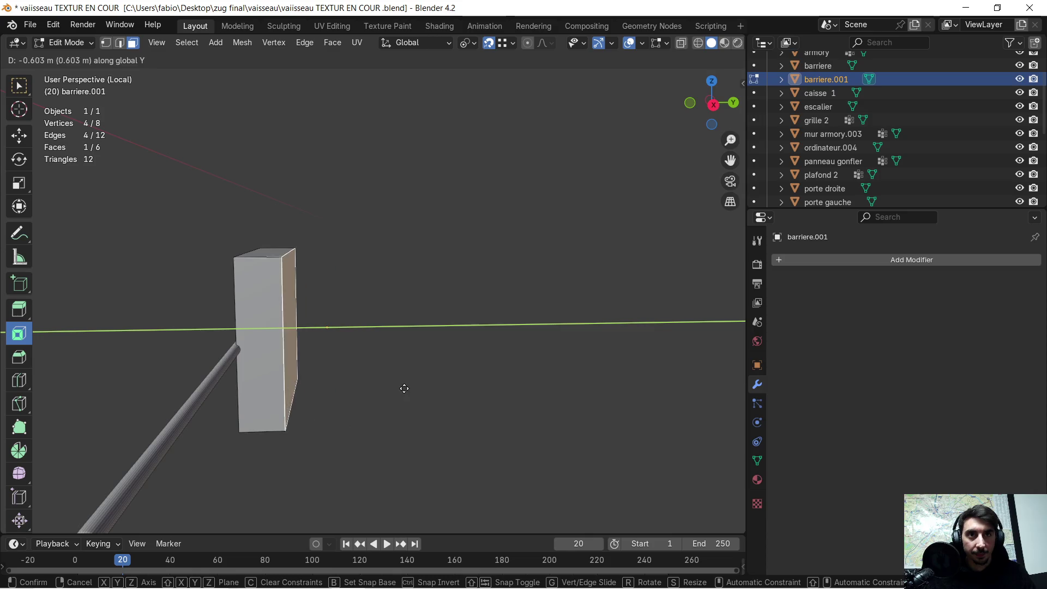
{"action": "left_click", "coordinate": [378, 394]}
{"action": "mouse_move", "coordinate": [393, 362]}
{"action": "middle_mouse_down"}
{"action": "mouse_move", "coordinate": [365, 362]}
{"action": "mouse_move", "coordinate": [344, 336]}
{"action": "mouse_move", "coordinate": [398, 291]}
{"action": "middle_mouse_up"}
{"action": "scroll", "coordinate": [343, 335], "scroll_direction": "down", "scroll_amount": 2}
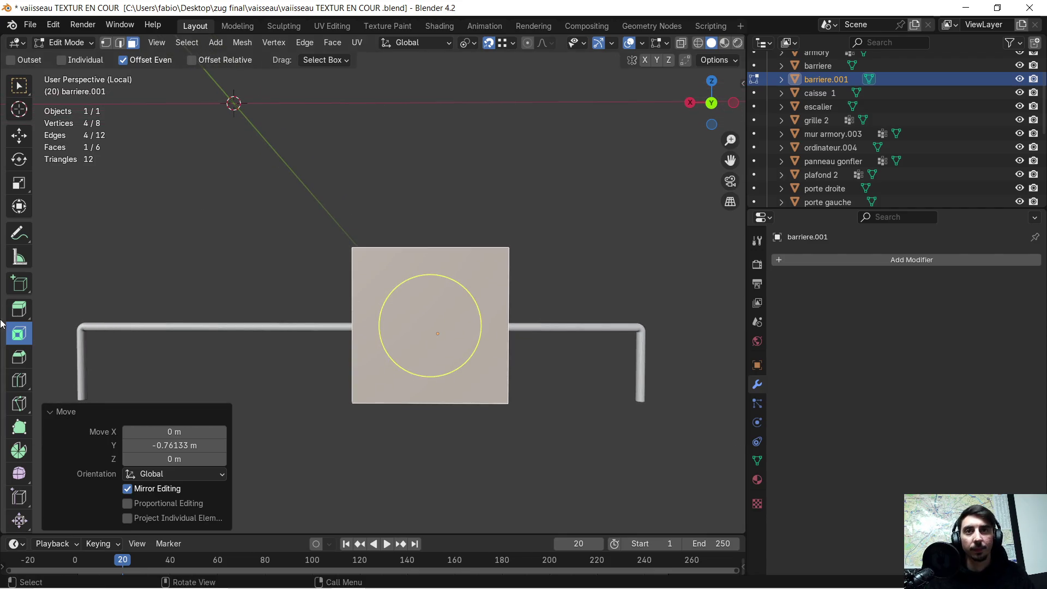
{"action": "left_click", "coordinate": [19, 380]}
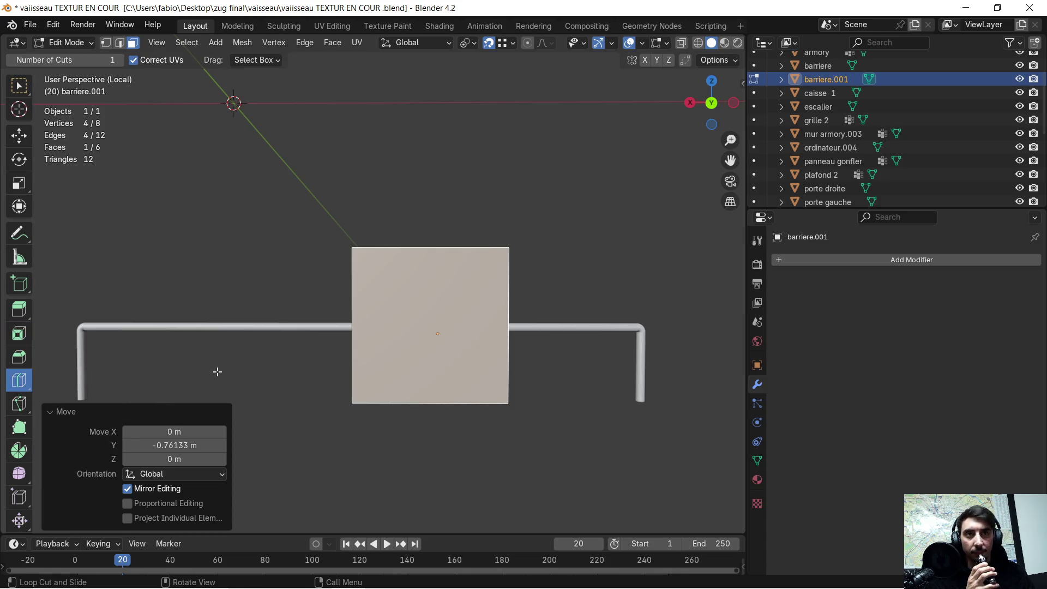
Step: Grid the panel with several horizontal and vertical loop cuts, then set face select with the Move tool
{"action": "left_click", "coordinate": [363, 326]}
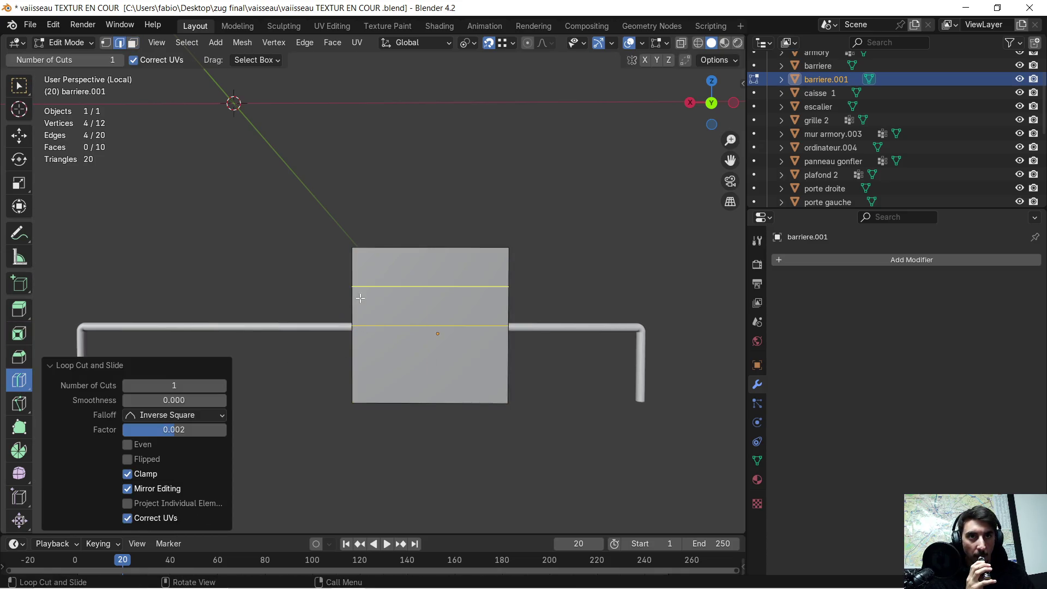
{"action": "left_click", "coordinate": [354, 289]}
{"action": "left_click", "coordinate": [355, 336]}
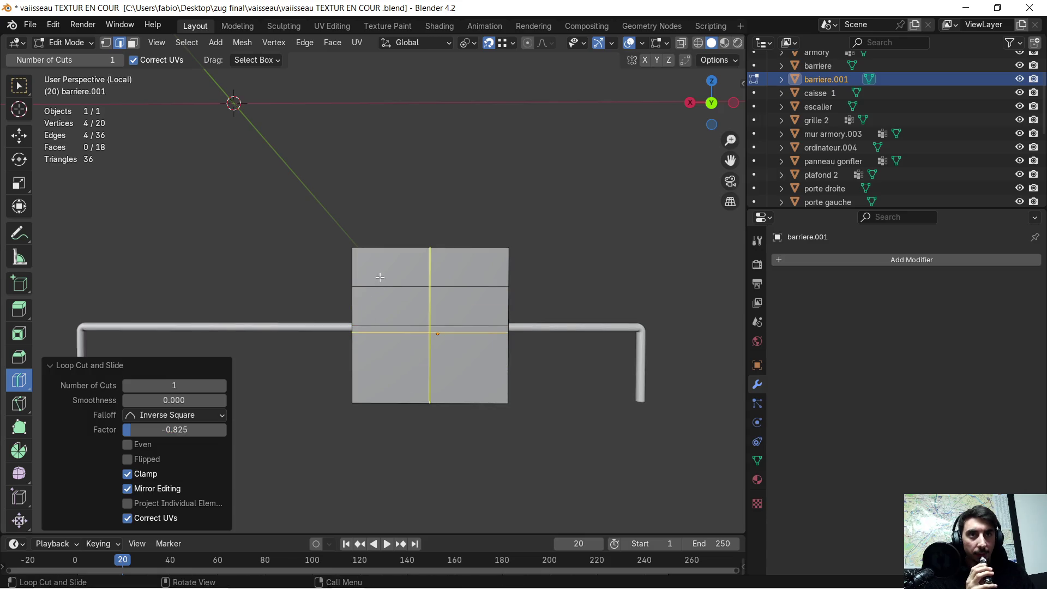
{"action": "left_click", "coordinate": [381, 258]}
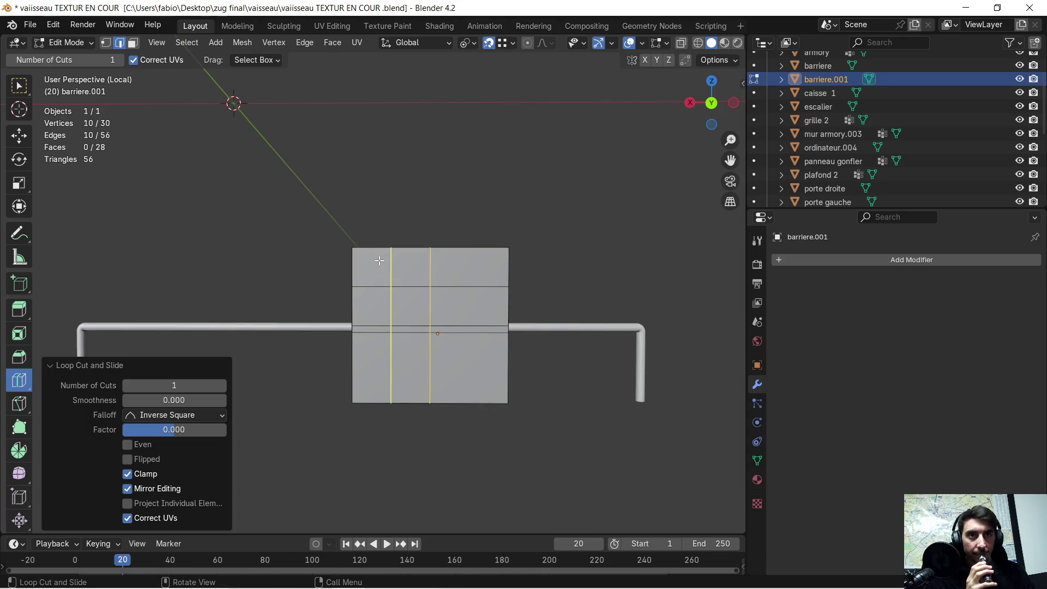
{"action": "left_click", "coordinate": [414, 256]}
{"action": "scroll", "coordinate": [420, 294], "scroll_direction": "up", "scroll_amount": 2}
{"action": "mouse_move", "coordinate": [420, 295]}
{"action": "middle_mouse_down"}
{"action": "mouse_move", "coordinate": [431, 345]}
{"action": "mouse_move", "coordinate": [349, 443]}
{"action": "mouse_move", "coordinate": [631, 416]}
{"action": "mouse_move", "coordinate": [539, 423]}
{"action": "mouse_move", "coordinate": [485, 372]}
{"action": "middle_mouse_up"}
{"action": "left_click", "coordinate": [334, 452]}
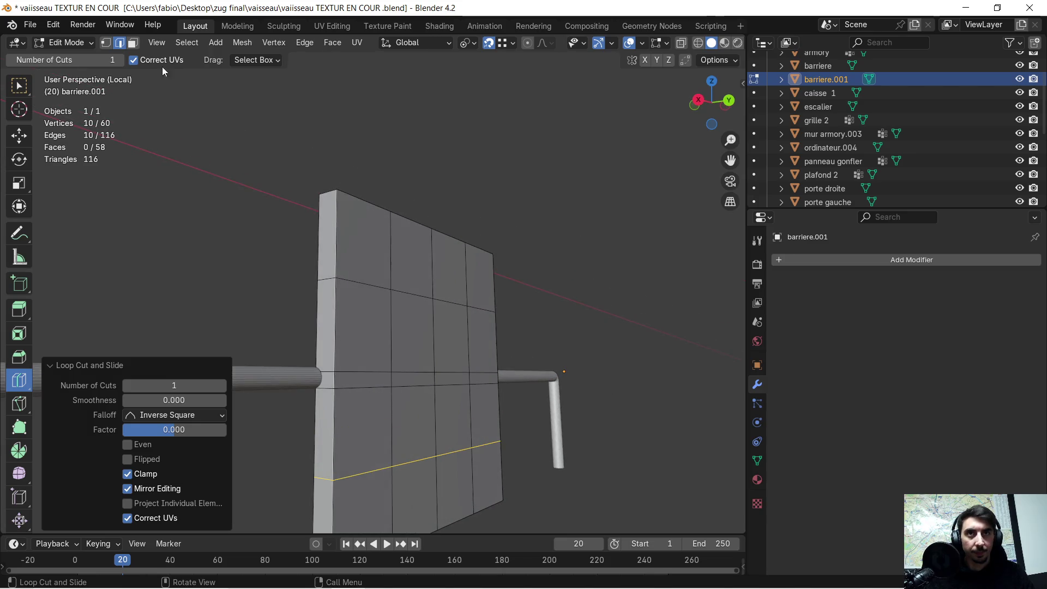
{"action": "left_click", "coordinate": [133, 42]}
{"action": "left_click", "coordinate": [19, 135]}
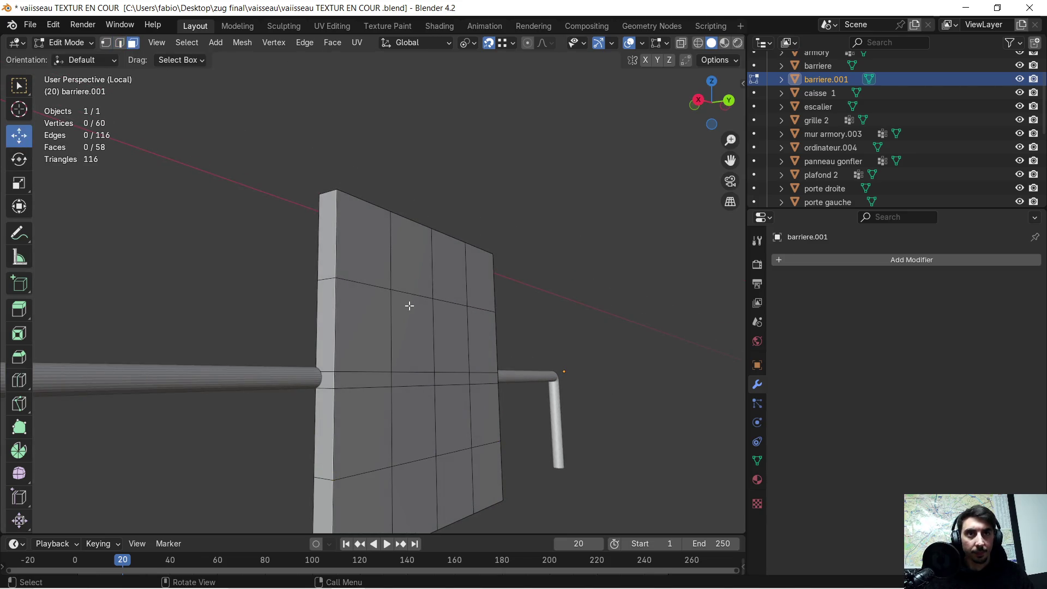
Step: Select the middle row of panel faces plus the strip and row below it
{"action": "left_click", "coordinate": [364, 315]}
{"action": "middle_click_drag", "start_coordinate": [414, 323], "coordinate": [442, 321]}
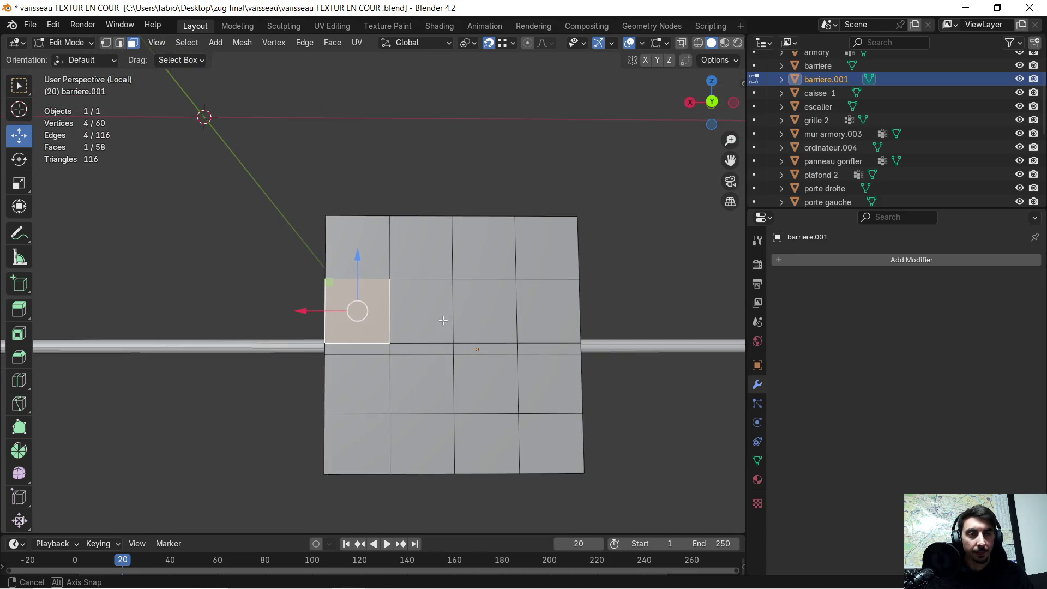
{"action": "left_click", "coordinate": [417, 308], "text": "shift"}
{"action": "left_click", "coordinate": [477, 305], "text": "shift"}
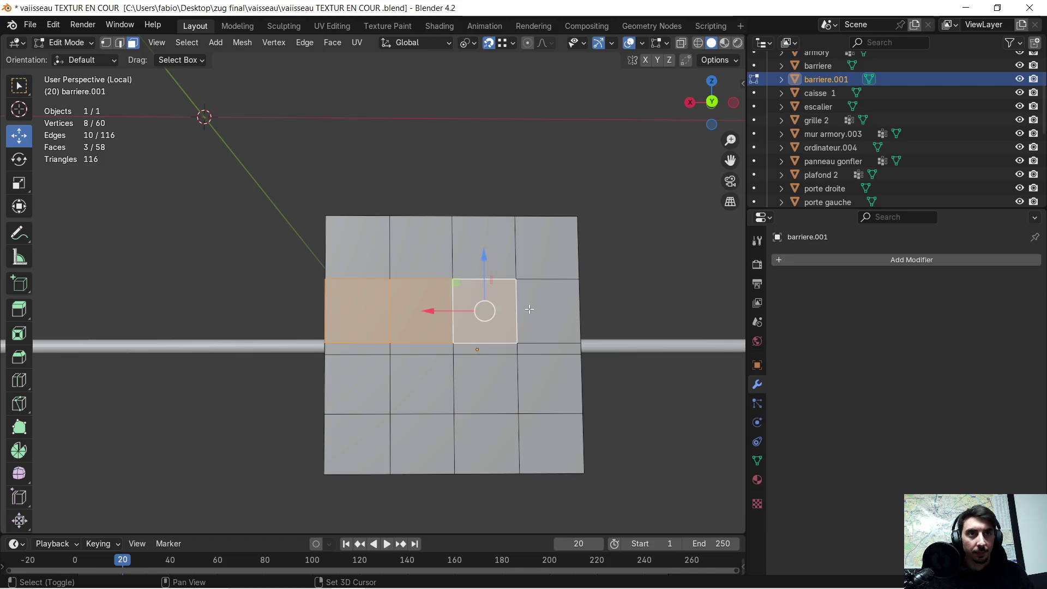
{"action": "left_click", "coordinate": [542, 309], "text": "shift"}
{"action": "left_click", "coordinate": [526, 351], "text": "shift"}
{"action": "key", "text": "b"}
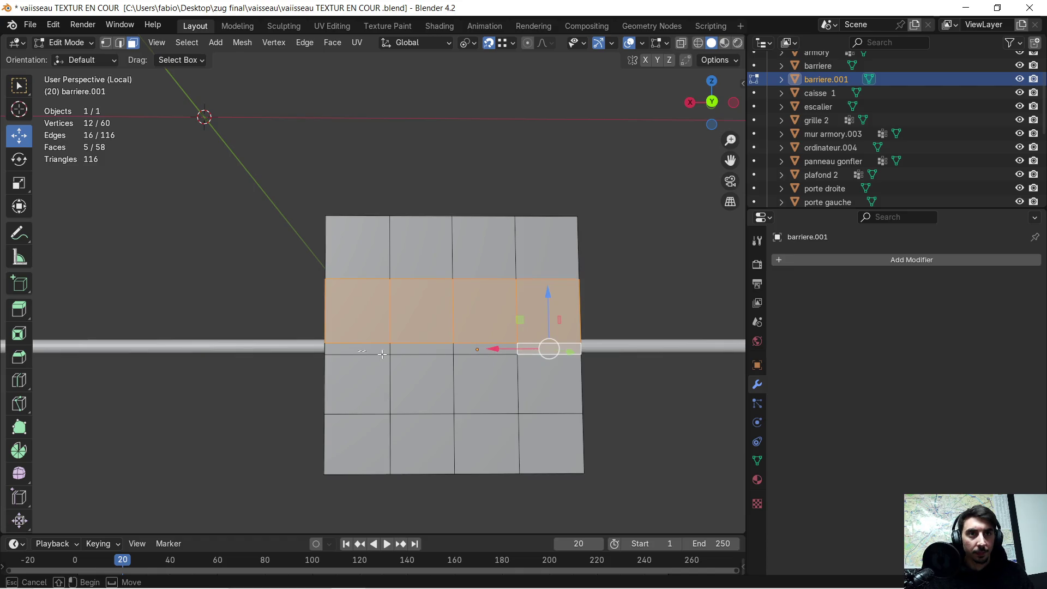
{"action": "left_click_drag", "start_coordinate": [527, 381], "coordinate": [528, 379]}
{"action": "middle_click_drag", "start_coordinate": [528, 378], "coordinate": [540, 340]}
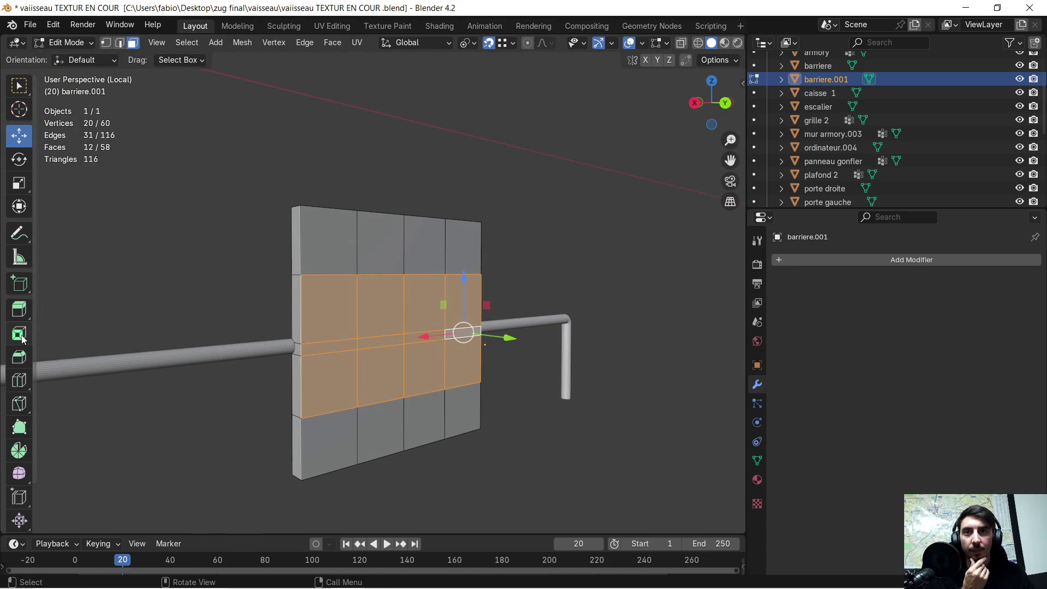
Step: Try a 0.023 m inset with some depth on the band, then undo it
{"action": "left_click", "coordinate": [30, 338]}
{"action": "left_click_drag", "start_coordinate": [368, 373], "coordinate": [289, 368]}
{"action": "left_click_drag", "start_coordinate": [173, 445], "coordinate": [188, 444]}
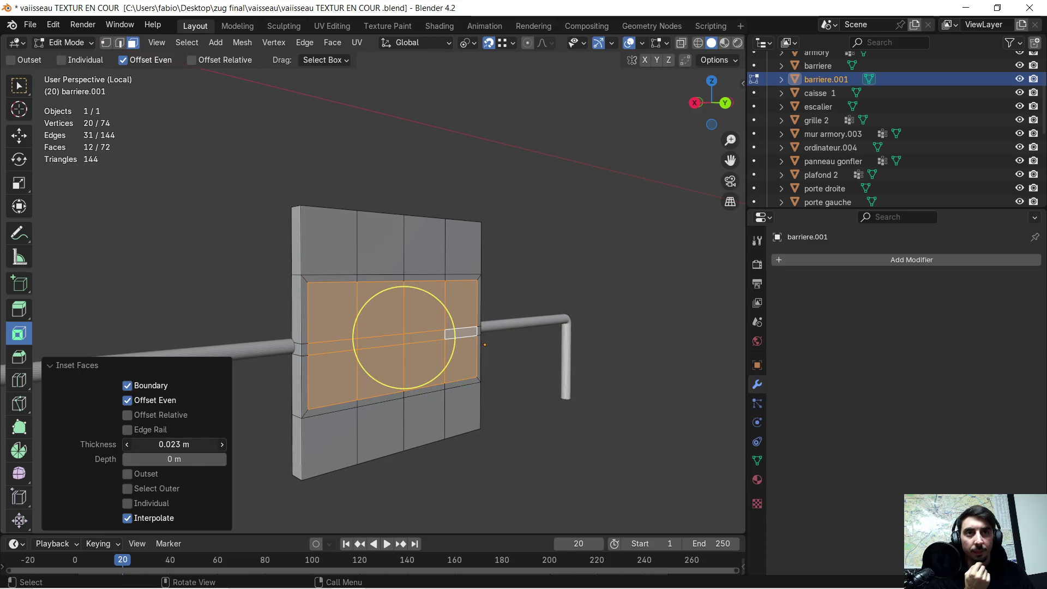
{"action": "mouse_move", "coordinate": [261, 416]}
{"action": "middle_mouse_down"}
{"action": "mouse_move", "coordinate": [532, 367]}
{"action": "mouse_move", "coordinate": [327, 406]}
{"action": "middle_mouse_up"}
{"action": "mouse_move", "coordinate": [210, 462]}
{"action": "left_mouse_down"}
{"action": "mouse_move", "coordinate": [227, 463]}
{"action": "mouse_move", "coordinate": [216, 463]}
{"action": "left_mouse_up"}
{"action": "key", "text": "ctrl+KP_1"}
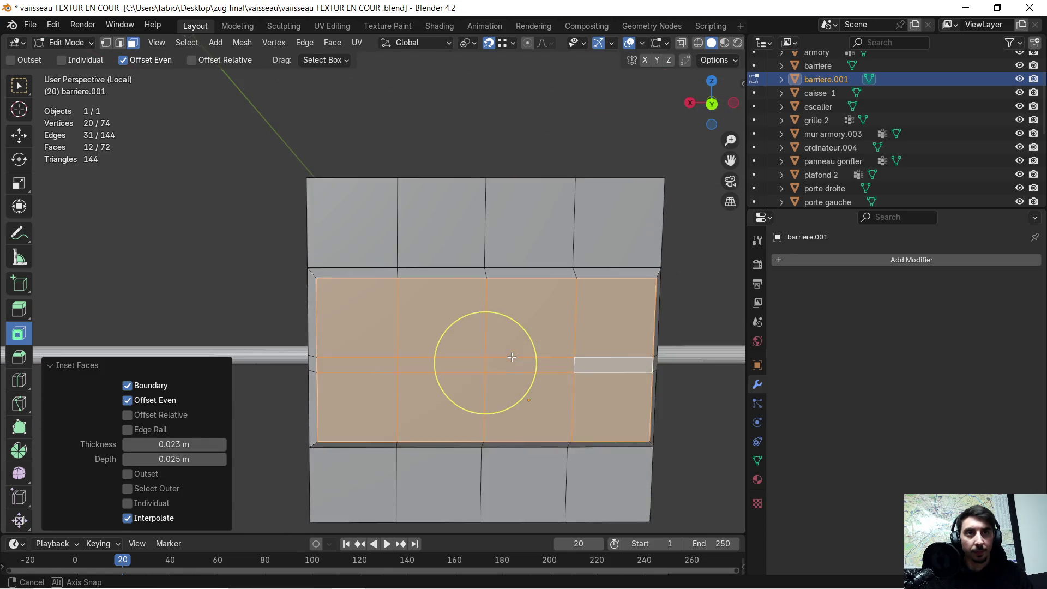
{"action": "key", "text": "ctrl+z"}
{"action": "middle_click_drag", "start_coordinate": [520, 351], "coordinate": [439, 349]}
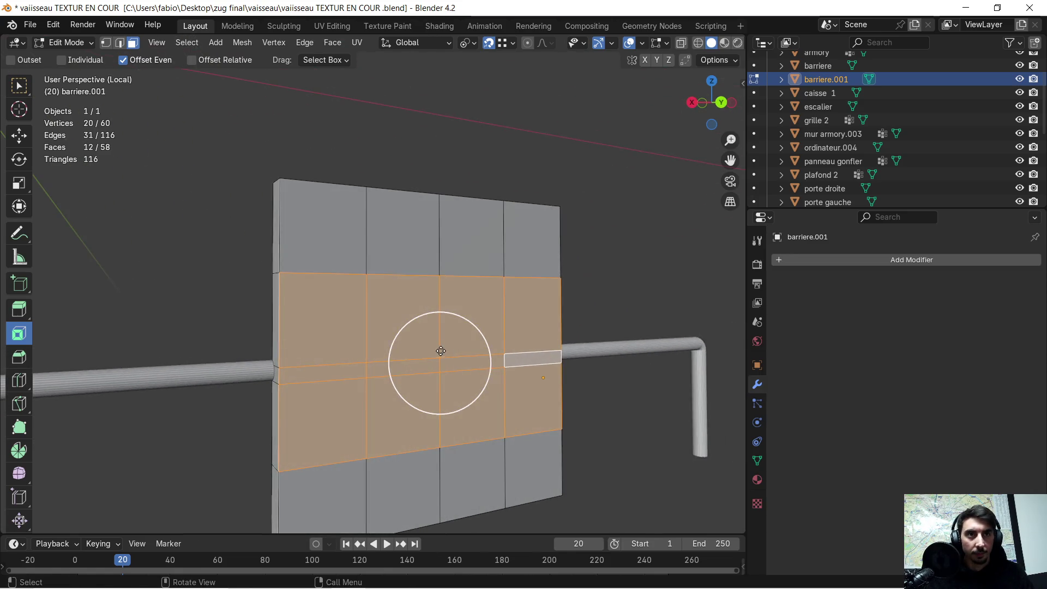
Step: Inset the band 0.026 m, then inset again 0.016 m thick and 0.013 m deep
{"action": "left_click", "coordinate": [372, 408]}
{"action": "left_click_drag", "start_coordinate": [154, 452], "coordinate": [180, 451]}
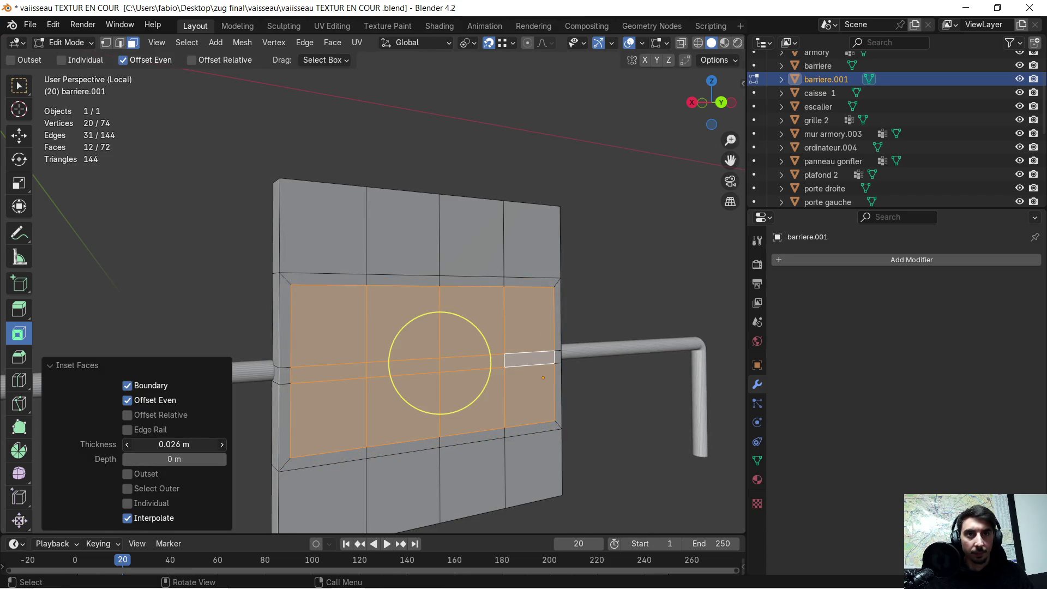
{"action": "left_click", "coordinate": [354, 401]}
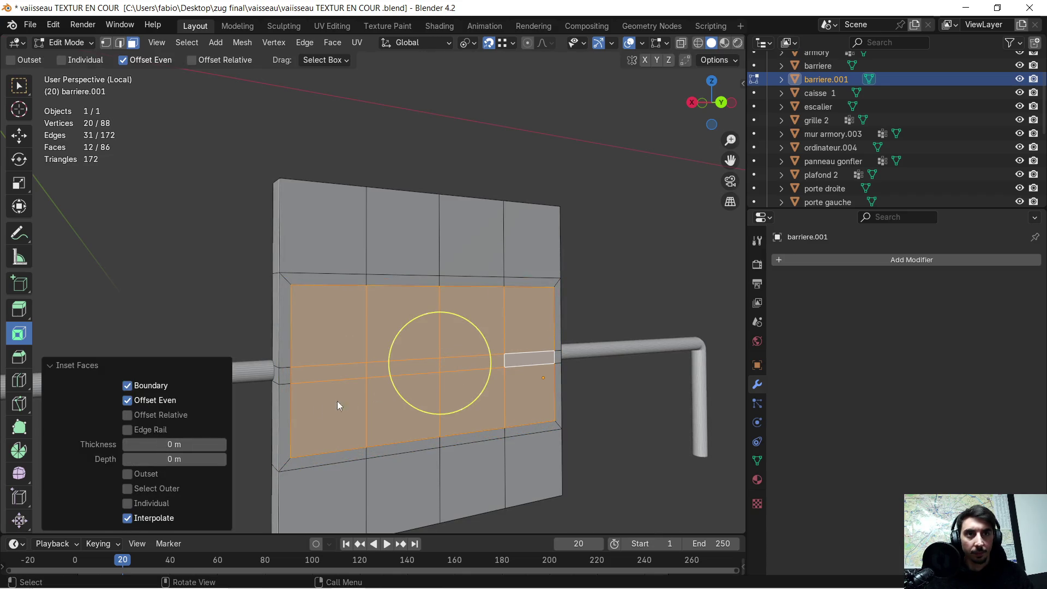
{"action": "left_click_drag", "start_coordinate": [178, 442], "coordinate": [188, 441]}
{"action": "middle_click_drag", "start_coordinate": [336, 410], "coordinate": [393, 415]}
{"action": "left_click_drag", "start_coordinate": [175, 459], "coordinate": [187, 459]}
Step: Paint-select the faces along the top of the panel
{"action": "mouse_move", "coordinate": [598, 344]}
{"action": "middle_mouse_down"}
{"action": "mouse_move", "coordinate": [574, 307]}
{"action": "mouse_move", "coordinate": [617, 301]}
{"action": "mouse_move", "coordinate": [613, 285]}
{"action": "mouse_move", "coordinate": [623, 309]}
{"action": "mouse_move", "coordinate": [661, 290]}
{"action": "mouse_move", "coordinate": [649, 299]}
{"action": "middle_mouse_up"}
{"action": "scroll", "coordinate": [464, 270], "scroll_direction": "up", "scroll_amount": 3}
{"action": "scroll", "coordinate": [464, 270], "scroll_direction": "down", "scroll_amount": 3}
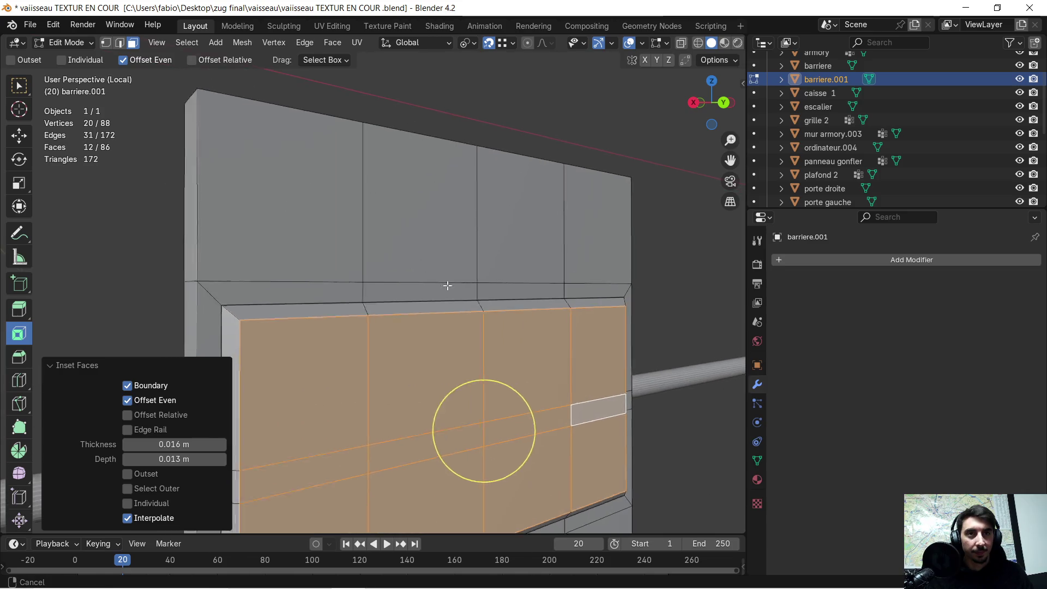
{"action": "mouse_move", "coordinate": [490, 306]}
{"action": "middle_mouse_down"}
{"action": "mouse_move", "coordinate": [561, 397]}
{"action": "mouse_move", "coordinate": [509, 278]}
{"action": "mouse_move", "coordinate": [512, 367]}
{"action": "mouse_move", "coordinate": [465, 367]}
{"action": "mouse_move", "coordinate": [299, 292]}
{"action": "middle_mouse_up"}
{"action": "left_click", "coordinate": [347, 281]}
{"action": "left_click_drag", "start_coordinate": [347, 281], "coordinate": [416, 222]}
{"action": "mouse_move", "coordinate": [573, 287]}
{"action": "middle_mouse_down"}
{"action": "mouse_move", "coordinate": [572, 201]}
{"action": "mouse_move", "coordinate": [564, 334]}
{"action": "middle_mouse_up"}
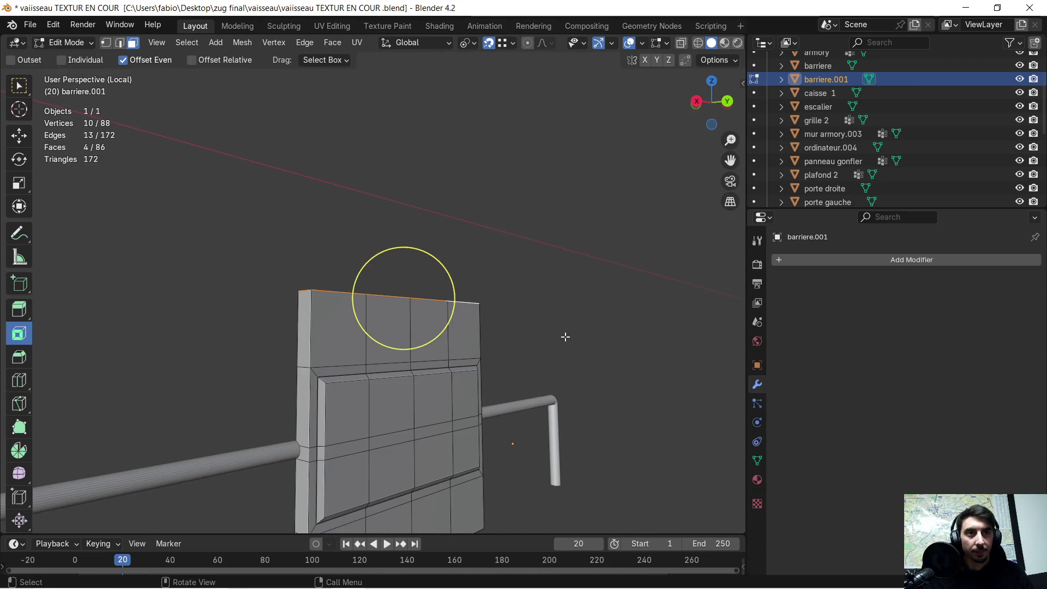
Step: Lower the selected top faces 0.1 m along Z
{"action": "key", "text": "Escape"}
{"action": "type", "text": "gz"}
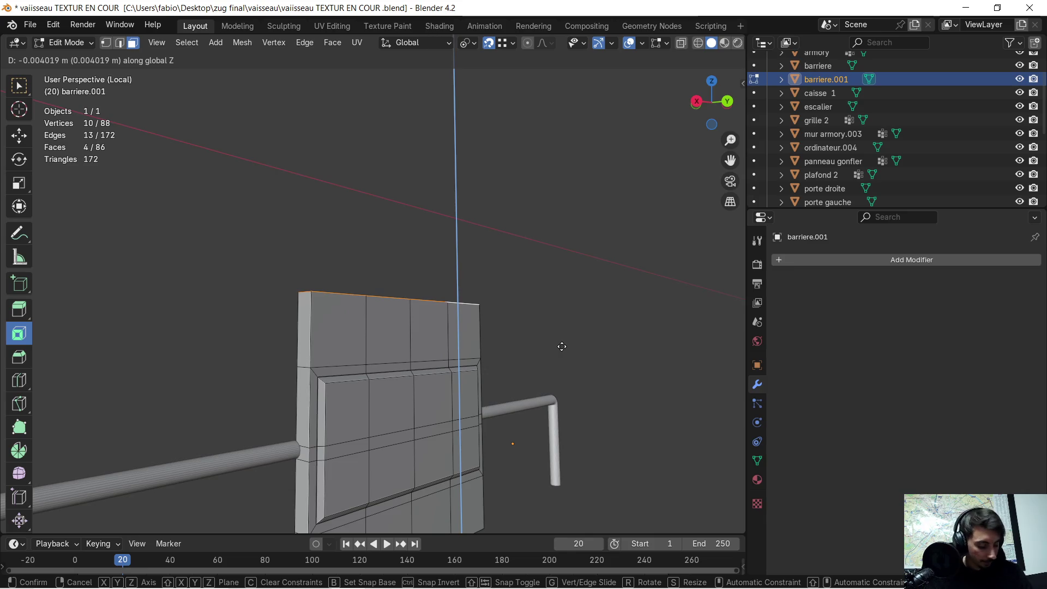
{"action": "type", "text": "-02"}
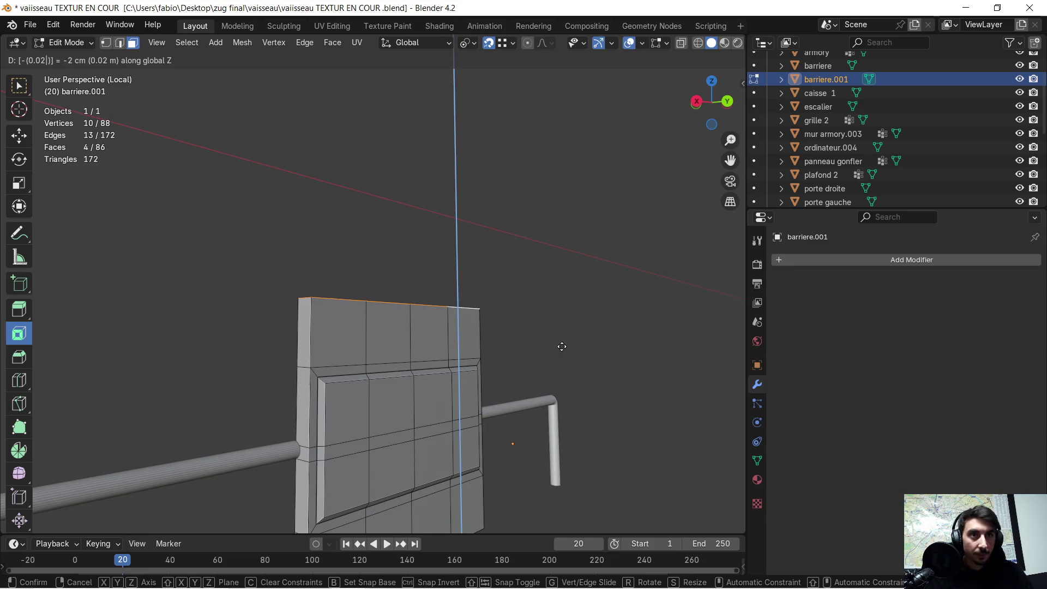
{"action": "key", "text": "BackSpace"}
{"action": "type", "text": "2"}
{"action": "key", "text": "BackSpace"}
{"action": "type", "text": "9"}
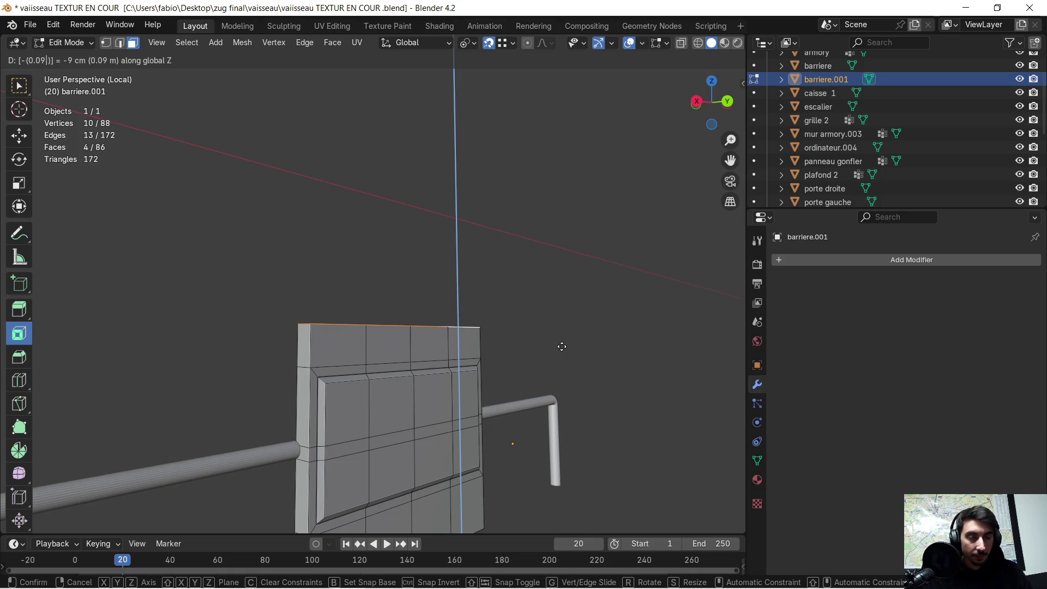
{"action": "key", "text": "BackSpace"}
{"action": "type", "text": "1"}
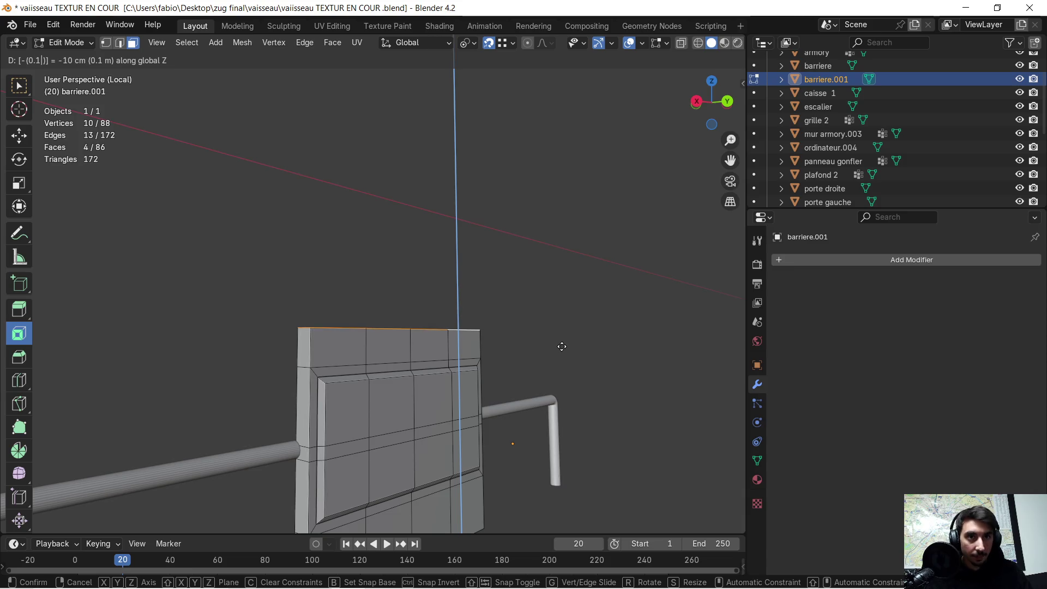
{"action": "key", "text": "Return"}
Step: Select the four bottom faces and raise them 0.1 m along Z
{"action": "middle_click_drag", "start_coordinate": [544, 442], "coordinate": [500, 258]}
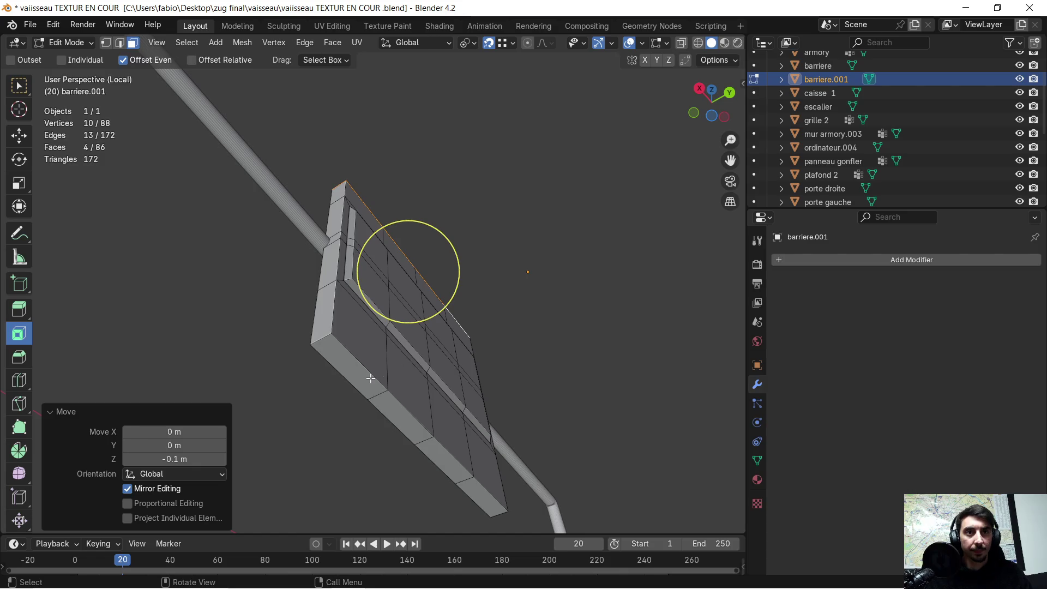
{"action": "left_click", "coordinate": [349, 368]}
{"action": "left_click", "coordinate": [402, 417], "text": "shift"}
{"action": "left_click", "coordinate": [445, 461], "text": "shift"}
{"action": "left_click", "coordinate": [482, 497], "text": "shift"}
{"action": "mouse_move", "coordinate": [523, 440]}
{"action": "middle_mouse_down"}
{"action": "mouse_move", "coordinate": [572, 391]}
{"action": "mouse_move", "coordinate": [582, 441]}
{"action": "mouse_move", "coordinate": [589, 420]}
{"action": "middle_mouse_up"}
{"action": "type", "text": "g"}
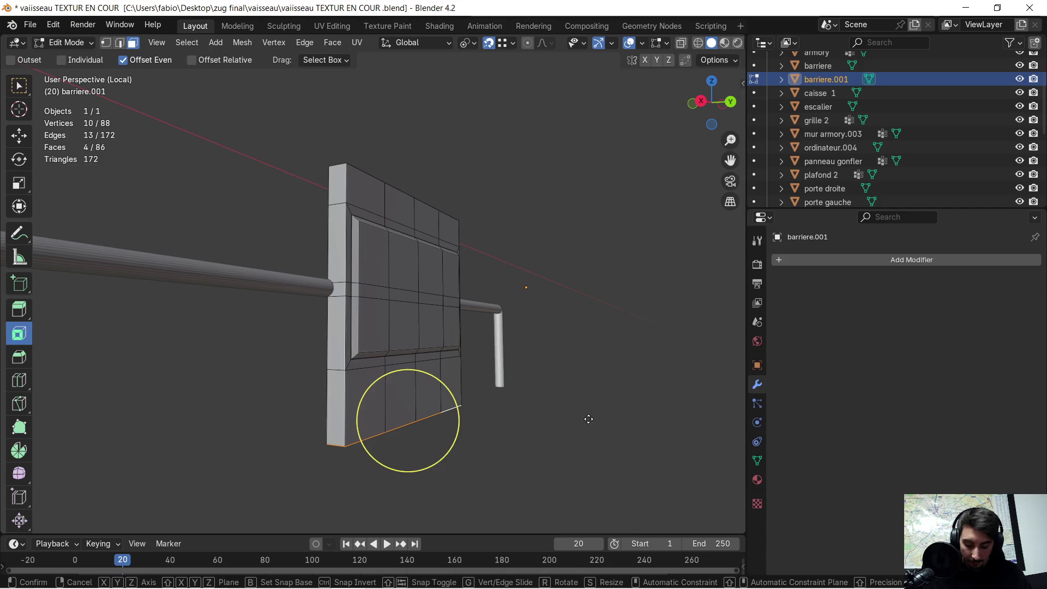
{"action": "type", "text": "z"}
{"action": "type", "text": ".1"}
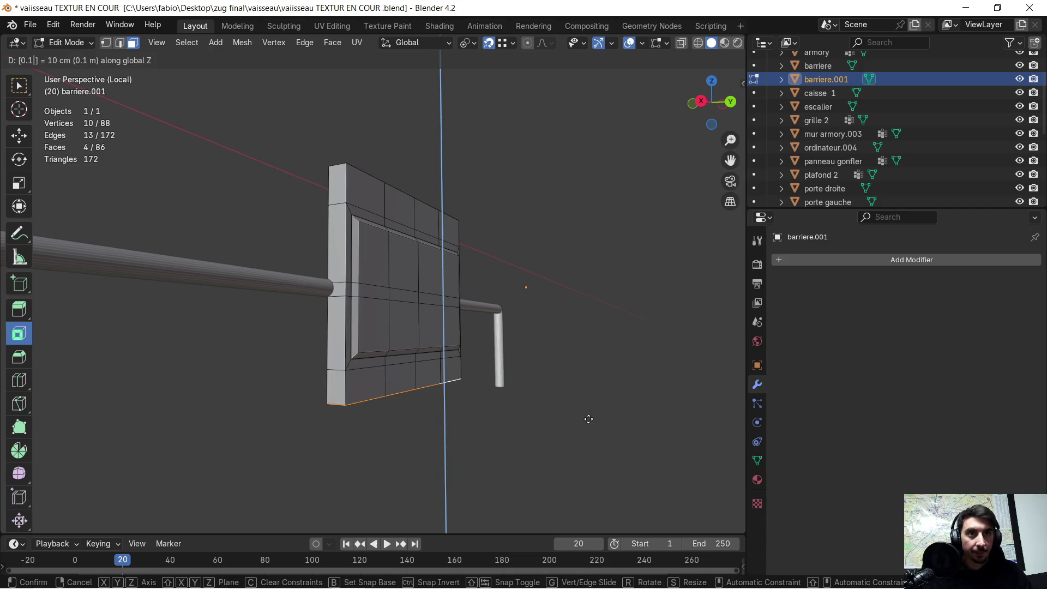
{"action": "key", "text": "Return"}
{"action": "mouse_move", "coordinate": [611, 346]}
{"action": "middle_mouse_down"}
{"action": "mouse_move", "coordinate": [607, 338]}
{"action": "mouse_move", "coordinate": [546, 357]}
{"action": "mouse_move", "coordinate": [495, 346]}
{"action": "mouse_move", "coordinate": [474, 297]}
{"action": "mouse_move", "coordinate": [456, 288]}
{"action": "mouse_move", "coordinate": [430, 297]}
{"action": "mouse_move", "coordinate": [426, 285]}
{"action": "mouse_move", "coordinate": [436, 274]}
{"action": "mouse_move", "coordinate": [499, 347]}
{"action": "mouse_move", "coordinate": [526, 350]}
{"action": "mouse_move", "coordinate": [498, 339]}
{"action": "middle_mouse_up"}
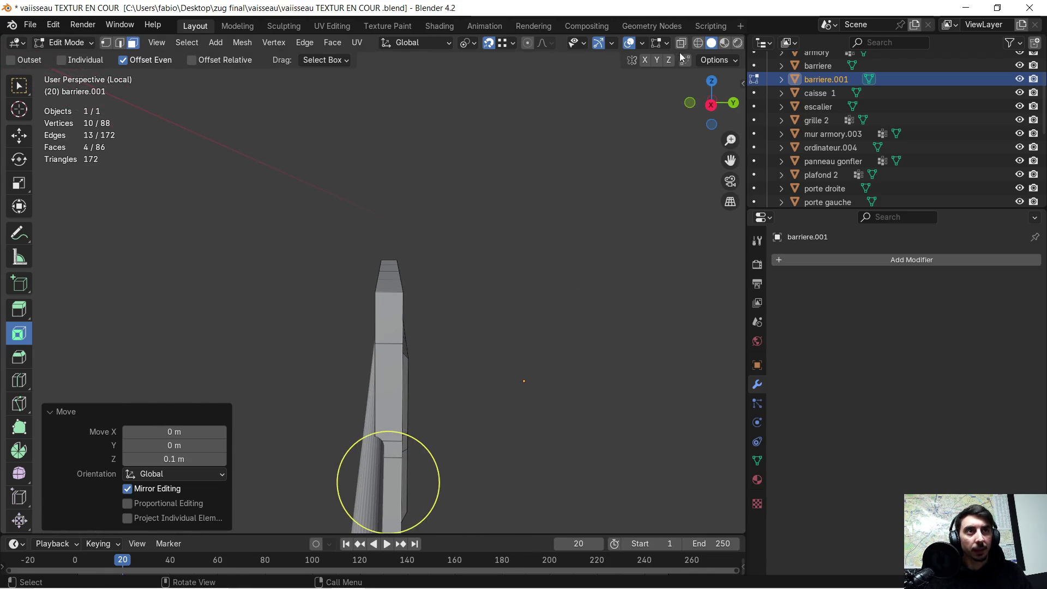
{"action": "left_click", "coordinate": [699, 44]}
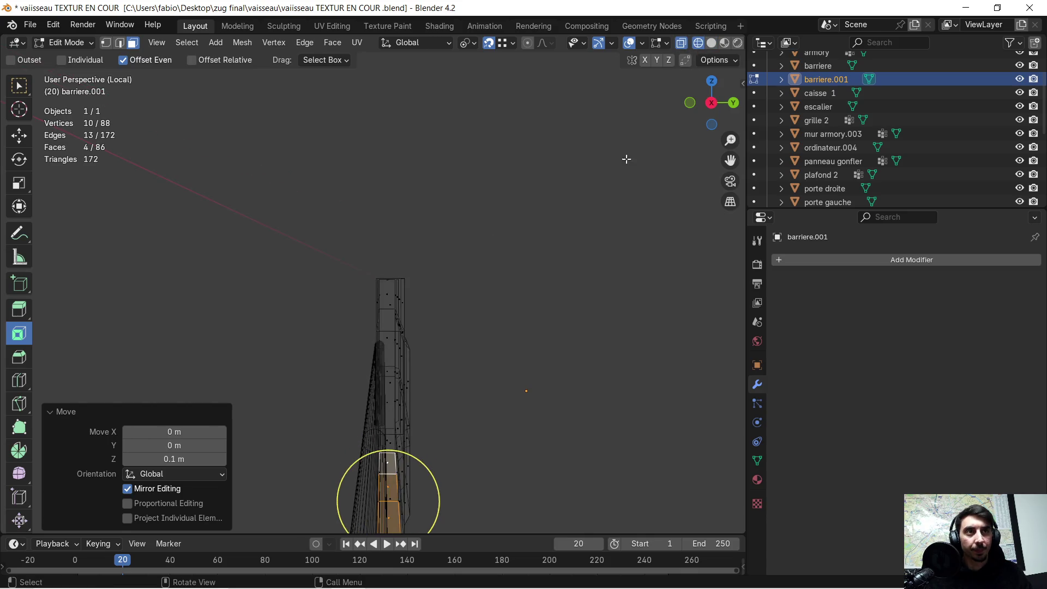
Step: From the left side view, box-select the back part of the panel and delete its faces
{"action": "left_click", "coordinate": [712, 104]}
{"action": "left_click", "coordinate": [434, 344]}
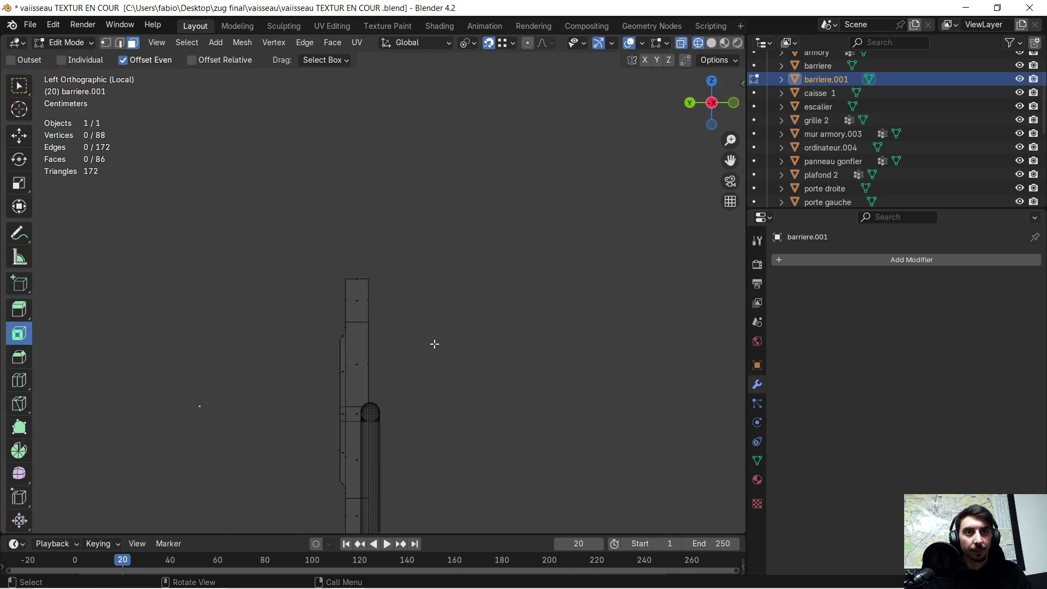
{"action": "left_click_drag", "start_coordinate": [364, 268], "coordinate": [371, 304]}
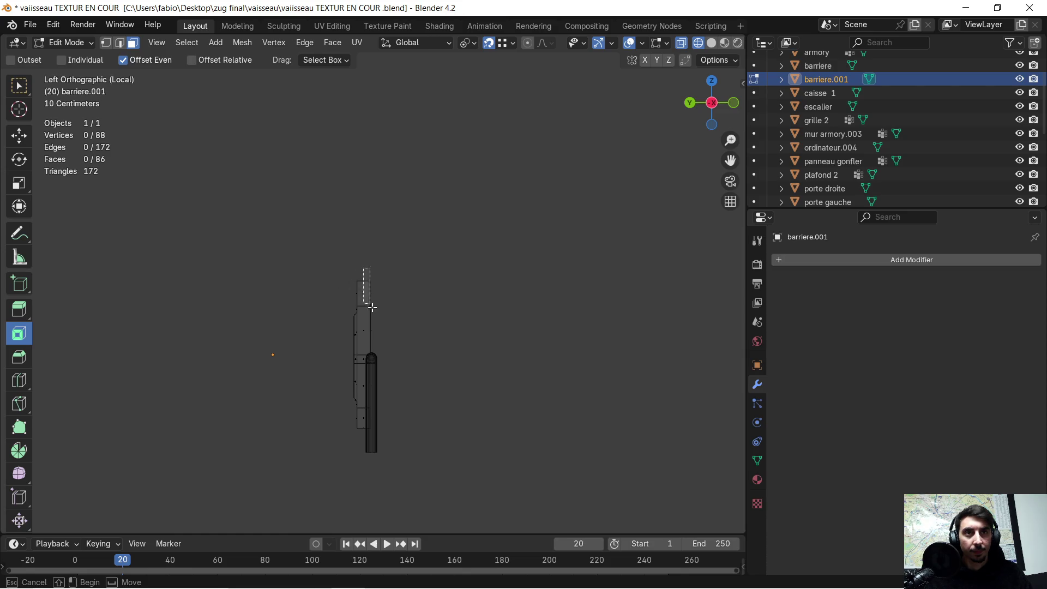
{"action": "left_click_drag", "start_coordinate": [376, 435], "coordinate": [376, 435]}
{"action": "key", "text": "x"}
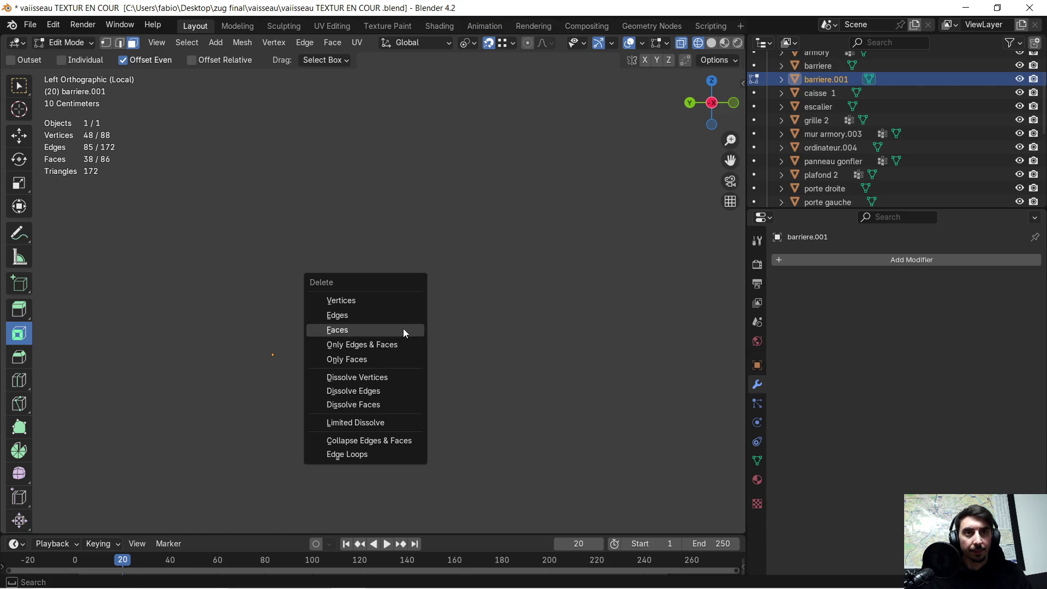
{"action": "left_click", "coordinate": [404, 329]}
Step: Return to solid shading and orbit around to inspect the remaining panel
{"action": "mouse_move", "coordinate": [403, 328]}
{"action": "middle_mouse_down"}
{"action": "mouse_move", "coordinate": [394, 317]}
{"action": "mouse_move", "coordinate": [481, 327]}
{"action": "mouse_move", "coordinate": [502, 311]}
{"action": "middle_mouse_up"}
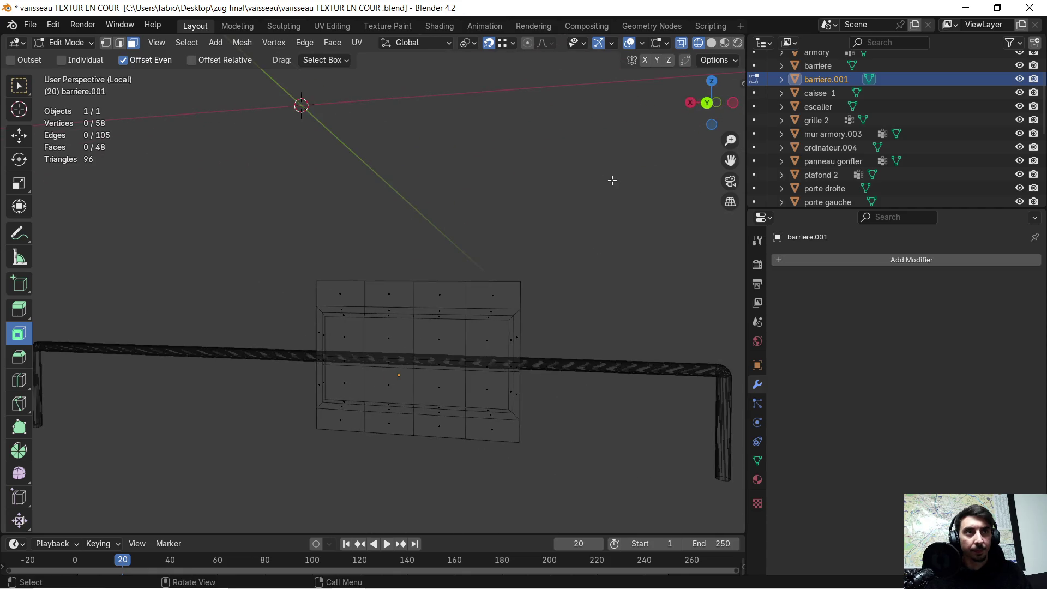
{"action": "left_click", "coordinate": [712, 45]}
{"action": "mouse_move", "coordinate": [398, 305]}
{"action": "middle_mouse_down"}
{"action": "mouse_move", "coordinate": [455, 299]}
{"action": "mouse_move", "coordinate": [463, 313]}
{"action": "middle_mouse_up"}
{"action": "mouse_move", "coordinate": [217, 200]}
{"action": "middle_mouse_down"}
{"action": "mouse_move", "coordinate": [241, 227]}
{"action": "mouse_move", "coordinate": [355, 259]}
{"action": "mouse_move", "coordinate": [384, 243]}
{"action": "mouse_move", "coordinate": [241, 230]}
{"action": "middle_mouse_up"}
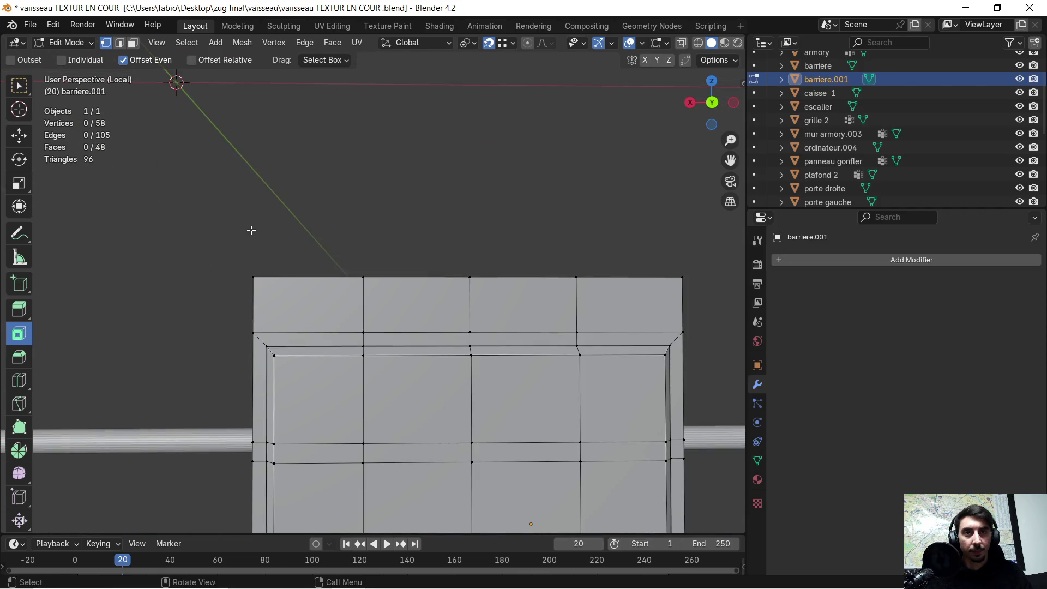
{"action": "scroll", "coordinate": [294, 232], "scroll_direction": "down", "scroll_amount": 2}
{"action": "mouse_move", "coordinate": [316, 241]}
{"action": "middle_mouse_down"}
{"action": "mouse_move", "coordinate": [337, 241]}
{"action": "mouse_move", "coordinate": [328, 224]}
{"action": "mouse_move", "coordinate": [357, 214]}
{"action": "mouse_move", "coordinate": [373, 223]}
{"action": "mouse_move", "coordinate": [377, 263]}
{"action": "mouse_move", "coordinate": [382, 254]}
{"action": "middle_mouse_up"}
{"action": "scroll", "coordinate": [365, 220], "scroll_direction": "up", "scroll_amount": 2}
{"action": "scroll", "coordinate": [376, 256], "scroll_direction": "down", "scroll_amount": 2}
{"action": "scroll", "coordinate": [301, 269], "scroll_direction": "up", "scroll_amount": 2}
{"action": "mouse_move", "coordinate": [301, 270]}
{"action": "middle_mouse_down"}
{"action": "mouse_move", "coordinate": [341, 282]}
{"action": "mouse_move", "coordinate": [354, 273]}
{"action": "mouse_move", "coordinate": [303, 272]}
{"action": "middle_mouse_up"}
{"action": "scroll", "coordinate": [332, 227], "scroll_direction": "down", "scroll_amount": 1}
{"action": "mouse_move", "coordinate": [358, 227]}
{"action": "middle_mouse_down"}
{"action": "mouse_move", "coordinate": [346, 229]}
{"action": "mouse_move", "coordinate": [355, 227]}
{"action": "middle_mouse_up"}
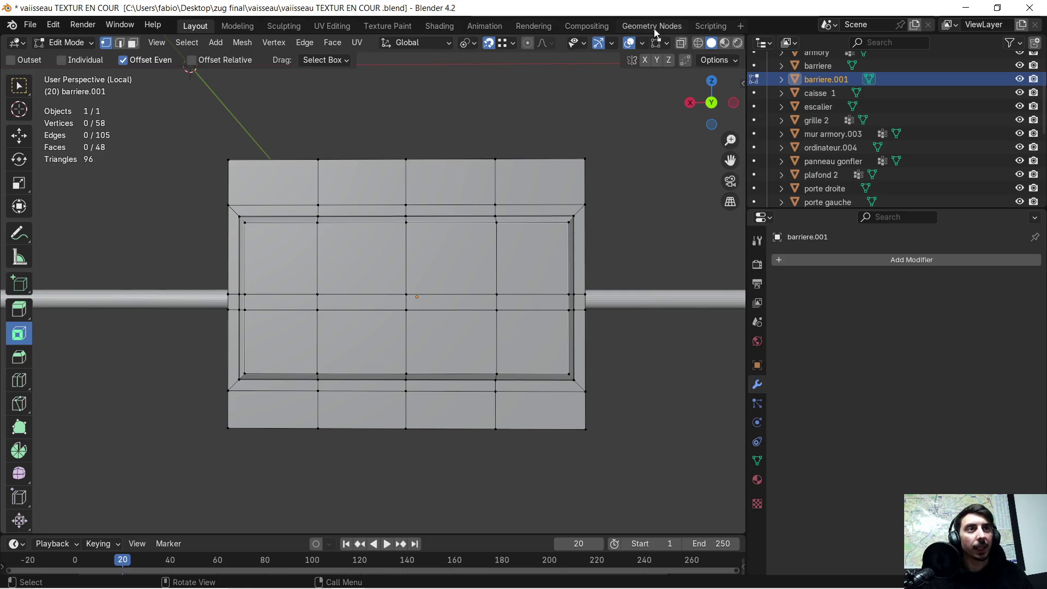
Step: In wireframe, select the two right columns of faces and delete them
{"action": "left_click", "coordinate": [698, 43]}
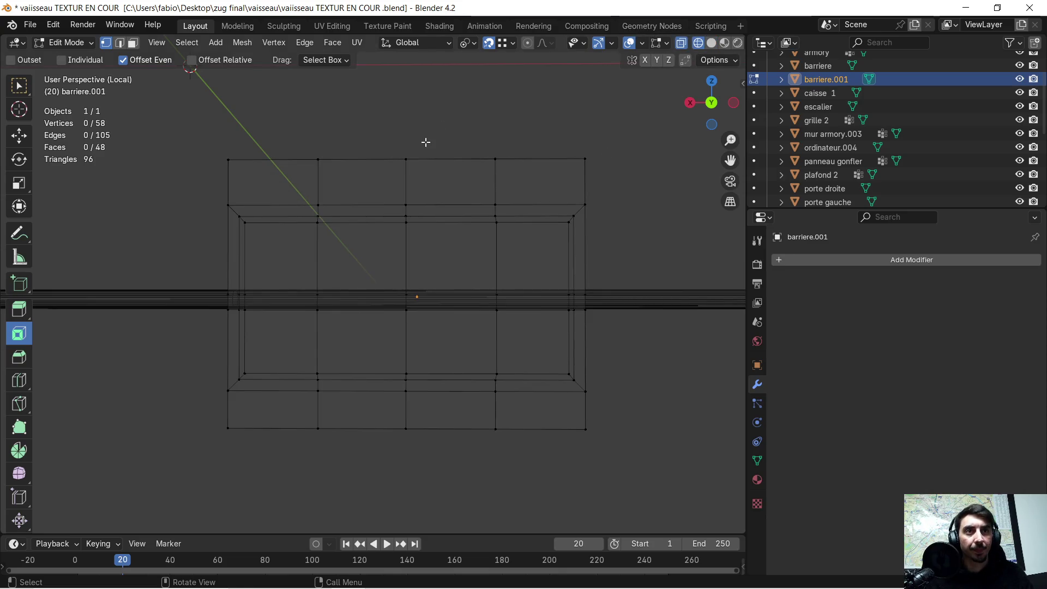
{"action": "mouse_move", "coordinate": [425, 142]}
{"action": "left_mouse_down"}
{"action": "mouse_move", "coordinate": [584, 458]}
{"action": "mouse_move", "coordinate": [610, 465]}
{"action": "left_mouse_up"}
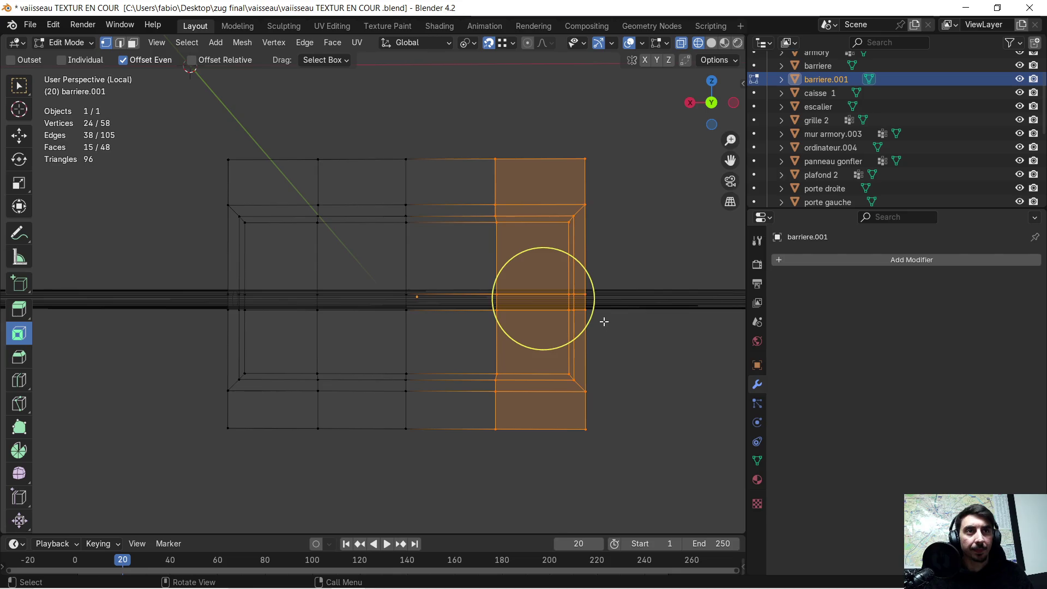
{"action": "left_click", "coordinate": [133, 45]}
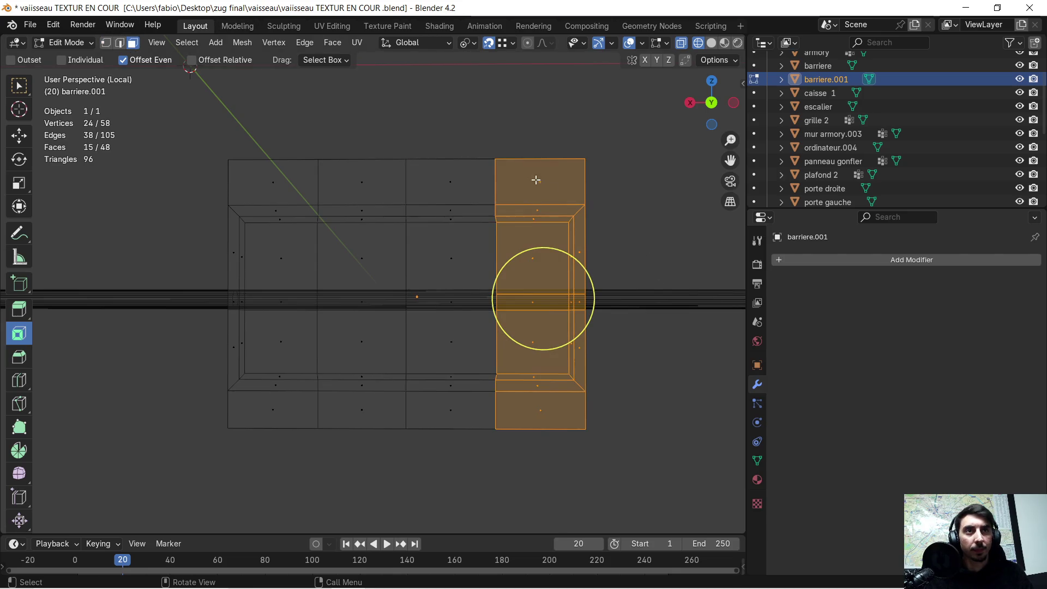
{"action": "left_click_drag", "start_coordinate": [432, 133], "coordinate": [602, 438]}
{"action": "key", "text": "x"}
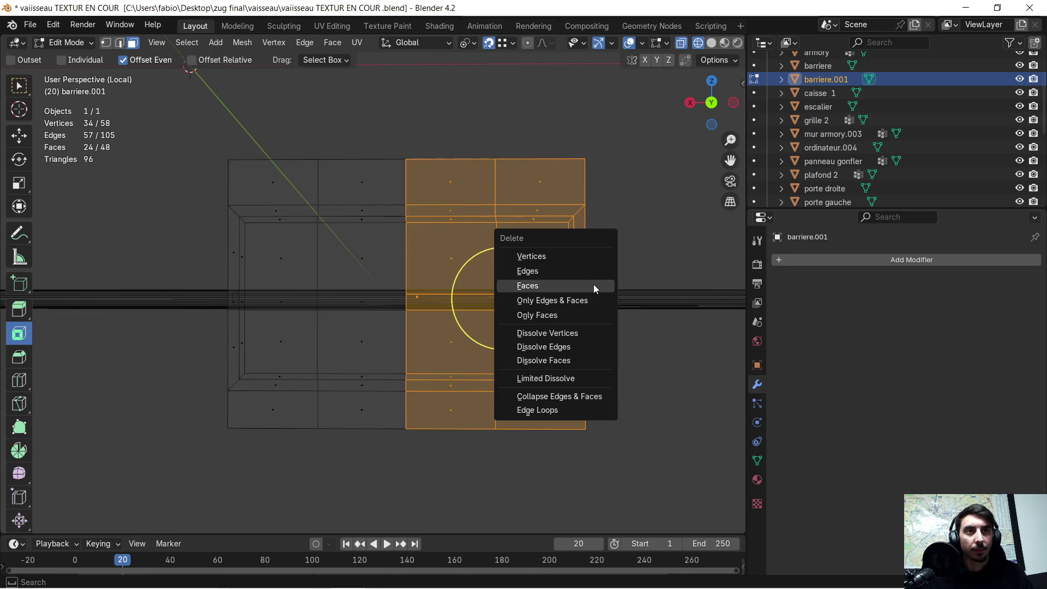
{"action": "left_click", "coordinate": [593, 285]}
Step: Delete the lower faces, leaving the upper-left quarter, and return to Object Mode
{"action": "left_click_drag", "start_coordinate": [182, 326], "coordinate": [545, 419]}
{"action": "key", "text": "x"}
{"action": "left_click", "coordinate": [502, 397]}
{"action": "middle_click_drag", "start_coordinate": [345, 324], "coordinate": [421, 327]}
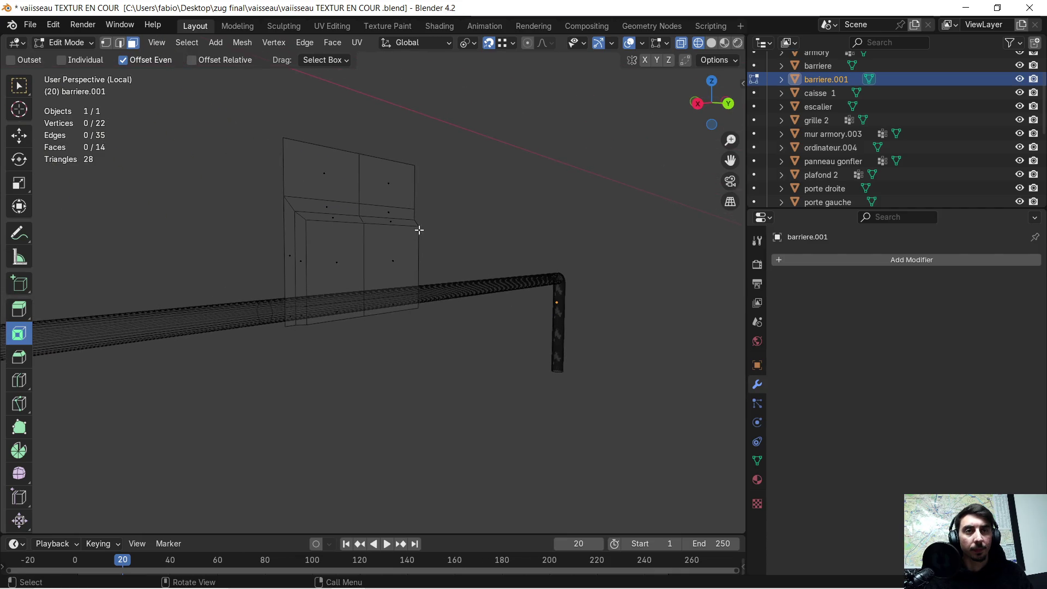
{"action": "middle_click_drag", "start_coordinate": [416, 234], "coordinate": [400, 231]}
{"action": "key", "text": "Tab"}
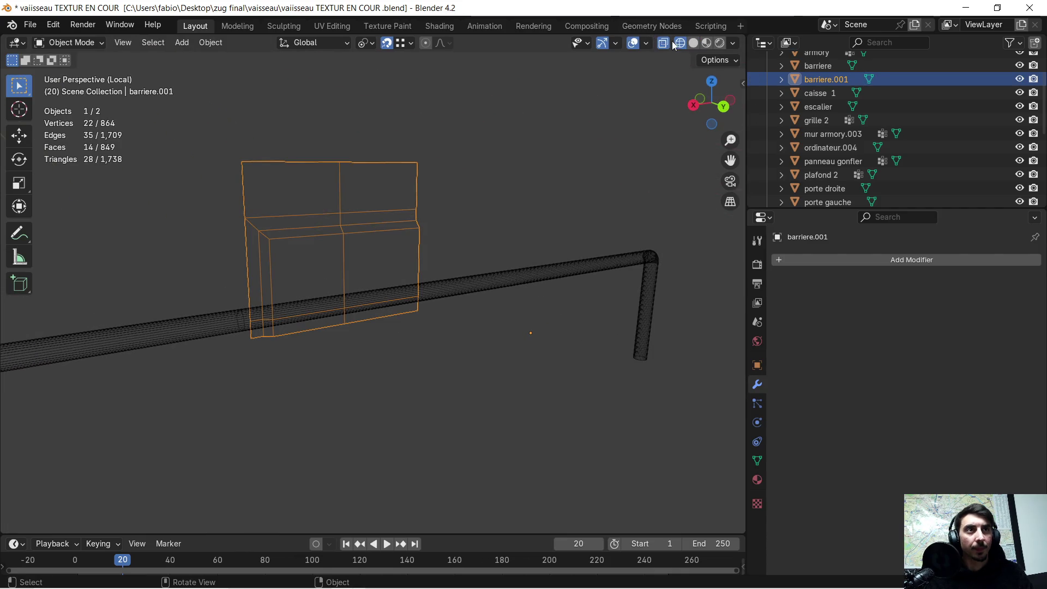
Step: In solid shading, circle-select the panel's top edge, lower it along Z, and exit Edit Mode
{"action": "left_click", "coordinate": [693, 43]}
{"action": "key", "text": "Tab"}
{"action": "scroll", "coordinate": [266, 91], "scroll_direction": "up", "scroll_amount": 3}
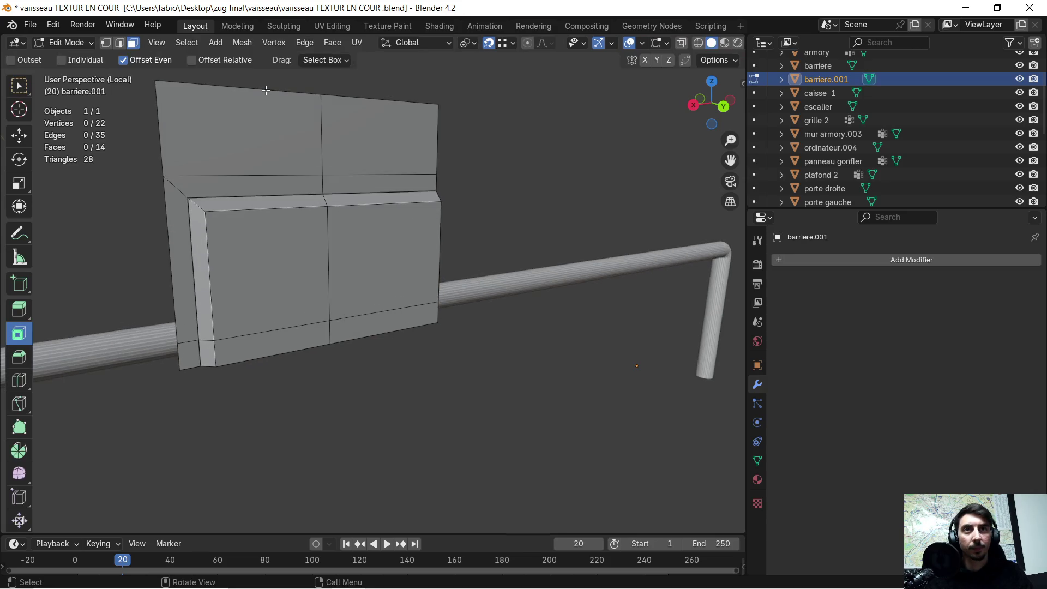
{"action": "key", "text": "c"}
{"action": "left_click_drag", "start_coordinate": [245, 90], "coordinate": [319, 94]}
{"action": "key", "text": "Escape"}
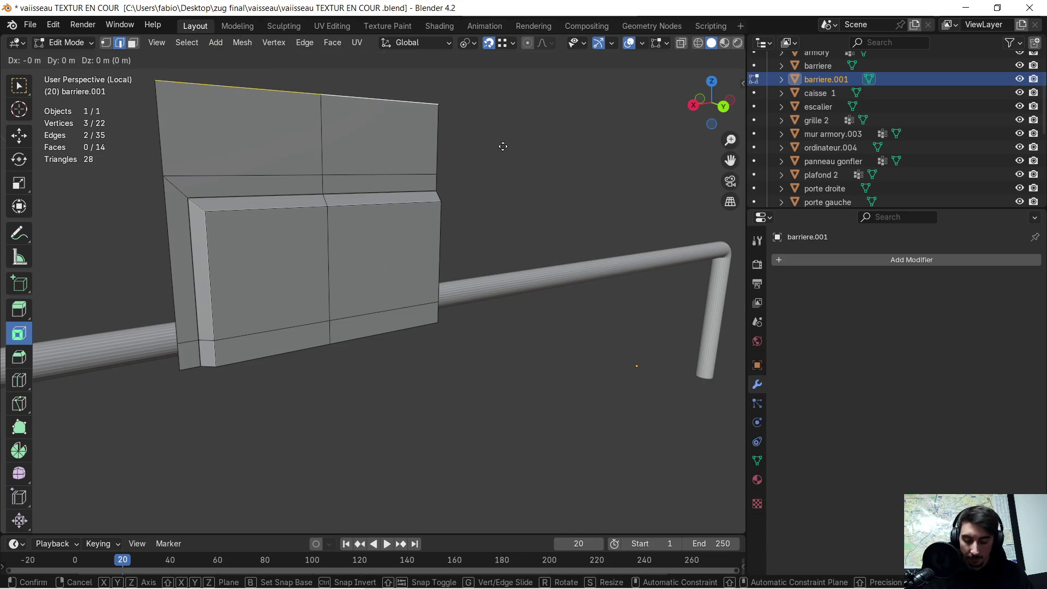
{"action": "key", "text": "g"}
{"action": "key", "text": "z"}
{"action": "left_click", "coordinate": [497, 182]}
{"action": "mouse_move", "coordinate": [497, 182]}
{"action": "middle_mouse_down"}
{"action": "mouse_move", "coordinate": [451, 198]}
{"action": "mouse_move", "coordinate": [439, 185]}
{"action": "mouse_move", "coordinate": [383, 232]}
{"action": "mouse_move", "coordinate": [355, 233]}
{"action": "middle_mouse_up"}
{"action": "key", "text": "Tab"}
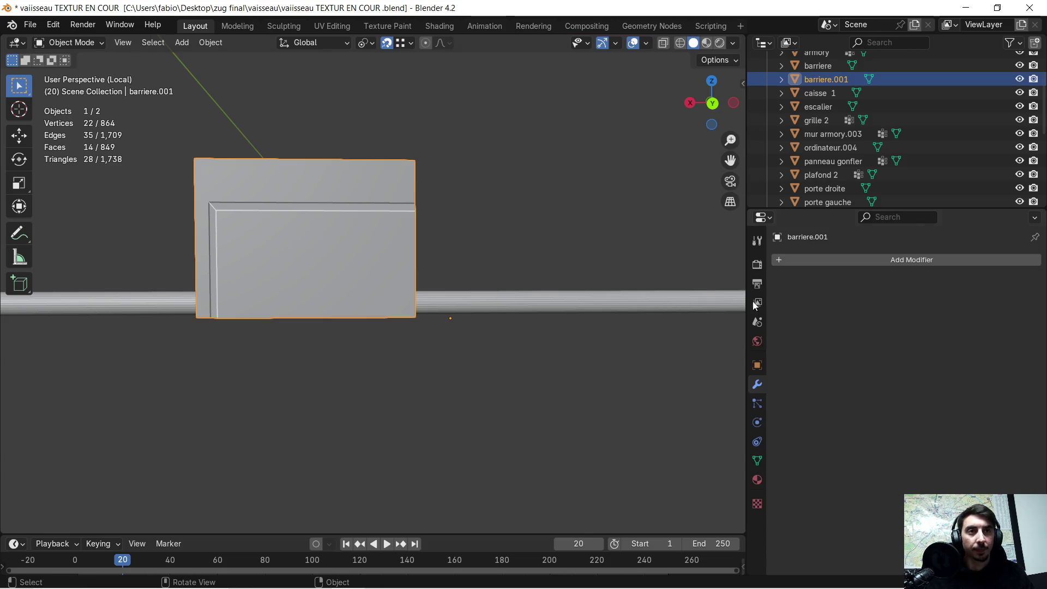
Step: Add a Mirror modifier with Z enabled alongside X, then re-enter Edit Mode
{"action": "left_click", "coordinate": [789, 260]}
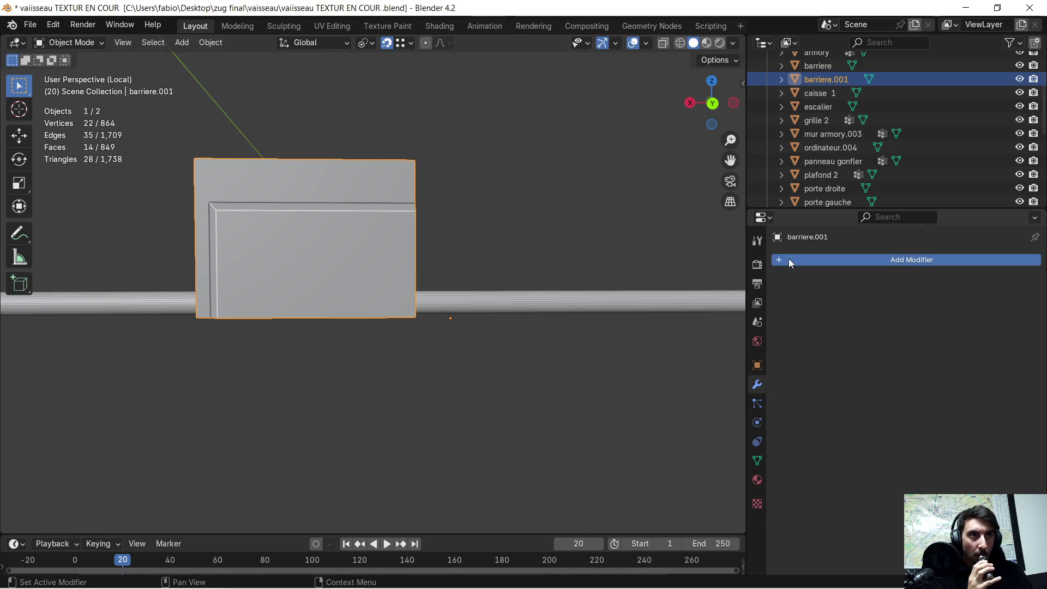
{"action": "left_click", "coordinate": [757, 258]}
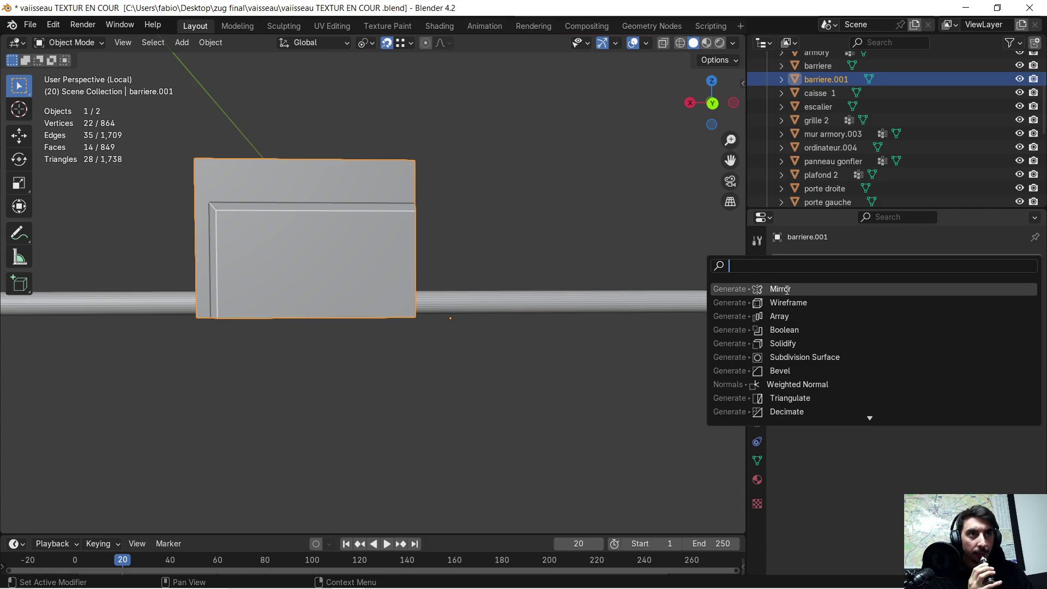
{"action": "left_click", "coordinate": [787, 289]}
{"action": "left_click", "coordinate": [999, 299]}
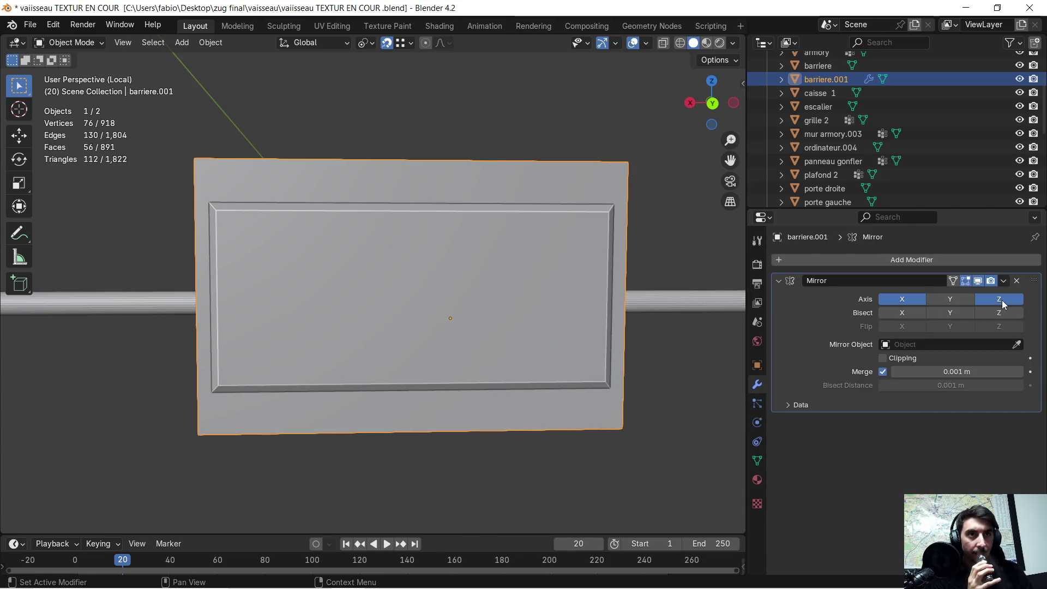
{"action": "mouse_move", "coordinate": [430, 260]}
{"action": "middle_mouse_down"}
{"action": "mouse_move", "coordinate": [365, 236]}
{"action": "mouse_move", "coordinate": [467, 229]}
{"action": "mouse_move", "coordinate": [414, 248]}
{"action": "mouse_move", "coordinate": [376, 238]}
{"action": "mouse_move", "coordinate": [346, 276]}
{"action": "mouse_move", "coordinate": [378, 276]}
{"action": "mouse_move", "coordinate": [409, 294]}
{"action": "mouse_move", "coordinate": [463, 241]}
{"action": "middle_mouse_up"}
{"action": "key", "text": "Tab"}
{"action": "scroll", "coordinate": [404, 265], "scroll_direction": "down", "scroll_amount": 3}
{"action": "scroll", "coordinate": [410, 265], "scroll_direction": "up", "scroll_amount": 6}
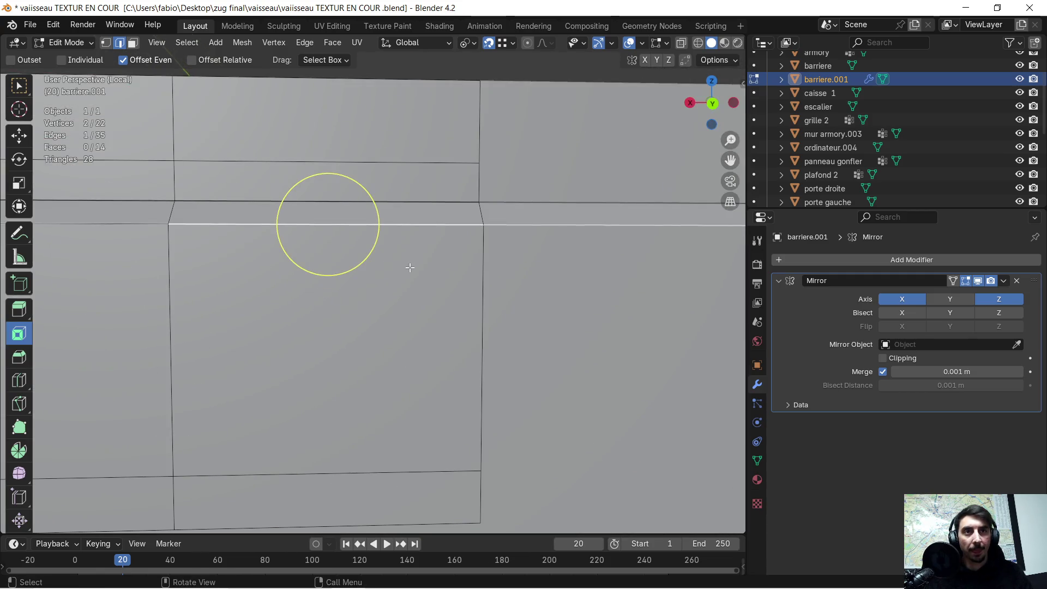
Step: Knife a slanted notch line from the panel's top edge to its right edge, constrained along Y then X
{"action": "left_click", "coordinate": [20, 405]}
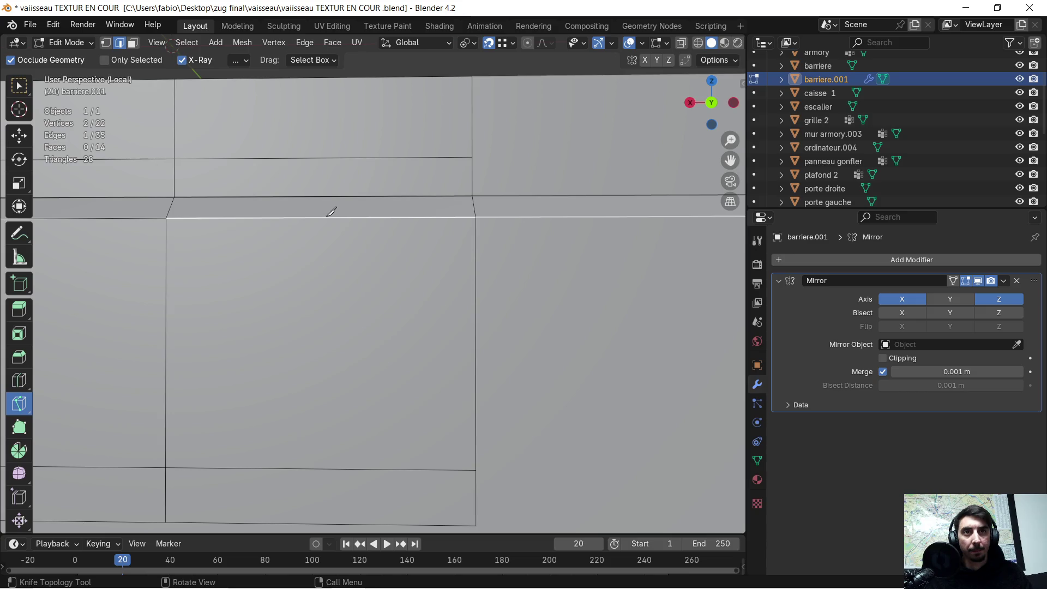
{"action": "middle_click_drag", "start_coordinate": [339, 210], "coordinate": [344, 212]}
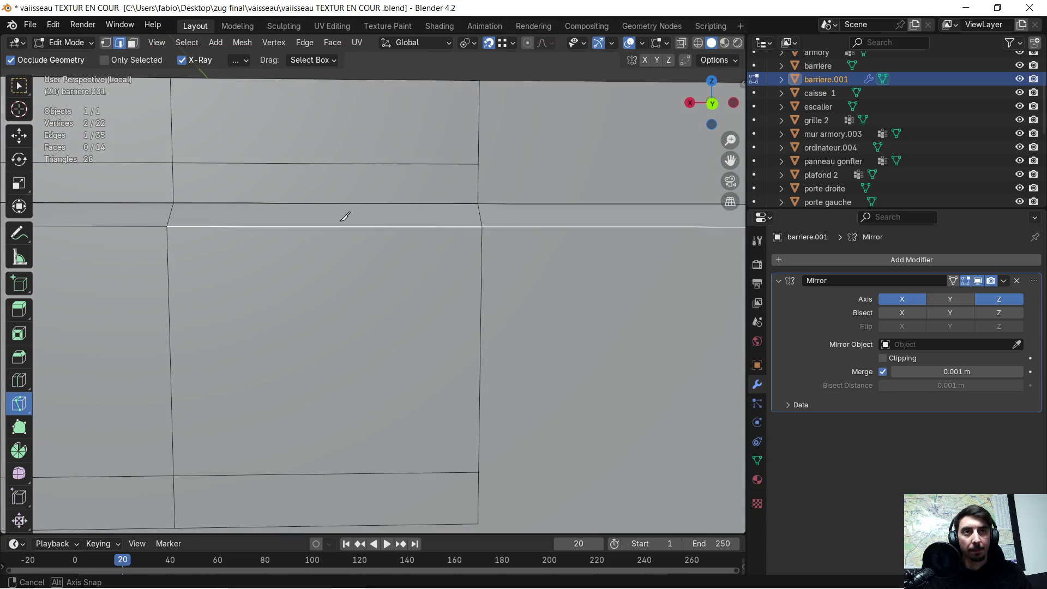
{"action": "left_click", "coordinate": [341, 225]}
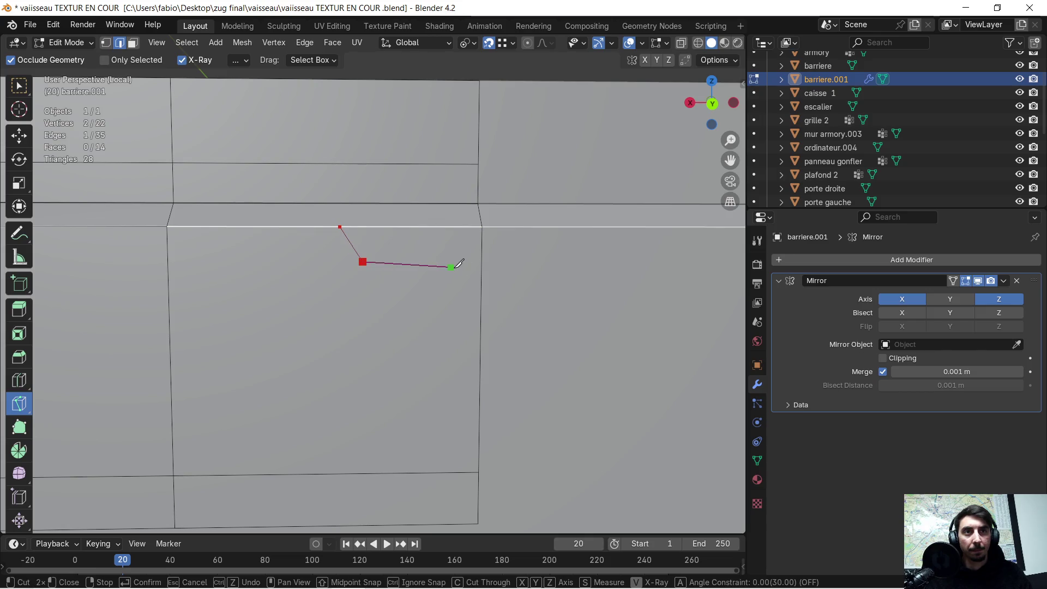
{"action": "key", "text": "y"}
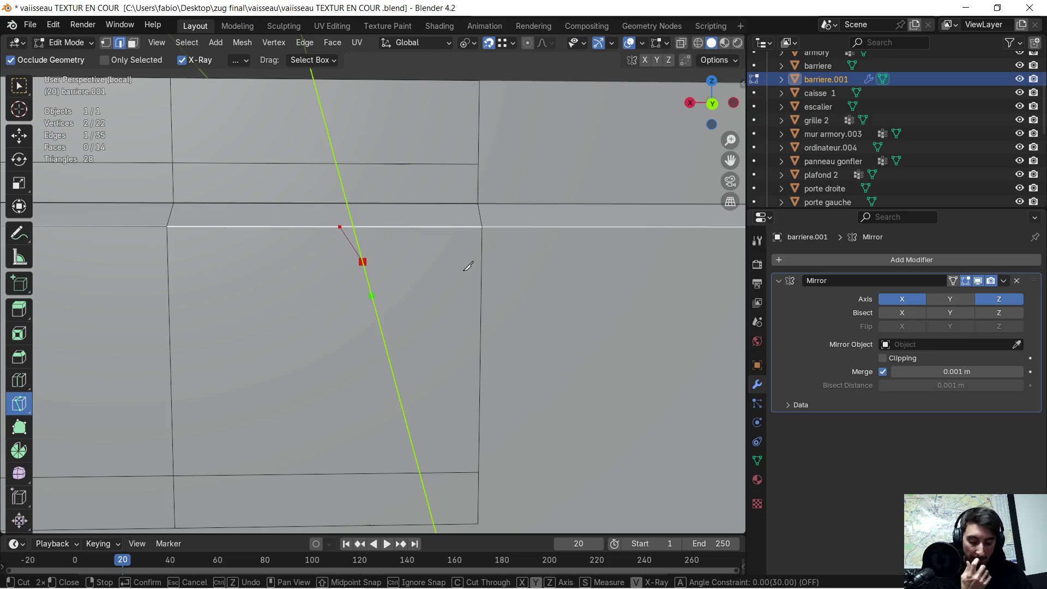
{"action": "key", "text": "x"}
{"action": "left_click", "coordinate": [481, 257]}
{"action": "key", "text": "Return"}
Step: Exit the knife and select the new small notch face with the Move tool
{"action": "middle_click_drag", "start_coordinate": [400, 241], "coordinate": [431, 248]}
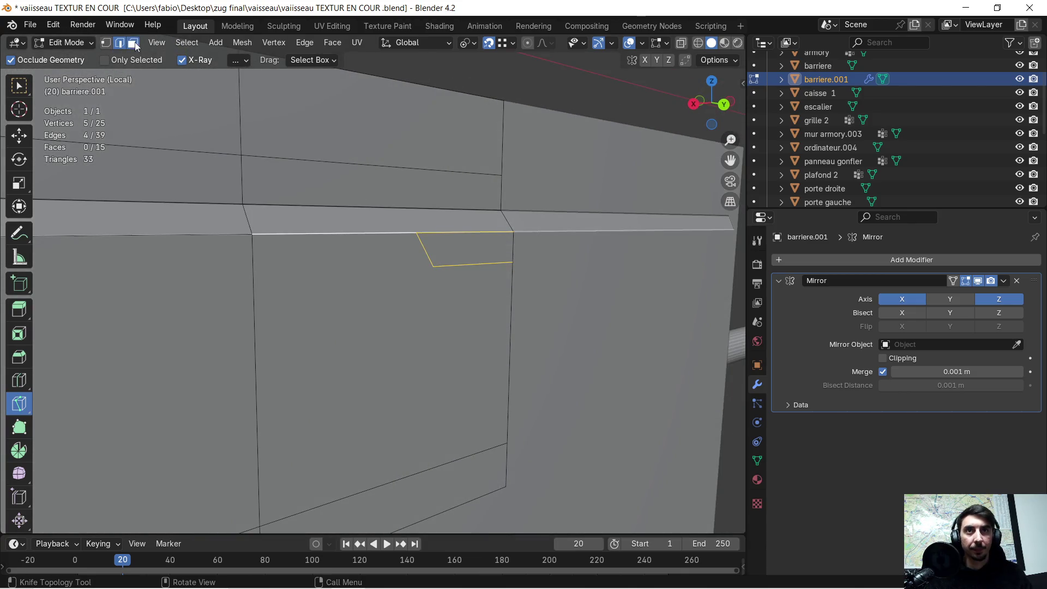
{"action": "mouse_move", "coordinate": [251, 190]}
{"action": "middle_mouse_down"}
{"action": "mouse_move", "coordinate": [278, 196]}
{"action": "mouse_move", "coordinate": [163, 207]}
{"action": "mouse_move", "coordinate": [227, 225]}
{"action": "middle_mouse_up"}
{"action": "key", "text": "Escape"}
{"action": "left_click", "coordinate": [19, 135]}
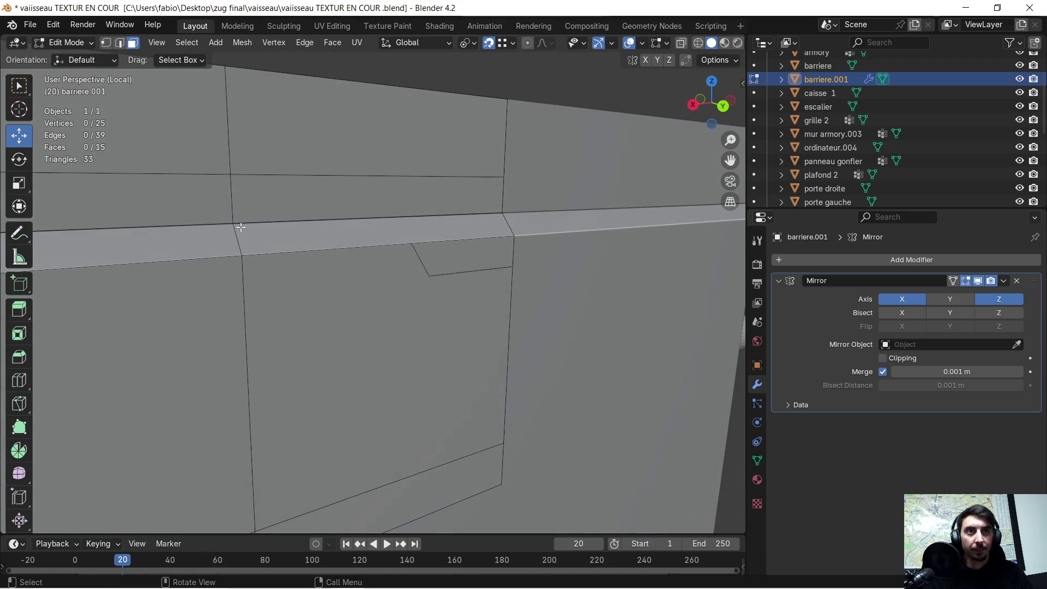
{"action": "left_click", "coordinate": [494, 262]}
{"action": "mouse_move", "coordinate": [494, 263]}
{"action": "middle_mouse_down"}
{"action": "mouse_move", "coordinate": [474, 289]}
{"action": "mouse_move", "coordinate": [581, 280]}
{"action": "mouse_move", "coordinate": [451, 287]}
{"action": "mouse_move", "coordinate": [459, 281]}
{"action": "middle_mouse_up"}
Step: Extrude the notch face about 0.011 m inward along Y
{"action": "key", "text": "e"}
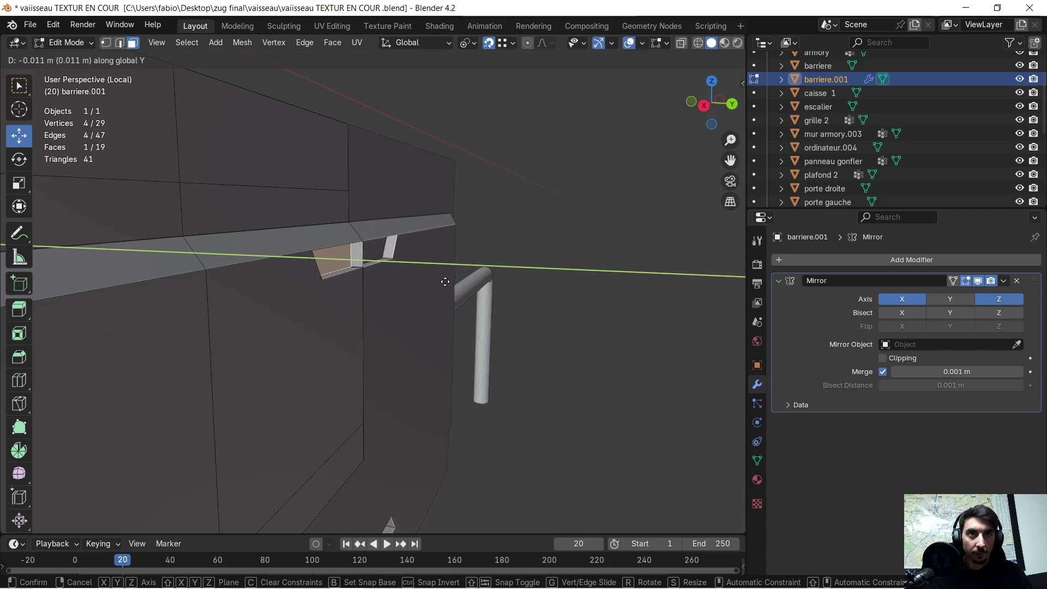
{"action": "left_click", "coordinate": [445, 282]}
{"action": "mouse_move", "coordinate": [436, 280]}
{"action": "middle_mouse_down"}
{"action": "mouse_move", "coordinate": [434, 323]}
{"action": "mouse_move", "coordinate": [472, 291]}
{"action": "mouse_move", "coordinate": [363, 309]}
{"action": "middle_mouse_up"}
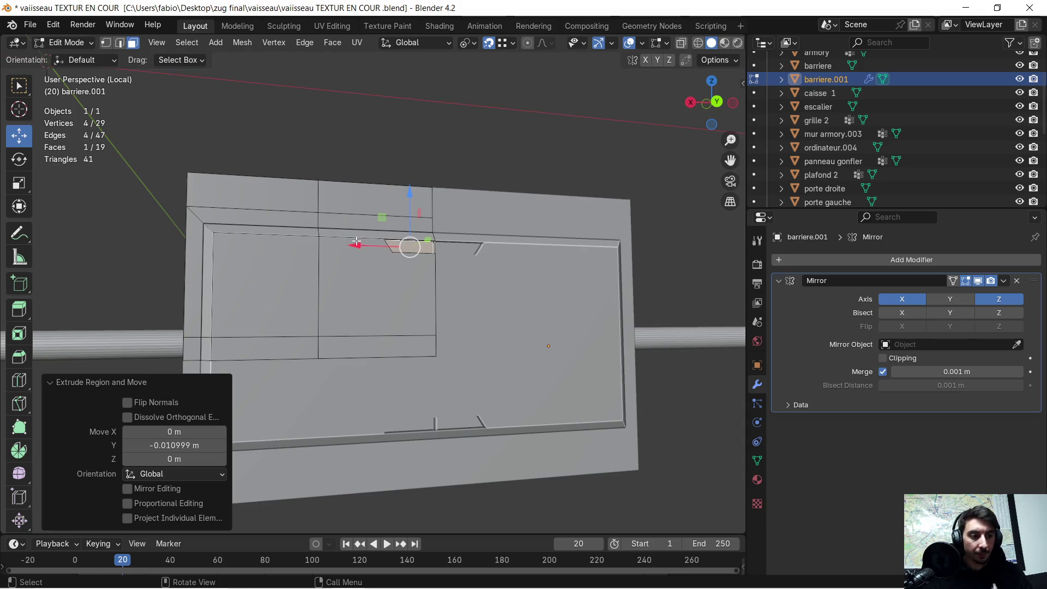
{"action": "scroll", "coordinate": [347, 204], "scroll_direction": "up", "scroll_amount": 4}
{"action": "mouse_move", "coordinate": [349, 207]}
{"action": "middle_mouse_down"}
{"action": "mouse_move", "coordinate": [402, 285]}
{"action": "mouse_move", "coordinate": [418, 291]}
{"action": "mouse_move", "coordinate": [460, 271]}
{"action": "mouse_move", "coordinate": [431, 264]}
{"action": "middle_mouse_up"}
{"action": "middle_click_drag", "start_coordinate": [542, 194], "coordinate": [428, 271], "text": "shift"}
Step: Bevel the notch's edges 0.00523 m with one segment
{"action": "key", "text": "2"}
{"action": "key", "text": "ctrl+b"}
{"action": "left_click", "coordinate": [445, 249]}
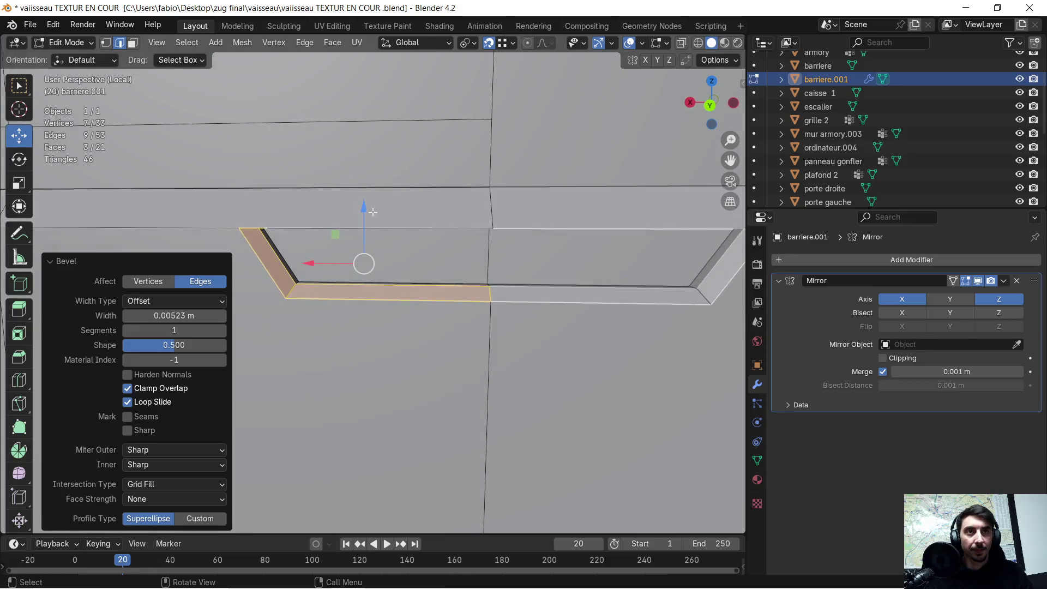
{"action": "scroll", "coordinate": [402, 296], "scroll_direction": "down", "scroll_amount": 4}
{"action": "middle_click_drag", "start_coordinate": [402, 296], "coordinate": [411, 251]}
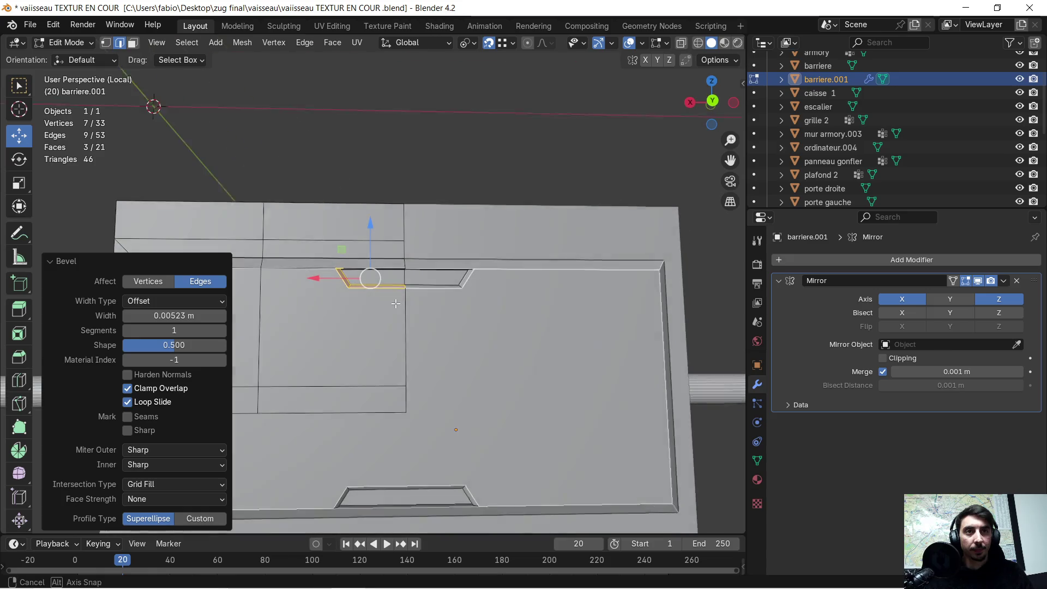
{"action": "mouse_move", "coordinate": [368, 367]}
{"action": "middle_mouse_down"}
{"action": "mouse_move", "coordinate": [436, 341]}
{"action": "mouse_move", "coordinate": [473, 339]}
{"action": "middle_mouse_up"}
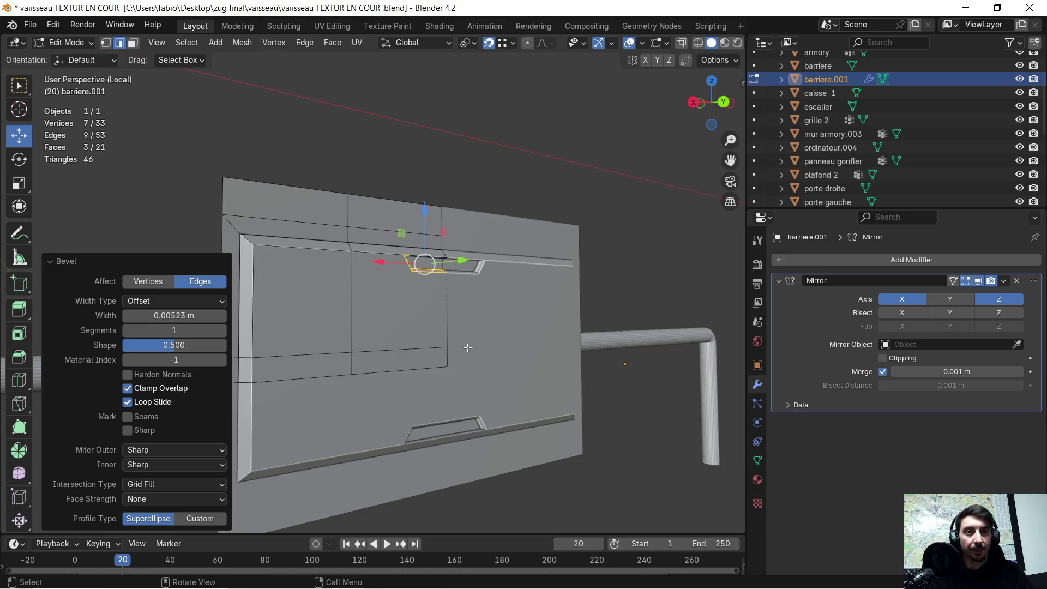
{"action": "scroll", "coordinate": [477, 339], "scroll_direction": "up", "scroll_amount": 5}
{"action": "middle_click_drag", "start_coordinate": [484, 301], "coordinate": [463, 348]}
Step: Extrude the two selected side faces of the panel along the Y axis
{"action": "left_click", "coordinate": [443, 353]}
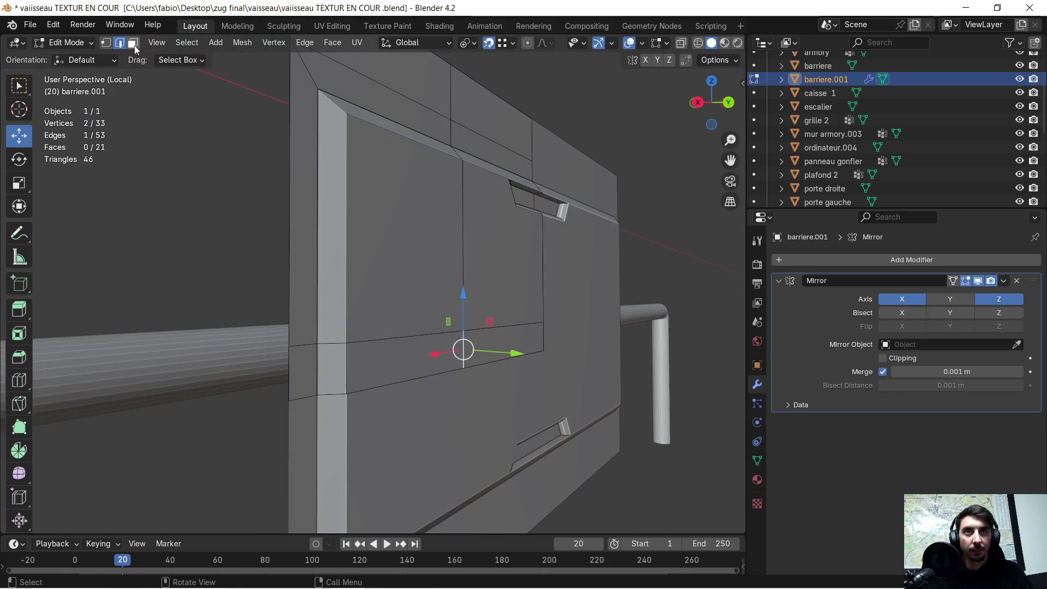
{"action": "left_click", "coordinate": [419, 355]}
{"action": "left_click", "coordinate": [503, 343], "text": "shift"}
{"action": "mouse_move", "coordinate": [503, 343]}
{"action": "middle_mouse_down"}
{"action": "mouse_move", "coordinate": [495, 357]}
{"action": "mouse_move", "coordinate": [599, 340]}
{"action": "mouse_move", "coordinate": [524, 334]}
{"action": "middle_mouse_up"}
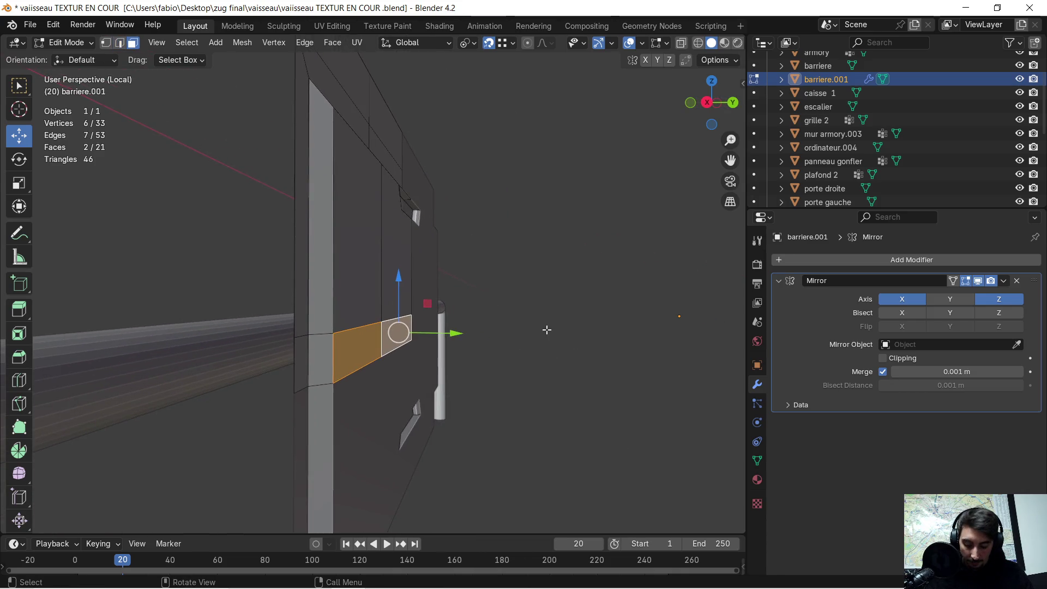
{"action": "key", "text": "e"}
{"action": "key", "text": "y"}
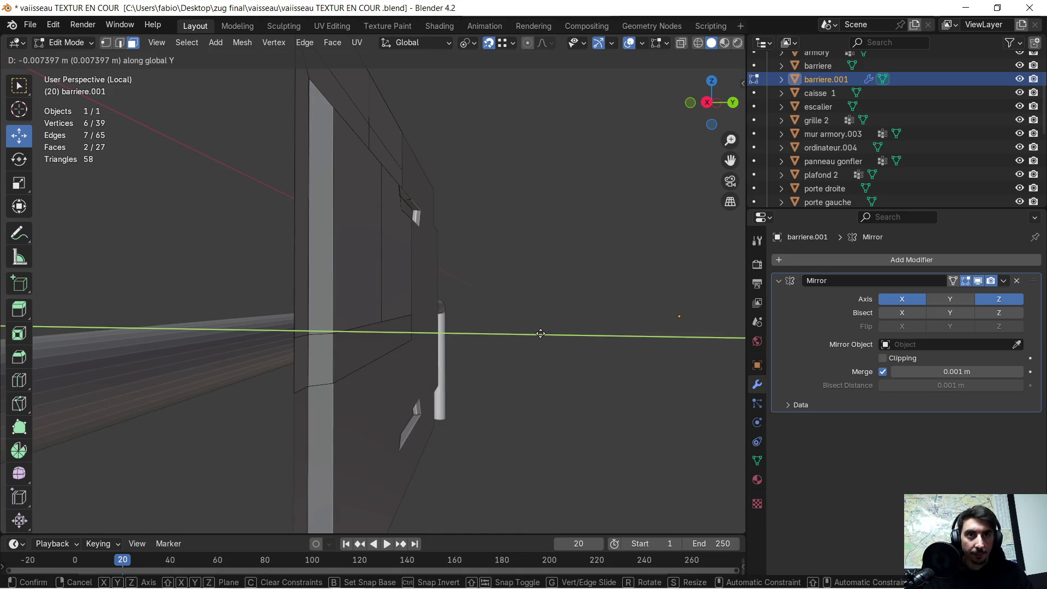
{"action": "left_click", "coordinate": [540, 334]}
Step: Select the extruded strip faces plus a small bevel face and delete them
{"action": "mouse_move", "coordinate": [495, 358]}
{"action": "middle_mouse_down"}
{"action": "mouse_move", "coordinate": [357, 374]}
{"action": "mouse_move", "coordinate": [330, 353]}
{"action": "middle_mouse_up"}
{"action": "left_click", "coordinate": [339, 350]}
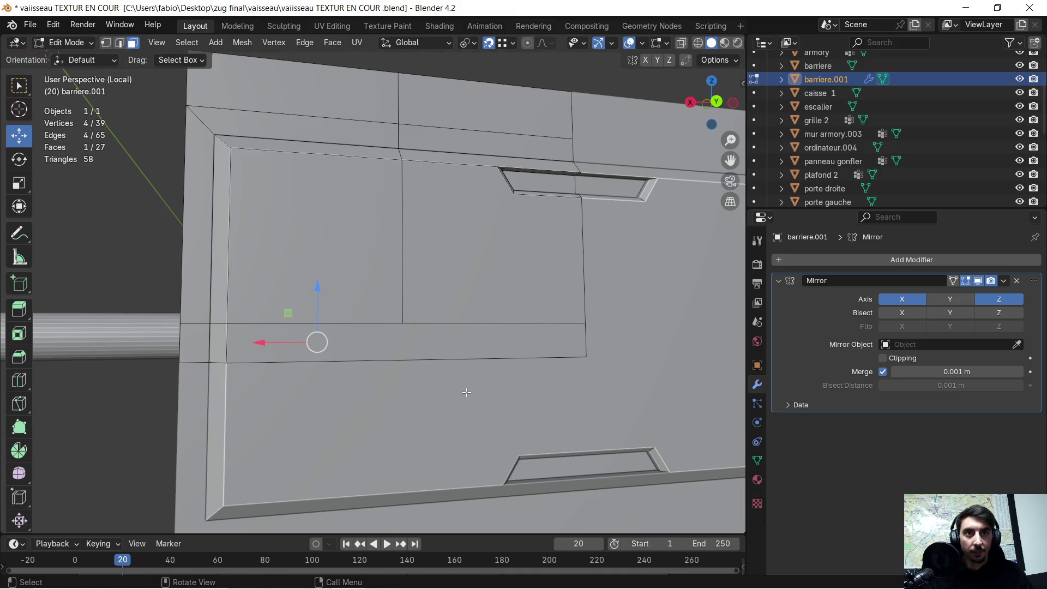
{"action": "mouse_move", "coordinate": [404, 349]}
{"action": "middle_mouse_down"}
{"action": "mouse_move", "coordinate": [511, 360]}
{"action": "mouse_move", "coordinate": [322, 344]}
{"action": "mouse_move", "coordinate": [420, 344]}
{"action": "mouse_move", "coordinate": [350, 351]}
{"action": "mouse_move", "coordinate": [369, 334]}
{"action": "mouse_move", "coordinate": [479, 342]}
{"action": "mouse_move", "coordinate": [428, 336]}
{"action": "middle_mouse_up"}
{"action": "left_click", "coordinate": [428, 337]}
{"action": "left_click", "coordinate": [445, 329]}
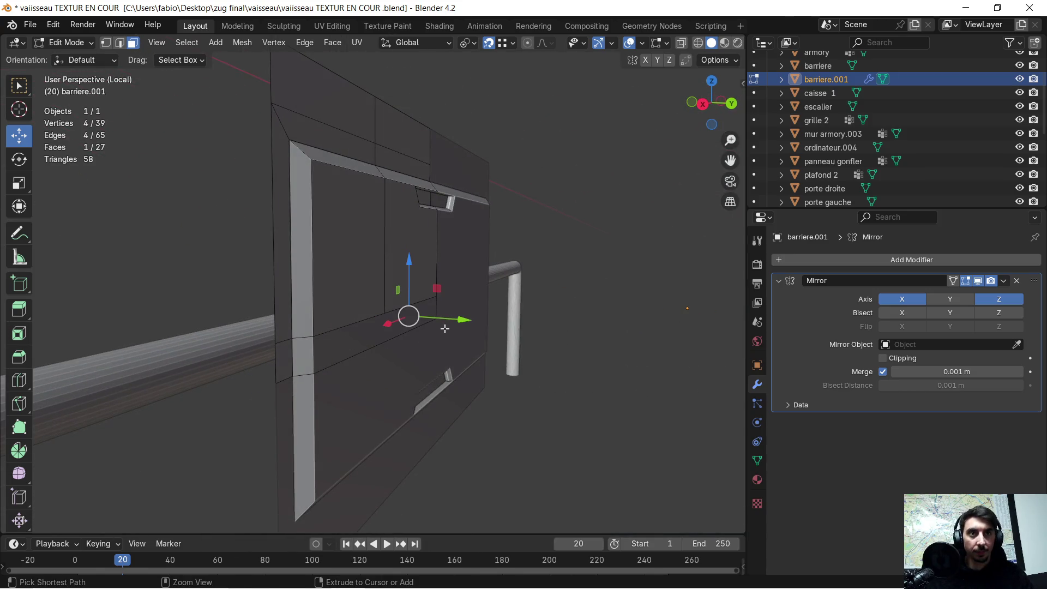
{"action": "left_click", "coordinate": [445, 329], "text": "shift"}
{"action": "mouse_move", "coordinate": [444, 327]}
{"action": "middle_mouse_down"}
{"action": "mouse_move", "coordinate": [362, 314]}
{"action": "mouse_move", "coordinate": [260, 323]}
{"action": "middle_mouse_up"}
{"action": "left_click", "coordinate": [242, 334], "text": "shift"}
{"action": "key", "text": "x"}
{"action": "left_click", "coordinate": [226, 336]}
Step: Select the upper-left panel face to prepare a cut across it
{"action": "mouse_move", "coordinate": [226, 336]}
{"action": "middle_mouse_down"}
{"action": "mouse_move", "coordinate": [327, 346]}
{"action": "mouse_move", "coordinate": [334, 300]}
{"action": "middle_mouse_up"}
{"action": "left_click", "coordinate": [334, 299]}
{"action": "mouse_move", "coordinate": [472, 300]}
{"action": "middle_mouse_down"}
{"action": "mouse_move", "coordinate": [473, 310]}
{"action": "mouse_move", "coordinate": [401, 306]}
{"action": "mouse_move", "coordinate": [398, 325]}
{"action": "mouse_move", "coordinate": [396, 305]}
{"action": "mouse_move", "coordinate": [409, 304]}
{"action": "mouse_move", "coordinate": [119, 287]}
{"action": "middle_mouse_up"}
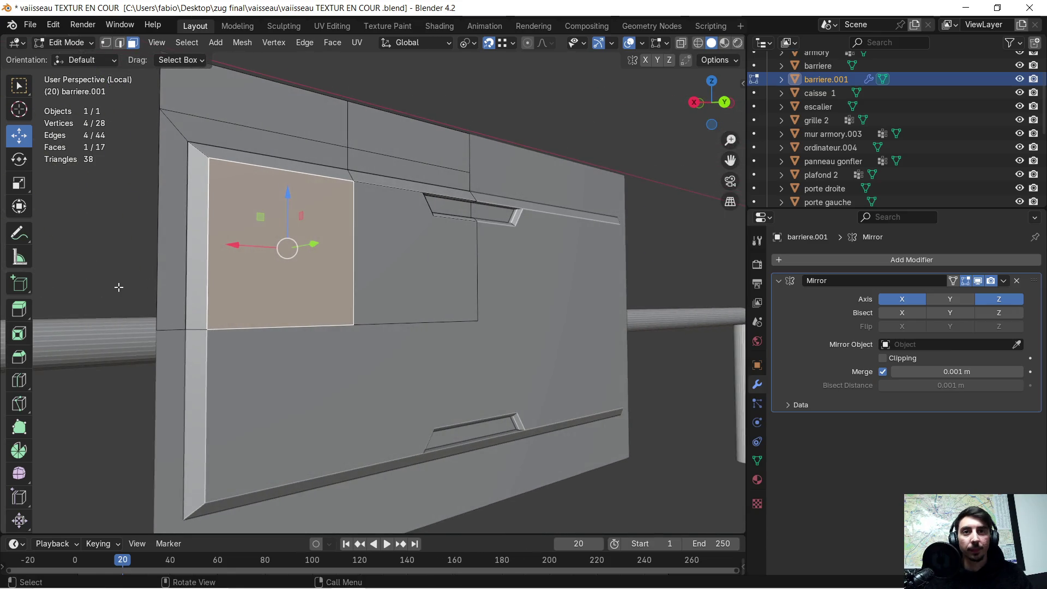
{"action": "left_click", "coordinate": [19, 385]}
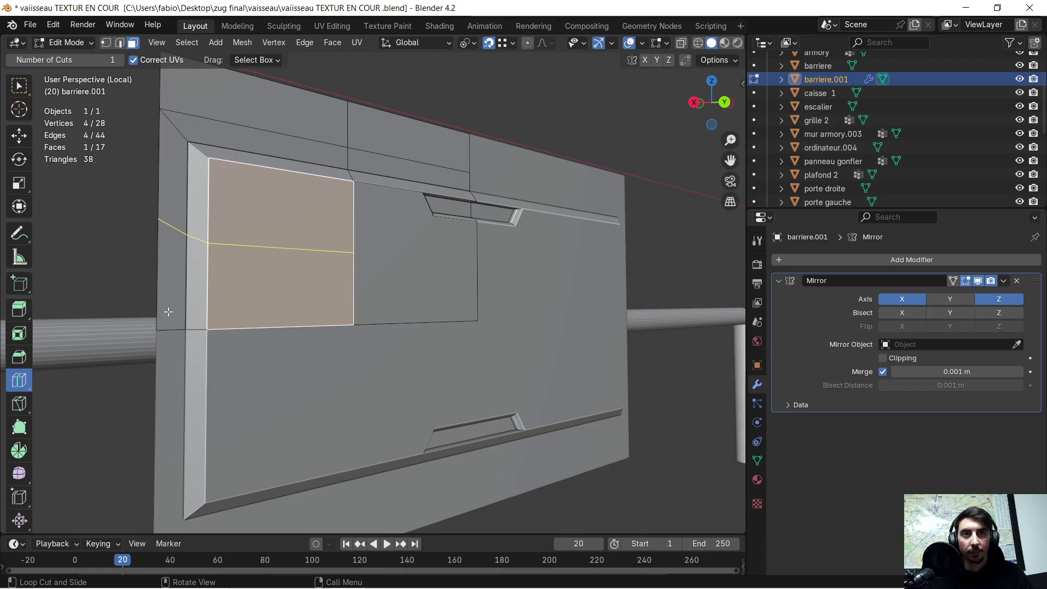
Step: Knife-cut a thin, axis-locked strip straight across the panel face
{"action": "middle_click_drag", "start_coordinate": [159, 318], "coordinate": [349, 306]}
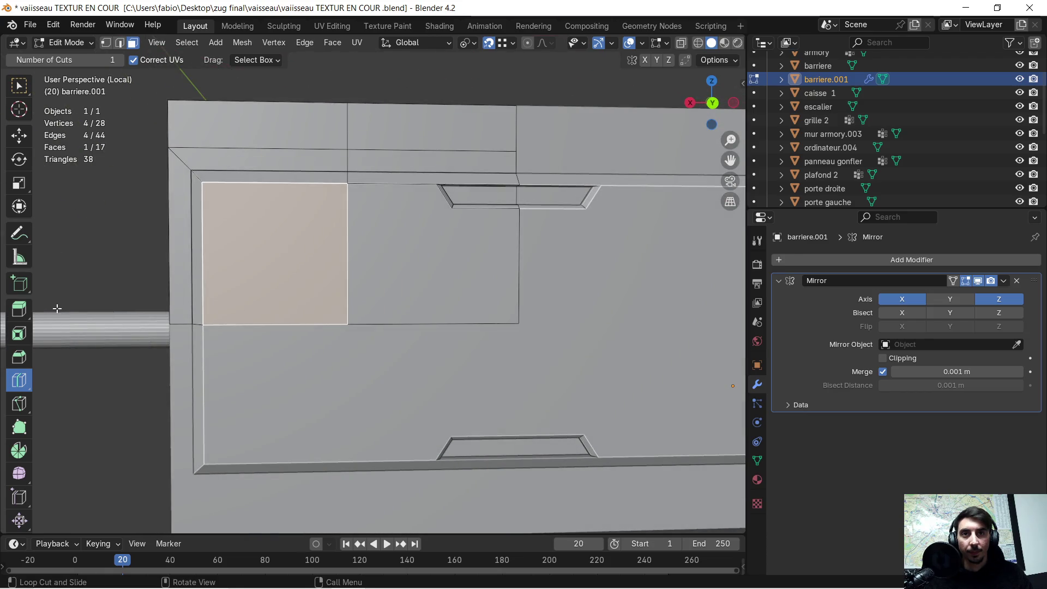
{"action": "left_click", "coordinate": [19, 403]}
{"action": "scroll", "coordinate": [182, 298], "scroll_direction": "up", "scroll_amount": 3}
{"action": "scroll", "coordinate": [182, 298], "scroll_direction": "down", "scroll_amount": 1}
{"action": "middle_click_drag", "start_coordinate": [163, 303], "coordinate": [240, 304], "text": "shift"}
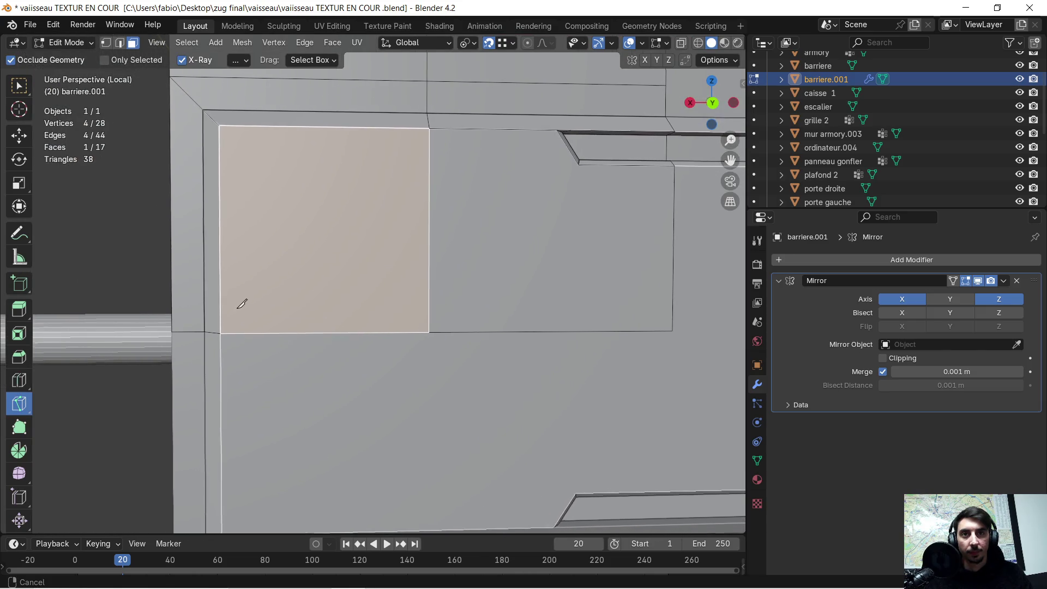
{"action": "left_click", "coordinate": [174, 304]}
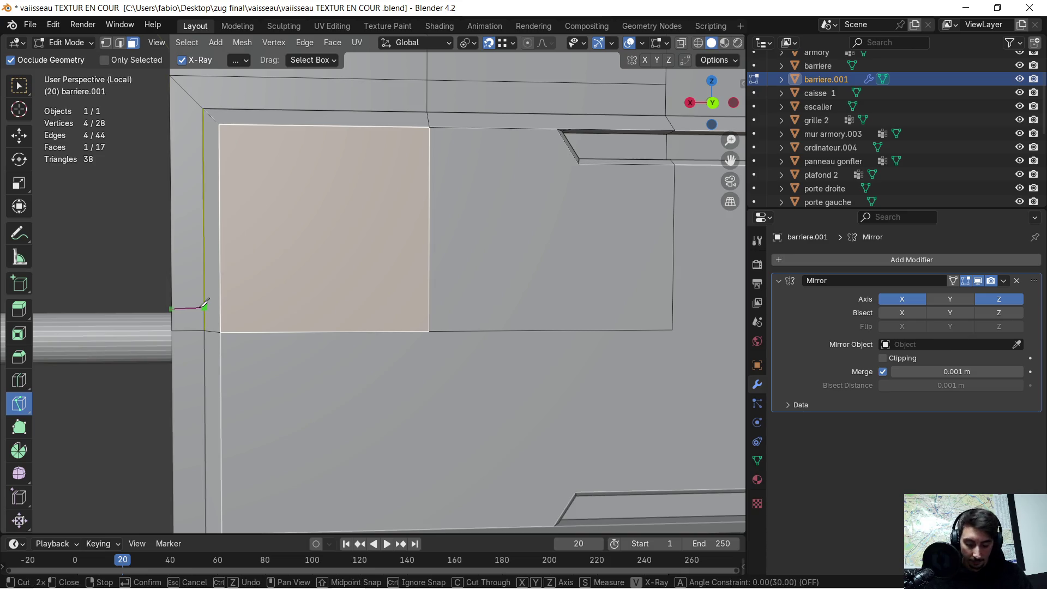
{"action": "key", "text": "y"}
{"action": "key", "text": "x"}
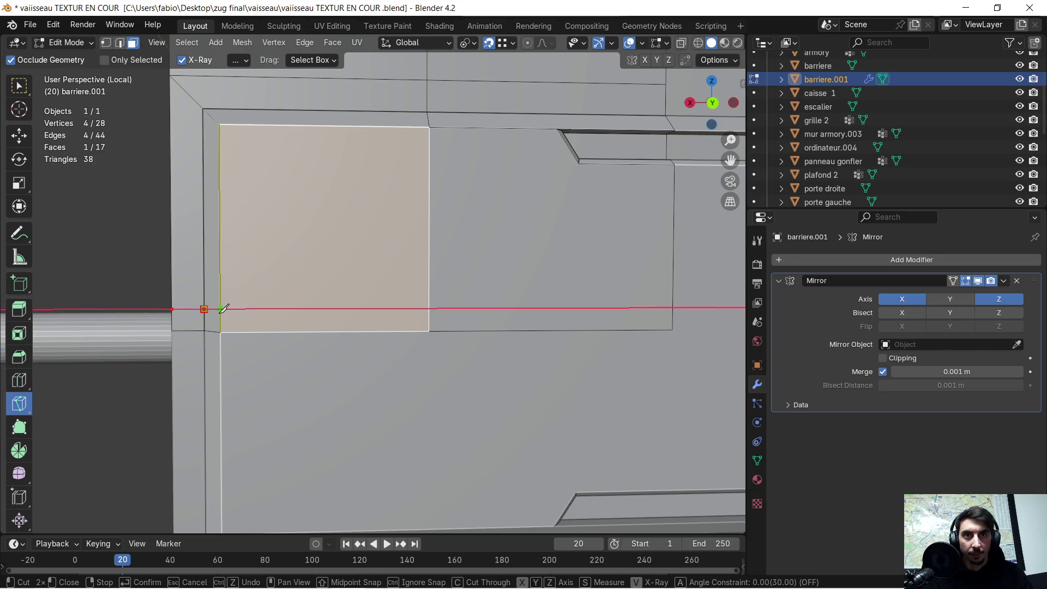
{"action": "left_click", "coordinate": [220, 309]}
{"action": "left_click", "coordinate": [429, 307]}
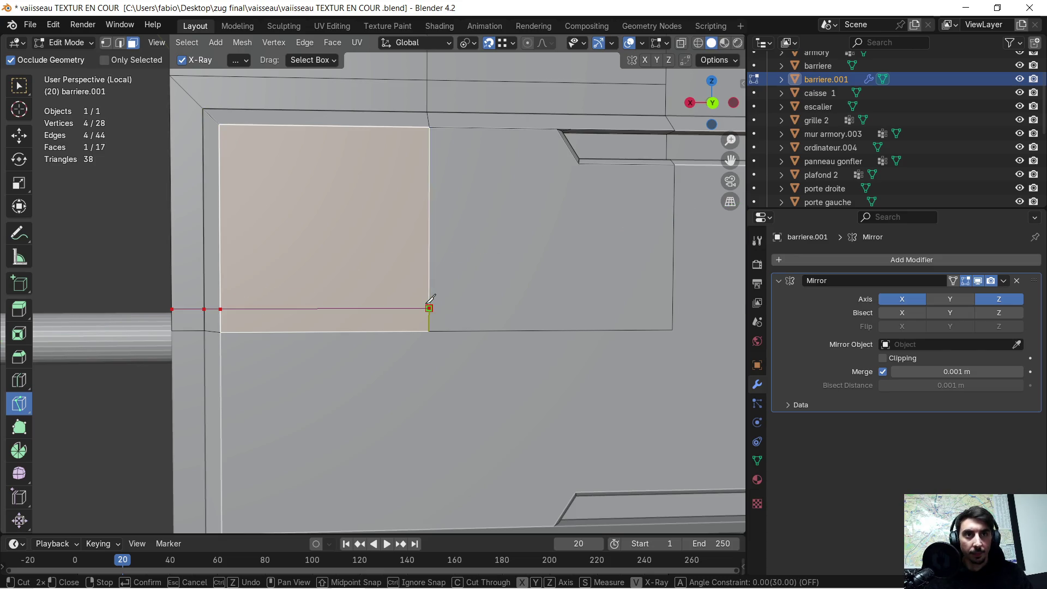
{"action": "left_click", "coordinate": [672, 306]}
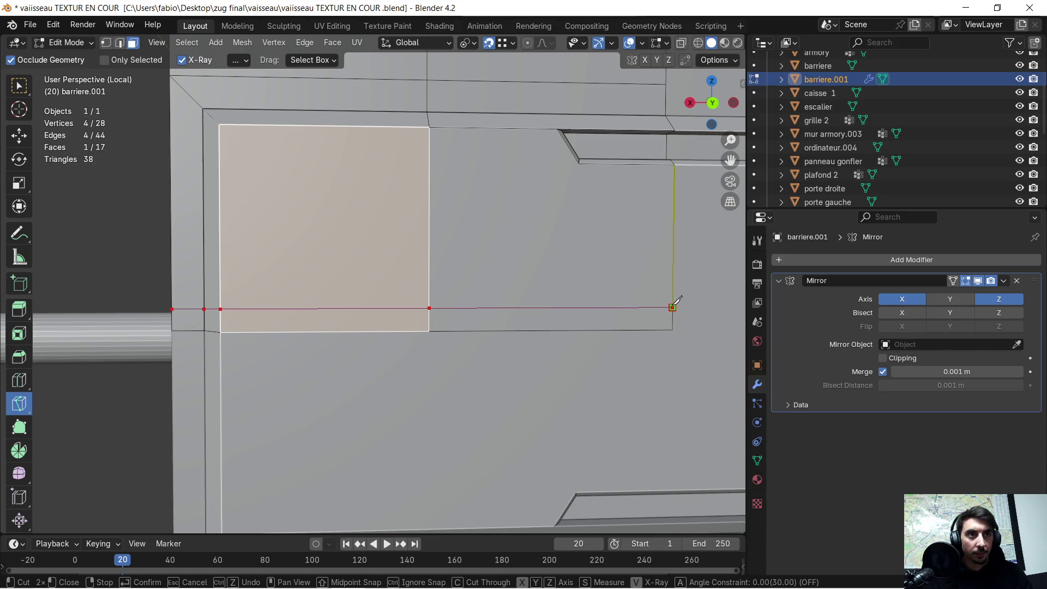
{"action": "key", "text": "Return"}
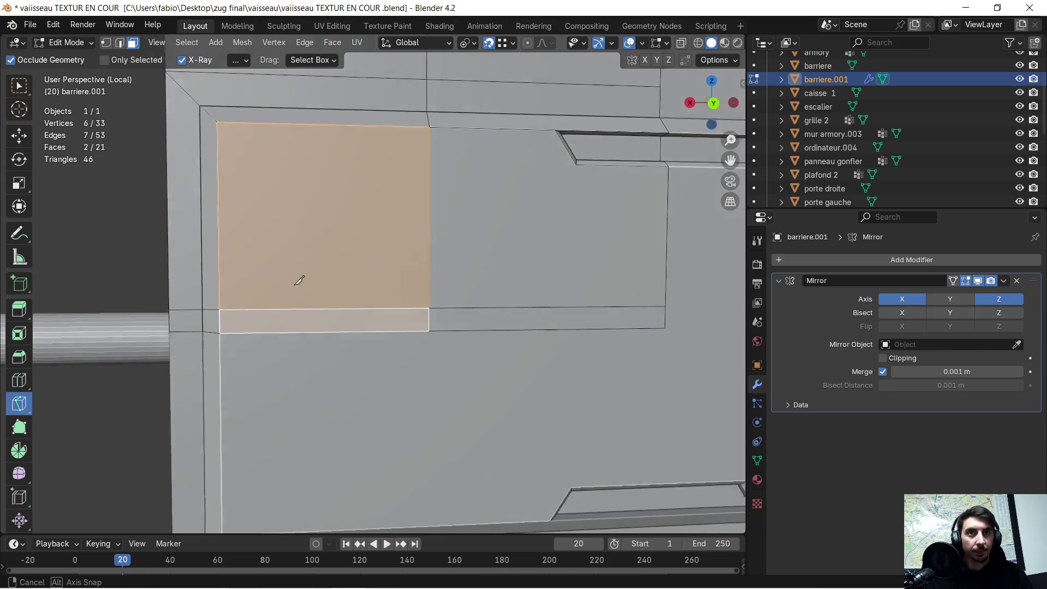
Step: Extrude the new lower strip and its neighbouring face inward to form the groove
{"action": "middle_click_drag", "start_coordinate": [294, 280], "coordinate": [381, 283]}
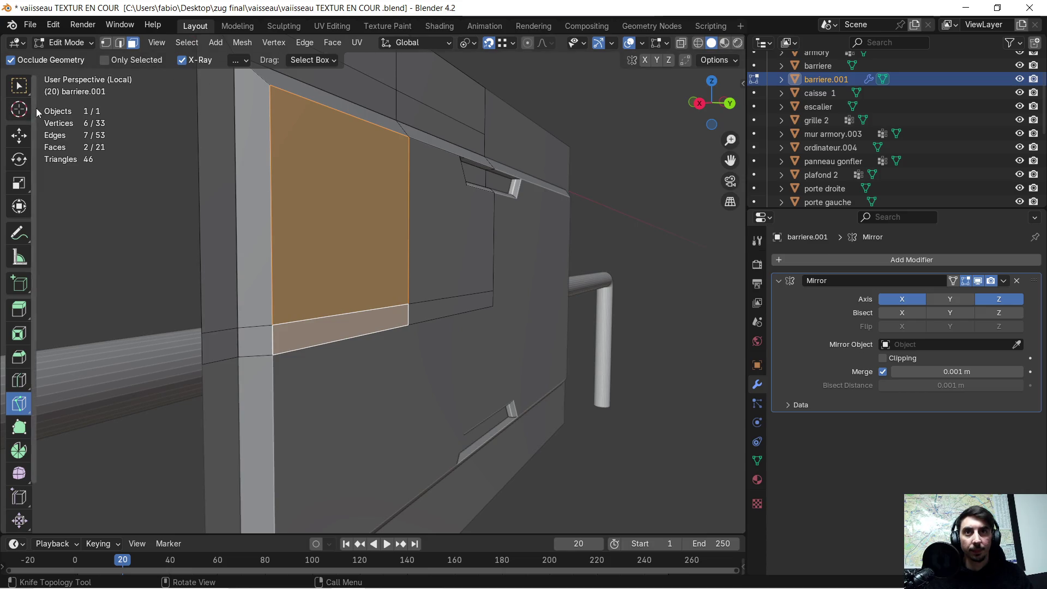
{"action": "left_click", "coordinate": [19, 135]}
{"action": "middle_click_drag", "start_coordinate": [428, 323], "coordinate": [409, 317]}
{"action": "left_click", "coordinate": [409, 316]}
{"action": "left_click", "coordinate": [420, 315], "text": "shift"}
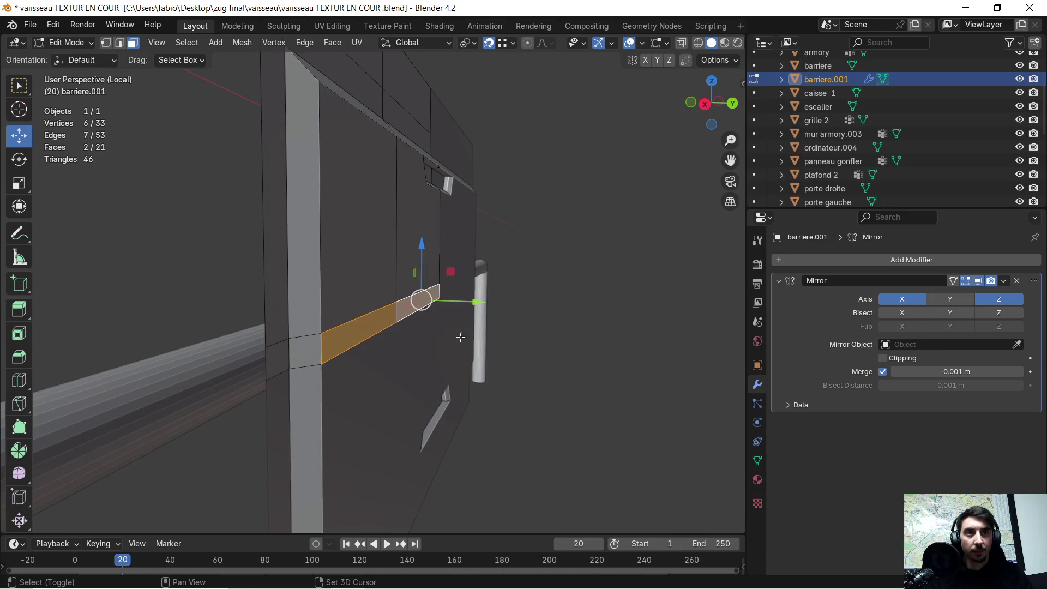
{"action": "key", "text": "e"}
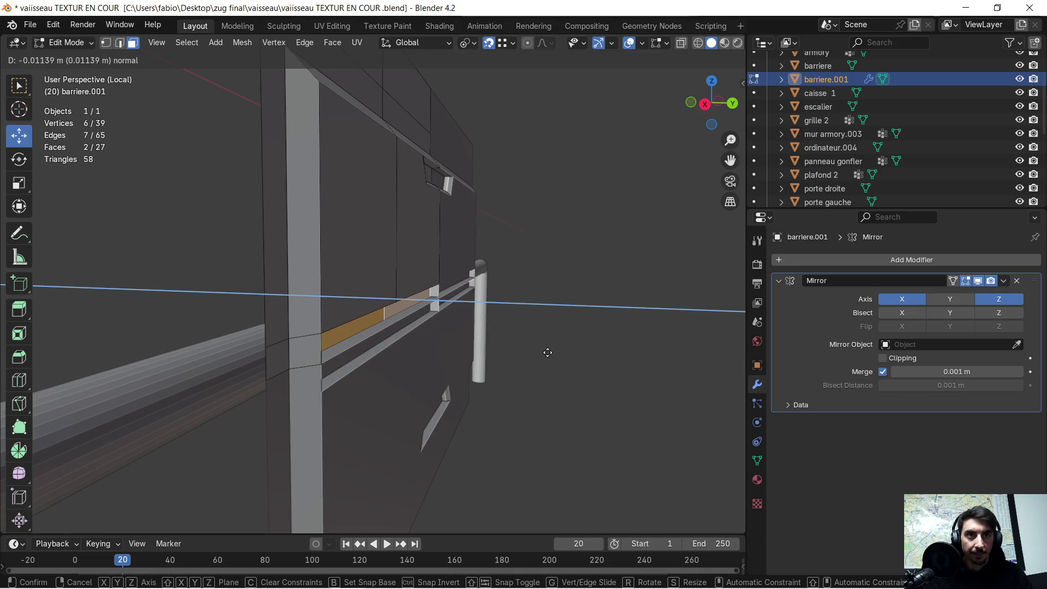
{"action": "left_click", "coordinate": [548, 353]}
{"action": "mouse_move", "coordinate": [548, 352]}
{"action": "middle_mouse_down"}
{"action": "mouse_move", "coordinate": [576, 354]}
{"action": "mouse_move", "coordinate": [501, 332]}
{"action": "mouse_move", "coordinate": [396, 350]}
{"action": "middle_mouse_up"}
Step: Delete the thin stray faces left around the groove, removing faces only
{"action": "left_click", "coordinate": [318, 339]}
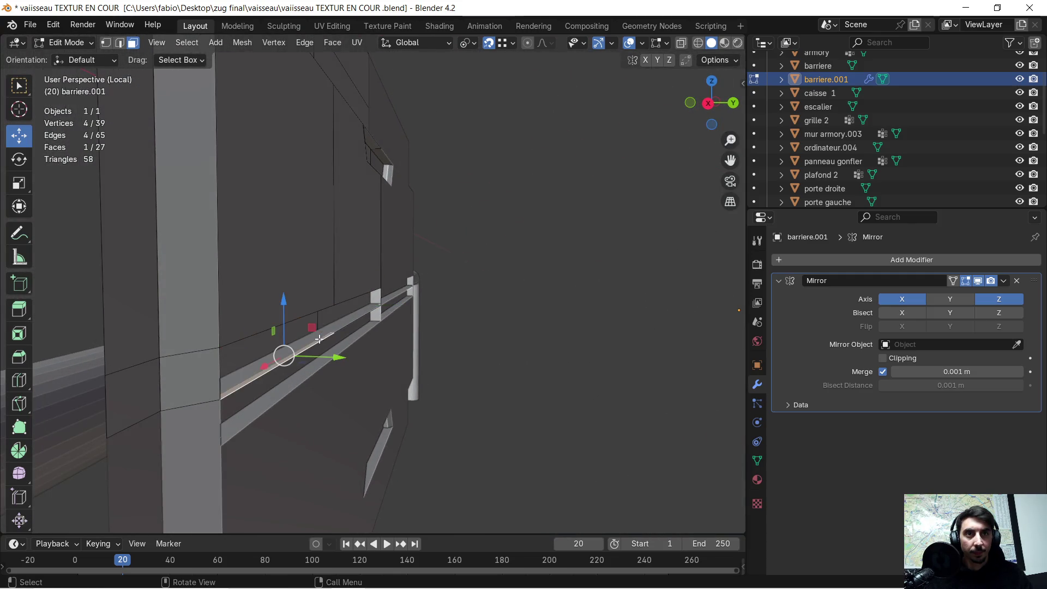
{"action": "left_click", "coordinate": [322, 333], "text": "shift"}
{"action": "left_click", "coordinate": [315, 336], "text": "shift"}
{"action": "key", "text": "x"}
{"action": "left_click", "coordinate": [316, 335]}
{"action": "left_click", "coordinate": [334, 326]}
{"action": "key", "text": "x"}
{"action": "left_click", "coordinate": [334, 326]}
{"action": "middle_click_drag", "start_coordinate": [334, 326], "coordinate": [339, 322]}
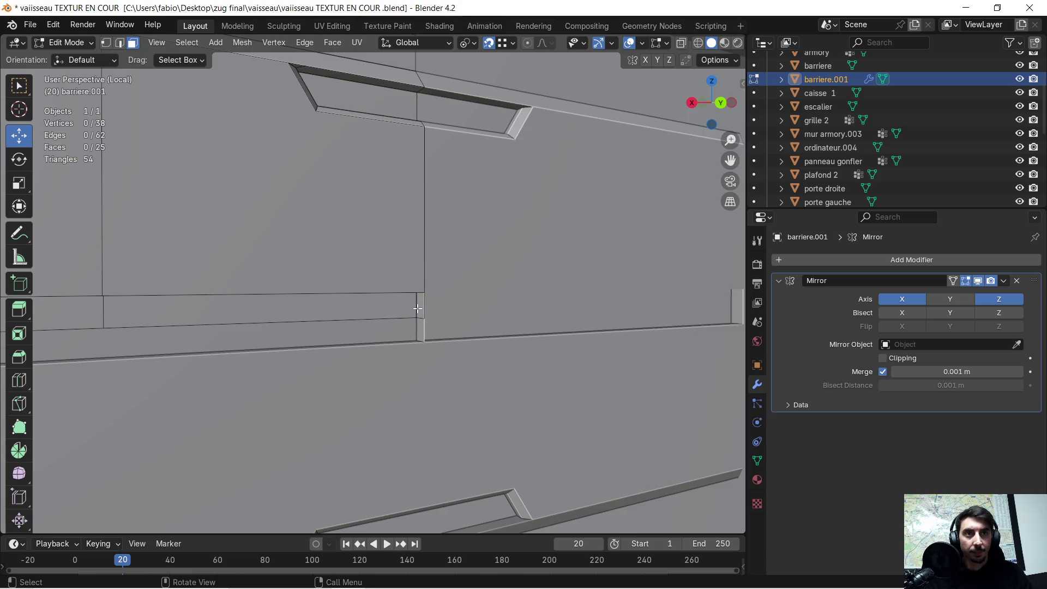
Step: Delete the remaining stray faces at the groove's end
{"action": "key", "text": "x"}
{"action": "left_click", "coordinate": [421, 329]}
{"action": "mouse_move", "coordinate": [420, 329]}
{"action": "middle_mouse_down"}
{"action": "mouse_move", "coordinate": [507, 325]}
{"action": "mouse_move", "coordinate": [424, 311]}
{"action": "mouse_move", "coordinate": [366, 322]}
{"action": "mouse_move", "coordinate": [490, 306]}
{"action": "mouse_move", "coordinate": [265, 296]}
{"action": "mouse_move", "coordinate": [414, 327]}
{"action": "mouse_move", "coordinate": [387, 330]}
{"action": "mouse_move", "coordinate": [398, 337]}
{"action": "mouse_move", "coordinate": [362, 330]}
{"action": "mouse_move", "coordinate": [409, 388]}
{"action": "mouse_move", "coordinate": [462, 378]}
{"action": "mouse_move", "coordinate": [280, 362]}
{"action": "mouse_move", "coordinate": [137, 165]}
{"action": "middle_mouse_up"}
{"action": "key", "text": "x"}
{"action": "left_click", "coordinate": [374, 336]}
{"action": "left_click", "coordinate": [388, 399]}
{"action": "key", "text": "x"}
{"action": "left_click", "coordinate": [398, 401]}
{"action": "scroll", "coordinate": [409, 381], "scroll_direction": "up", "scroll_amount": 3}
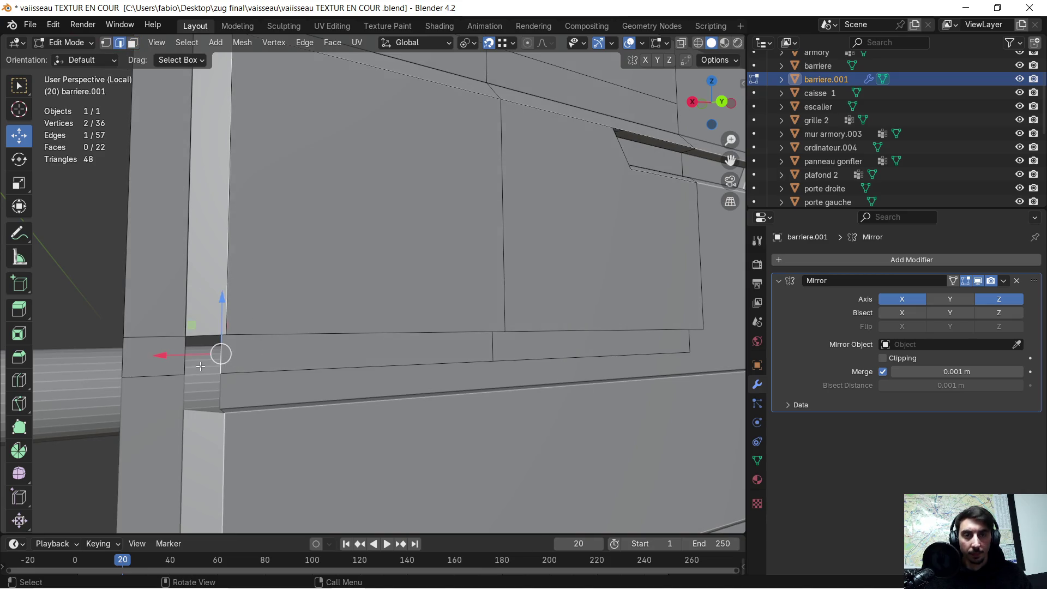
Step: Extrude the selected edge 0.016 m along X, after undoing a trial move
{"action": "key", "text": "g"}
{"action": "key", "text": "x"}
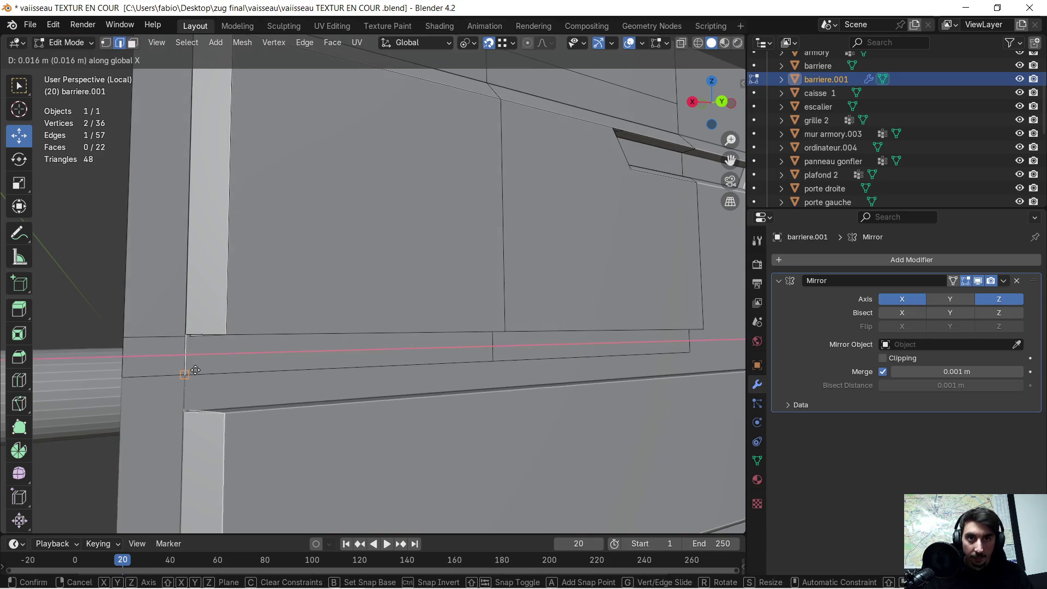
{"action": "left_click", "coordinate": [191, 371]}
{"action": "middle_click_drag", "start_coordinate": [191, 370], "coordinate": [236, 276]}
{"action": "scroll", "coordinate": [255, 225], "scroll_direction": "up", "scroll_amount": 4}
{"action": "middle_click_drag", "start_coordinate": [252, 222], "coordinate": [304, 293], "text": "shift"}
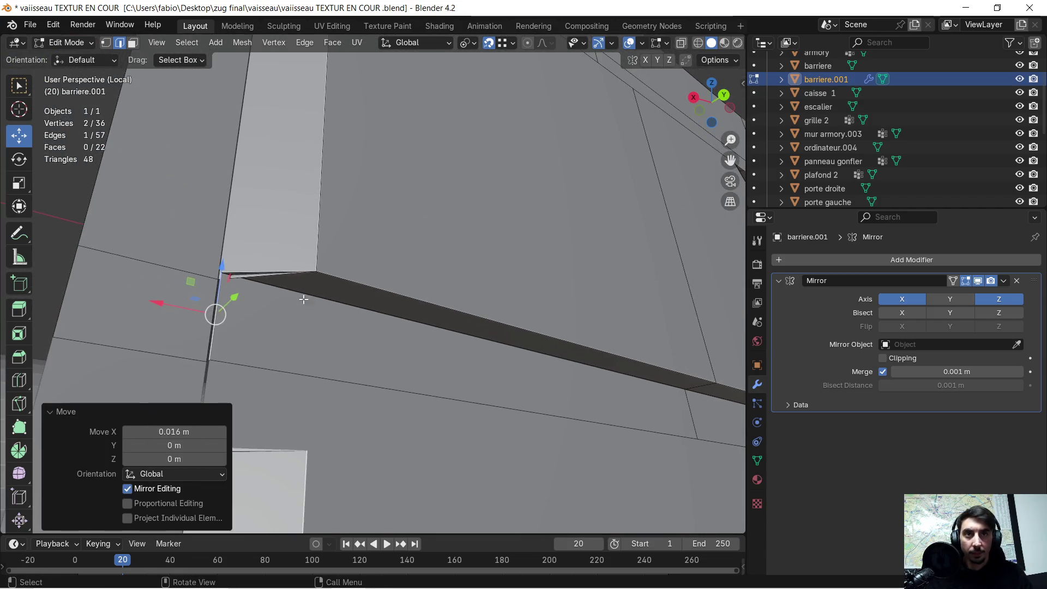
{"action": "key", "text": "ctrl+z"}
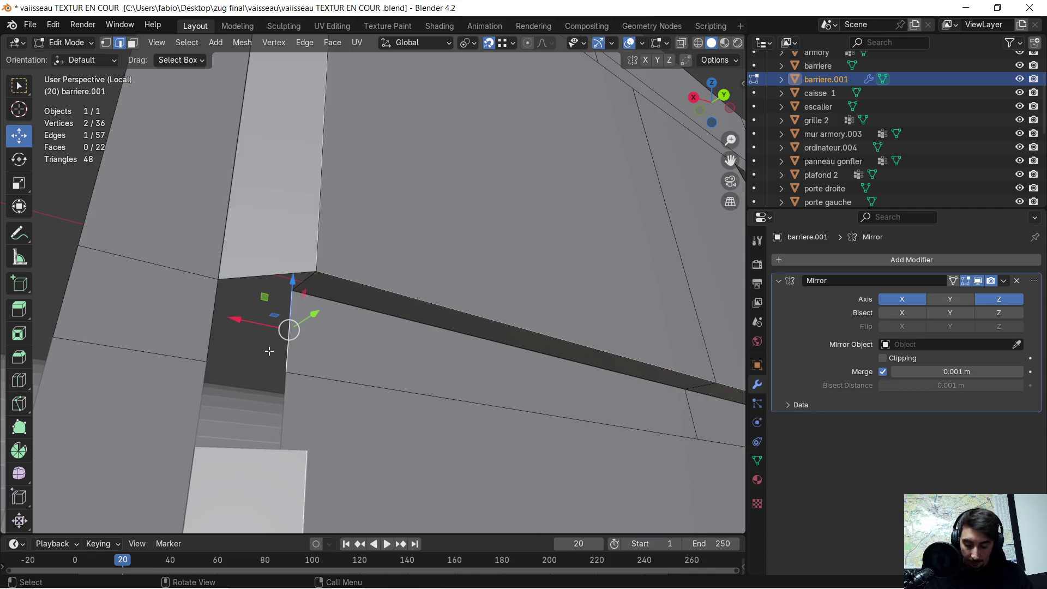
{"action": "key", "text": "e"}
{"action": "key", "text": "x"}
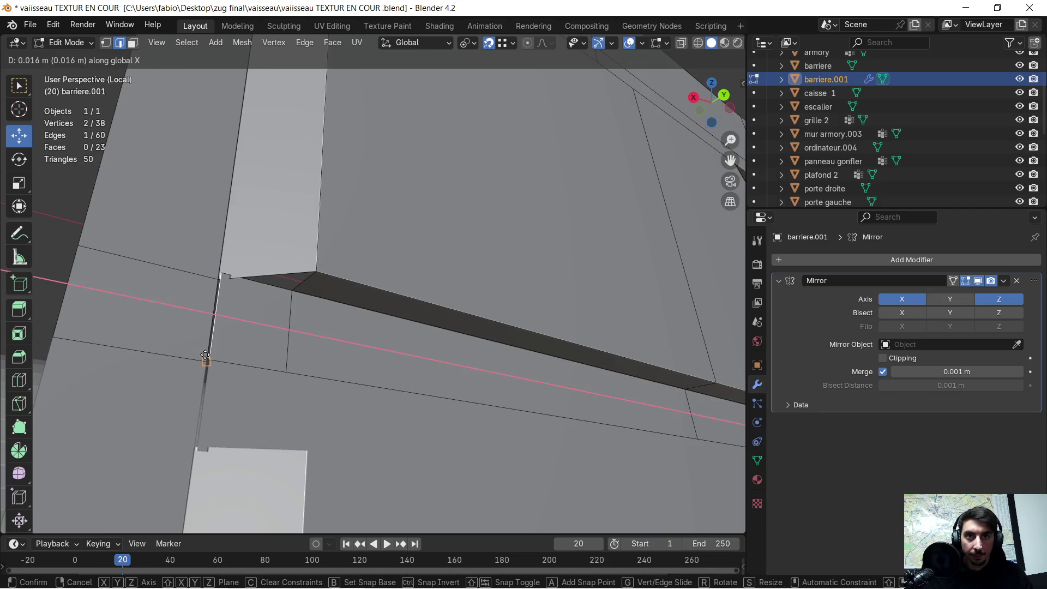
{"action": "left_click", "coordinate": [204, 354]}
{"action": "middle_click_drag", "start_coordinate": [204, 355], "coordinate": [264, 369]}
{"action": "mouse_move", "coordinate": [519, 439]}
{"action": "middle_mouse_down"}
{"action": "mouse_move", "coordinate": [367, 385]}
{"action": "mouse_move", "coordinate": [397, 397]}
{"action": "mouse_move", "coordinate": [376, 397]}
{"action": "middle_mouse_up"}
Step: Nudge the extruded edge slightly along the Y axis
{"action": "key", "text": "g"}
{"action": "key", "text": "y"}
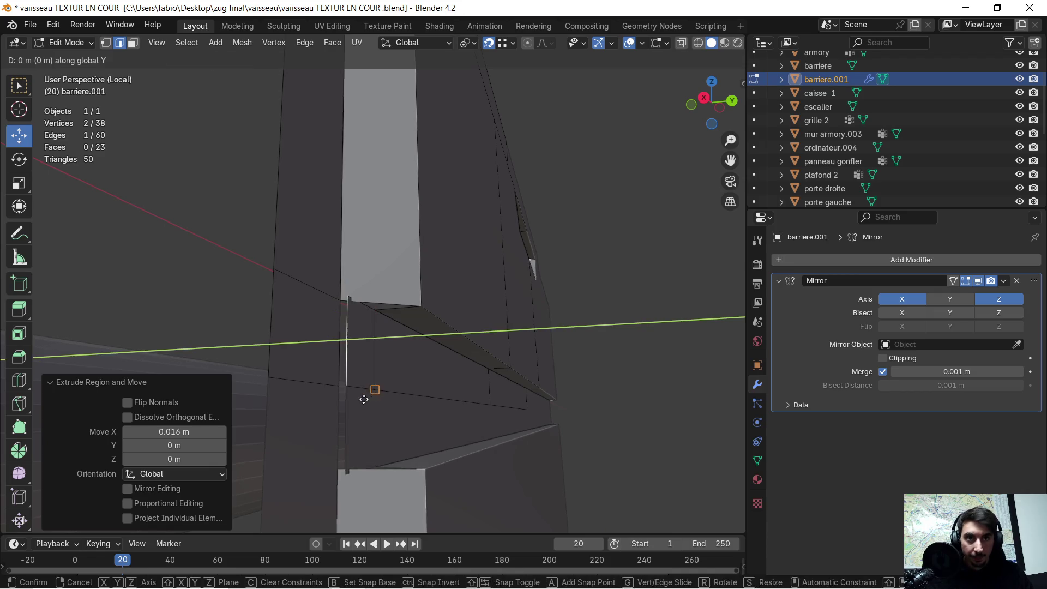
{"action": "left_click", "coordinate": [339, 389]}
{"action": "middle_click_drag", "start_coordinate": [339, 388], "coordinate": [321, 362]}
{"action": "mouse_move", "coordinate": [268, 321]}
{"action": "middle_mouse_down"}
{"action": "mouse_move", "coordinate": [416, 351]}
{"action": "mouse_move", "coordinate": [404, 301]}
{"action": "mouse_move", "coordinate": [369, 311]}
{"action": "mouse_move", "coordinate": [329, 353]}
{"action": "mouse_move", "coordinate": [377, 394]}
{"action": "mouse_move", "coordinate": [378, 375]}
{"action": "middle_mouse_up"}
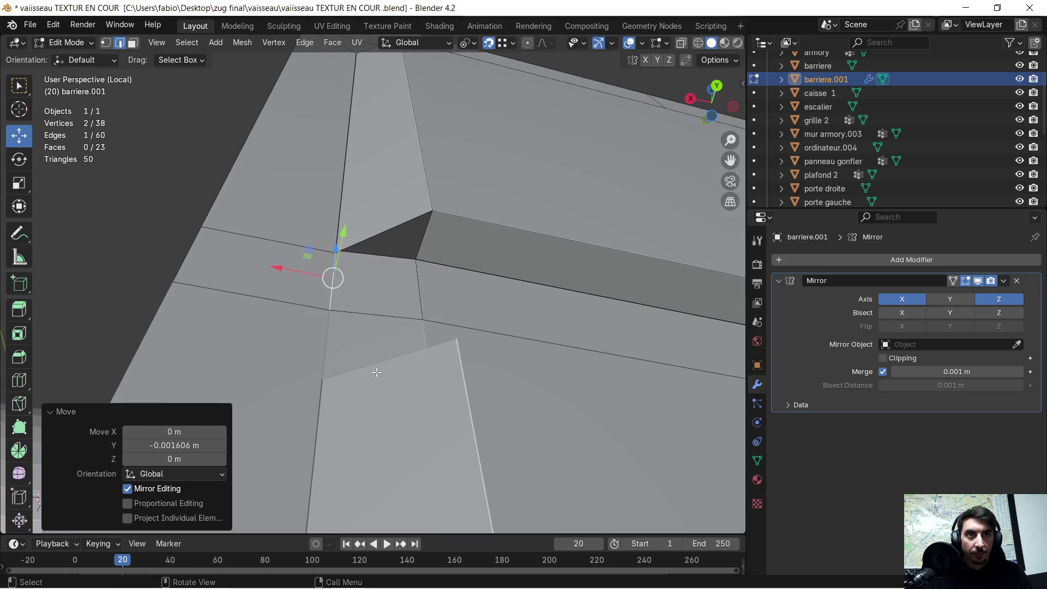
Step: In vertex mode, select the corner vertices of the small triangular gap
{"action": "left_click", "coordinate": [106, 42]}
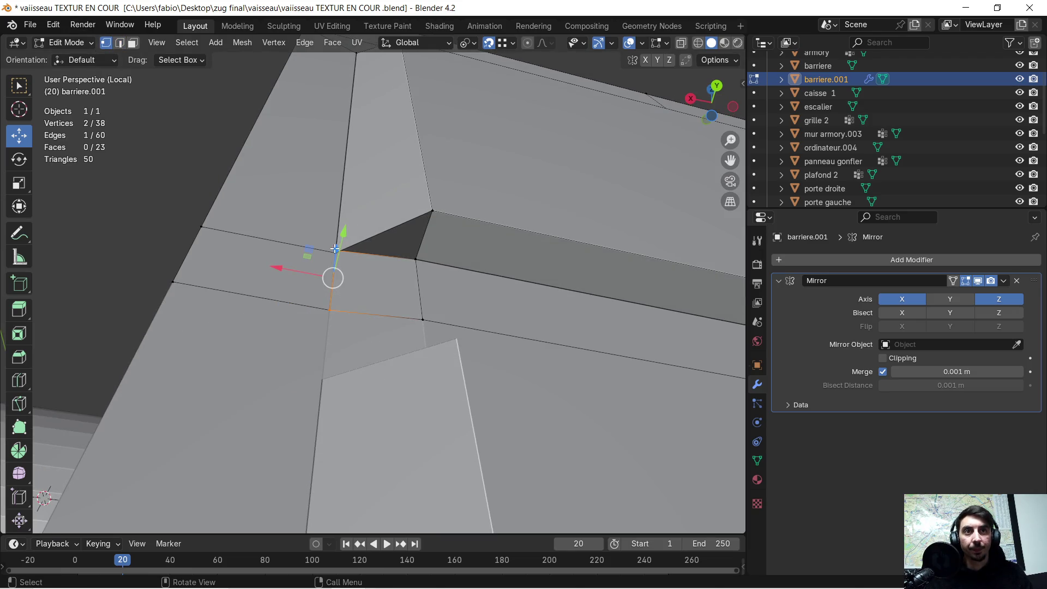
{"action": "left_click", "coordinate": [430, 211], "text": "shift"}
{"action": "left_click", "coordinate": [415, 259], "text": "shift"}
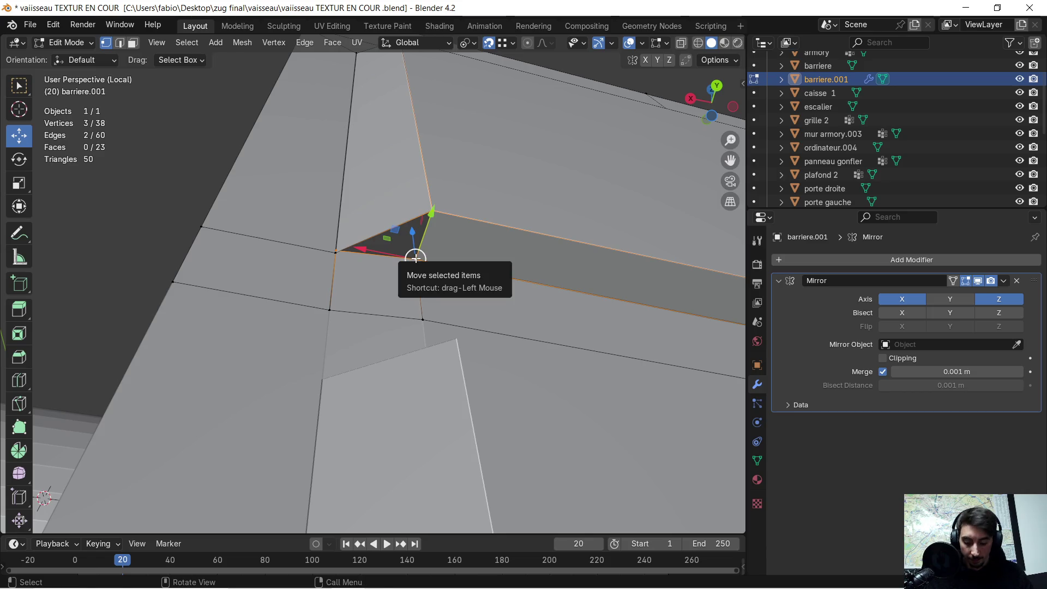
{"action": "mouse_move", "coordinate": [415, 259]}
{"action": "middle_mouse_down"}
{"action": "mouse_move", "coordinate": [400, 264]}
{"action": "mouse_move", "coordinate": [427, 252]}
{"action": "mouse_move", "coordinate": [420, 316]}
{"action": "mouse_move", "coordinate": [480, 364]}
{"action": "mouse_move", "coordinate": [440, 326]}
{"action": "mouse_move", "coordinate": [493, 303]}
{"action": "mouse_move", "coordinate": [401, 306]}
{"action": "mouse_move", "coordinate": [419, 311]}
{"action": "mouse_move", "coordinate": [362, 275]}
{"action": "mouse_move", "coordinate": [400, 269]}
{"action": "mouse_move", "coordinate": [388, 273]}
{"action": "middle_mouse_up"}
{"action": "scroll", "coordinate": [480, 364], "scroll_direction": "down", "scroll_amount": 5}
Step: Bevel the left strip's upper corner edge to a 0.0334 m chamfer
{"action": "key", "text": "Tab"}
{"action": "key", "text": "Tab"}
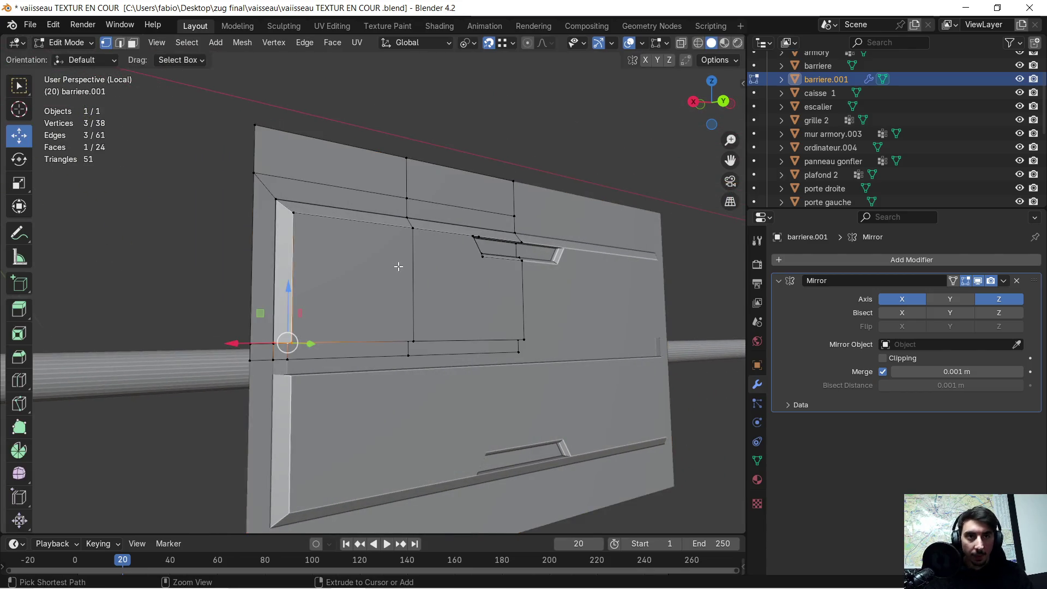
{"action": "key", "text": "2"}
{"action": "key", "text": "3"}
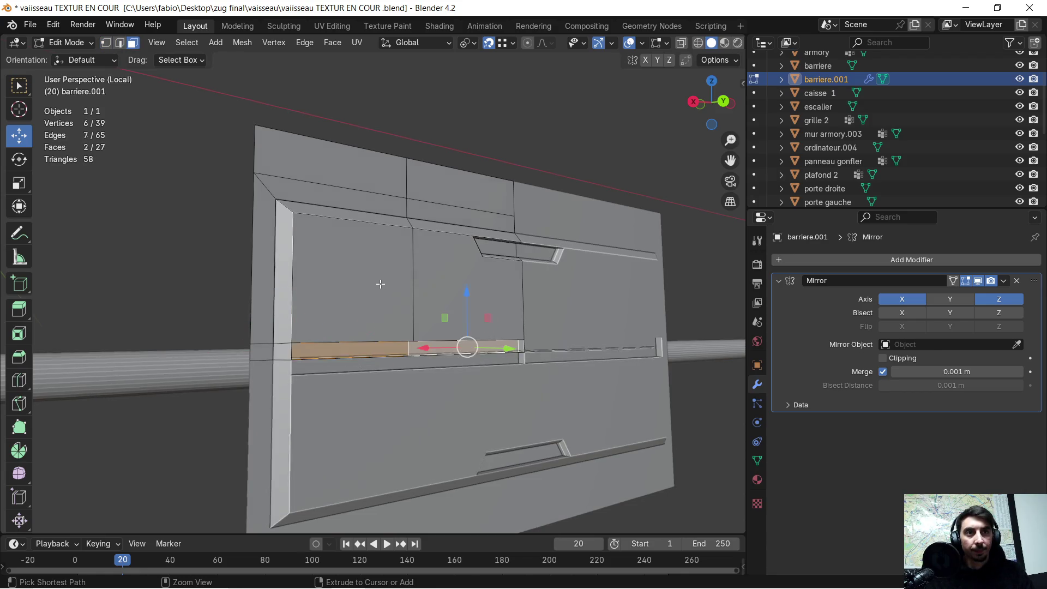
{"action": "key", "text": "ctrl+z"}
{"action": "mouse_move", "coordinate": [375, 288]}
{"action": "middle_mouse_down"}
{"action": "mouse_move", "coordinate": [277, 327]}
{"action": "mouse_move", "coordinate": [286, 294]}
{"action": "middle_mouse_up"}
{"action": "left_click", "coordinate": [301, 300]}
{"action": "scroll", "coordinate": [301, 300], "scroll_direction": "up", "scroll_amount": 2}
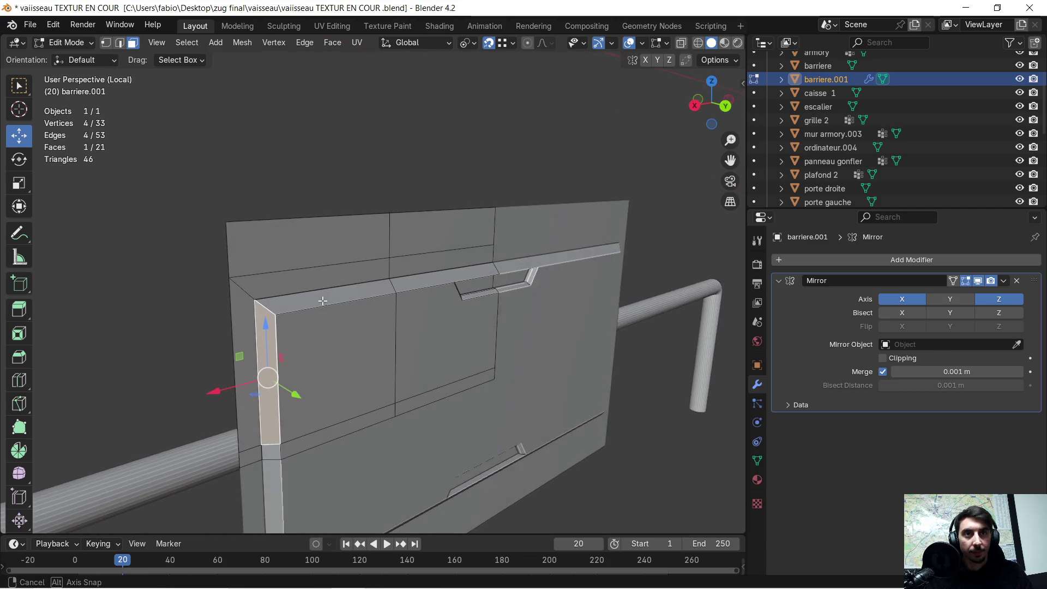
{"action": "left_click", "coordinate": [123, 45]}
{"action": "left_click", "coordinate": [267, 307]}
{"action": "middle_click_drag", "start_coordinate": [266, 307], "coordinate": [369, 341]}
{"action": "key", "text": "ctrl+b"}
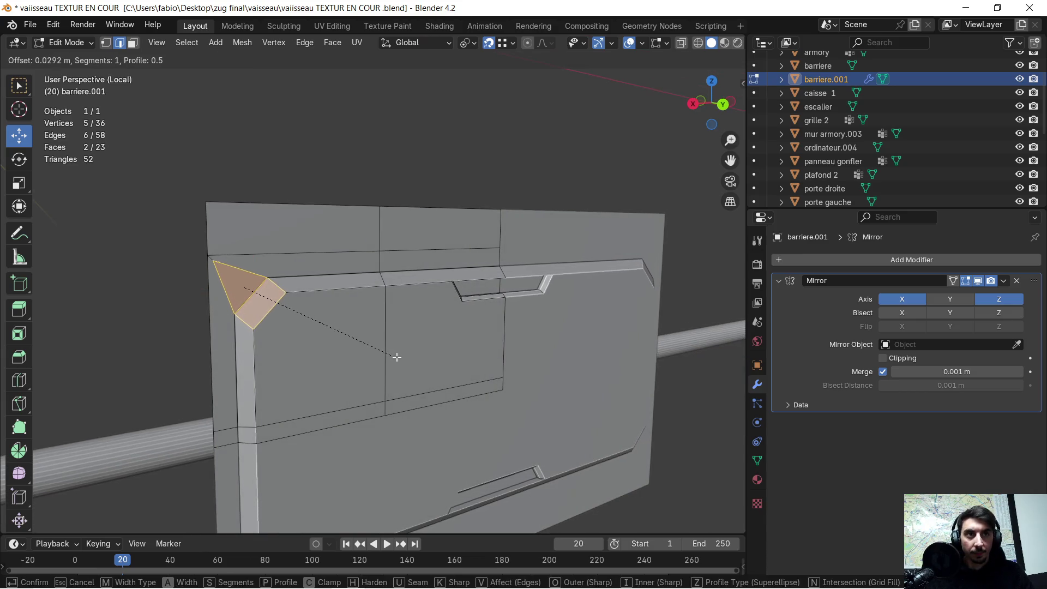
{"action": "left_click", "coordinate": [400, 356]}
Step: Bring up the Pinterest sci-fi panel reference page in Chrome
{"action": "mouse_move", "coordinate": [400, 357]}
{"action": "middle_mouse_down"}
{"action": "mouse_move", "coordinate": [357, 316]}
{"action": "mouse_move", "coordinate": [402, 331]}
{"action": "middle_mouse_up"}
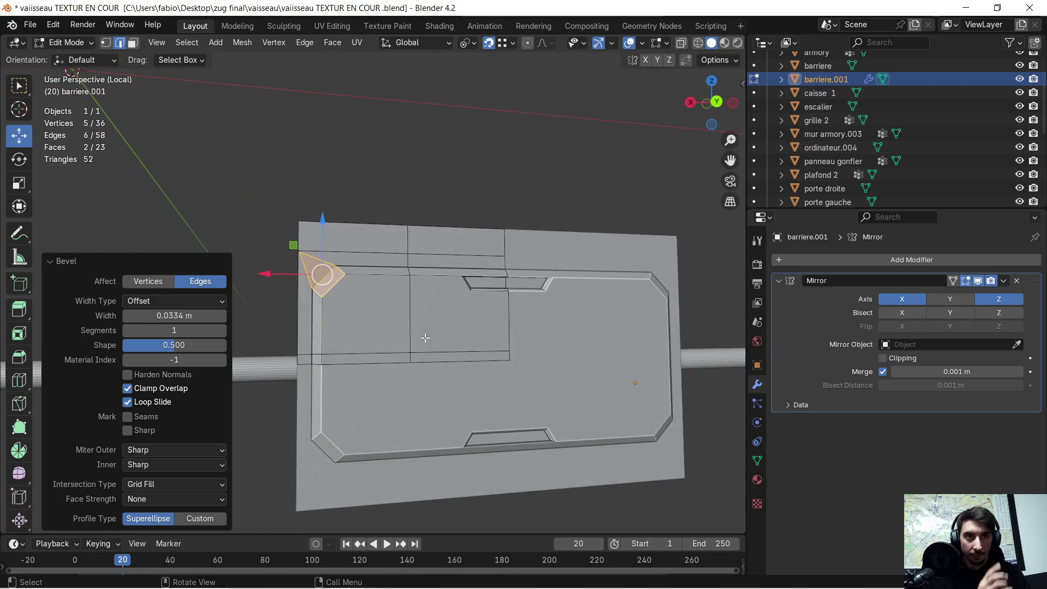
{"action": "middle_click_drag", "start_coordinate": [479, 342], "coordinate": [479, 339]}
{"action": "scroll", "coordinate": [463, 386], "scroll_direction": "up", "scroll_amount": 2}
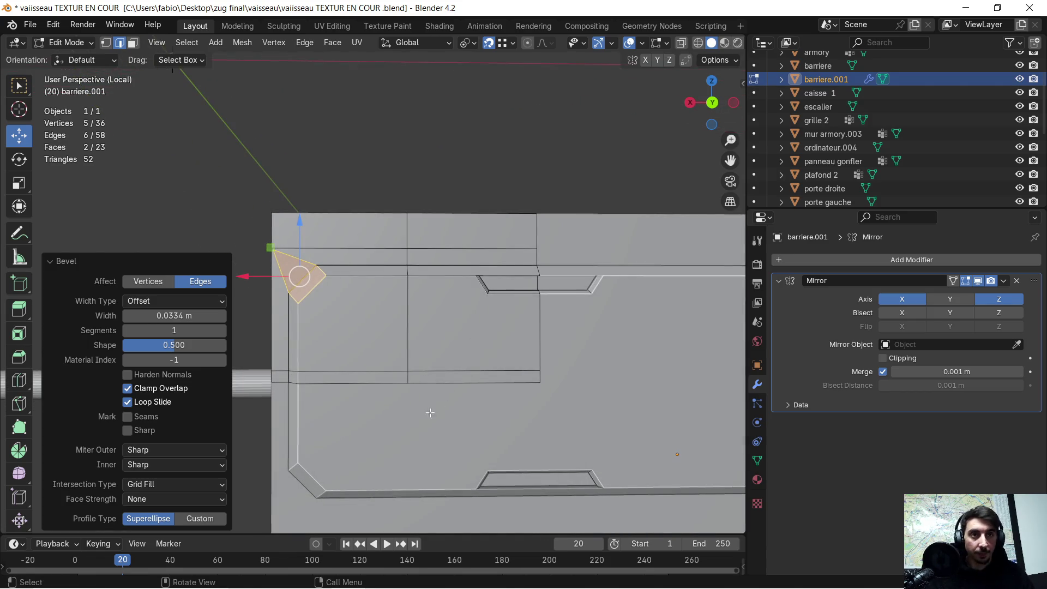
{"action": "key", "text": "super"}
{"action": "left_click", "coordinate": [306, 577]}
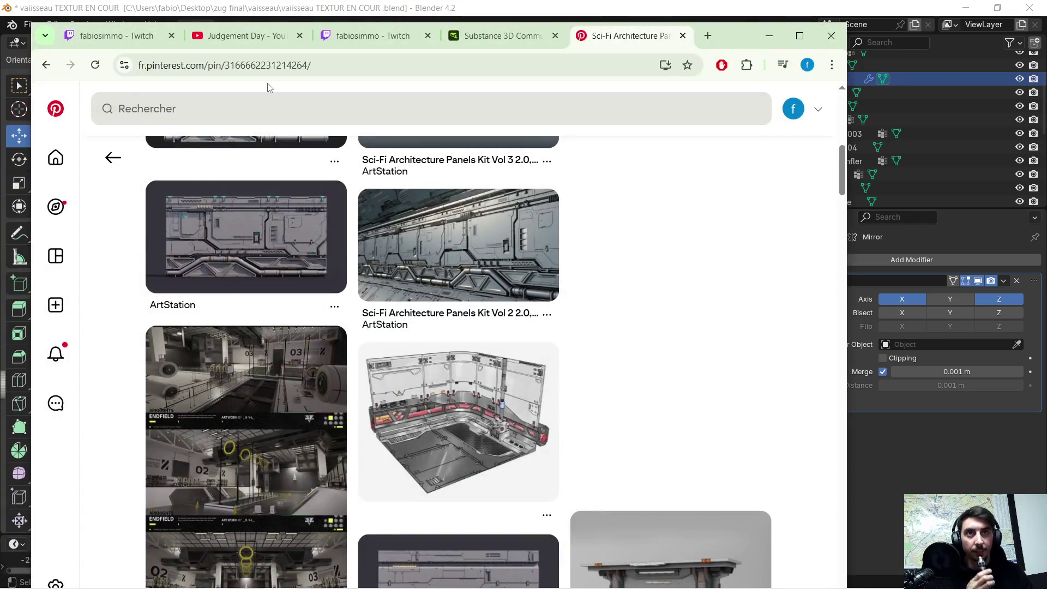
Step: Switch to the Judgement Day YouTube tab and play the Buttons video
{"action": "left_click", "coordinate": [245, 34]}
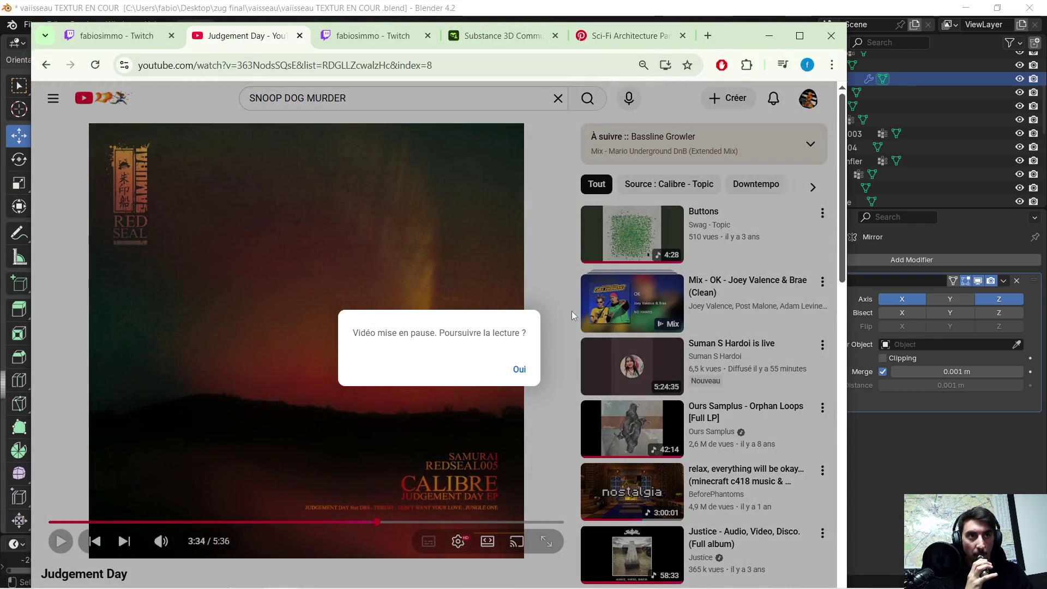
{"action": "left_click", "coordinate": [647, 221]}
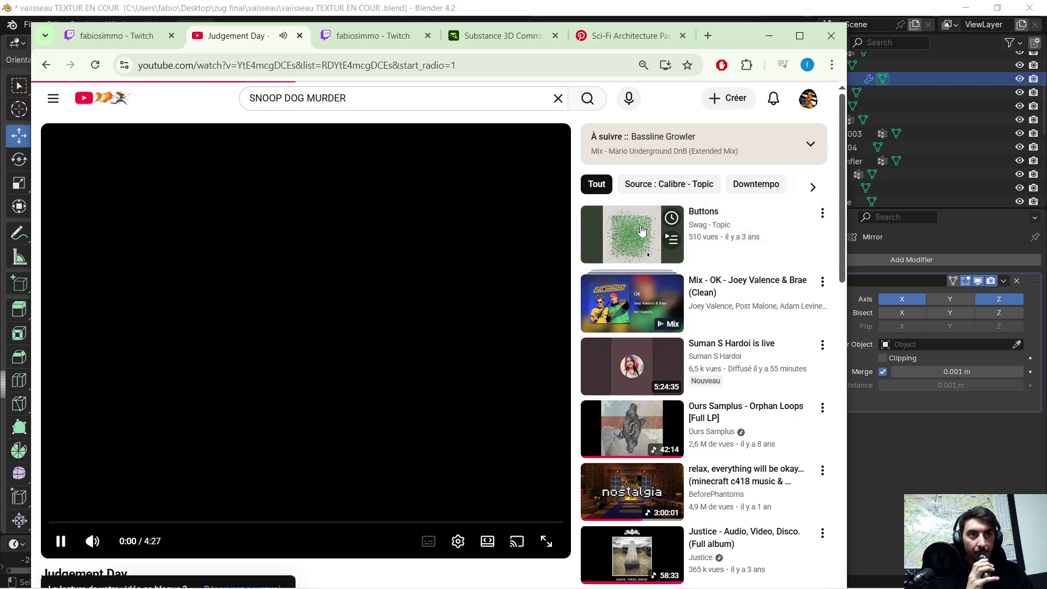
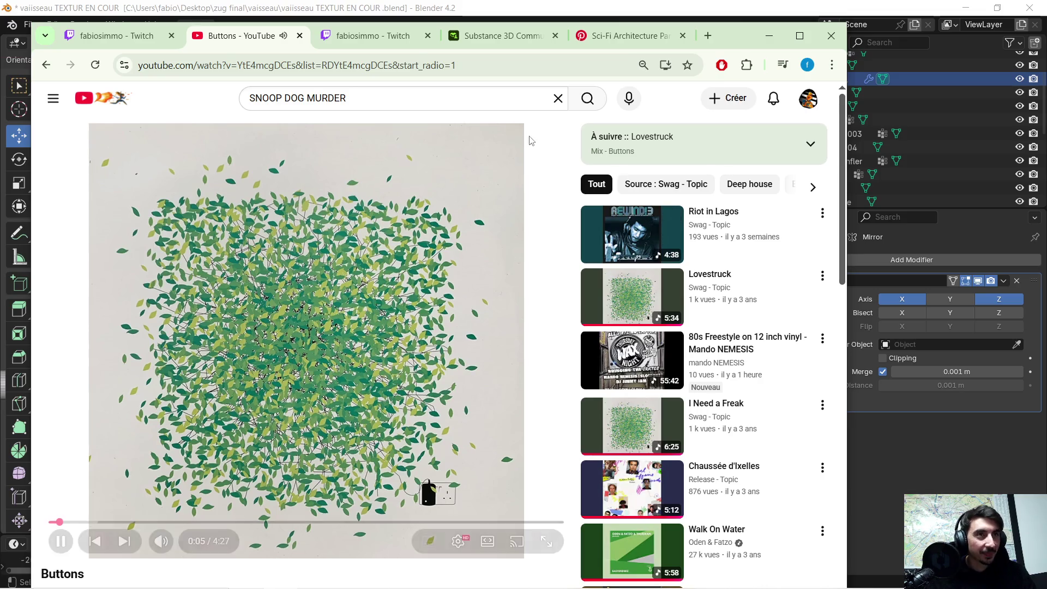
Step: Minimize the YouTube browser and orbit around the barrier's bevelled corner in Blender
{"action": "left_click", "coordinate": [769, 35]}
{"action": "mouse_move", "coordinate": [454, 270]}
{"action": "middle_mouse_down"}
{"action": "mouse_move", "coordinate": [410, 264]}
{"action": "mouse_move", "coordinate": [474, 259]}
{"action": "mouse_move", "coordinate": [376, 225]}
{"action": "middle_mouse_up"}
{"action": "middle_click_drag", "start_coordinate": [356, 251], "coordinate": [385, 286]}
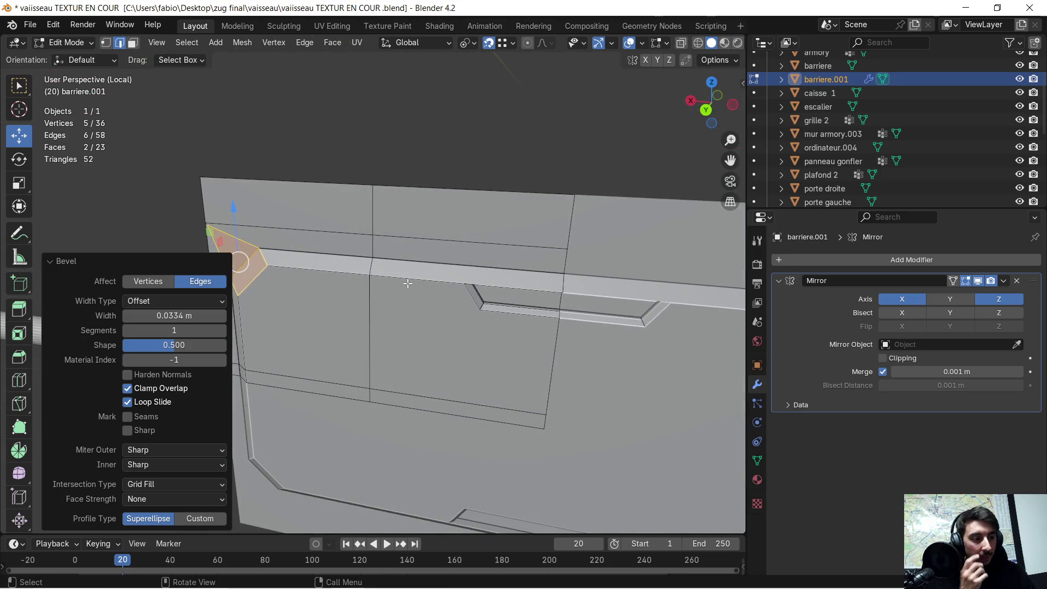
Step: Delete the strip face and the small corner faces inside the barrier's recess
{"action": "mouse_move", "coordinate": [471, 290]}
{"action": "middle_mouse_down"}
{"action": "mouse_move", "coordinate": [404, 267]}
{"action": "mouse_move", "coordinate": [474, 292]}
{"action": "mouse_move", "coordinate": [452, 326]}
{"action": "middle_mouse_up"}
{"action": "left_click", "coordinate": [404, 266]}
{"action": "left_click", "coordinate": [417, 273]}
{"action": "key", "text": "x"}
{"action": "left_click", "coordinate": [480, 294]}
{"action": "left_click", "coordinate": [452, 325]}
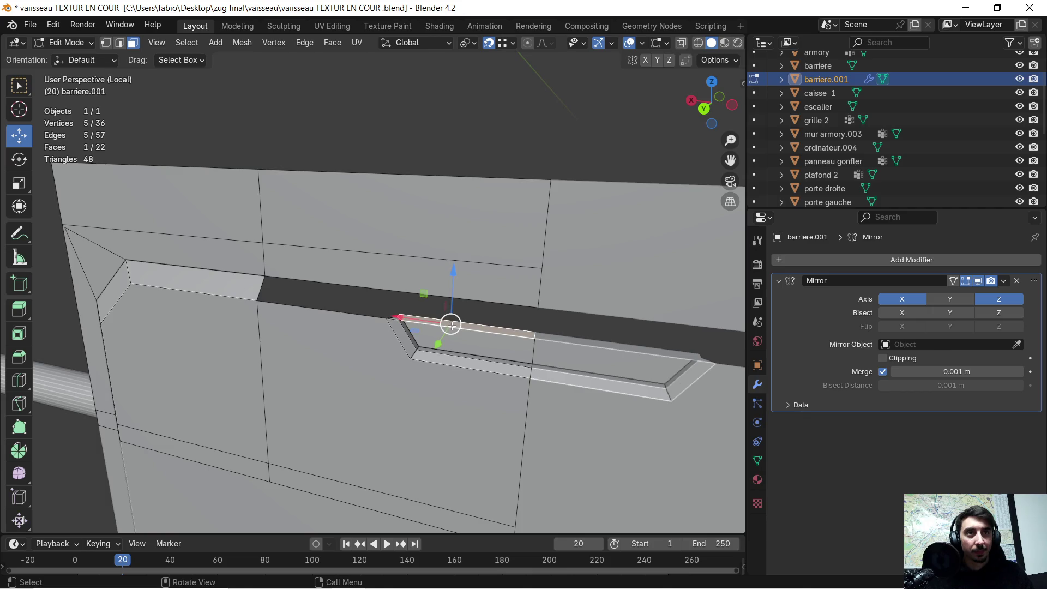
{"action": "key", "text": "x"}
{"action": "left_click", "coordinate": [451, 325]}
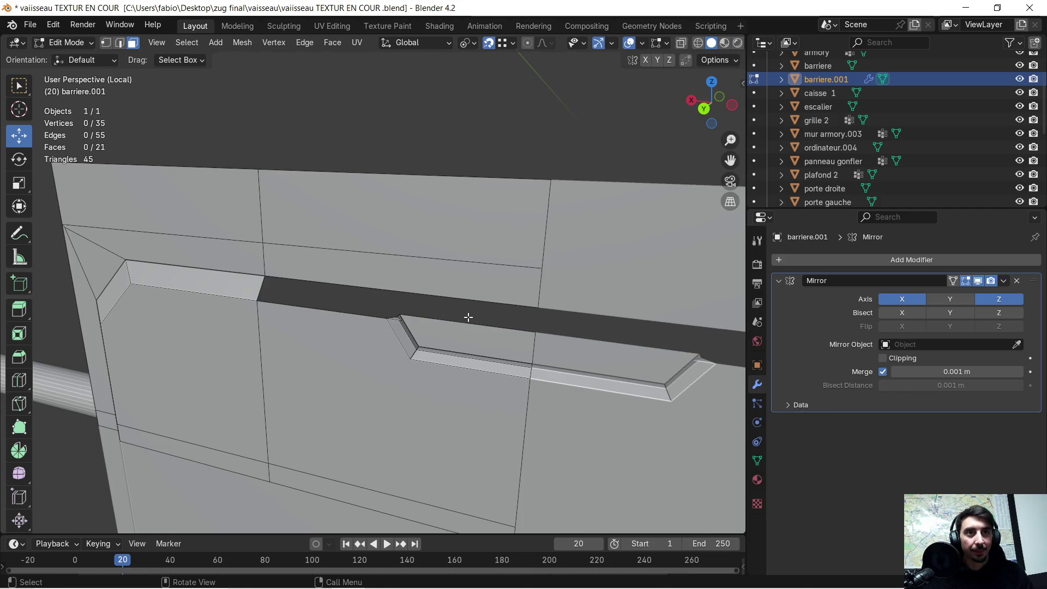
{"action": "scroll", "coordinate": [469, 316], "scroll_direction": "up", "scroll_amount": 3}
{"action": "mouse_move", "coordinate": [440, 332]}
{"action": "middle_mouse_down"}
{"action": "mouse_move", "coordinate": [469, 371]}
{"action": "mouse_move", "coordinate": [507, 329]}
{"action": "mouse_move", "coordinate": [461, 352]}
{"action": "middle_mouse_up"}
{"action": "key", "text": "x"}
{"action": "left_click", "coordinate": [456, 384]}
Step: Extrude recess edges vertically and along Y to form the inner walls
{"action": "left_click", "coordinate": [120, 43]}
{"action": "mouse_move", "coordinate": [516, 232]}
{"action": "middle_mouse_down"}
{"action": "mouse_move", "coordinate": [289, 215]}
{"action": "mouse_move", "coordinate": [320, 218]}
{"action": "mouse_move", "coordinate": [396, 306]}
{"action": "middle_mouse_up"}
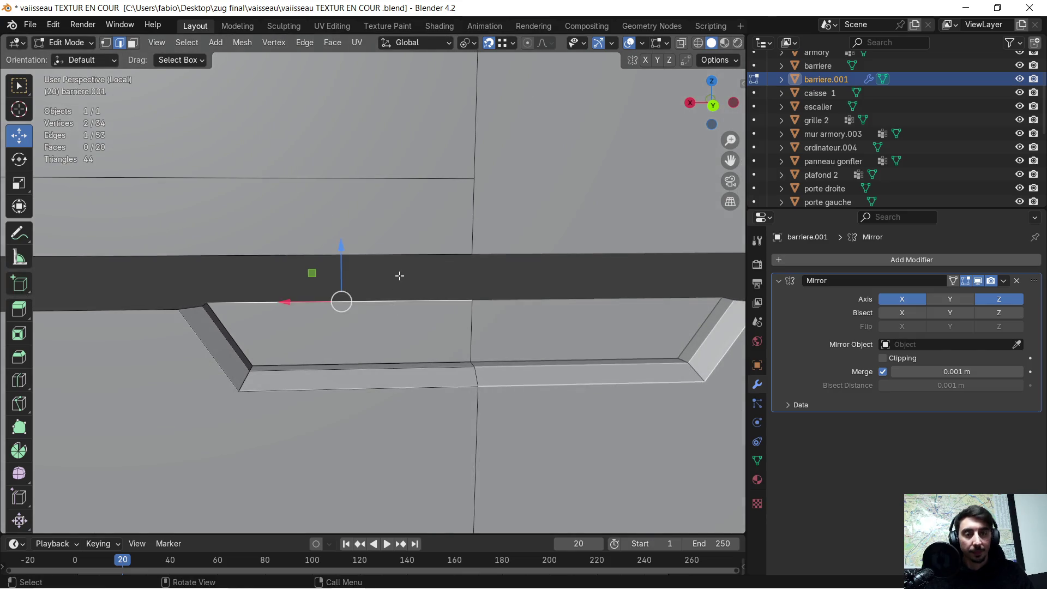
{"action": "key", "text": "e"}
{"action": "key", "text": "z"}
{"action": "left_click", "coordinate": [461, 259]}
{"action": "mouse_move", "coordinate": [260, 260]}
{"action": "middle_mouse_down"}
{"action": "mouse_move", "coordinate": [474, 280]}
{"action": "mouse_move", "coordinate": [460, 297]}
{"action": "mouse_move", "coordinate": [484, 292]}
{"action": "mouse_move", "coordinate": [528, 321]}
{"action": "middle_mouse_up"}
{"action": "left_click", "coordinate": [526, 331]}
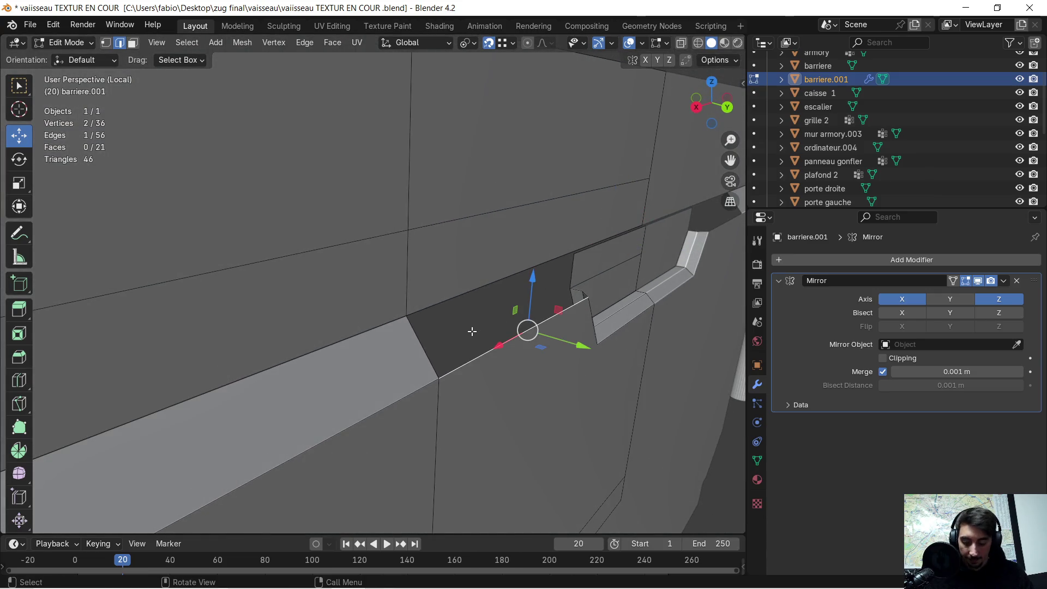
{"action": "key", "text": "e"}
{"action": "left_click", "coordinate": [461, 312]}
{"action": "mouse_move", "coordinate": [462, 312]}
{"action": "middle_mouse_down"}
{"action": "mouse_move", "coordinate": [435, 290]}
{"action": "mouse_move", "coordinate": [402, 343]}
{"action": "mouse_move", "coordinate": [413, 327]}
{"action": "mouse_move", "coordinate": [460, 311]}
{"action": "mouse_move", "coordinate": [454, 323]}
{"action": "mouse_move", "coordinate": [435, 309]}
{"action": "mouse_move", "coordinate": [410, 311]}
{"action": "middle_mouse_up"}
{"action": "scroll", "coordinate": [434, 289], "scroll_direction": "up", "scroll_amount": 4}
Step: Move the long recess edge -0.002001 m along Y
{"action": "left_click", "coordinate": [309, 300]}
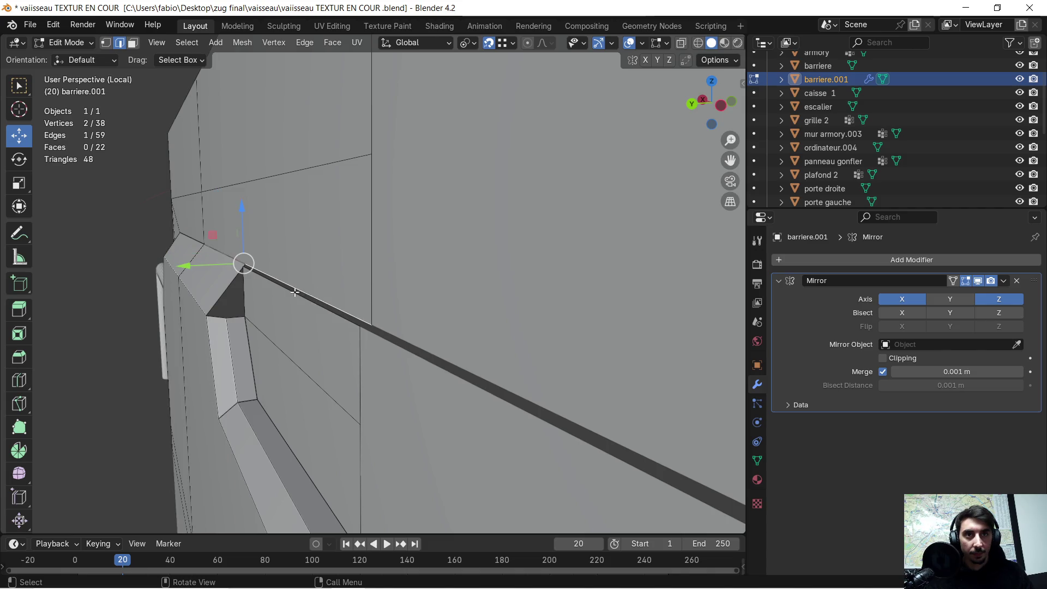
{"action": "key", "text": "g"}
{"action": "key", "text": "y"}
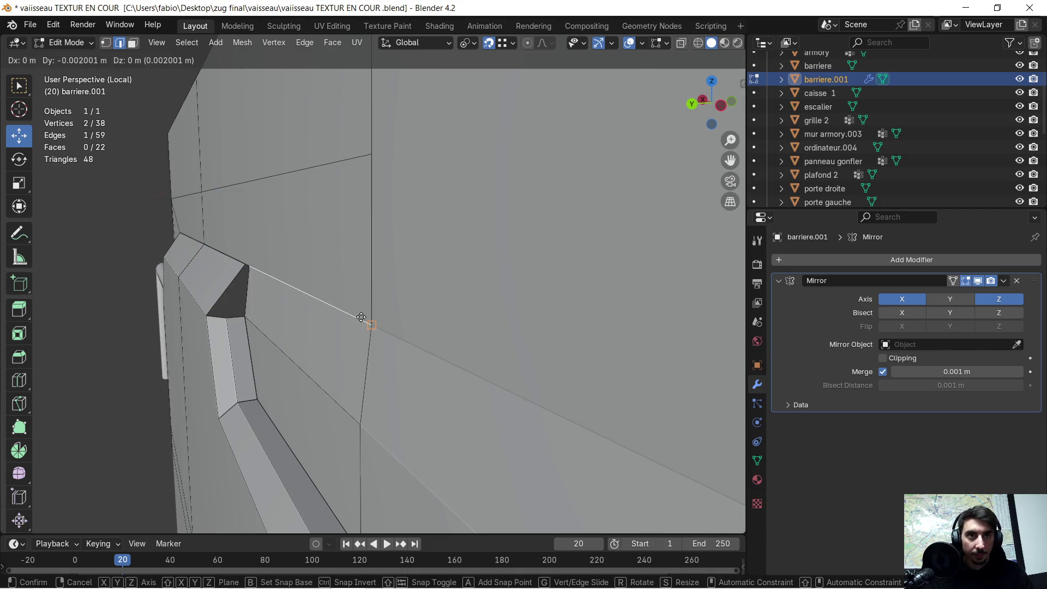
{"action": "left_click", "coordinate": [362, 317]}
{"action": "middle_click_drag", "start_coordinate": [286, 306], "coordinate": [402, 310]}
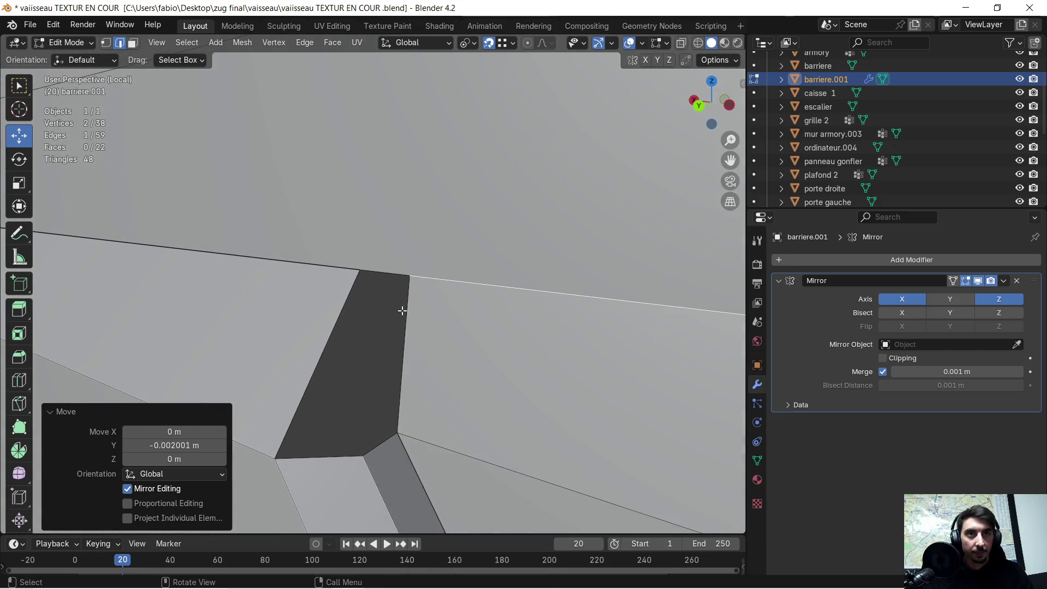
Step: Fill a triangular face between three corner vertices of the recess
{"action": "left_click", "coordinate": [106, 44]}
{"action": "left_click", "coordinate": [349, 265]}
{"action": "left_click", "coordinate": [274, 458], "text": "shift"}
{"action": "left_click", "coordinate": [361, 457], "text": "shift"}
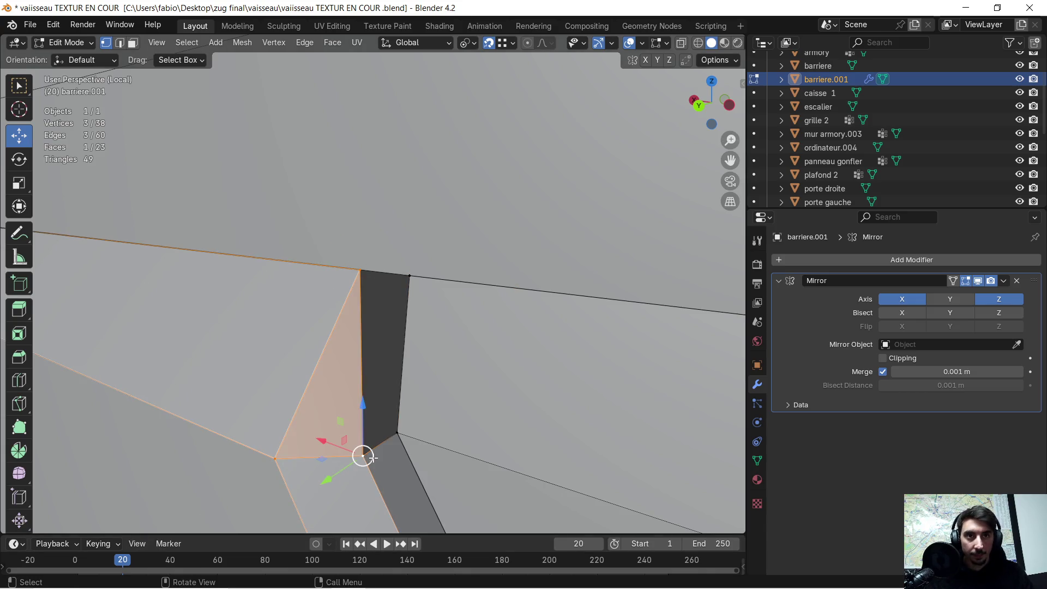
{"action": "left_click", "coordinate": [363, 456]}
{"action": "left_click", "coordinate": [364, 289], "text": "shift"}
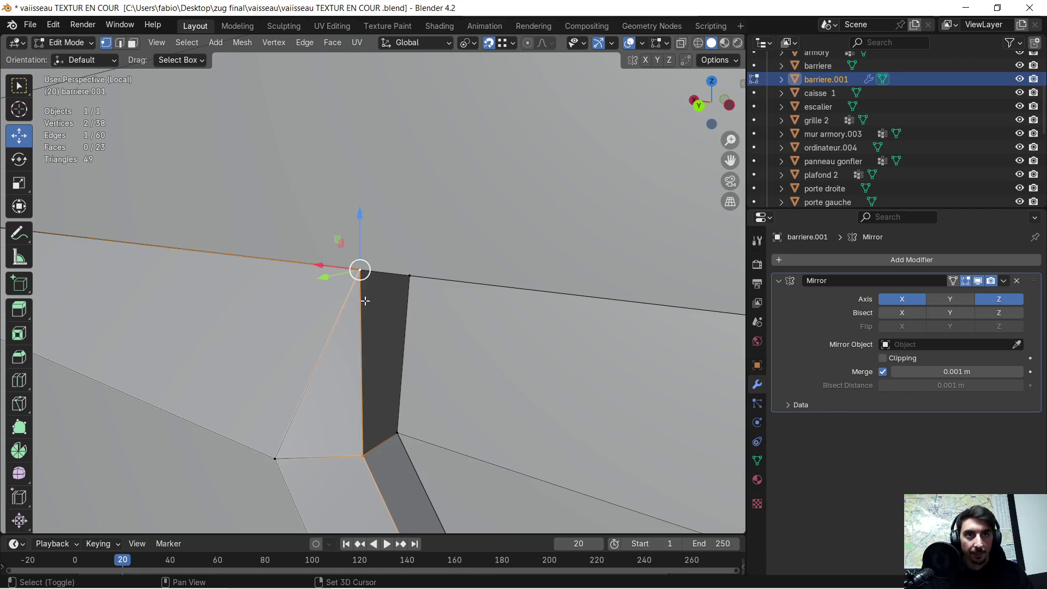
{"action": "left_click", "coordinate": [397, 432], "text": "shift"}
{"action": "key", "text": "f"}
{"action": "middle_click_drag", "start_coordinate": [397, 432], "coordinate": [511, 304]}
Step: Shift the new face's top vertex 0.006242 m along X onto the ridge apex
{"action": "left_click", "coordinate": [542, 291]}
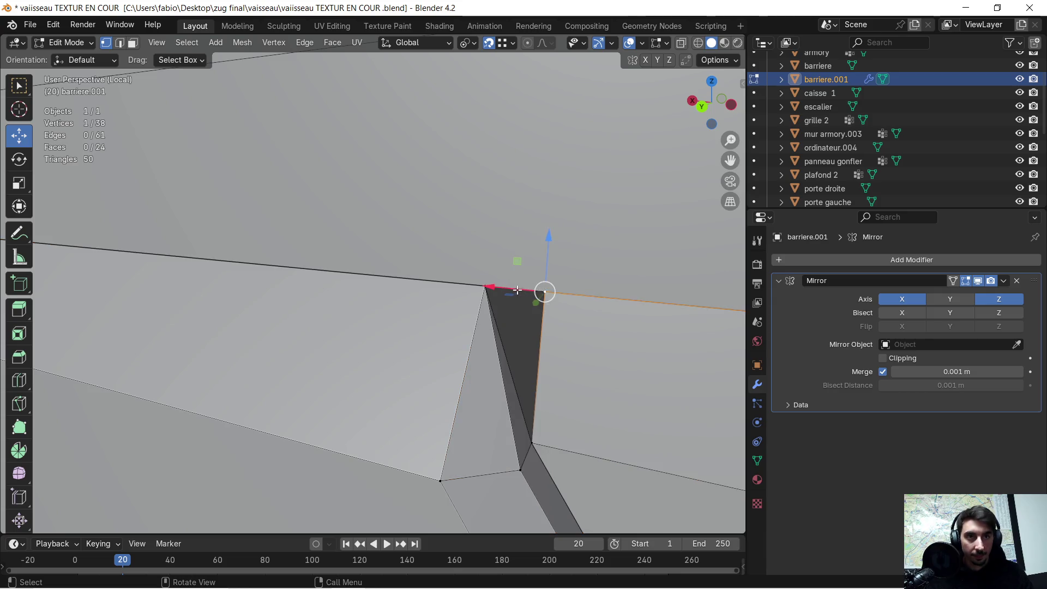
{"action": "left_click_drag", "start_coordinate": [518, 290], "coordinate": [489, 297]}
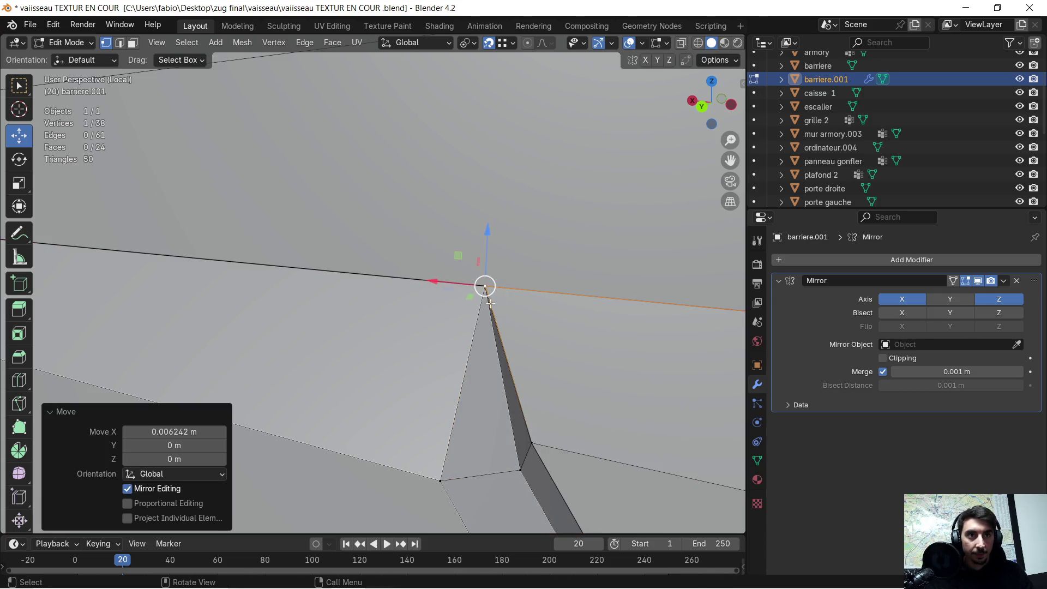
{"action": "scroll", "coordinate": [490, 297], "scroll_direction": "down", "scroll_amount": 5}
{"action": "mouse_move", "coordinate": [490, 297]}
{"action": "middle_mouse_down"}
{"action": "mouse_move", "coordinate": [482, 334]}
{"action": "mouse_move", "coordinate": [494, 332]}
{"action": "mouse_move", "coordinate": [431, 345]}
{"action": "mouse_move", "coordinate": [467, 350]}
{"action": "mouse_move", "coordinate": [434, 355]}
{"action": "mouse_move", "coordinate": [401, 339]}
{"action": "middle_mouse_up"}
{"action": "scroll", "coordinate": [507, 327], "scroll_direction": "down", "scroll_amount": 3}
{"action": "scroll", "coordinate": [431, 346], "scroll_direction": "up", "scroll_amount": 4}
{"action": "scroll", "coordinate": [400, 339], "scroll_direction": "down", "scroll_amount": 3}
{"action": "scroll", "coordinate": [378, 299], "scroll_direction": "up", "scroll_amount": 2}
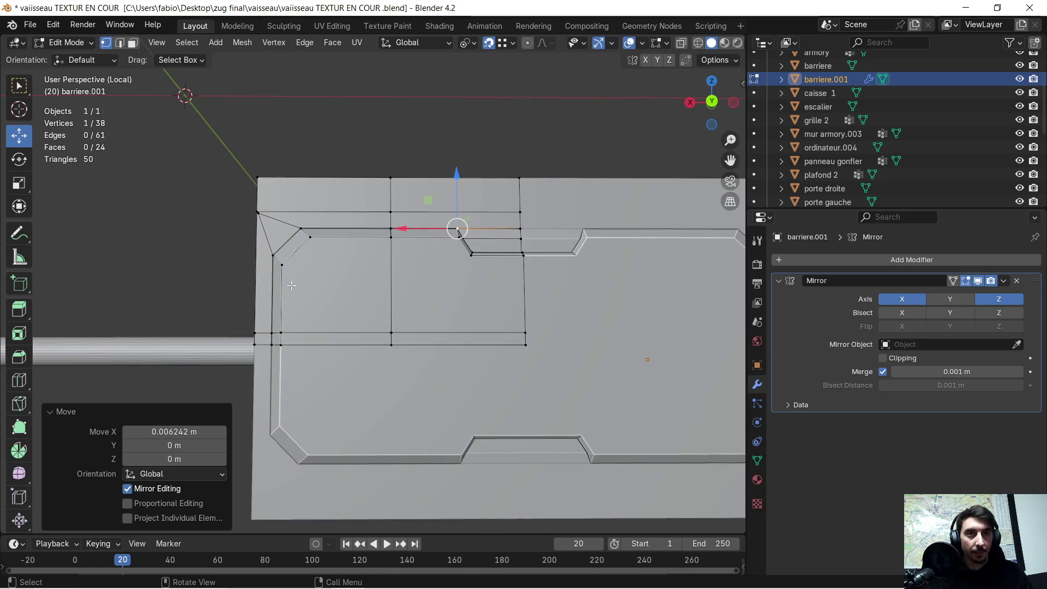
{"action": "middle_click_drag", "start_coordinate": [294, 284], "coordinate": [342, 295]}
{"action": "scroll", "coordinate": [552, 328], "scroll_direction": "up", "scroll_amount": 1}
{"action": "mouse_move", "coordinate": [551, 329]}
{"action": "middle_mouse_down"}
{"action": "mouse_move", "coordinate": [423, 313]}
{"action": "mouse_move", "coordinate": [449, 308]}
{"action": "mouse_move", "coordinate": [426, 313]}
{"action": "mouse_move", "coordinate": [370, 278]}
{"action": "middle_mouse_up"}
Step: Box-select the four faces at the panel's top-left corner
{"action": "left_click", "coordinate": [410, 309]}
{"action": "left_click_drag", "start_coordinate": [212, 193], "coordinate": [229, 216]}
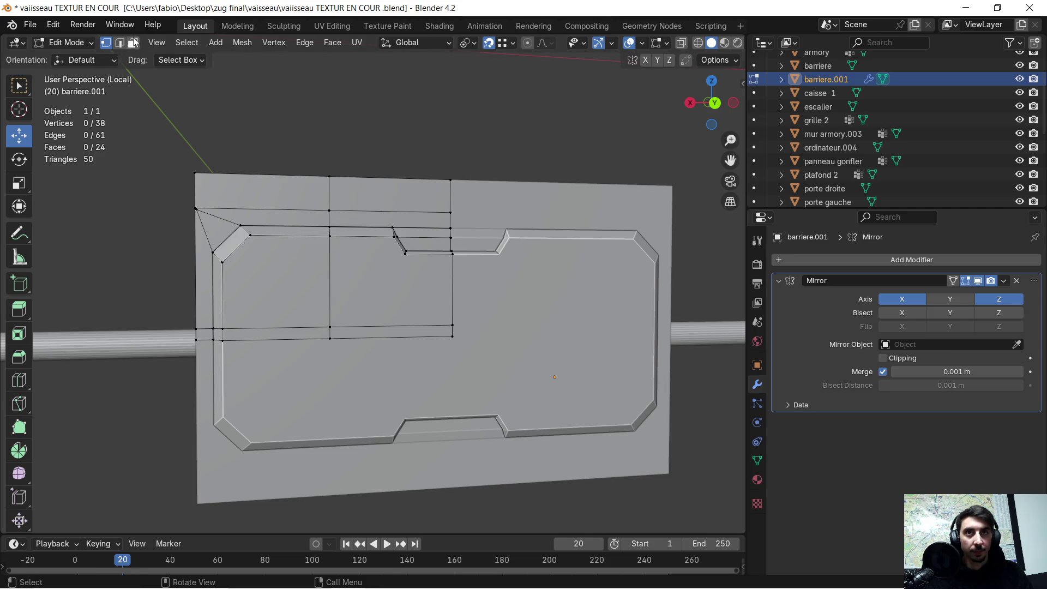
{"action": "left_click_drag", "start_coordinate": [201, 192], "coordinate": [227, 227]}
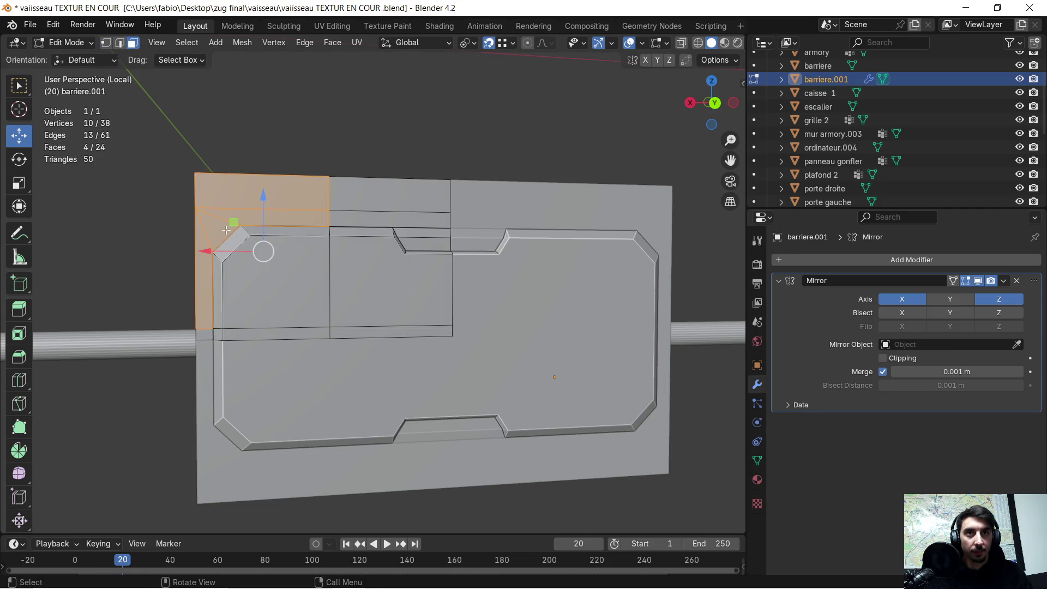
Step: Delete the four top-left faces, the upper backing faces and the small leftover face
{"action": "key", "text": "x"}
{"action": "left_click", "coordinate": [227, 226]}
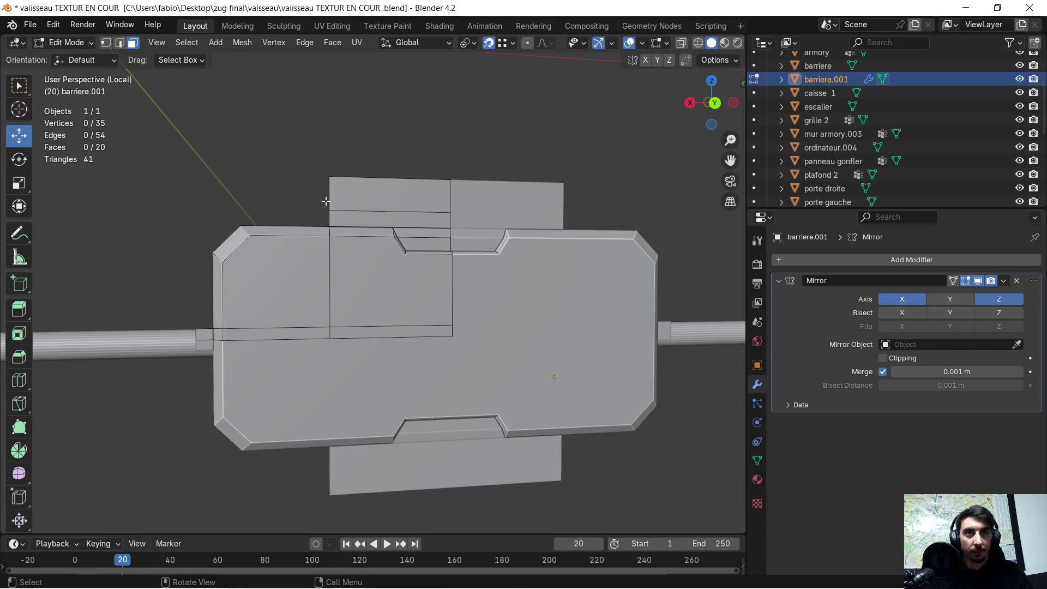
{"action": "left_click", "coordinate": [375, 218]}
{"action": "key", "text": "x"}
{"action": "left_click", "coordinate": [376, 218]}
{"action": "mouse_move", "coordinate": [458, 227]}
{"action": "middle_mouse_down"}
{"action": "mouse_move", "coordinate": [316, 275]}
{"action": "mouse_move", "coordinate": [303, 264]}
{"action": "mouse_move", "coordinate": [325, 286]}
{"action": "mouse_move", "coordinate": [304, 318]}
{"action": "middle_mouse_up"}
{"action": "left_click", "coordinate": [299, 318]}
{"action": "key", "text": "x"}
{"action": "left_click", "coordinate": [303, 335]}
{"action": "mouse_move", "coordinate": [401, 332]}
{"action": "middle_mouse_down"}
{"action": "mouse_move", "coordinate": [392, 311]}
{"action": "mouse_move", "coordinate": [409, 320]}
{"action": "mouse_move", "coordinate": [379, 321]}
{"action": "mouse_move", "coordinate": [502, 317]}
{"action": "mouse_move", "coordinate": [275, 286]}
{"action": "mouse_move", "coordinate": [349, 292]}
{"action": "middle_mouse_up"}
{"action": "scroll", "coordinate": [262, 285], "scroll_direction": "up", "scroll_amount": 4}
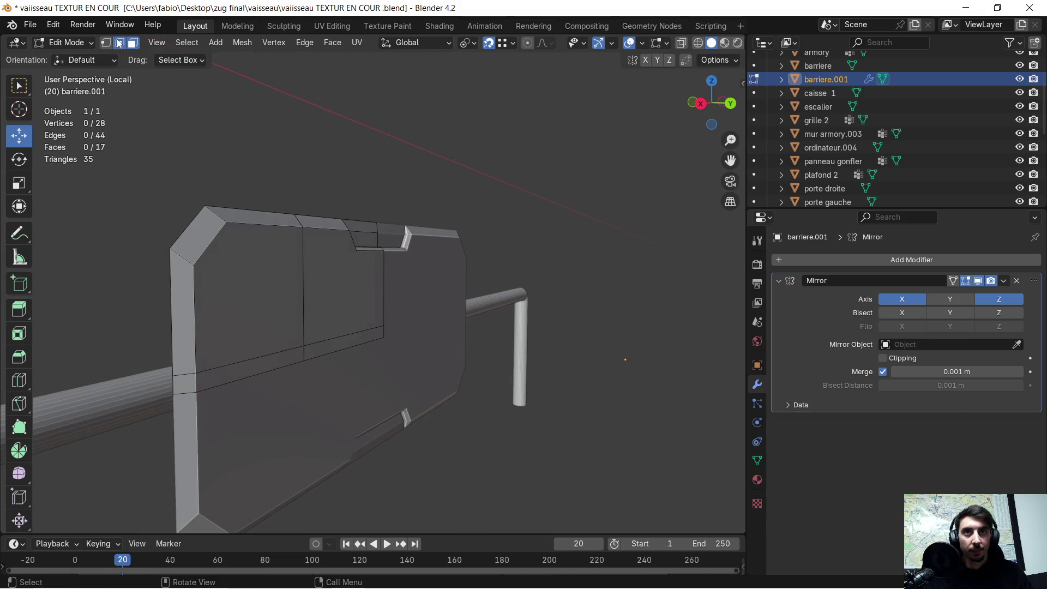
Step: Extrude the panel's border edges back 0.03065 m along Y and fill the opening
{"action": "middle_click_drag", "start_coordinate": [184, 233], "coordinate": [232, 276]}
{"action": "left_click", "coordinate": [326, 233], "text": "shift"}
{"action": "middle_click_drag", "start_coordinate": [384, 251], "coordinate": [412, 250]}
{"action": "key", "text": "e"}
{"action": "key", "text": "y"}
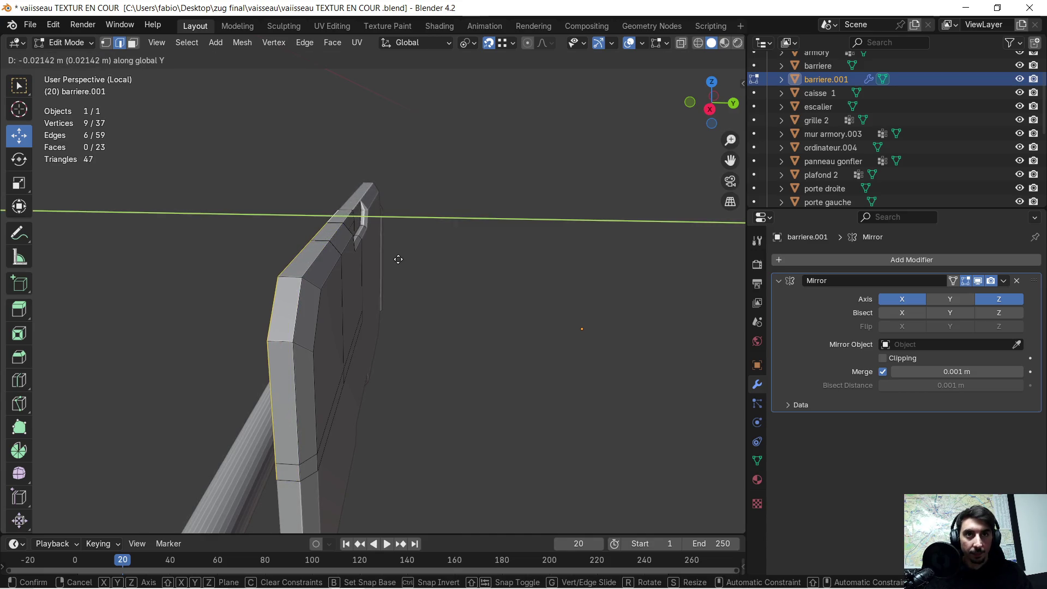
{"action": "left_click", "coordinate": [392, 262]}
{"action": "mouse_move", "coordinate": [402, 256]}
{"action": "middle_mouse_down"}
{"action": "mouse_move", "coordinate": [331, 293]}
{"action": "mouse_move", "coordinate": [500, 283]}
{"action": "mouse_move", "coordinate": [542, 288]}
{"action": "mouse_move", "coordinate": [551, 307]}
{"action": "middle_mouse_up"}
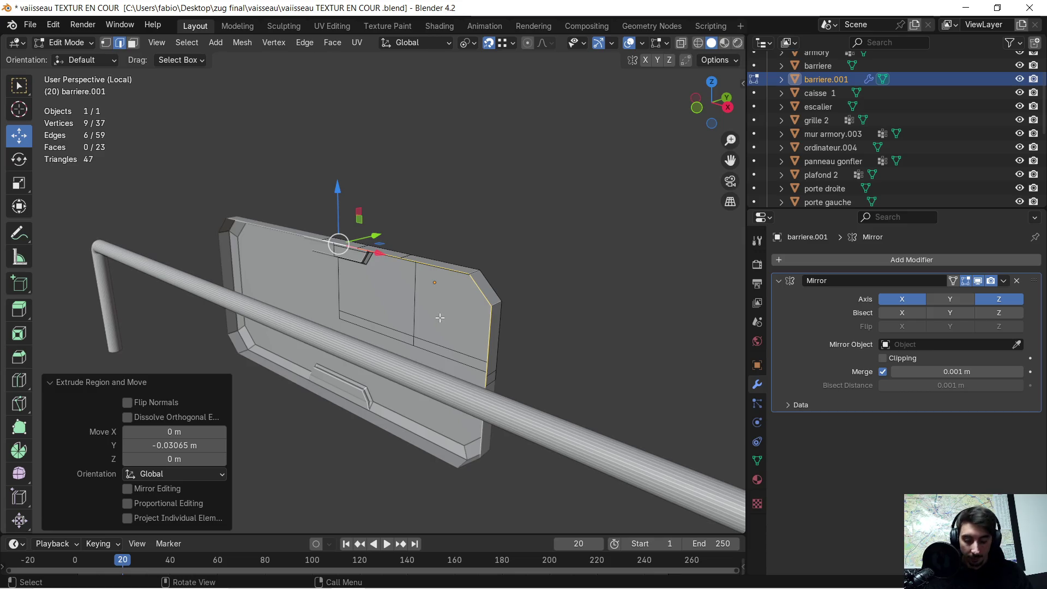
{"action": "key", "text": "f"}
{"action": "mouse_move", "coordinate": [402, 318]}
{"action": "middle_mouse_down"}
{"action": "mouse_move", "coordinate": [397, 310]}
{"action": "mouse_move", "coordinate": [456, 331]}
{"action": "mouse_move", "coordinate": [433, 292]}
{"action": "mouse_move", "coordinate": [474, 318]}
{"action": "middle_mouse_up"}
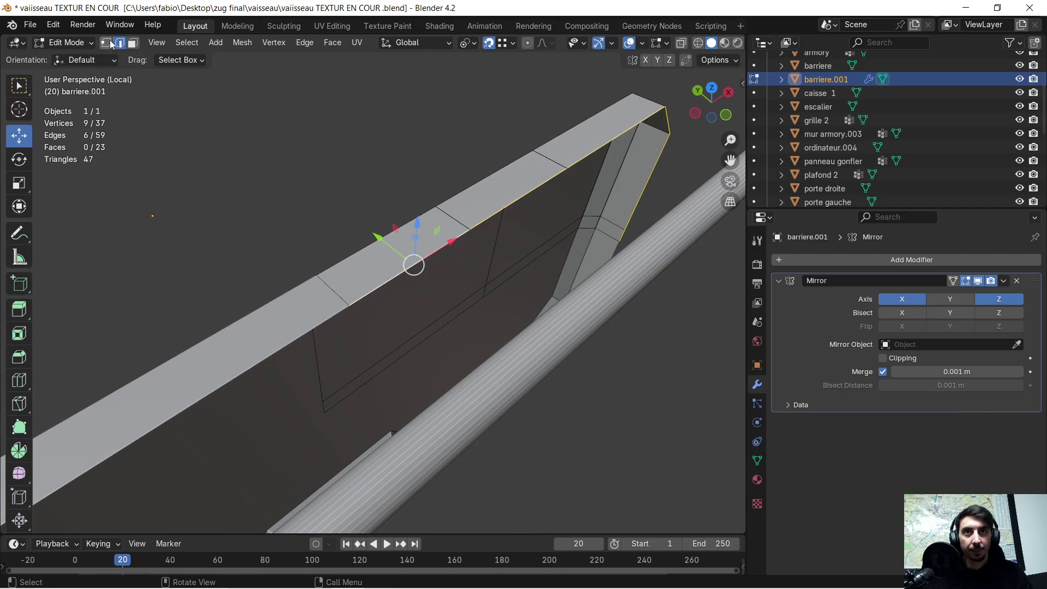
Step: Extrude the two top edges down along Z to start the rim
{"action": "middle_click_drag", "start_coordinate": [468, 274], "coordinate": [416, 260]}
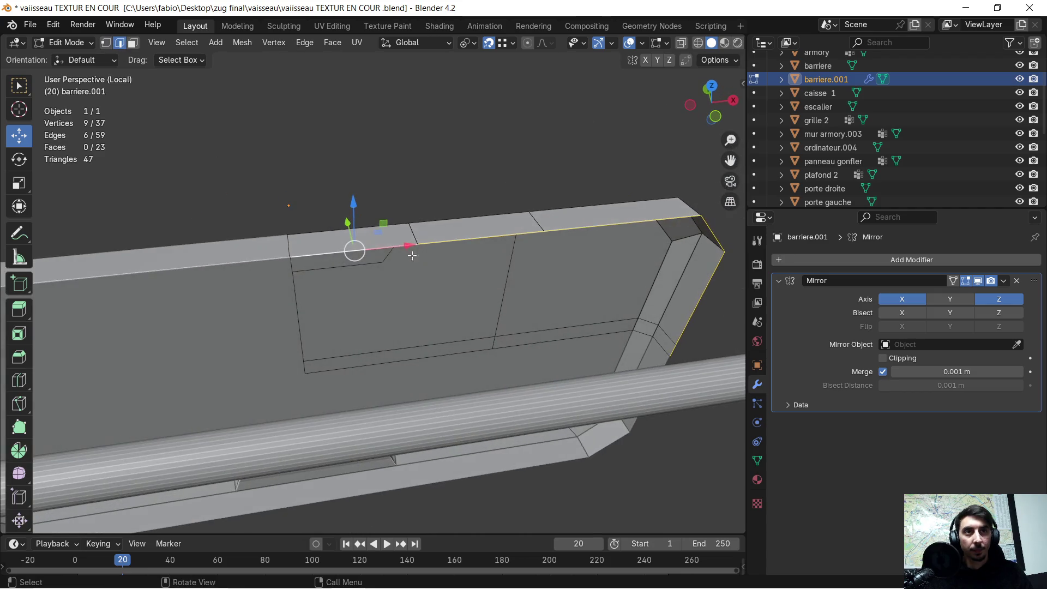
{"action": "left_click", "coordinate": [461, 238], "text": "shift"}
{"action": "left_click", "coordinate": [624, 222], "text": "shift"}
{"action": "mouse_move", "coordinate": [623, 222]}
{"action": "middle_mouse_down", "text": "shift"}
{"action": "mouse_move", "coordinate": [477, 285]}
{"action": "mouse_move", "coordinate": [394, 244]}
{"action": "middle_mouse_up", "text": "shift"}
{"action": "key", "text": "e"}
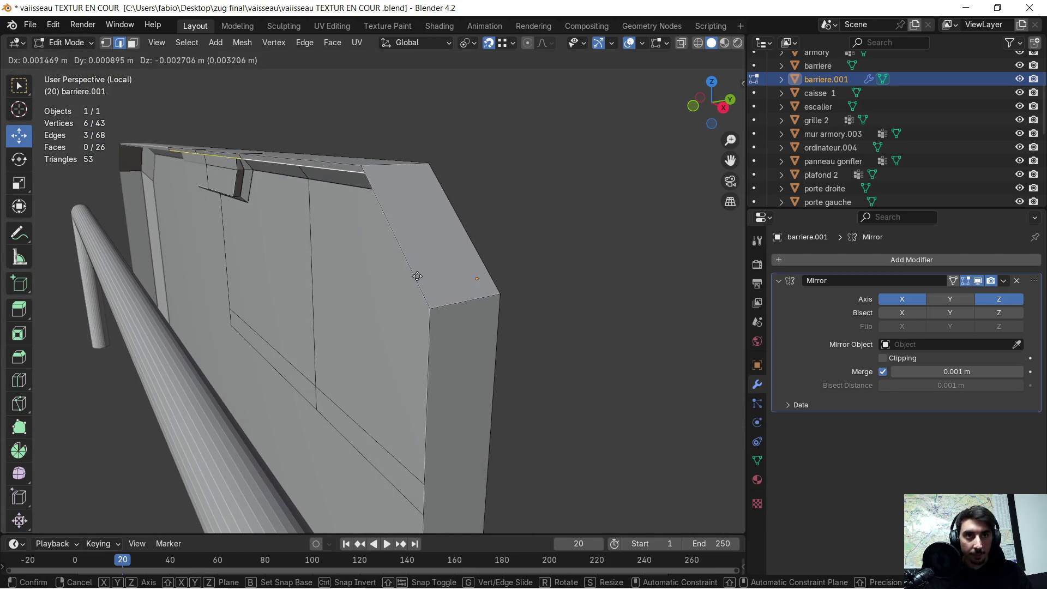
{"action": "key", "text": "z"}
{"action": "left_click", "coordinate": [423, 306]}
{"action": "mouse_move", "coordinate": [423, 306]}
{"action": "middle_mouse_down"}
{"action": "mouse_move", "coordinate": [405, 320]}
{"action": "mouse_move", "coordinate": [432, 330]}
{"action": "middle_mouse_up"}
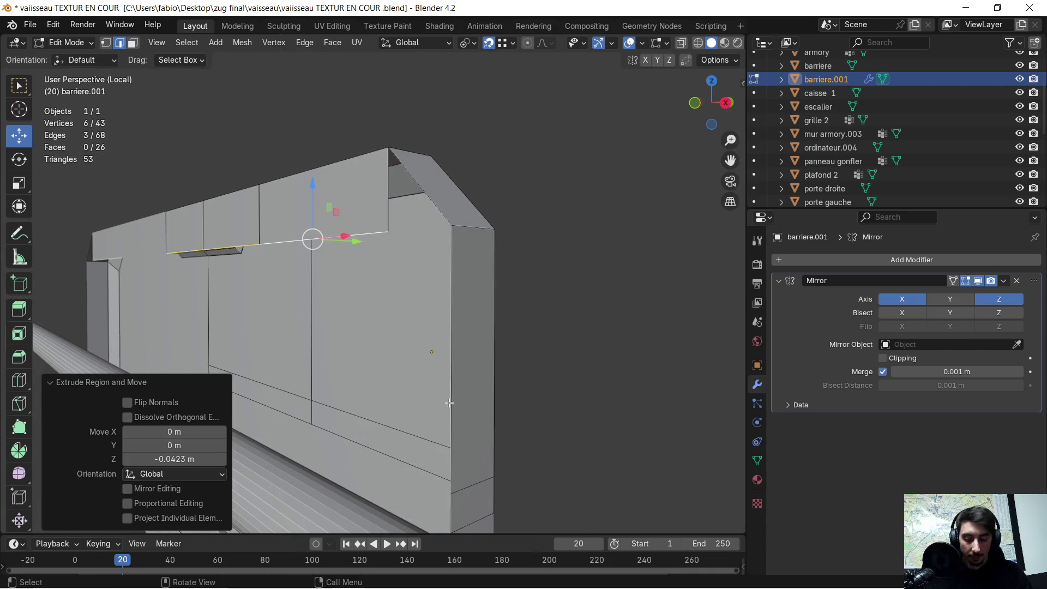
Step: Extrude the rim edge further down along Z, then extrude the three selected edges
{"action": "key", "text": "e"}
{"action": "key", "text": "z"}
{"action": "left_click", "coordinate": [456, 484]}
{"action": "mouse_move", "coordinate": [456, 484]}
{"action": "middle_mouse_down"}
{"action": "mouse_move", "coordinate": [455, 394]}
{"action": "mouse_move", "coordinate": [385, 337]}
{"action": "mouse_move", "coordinate": [473, 451]}
{"action": "mouse_move", "coordinate": [532, 462]}
{"action": "middle_mouse_up"}
{"action": "key", "text": "e"}
{"action": "left_click", "coordinate": [473, 458]}
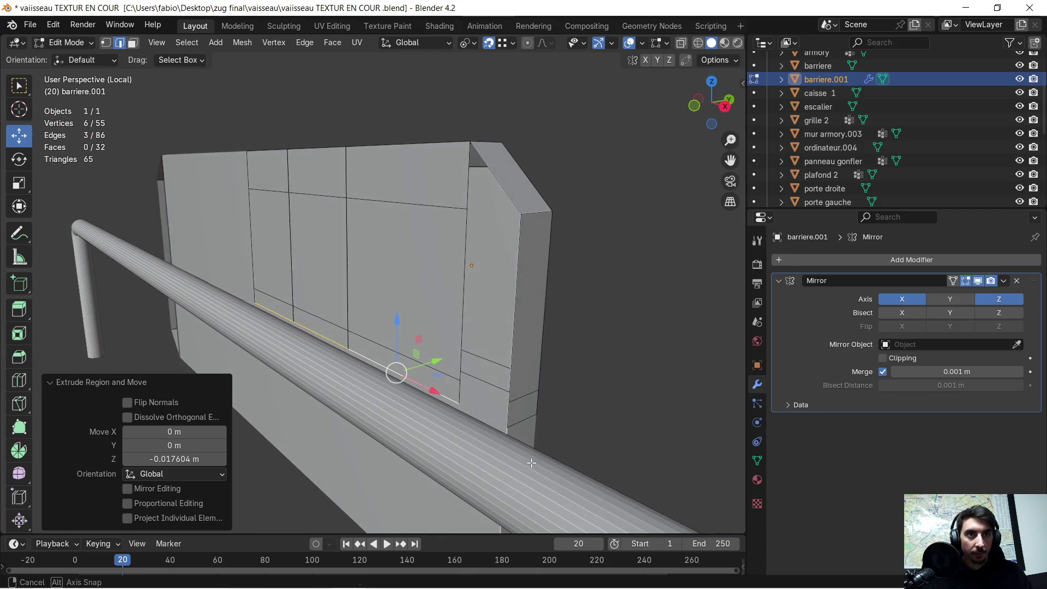
Step: Extrude the side edge 0.0423 m along X, then extrude the new vertical edge along X
{"action": "left_click", "coordinate": [471, 394]}
{"action": "middle_click_drag", "start_coordinate": [471, 395], "coordinate": [489, 406]}
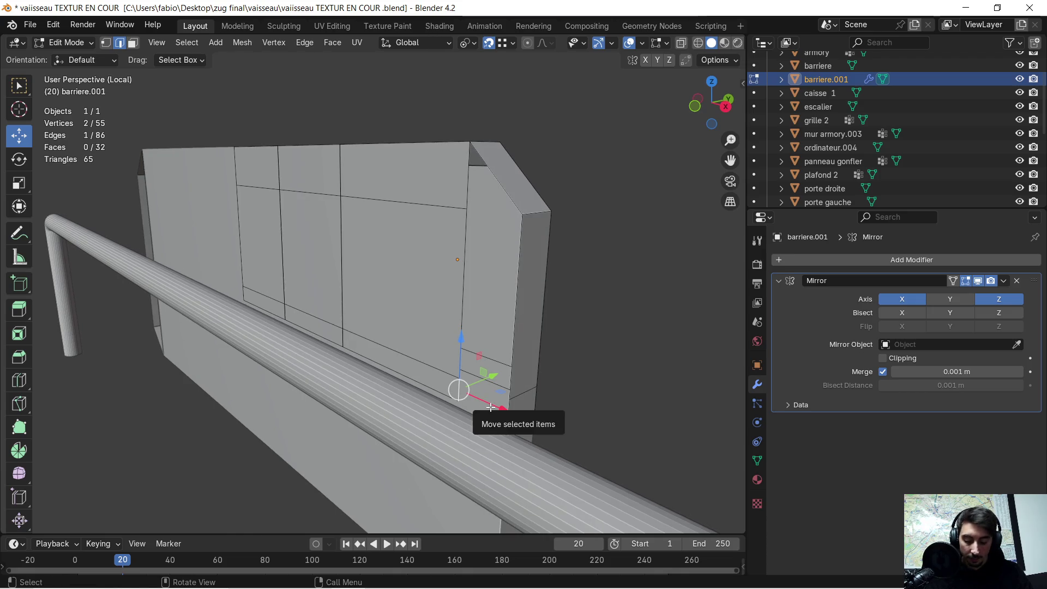
{"action": "key", "text": "e"}
{"action": "key", "text": "x"}
{"action": "left_click", "coordinate": [513, 409]}
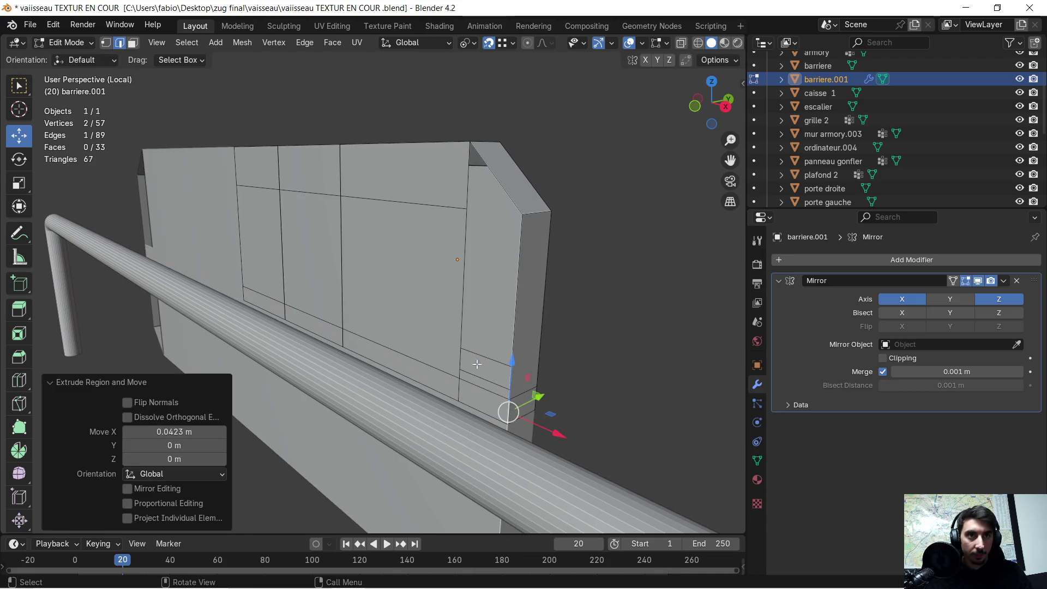
{"action": "left_click", "coordinate": [456, 298]}
{"action": "key", "text": "e"}
{"action": "key", "text": "x"}
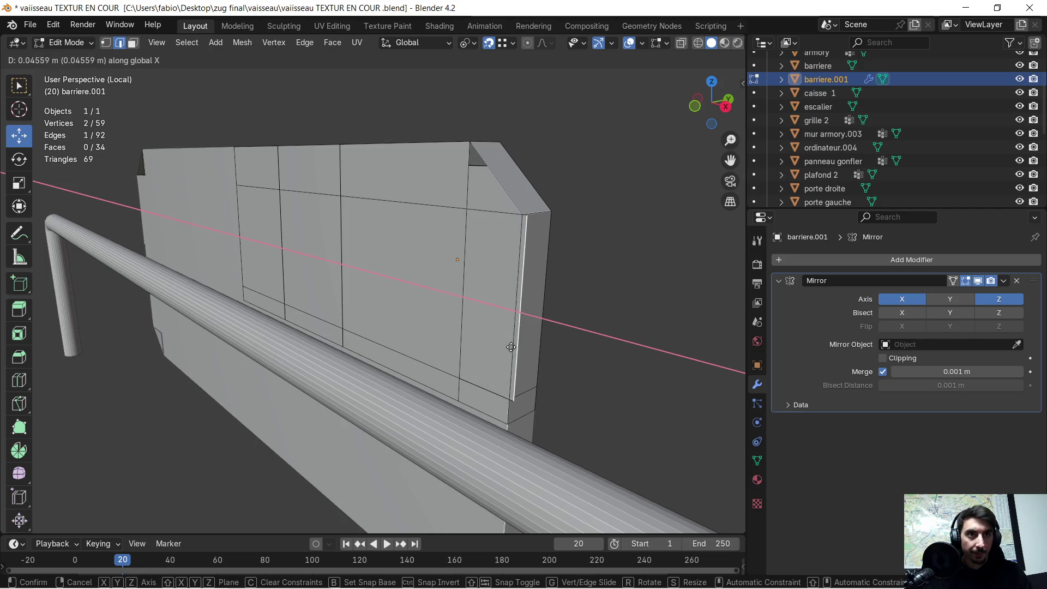
{"action": "left_click", "coordinate": [508, 377]}
{"action": "scroll", "coordinate": [484, 218], "scroll_direction": "up", "scroll_amount": 5}
{"action": "middle_click_drag", "start_coordinate": [484, 218], "coordinate": [374, 255]}
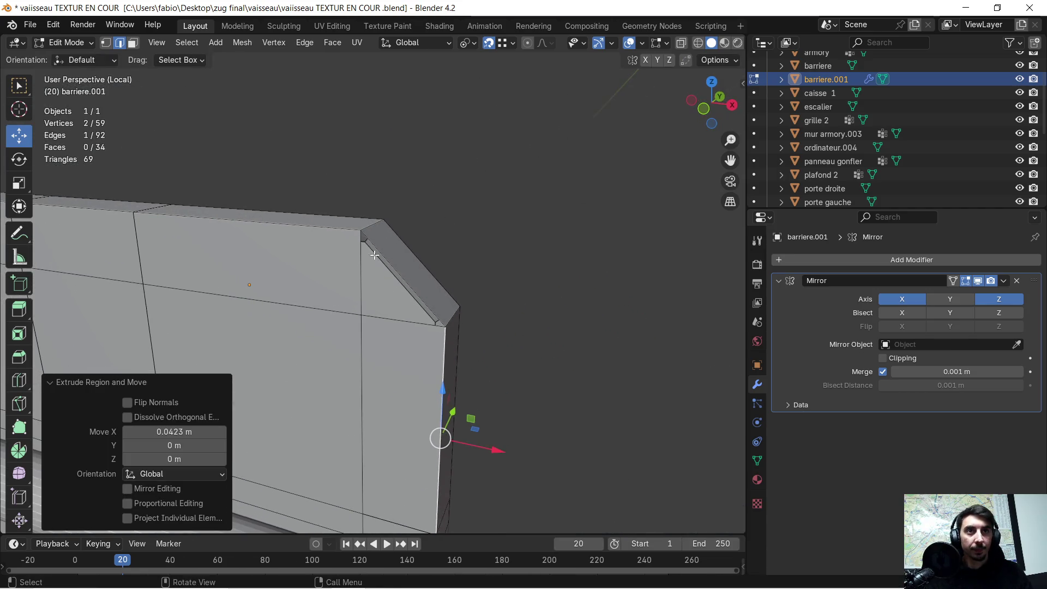
Step: Select the wall's top and lower corner vertices in vertex mode
{"action": "left_click", "coordinate": [104, 44]}
{"action": "left_click", "coordinate": [361, 230]}
{"action": "left_click", "coordinate": [360, 314], "text": "shift"}
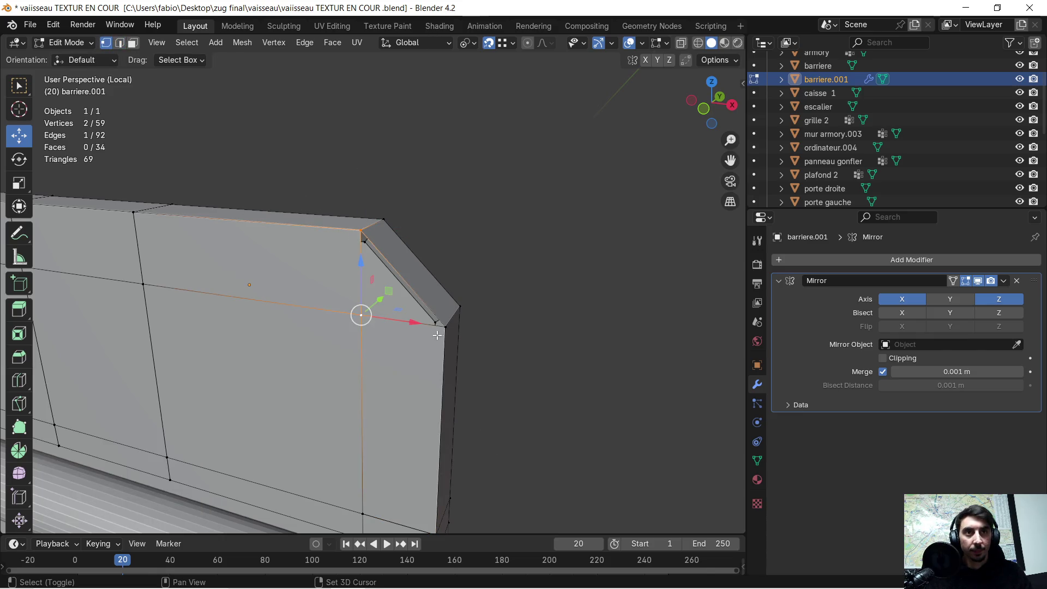
{"action": "middle_click_drag", "start_coordinate": [482, 259], "coordinate": [260, 247]}
{"action": "scroll", "coordinate": [371, 228], "scroll_direction": "down", "scroll_amount": 5}
Step: Select all and merge by distance, removing duplicate vertices down to 45
{"action": "key", "text": "a"}
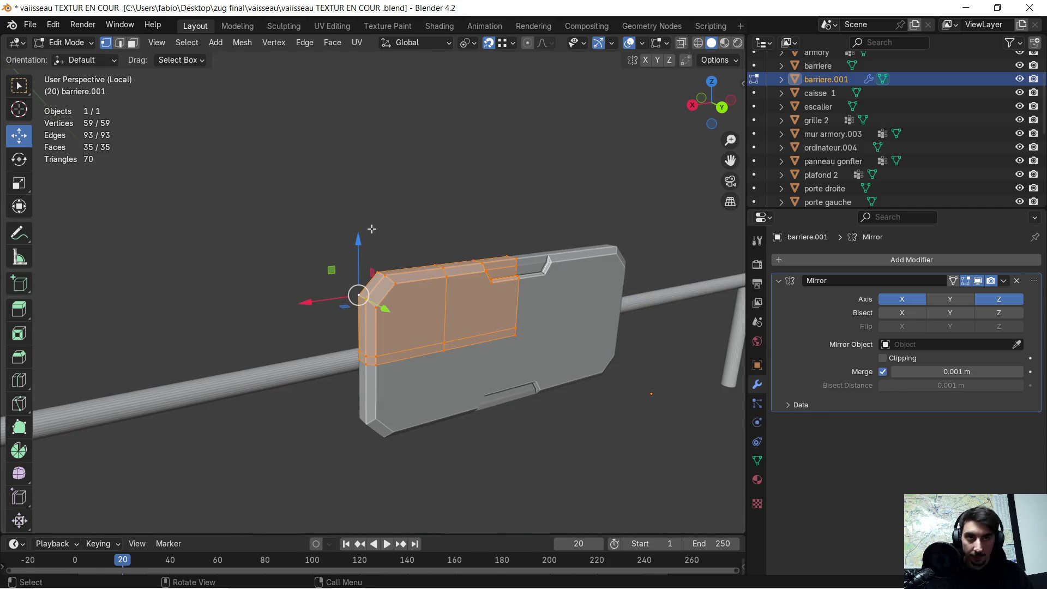
{"action": "key", "text": "m"}
{"action": "left_click", "coordinate": [371, 229]}
{"action": "key", "text": "alt+a"}
{"action": "mouse_move", "coordinate": [461, 222]}
{"action": "middle_mouse_down"}
{"action": "mouse_move", "coordinate": [497, 222]}
{"action": "mouse_move", "coordinate": [451, 204]}
{"action": "middle_mouse_up"}
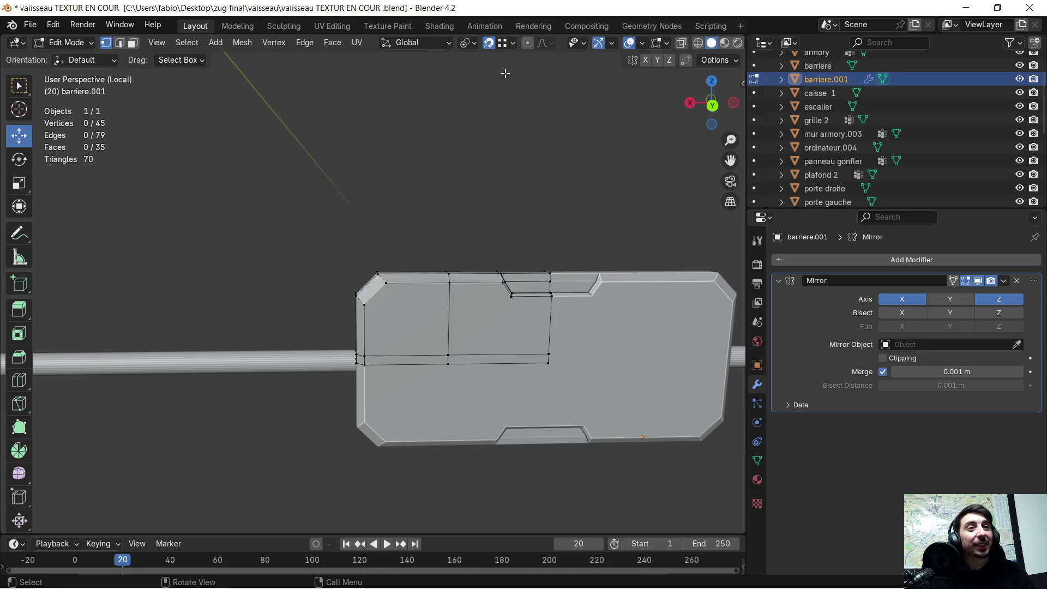
{"action": "scroll", "coordinate": [497, 191], "scroll_direction": "up", "scroll_amount": 3}
{"action": "mouse_move", "coordinate": [540, 277]}
{"action": "middle_mouse_down"}
{"action": "mouse_move", "coordinate": [401, 266]}
{"action": "mouse_move", "coordinate": [486, 318]}
{"action": "mouse_move", "coordinate": [523, 299]}
{"action": "mouse_move", "coordinate": [444, 306]}
{"action": "middle_mouse_up"}
{"action": "scroll", "coordinate": [420, 295], "scroll_direction": "down", "scroll_amount": 2}
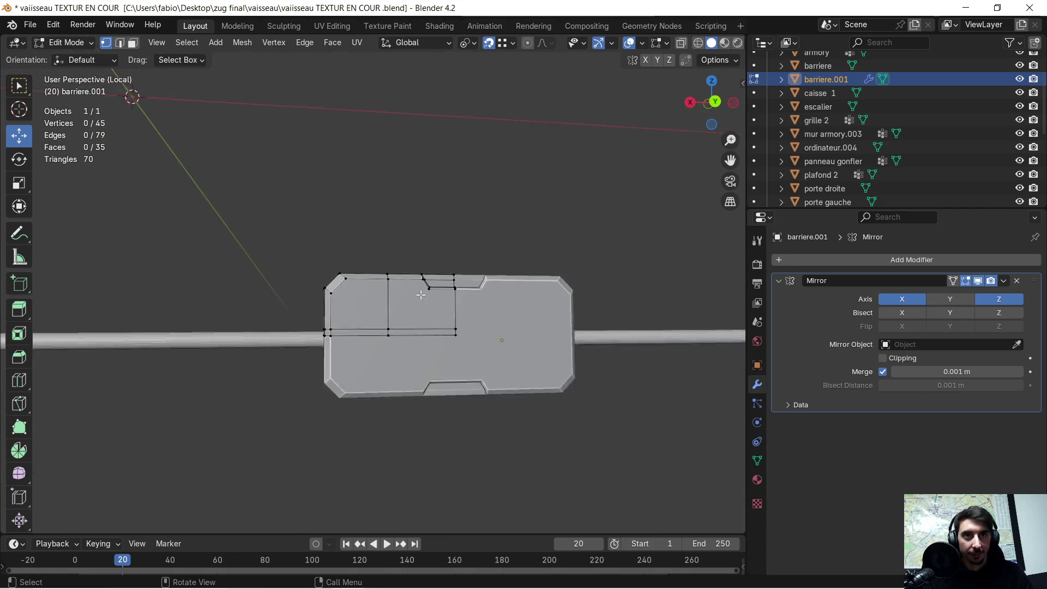
{"action": "scroll", "coordinate": [420, 295], "scroll_direction": "down", "scroll_amount": 1}
Step: Test-move the whole mesh along Z, then undo it
{"action": "key", "text": "a"}
{"action": "key", "text": "g"}
{"action": "key", "text": "z"}
{"action": "left_click", "coordinate": [440, 353]}
{"action": "key", "text": "ctrl+z"}
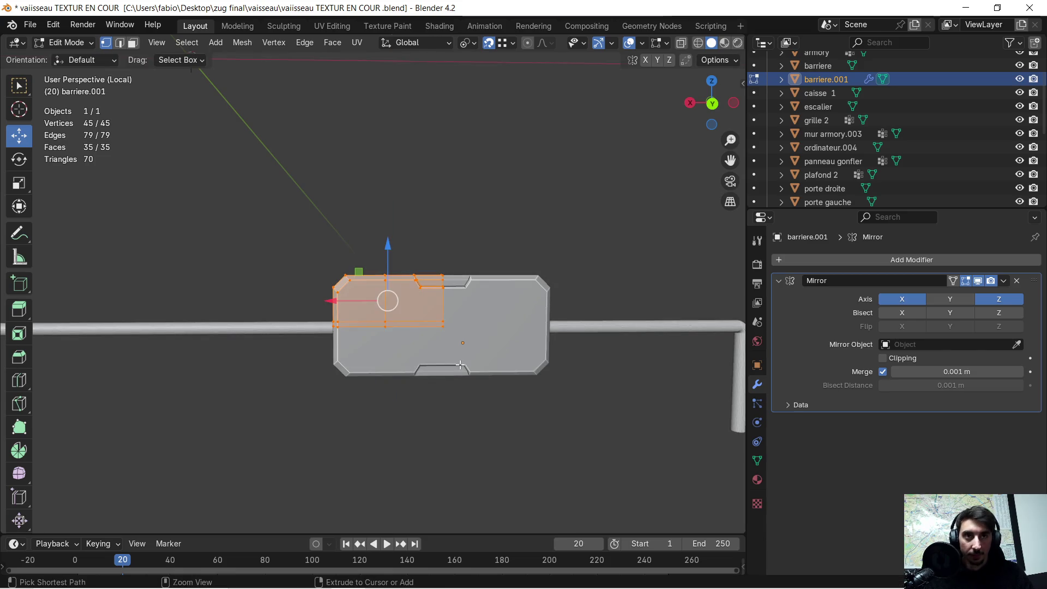
Step: Clear the selection and orbit around to inspect the panel and pipe
{"action": "scroll", "coordinate": [367, 238], "scroll_direction": "up", "scroll_amount": 5}
{"action": "mouse_move", "coordinate": [415, 218]}
{"action": "middle_mouse_down"}
{"action": "mouse_move", "coordinate": [463, 185]}
{"action": "mouse_move", "coordinate": [432, 224]}
{"action": "mouse_move", "coordinate": [402, 200]}
{"action": "middle_mouse_up"}
{"action": "left_click", "coordinate": [463, 185]}
{"action": "scroll", "coordinate": [404, 221], "scroll_direction": "up", "scroll_amount": 2}
{"action": "scroll", "coordinate": [402, 199], "scroll_direction": "down", "scroll_amount": 4}
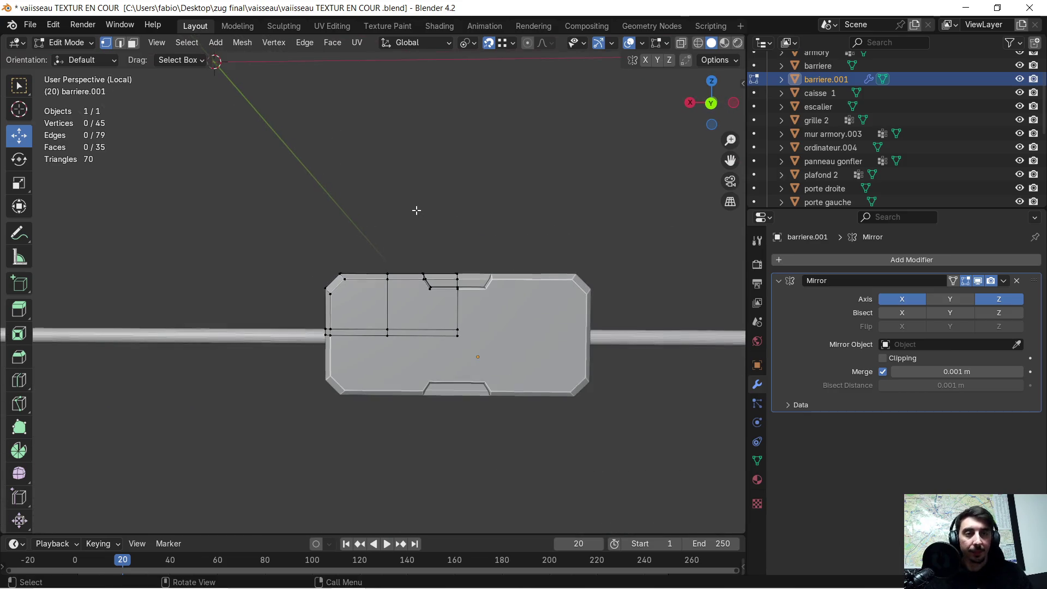
{"action": "middle_click_drag", "start_coordinate": [416, 279], "coordinate": [439, 276]}
{"action": "mouse_move", "coordinate": [463, 319]}
{"action": "middle_mouse_down"}
{"action": "mouse_move", "coordinate": [488, 320]}
{"action": "mouse_move", "coordinate": [423, 320]}
{"action": "mouse_move", "coordinate": [419, 305]}
{"action": "mouse_move", "coordinate": [431, 299]}
{"action": "mouse_move", "coordinate": [373, 273]}
{"action": "mouse_move", "coordinate": [400, 290]}
{"action": "mouse_move", "coordinate": [347, 325]}
{"action": "mouse_move", "coordinate": [451, 325]}
{"action": "mouse_move", "coordinate": [427, 309]}
{"action": "middle_mouse_up"}
{"action": "scroll", "coordinate": [381, 292], "scroll_direction": "down", "scroll_amount": 1}
{"action": "scroll", "coordinate": [334, 328], "scroll_direction": "up", "scroll_amount": 4}
{"action": "scroll", "coordinate": [338, 331], "scroll_direction": "down", "scroll_amount": 3}
{"action": "scroll", "coordinate": [430, 309], "scroll_direction": "down", "scroll_amount": 2}
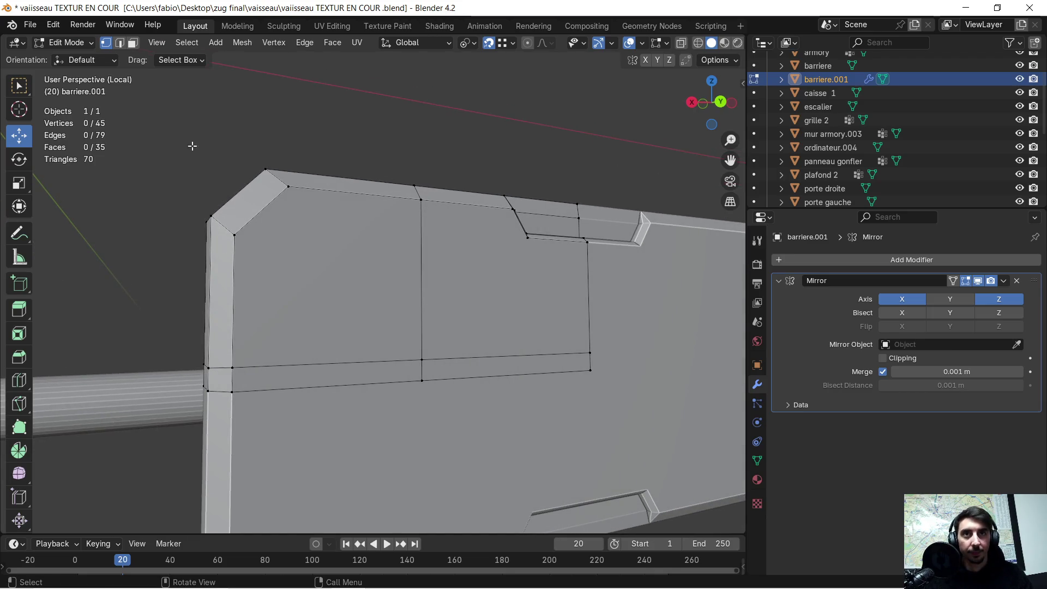
{"action": "middle_click_drag", "start_coordinate": [350, 345], "coordinate": [327, 344]}
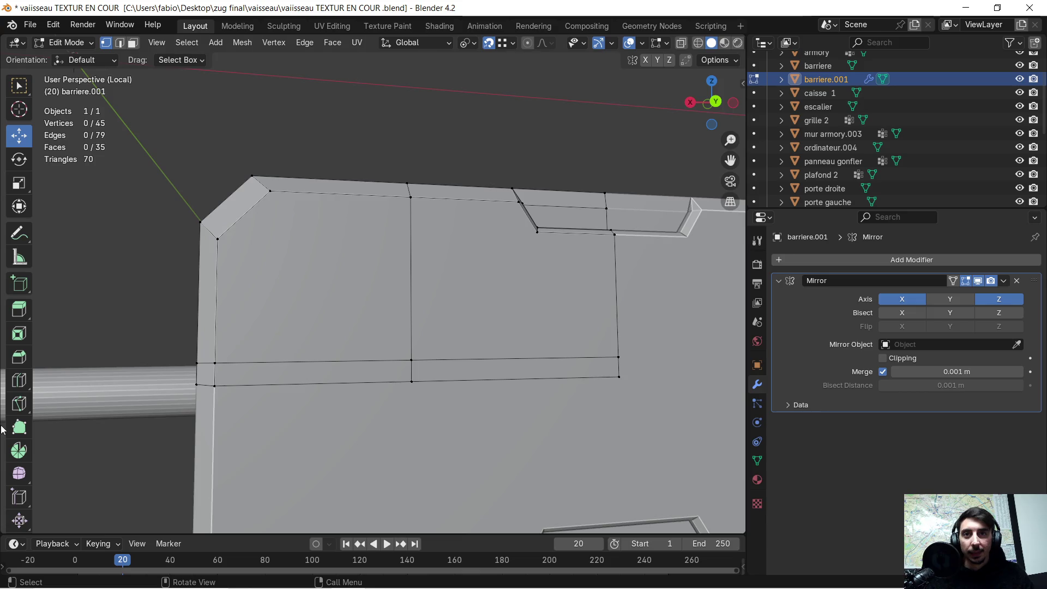
Step: Knife-cut a slanted line across the panel's lower strip and select the small new face
{"action": "left_click", "coordinate": [18, 404]}
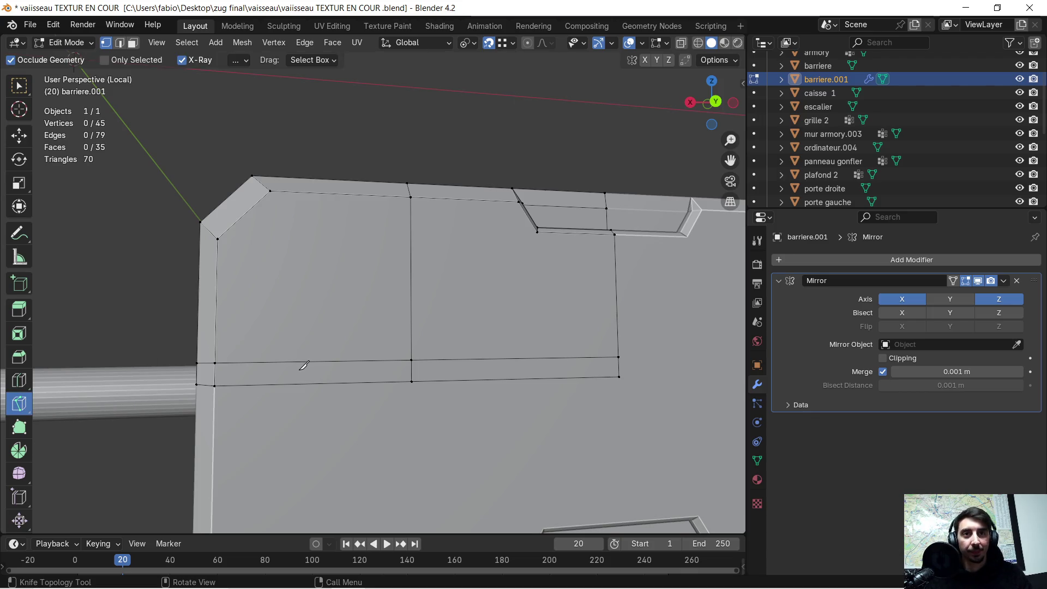
{"action": "scroll", "coordinate": [303, 365], "scroll_direction": "up", "scroll_amount": 2}
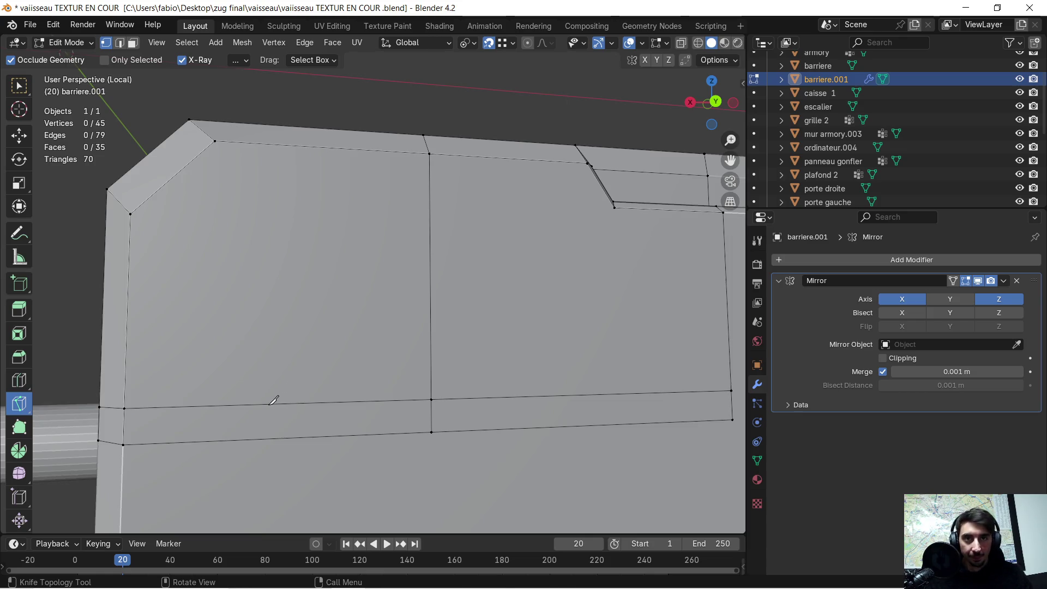
{"action": "left_click", "coordinate": [269, 404]}
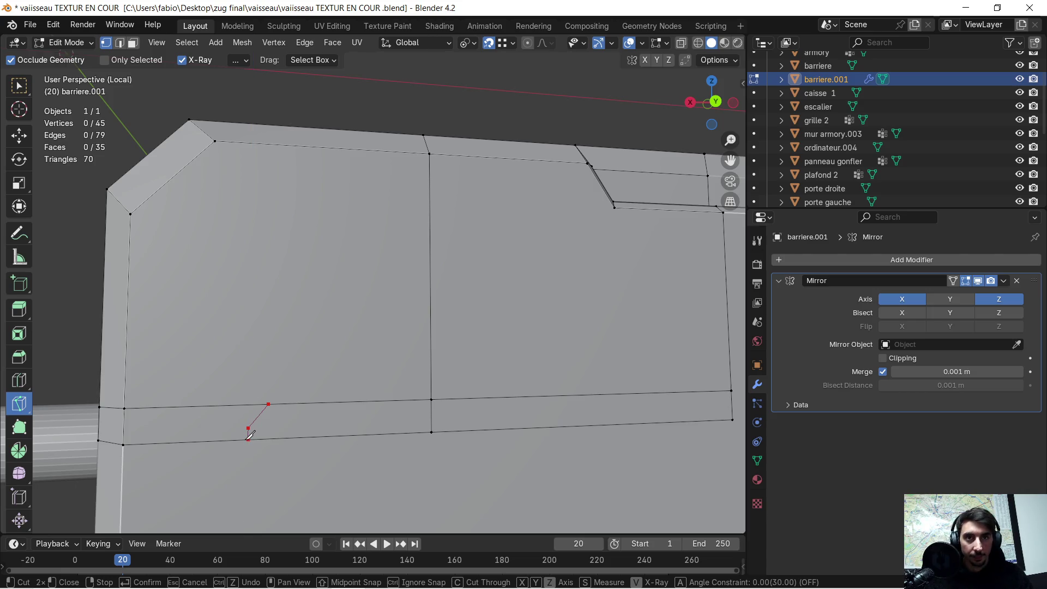
{"action": "key", "text": "Return"}
{"action": "middle_click_drag", "start_coordinate": [250, 432], "coordinate": [330, 430]}
{"action": "scroll", "coordinate": [329, 430], "scroll_direction": "down", "scroll_amount": 2}
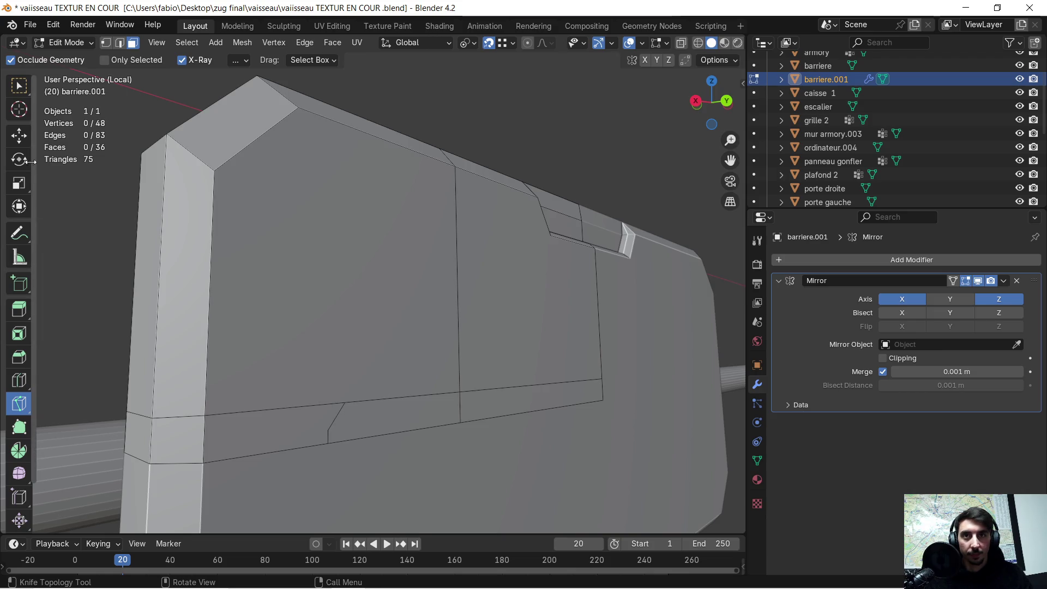
{"action": "left_click", "coordinate": [19, 136]}
{"action": "left_click", "coordinate": [389, 431]}
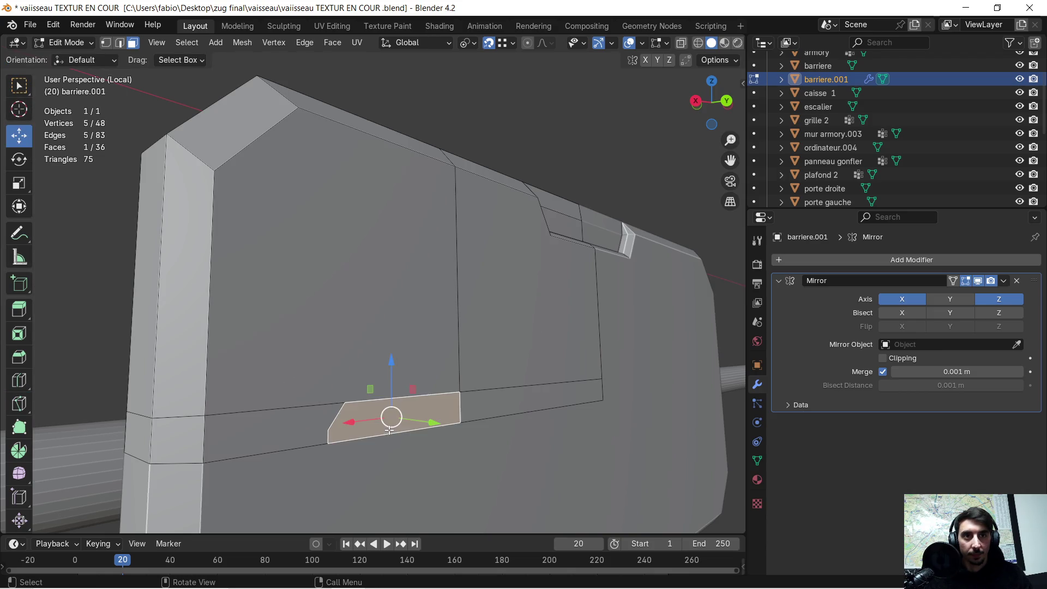
{"action": "mouse_move", "coordinate": [508, 406]}
{"action": "middle_mouse_down"}
{"action": "mouse_move", "coordinate": [481, 418]}
{"action": "mouse_move", "coordinate": [529, 423]}
{"action": "mouse_move", "coordinate": [485, 416]}
{"action": "mouse_move", "coordinate": [513, 402]}
{"action": "middle_mouse_up"}
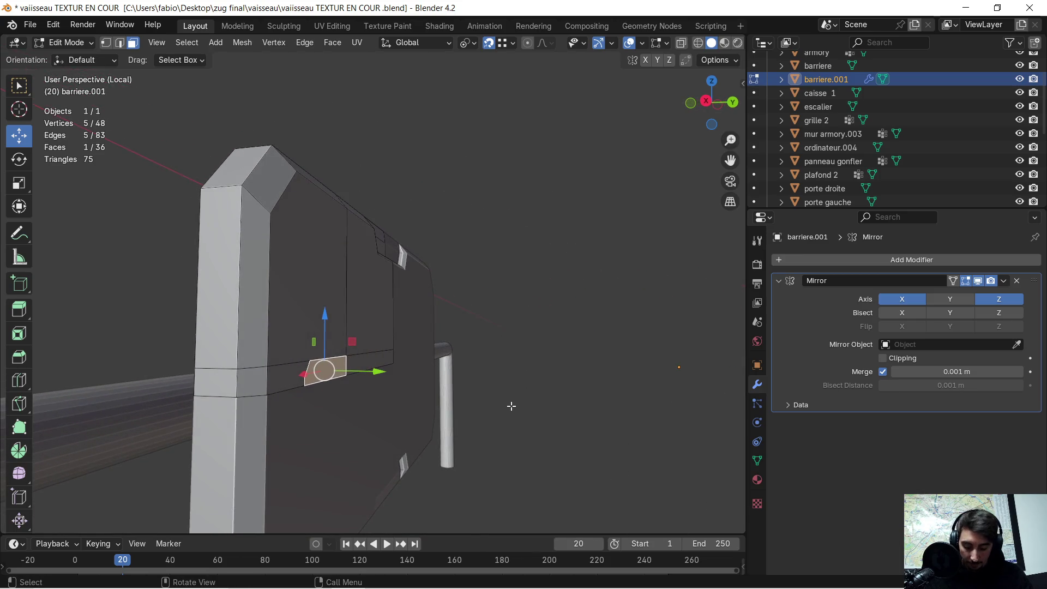
Step: Extrude the small knife-cut face along Y to form the notch in the lower strip
{"action": "key", "text": "e"}
{"action": "key", "text": "y"}
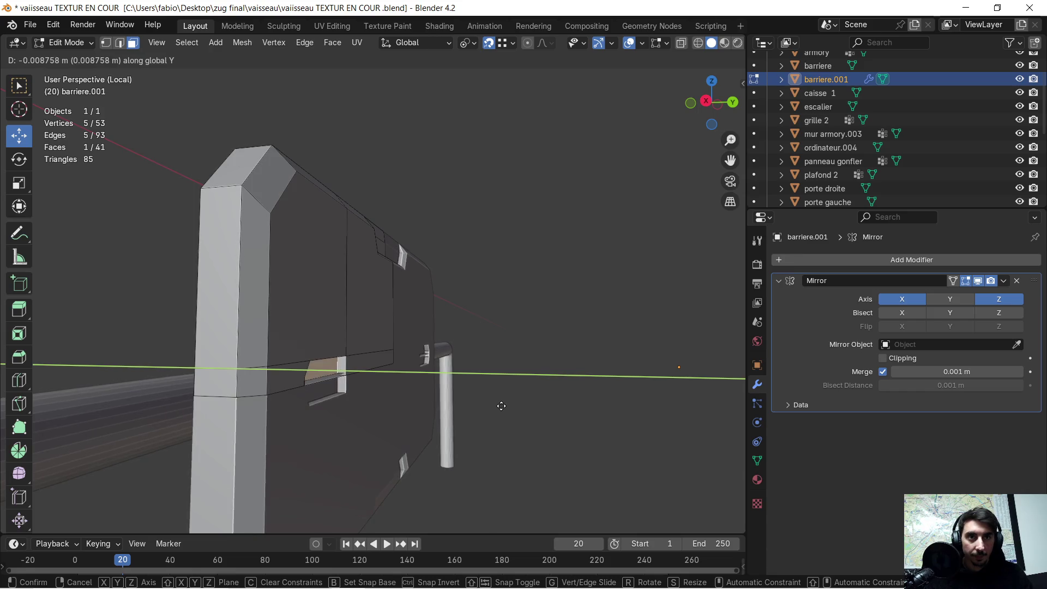
{"action": "left_click", "coordinate": [501, 405]}
{"action": "middle_click_drag", "start_coordinate": [500, 406], "coordinate": [411, 391]}
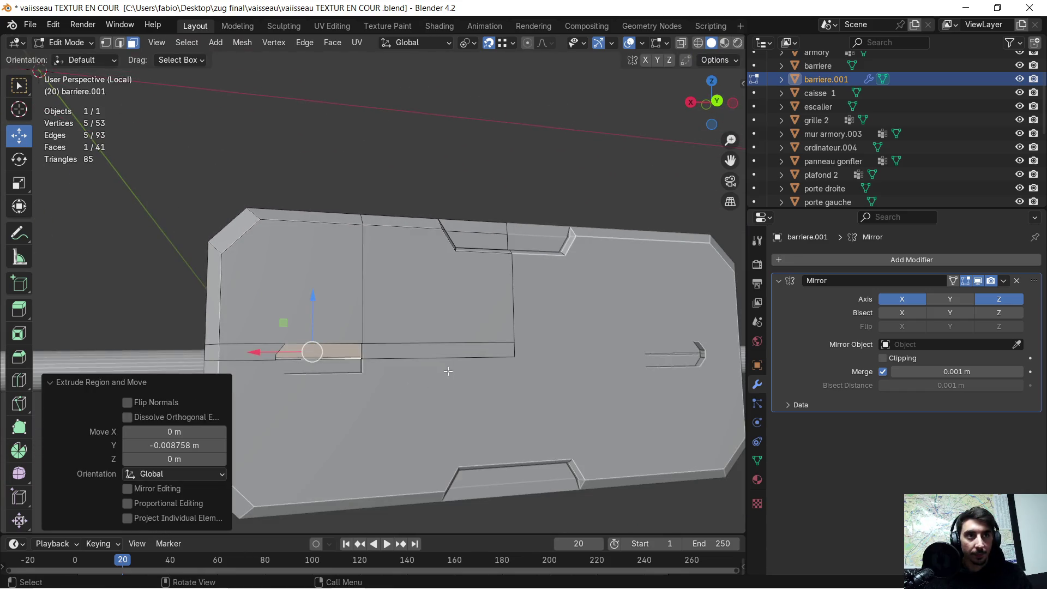
{"action": "scroll", "coordinate": [448, 371], "scroll_direction": "up", "scroll_amount": 2}
{"action": "scroll", "coordinate": [406, 370], "scroll_direction": "down", "scroll_amount": 3}
{"action": "scroll", "coordinate": [406, 370], "scroll_direction": "up", "scroll_amount": 5}
{"action": "mouse_move", "coordinate": [365, 376]}
{"action": "middle_mouse_down"}
{"action": "mouse_move", "coordinate": [426, 374]}
{"action": "mouse_move", "coordinate": [392, 381]}
{"action": "mouse_move", "coordinate": [476, 347]}
{"action": "mouse_move", "coordinate": [449, 401]}
{"action": "middle_mouse_up"}
Step: Delete the thin leftover face beside the extrusion and check the result in Object Mode
{"action": "left_click", "coordinate": [450, 402]}
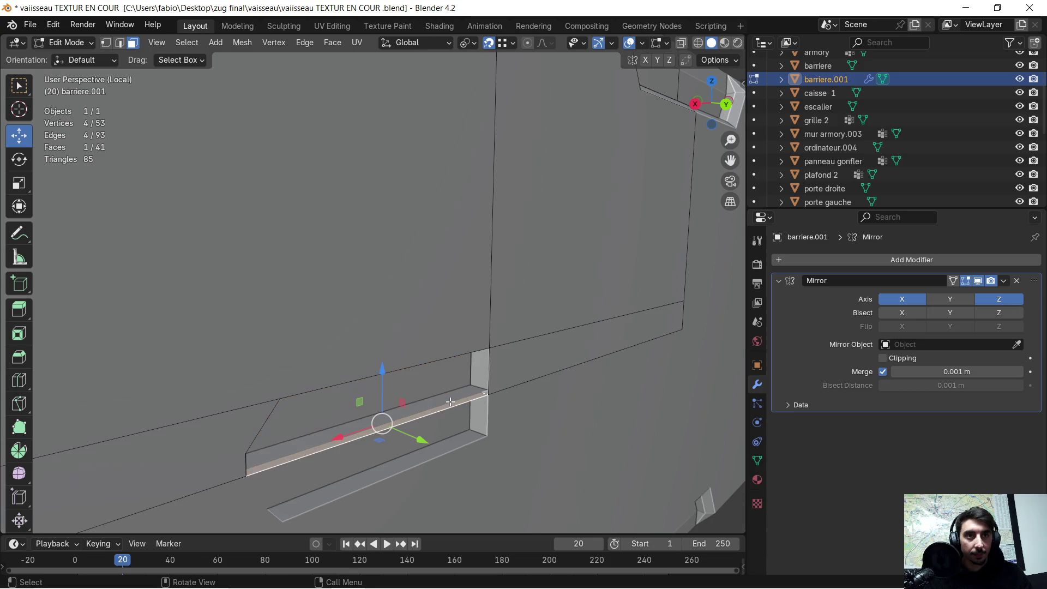
{"action": "key", "text": "x"}
{"action": "left_click", "coordinate": [438, 408]}
{"action": "mouse_move", "coordinate": [439, 408]}
{"action": "middle_mouse_down"}
{"action": "mouse_move", "coordinate": [376, 371]}
{"action": "mouse_move", "coordinate": [398, 357]}
{"action": "mouse_move", "coordinate": [472, 357]}
{"action": "mouse_move", "coordinate": [351, 367]}
{"action": "mouse_move", "coordinate": [437, 340]}
{"action": "mouse_move", "coordinate": [360, 349]}
{"action": "mouse_move", "coordinate": [442, 346]}
{"action": "middle_mouse_up"}
{"action": "key", "text": "Tab"}
{"action": "key", "text": "Tab"}
{"action": "scroll", "coordinate": [411, 340], "scroll_direction": "down", "scroll_amount": 3}
Step: Move the strip face next to the notch 0.010817 m along Y
{"action": "left_click", "coordinate": [401, 341]}
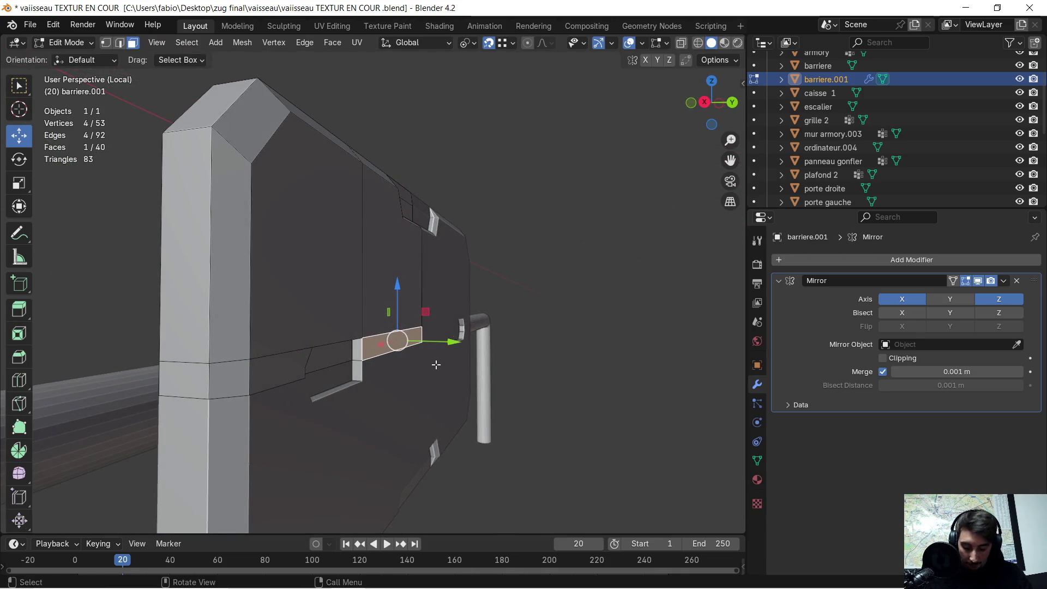
{"action": "key", "text": "g"}
{"action": "key", "text": "y"}
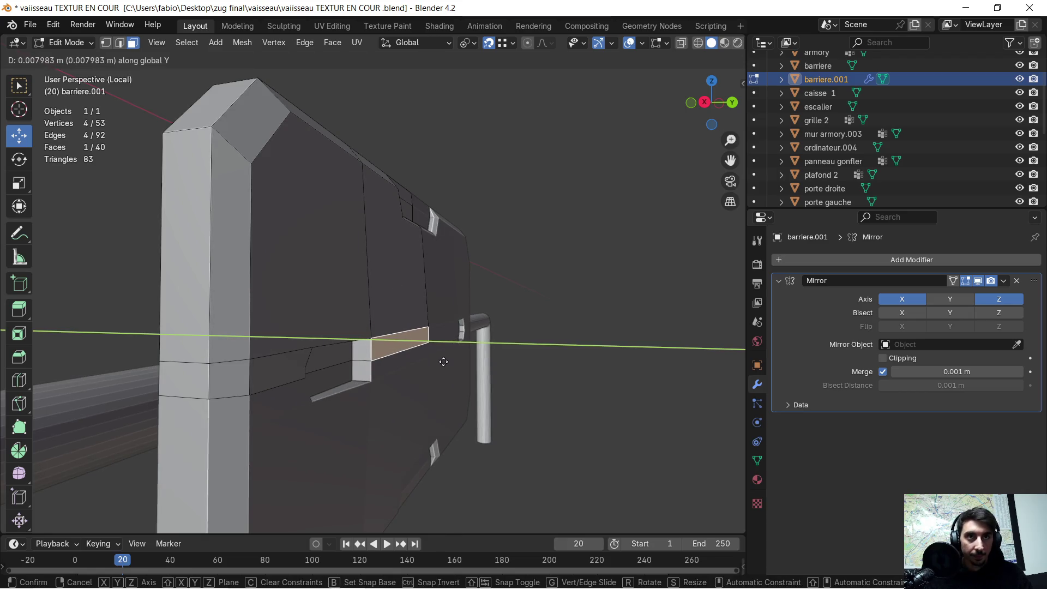
{"action": "left_click", "coordinate": [446, 359]}
{"action": "mouse_move", "coordinate": [446, 359]}
{"action": "middle_mouse_down"}
{"action": "mouse_move", "coordinate": [389, 362]}
{"action": "mouse_move", "coordinate": [444, 345]}
{"action": "mouse_move", "coordinate": [545, 338]}
{"action": "mouse_move", "coordinate": [449, 350]}
{"action": "mouse_move", "coordinate": [392, 336]}
{"action": "mouse_move", "coordinate": [476, 335]}
{"action": "mouse_move", "coordinate": [519, 362]}
{"action": "mouse_move", "coordinate": [526, 350]}
{"action": "mouse_move", "coordinate": [376, 287]}
{"action": "mouse_move", "coordinate": [371, 296]}
{"action": "middle_mouse_up"}
{"action": "key", "text": "Tab"}
{"action": "key", "text": "Tab"}
{"action": "scroll", "coordinate": [472, 329], "scroll_direction": "up", "scroll_amount": 2}
Step: Duplicate the upper face and its strip, offsetting the copy 0.020592 m along Y
{"action": "left_click", "coordinate": [378, 282]}
{"action": "left_click", "coordinate": [367, 338], "text": "shift"}
{"action": "middle_click_drag", "start_coordinate": [366, 337], "coordinate": [448, 332]}
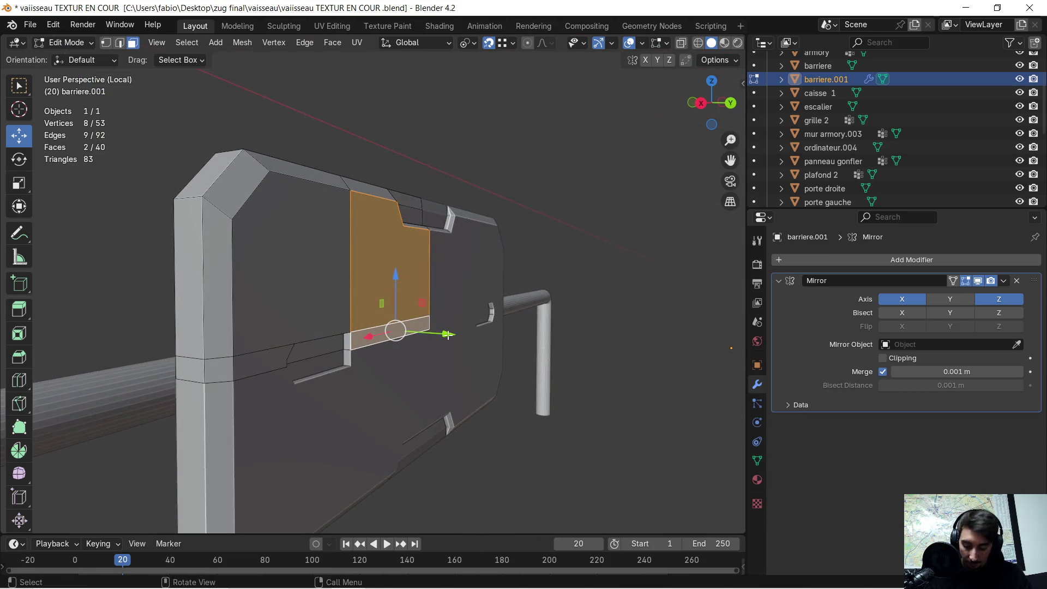
{"action": "key", "text": "shift+d"}
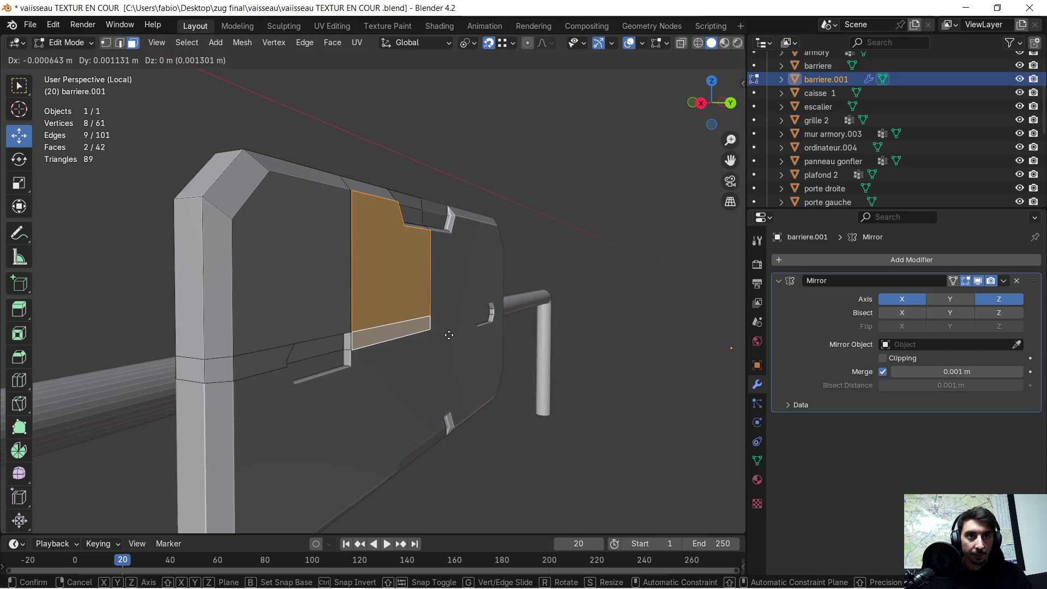
{"action": "left_click", "coordinate": [448, 334]}
{"action": "left_click_drag", "start_coordinate": [448, 334], "coordinate": [463, 338]}
{"action": "key", "text": "y"}
{"action": "left_click", "coordinate": [465, 339]}
Step: Scale the copied faces down to 0.844
{"action": "middle_click_drag", "start_coordinate": [464, 339], "coordinate": [422, 324]}
{"action": "key", "text": "s"}
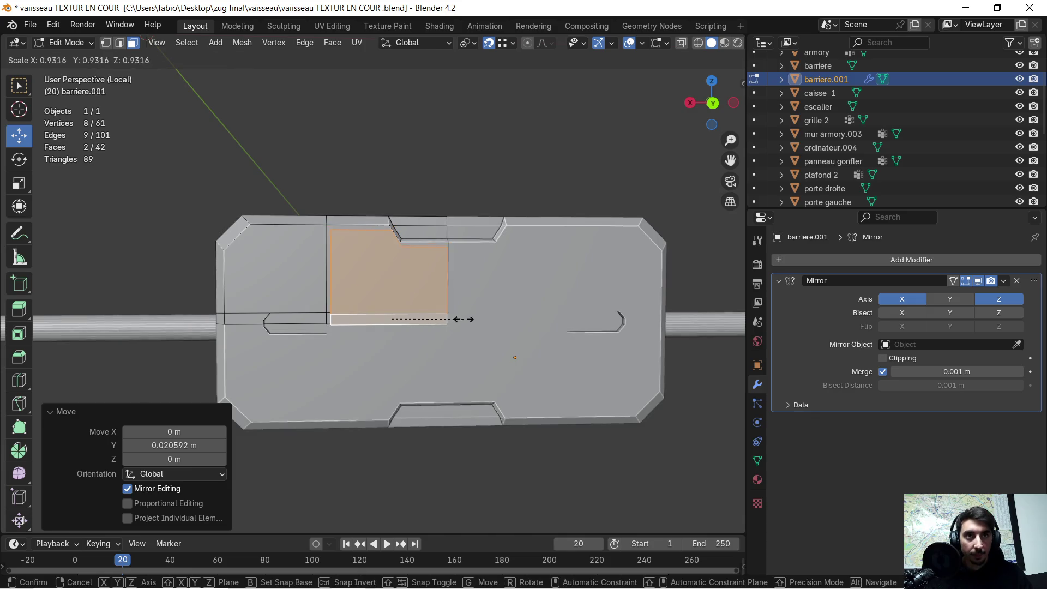
{"action": "left_click", "coordinate": [456, 322]}
{"action": "mouse_move", "coordinate": [455, 322]}
{"action": "middle_mouse_down"}
{"action": "mouse_move", "coordinate": [384, 314]}
{"action": "mouse_move", "coordinate": [391, 301]}
{"action": "mouse_move", "coordinate": [498, 342]}
{"action": "mouse_move", "coordinate": [588, 304]}
{"action": "mouse_move", "coordinate": [497, 281]}
{"action": "mouse_move", "coordinate": [506, 327]}
{"action": "middle_mouse_up"}
{"action": "key", "text": "Tab"}
{"action": "key", "text": "Tab"}
{"action": "key", "text": "KP_Decimal"}
Step: Pull the copy's right vertical edge 0.0147 m inward along X
{"action": "left_click", "coordinate": [120, 43]}
{"action": "left_click", "coordinate": [408, 289]}
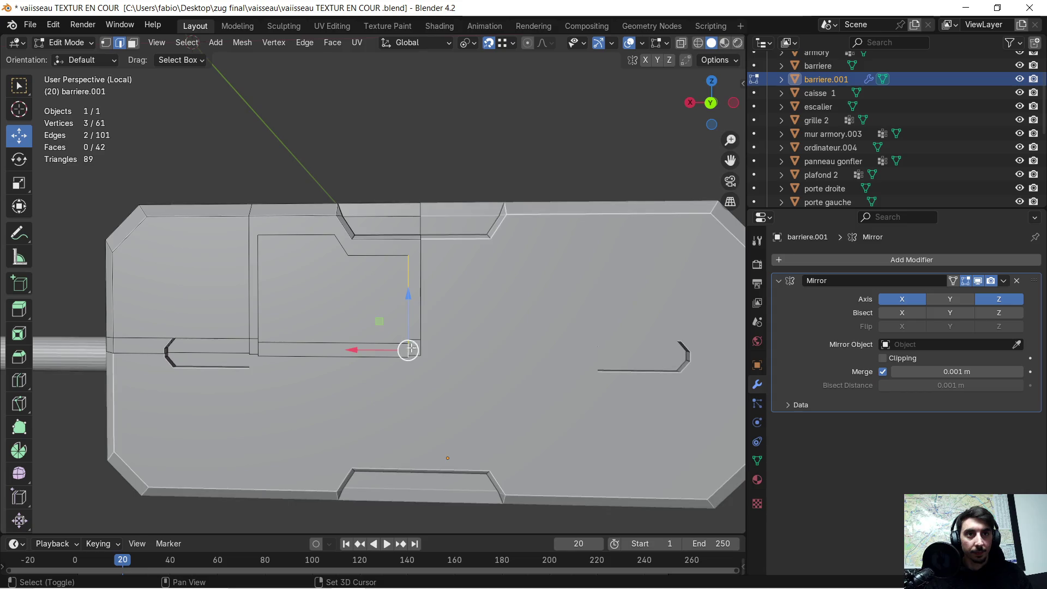
{"action": "key", "text": "g"}
{"action": "key", "text": "x"}
{"action": "left_click", "coordinate": [414, 366]}
{"action": "scroll", "coordinate": [380, 377], "scroll_direction": "down", "scroll_amount": 2}
{"action": "mouse_move", "coordinate": [380, 378]}
{"action": "middle_mouse_down"}
{"action": "mouse_move", "coordinate": [479, 362]}
{"action": "mouse_move", "coordinate": [493, 347]}
{"action": "mouse_move", "coordinate": [349, 298]}
{"action": "middle_mouse_up"}
Step: Reselect the copied upper face and lower strip together
{"action": "left_click", "coordinate": [349, 298]}
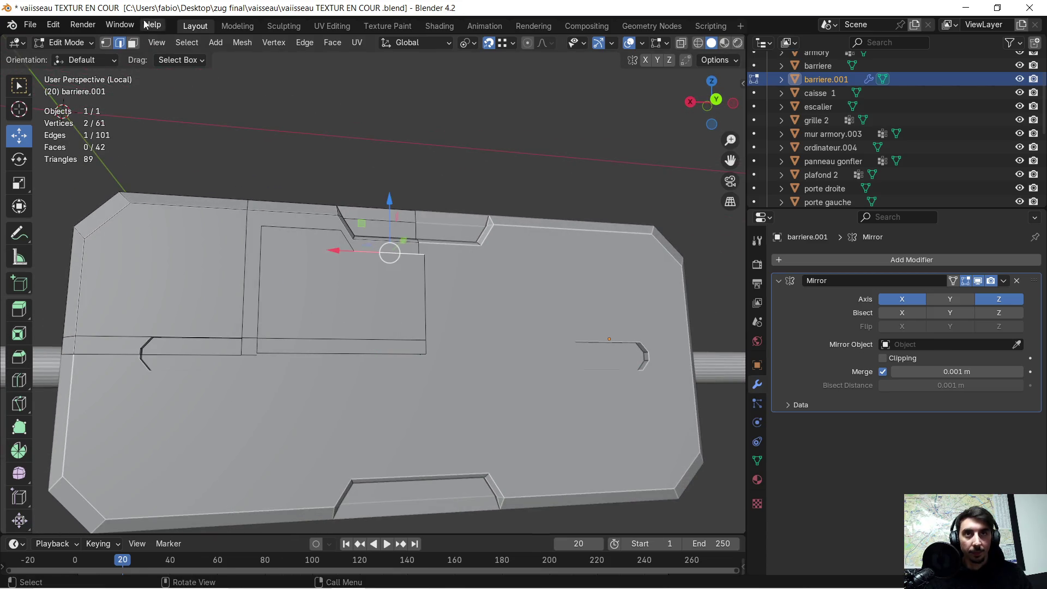
{"action": "left_click", "coordinate": [363, 325]}
{"action": "left_click", "coordinate": [345, 348], "text": "shift"}
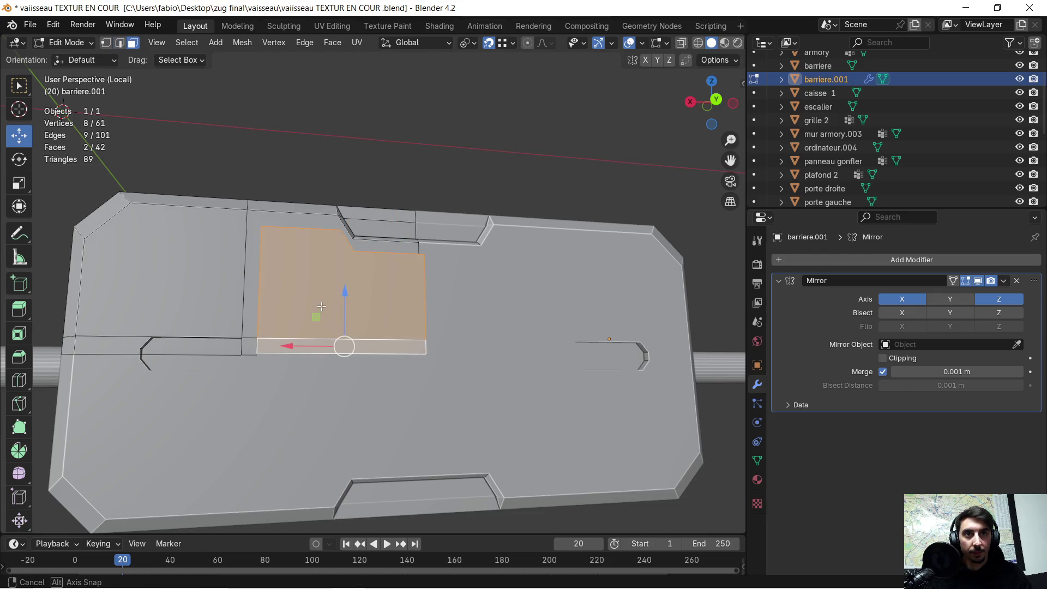
{"action": "middle_click_drag", "start_coordinate": [346, 347], "coordinate": [309, 326]}
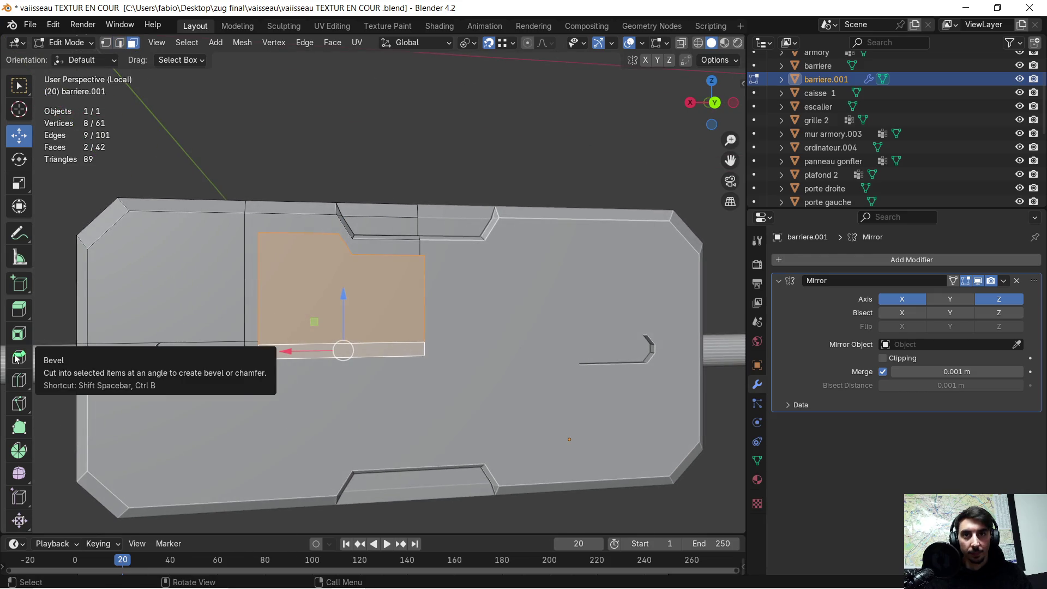
{"action": "left_click", "coordinate": [19, 333]}
Step: Inset the two selected panel faces and recess them 0.003 m
{"action": "left_click", "coordinate": [366, 313]}
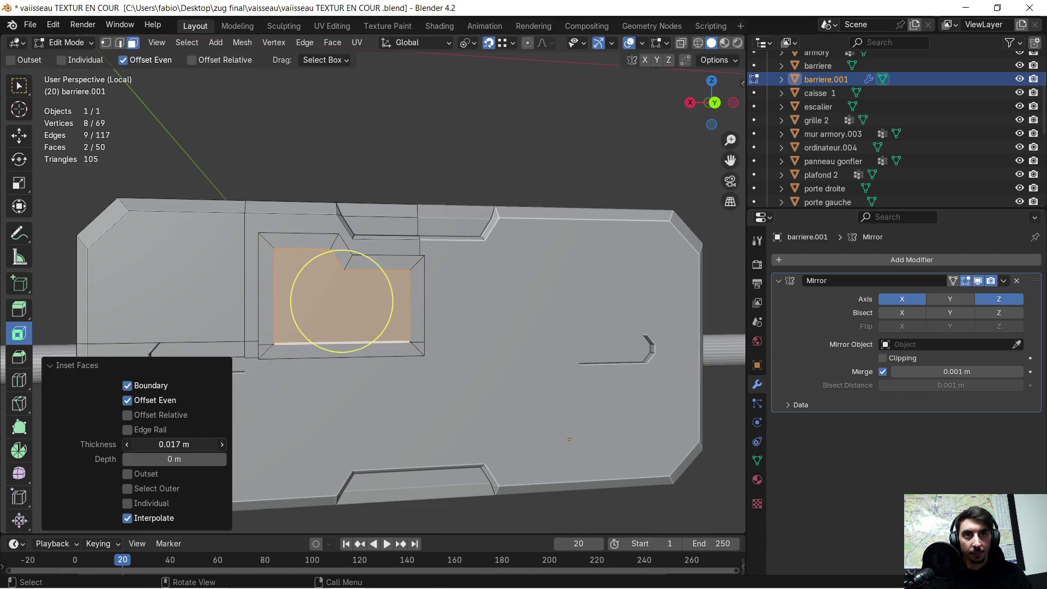
{"action": "middle_click_drag", "start_coordinate": [283, 420], "coordinate": [345, 412]}
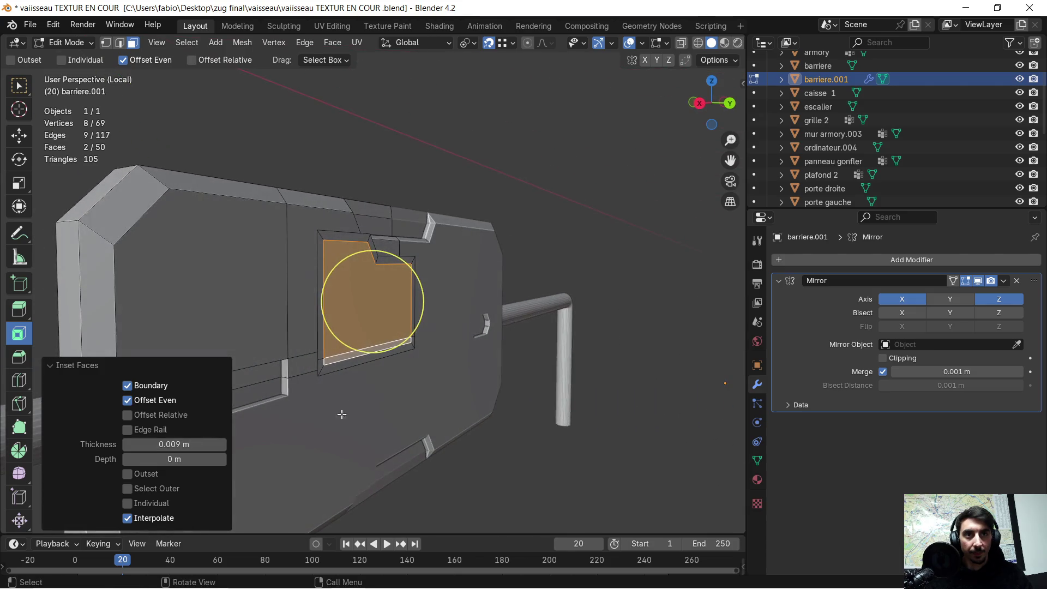
{"action": "left_click_drag", "start_coordinate": [174, 459], "coordinate": [202, 458]}
{"action": "mouse_move", "coordinate": [443, 372]}
{"action": "middle_mouse_down"}
{"action": "mouse_move", "coordinate": [505, 355]}
{"action": "mouse_move", "coordinate": [582, 362]}
{"action": "mouse_move", "coordinate": [462, 341]}
{"action": "mouse_move", "coordinate": [532, 343]}
{"action": "mouse_move", "coordinate": [433, 339]}
{"action": "mouse_move", "coordinate": [483, 322]}
{"action": "mouse_move", "coordinate": [432, 322]}
{"action": "mouse_move", "coordinate": [376, 294]}
{"action": "middle_mouse_up"}
{"action": "scroll", "coordinate": [411, 289], "scroll_direction": "up", "scroll_amount": 3}
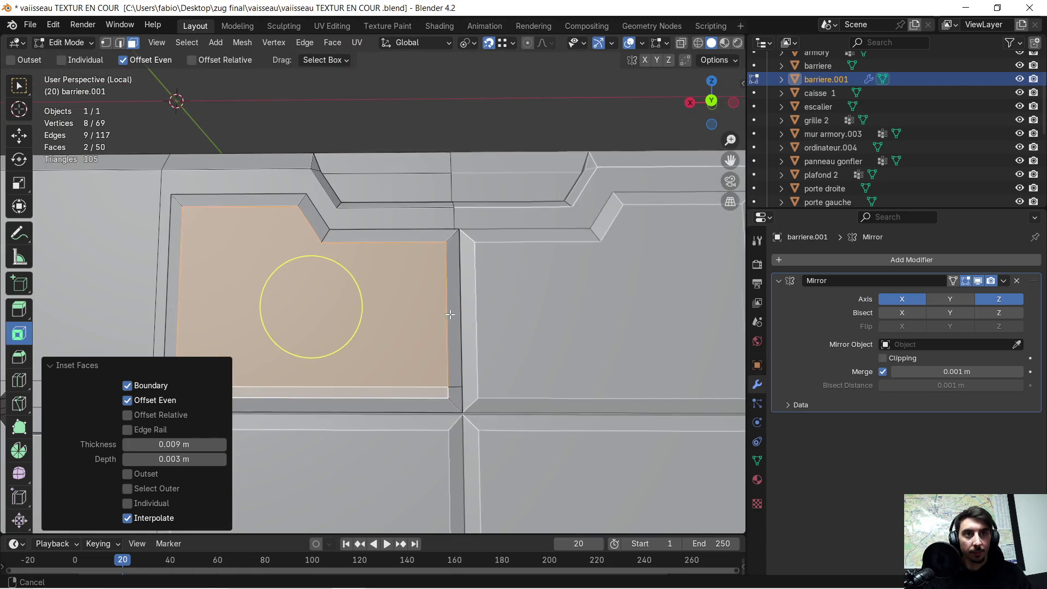
Step: Slide the vertical seam edge -0.009 m along X
{"action": "left_click", "coordinate": [123, 46]}
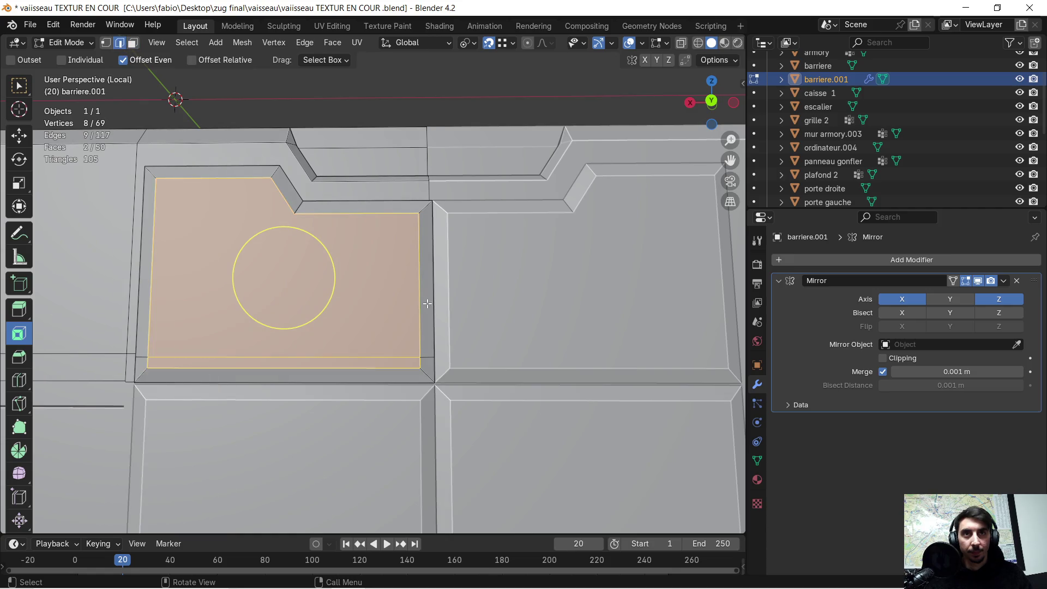
{"action": "left_click", "coordinate": [419, 353]}
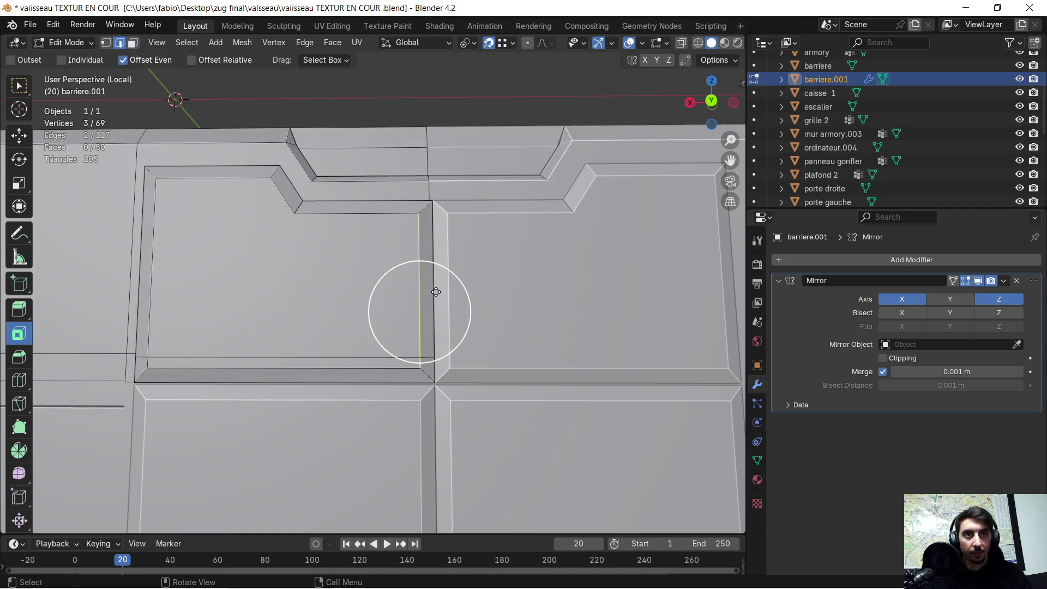
{"action": "key", "text": "g"}
{"action": "key", "text": "x"}
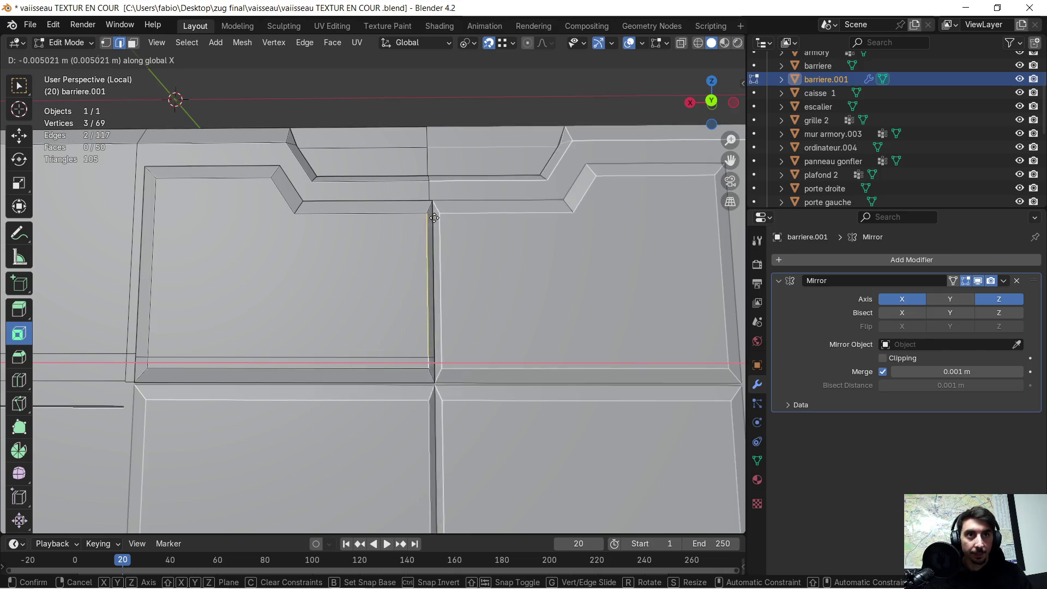
{"action": "left_click", "coordinate": [433, 206]}
{"action": "middle_click_drag", "start_coordinate": [383, 336], "coordinate": [379, 354]}
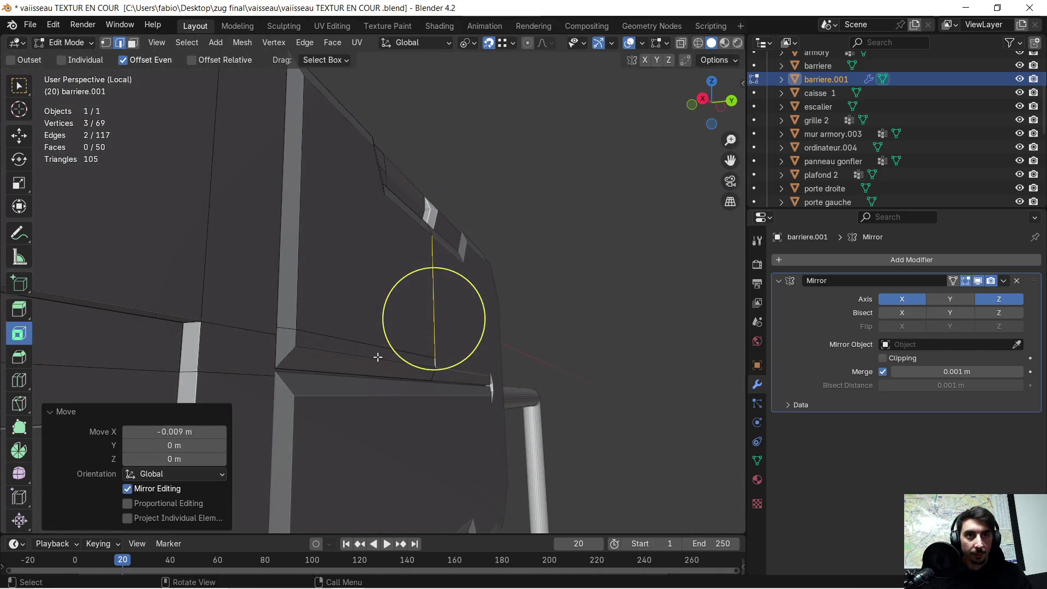
Step: Move the upper and lower seam edges -0.009 m along Z
{"action": "left_click", "coordinate": [369, 349]}
{"action": "left_click", "coordinate": [370, 373], "text": "shift"}
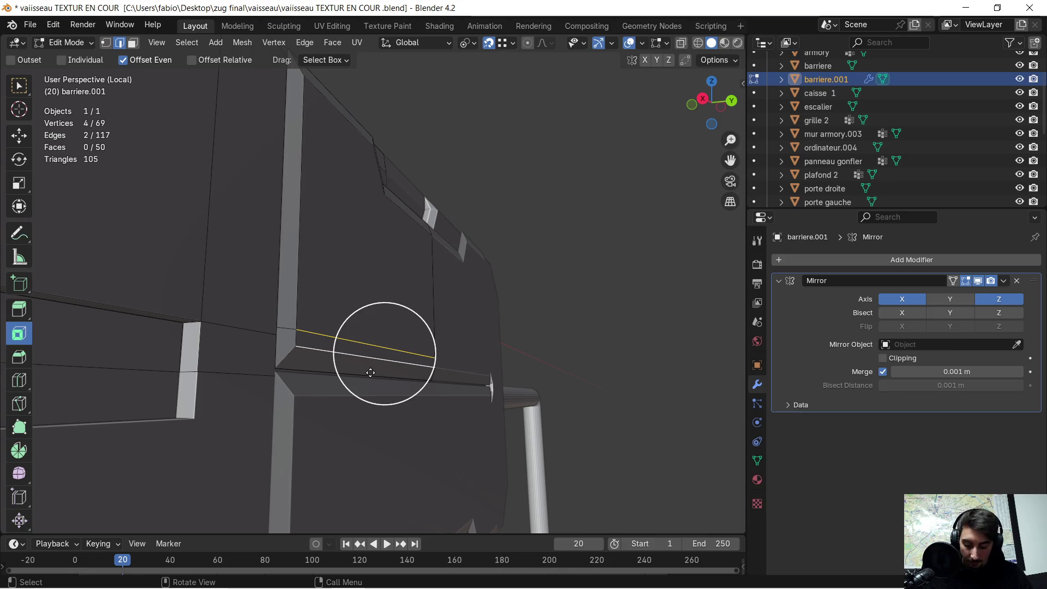
{"action": "key", "text": "g"}
{"action": "key", "text": "z"}
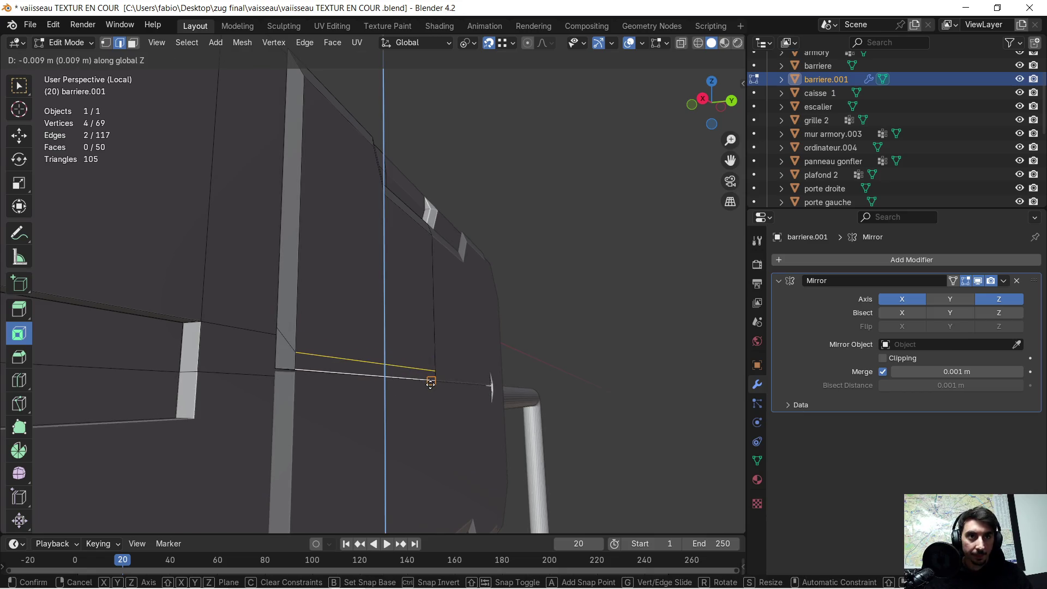
{"action": "left_click", "coordinate": [420, 388]}
{"action": "mouse_move", "coordinate": [386, 374]}
{"action": "middle_mouse_down"}
{"action": "mouse_move", "coordinate": [378, 327]}
{"action": "mouse_move", "coordinate": [327, 316]}
{"action": "mouse_move", "coordinate": [407, 360]}
{"action": "mouse_move", "coordinate": [399, 366]}
{"action": "middle_mouse_up"}
Step: Merge all of barriere.001's vertices by distance
{"action": "key", "text": "a"}
{"action": "key", "text": "m"}
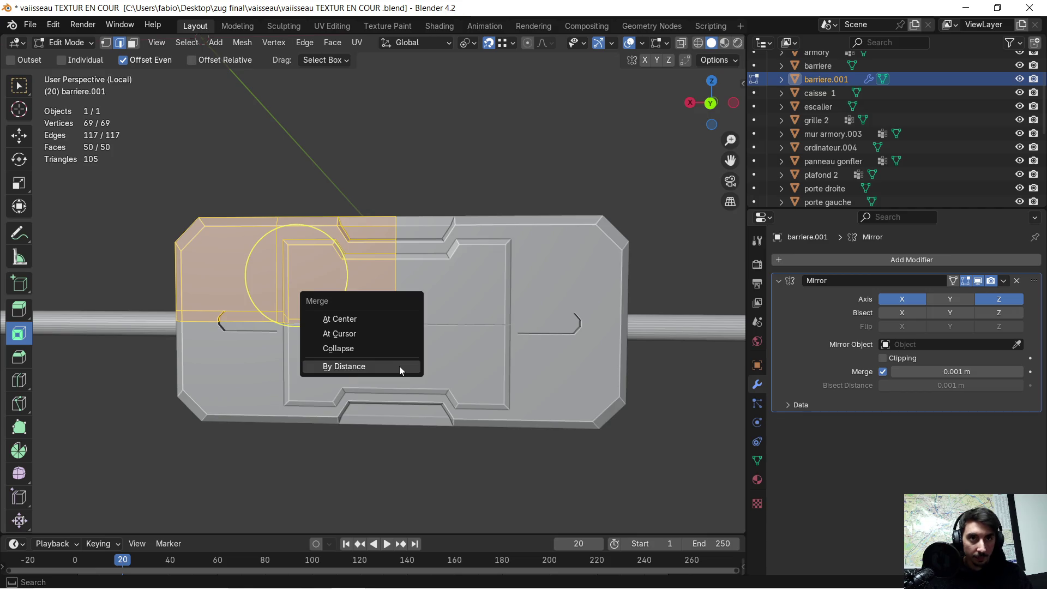
{"action": "left_click", "coordinate": [399, 366]}
{"action": "mouse_move", "coordinate": [378, 377]}
{"action": "middle_mouse_down"}
{"action": "mouse_move", "coordinate": [563, 385]}
{"action": "mouse_move", "coordinate": [518, 393]}
{"action": "mouse_move", "coordinate": [495, 368]}
{"action": "middle_mouse_up"}
{"action": "key", "text": "alt+a"}
{"action": "key", "text": "Tab"}
{"action": "scroll", "coordinate": [445, 366], "scroll_direction": "down", "scroll_amount": 5}
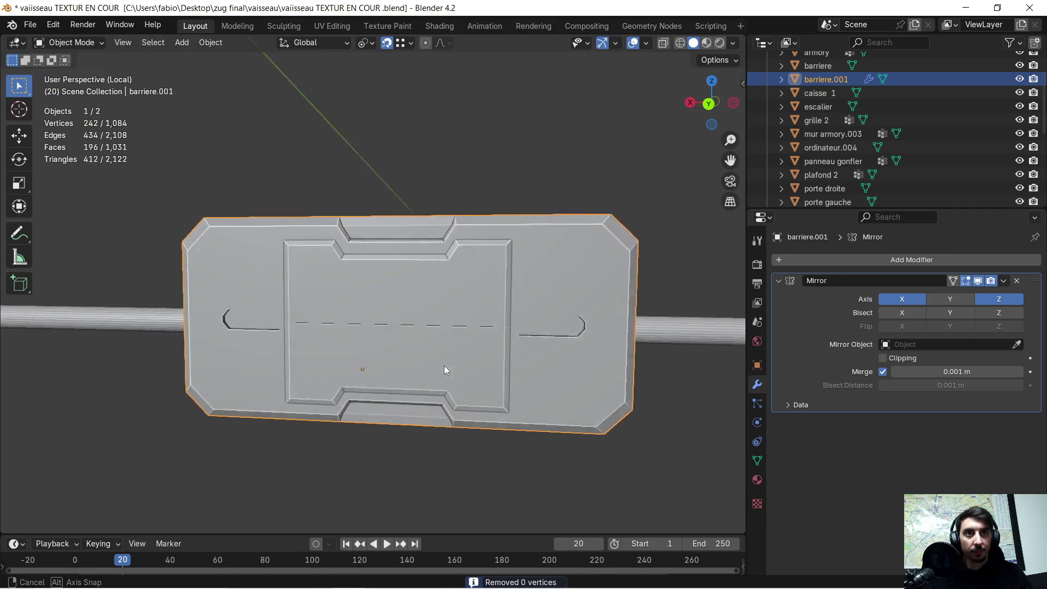
{"action": "scroll", "coordinate": [369, 339], "scroll_direction": "up", "scroll_amount": 3}
{"action": "mouse_move", "coordinate": [368, 338]}
{"action": "middle_mouse_down"}
{"action": "mouse_move", "coordinate": [414, 322]}
{"action": "mouse_move", "coordinate": [375, 303]}
{"action": "middle_mouse_up"}
{"action": "scroll", "coordinate": [404, 325], "scroll_direction": "up", "scroll_amount": 2}
{"action": "scroll", "coordinate": [377, 308], "scroll_direction": "up", "scroll_amount": 2}
Step: Delete the upper inner panel face and the thin strip below it
{"action": "key", "text": "Tab"}
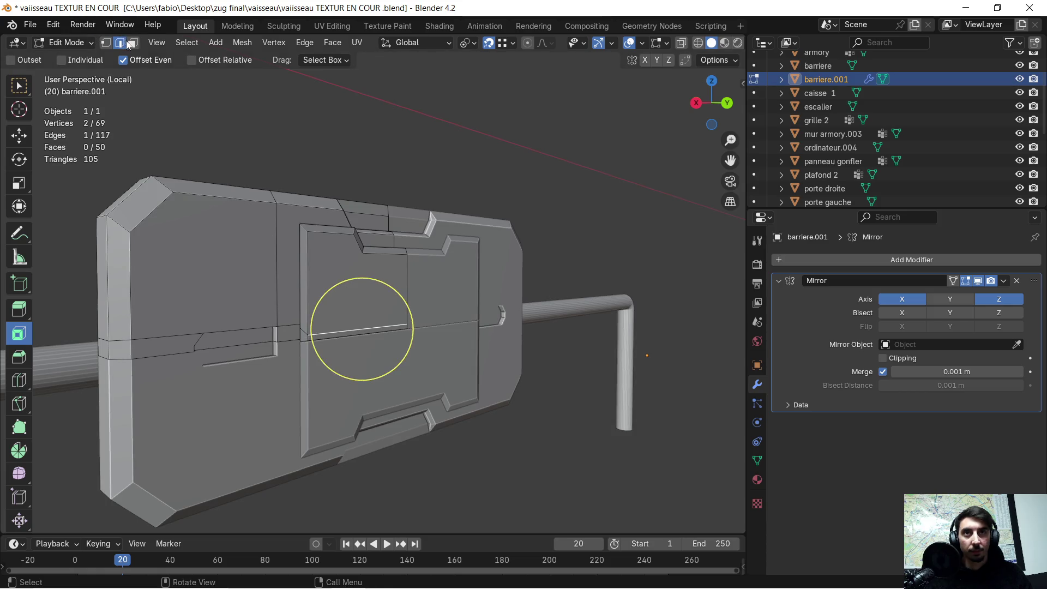
{"action": "left_click", "coordinate": [308, 293]}
{"action": "left_click", "coordinate": [309, 337], "text": "shift"}
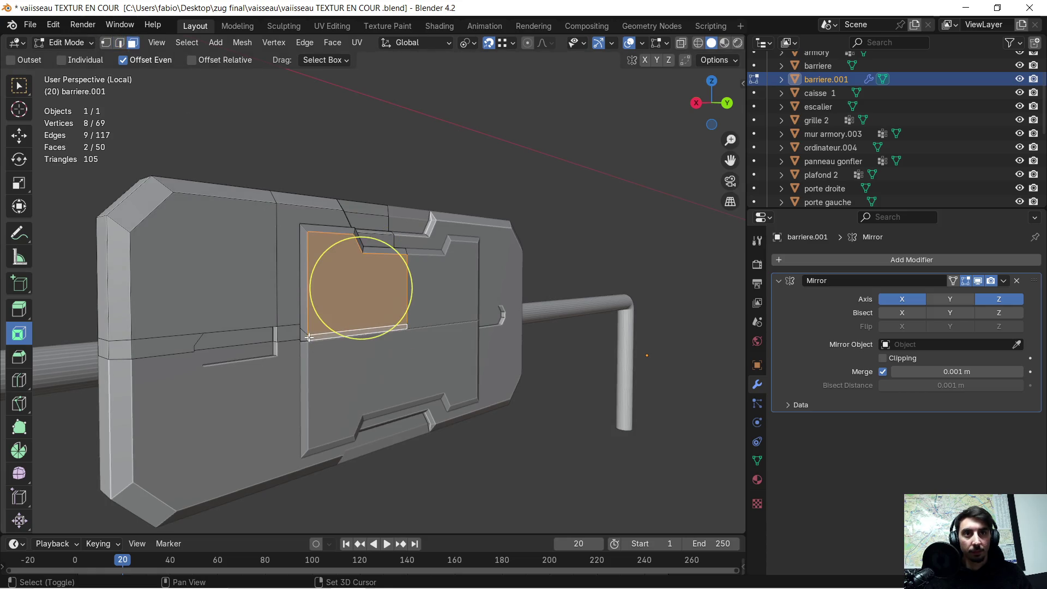
{"action": "key", "text": "x"}
{"action": "left_click", "coordinate": [323, 316]}
{"action": "middle_click_drag", "start_coordinate": [353, 273], "coordinate": [327, 229]}
{"action": "scroll", "coordinate": [320, 211], "scroll_direction": "up", "scroll_amount": 3}
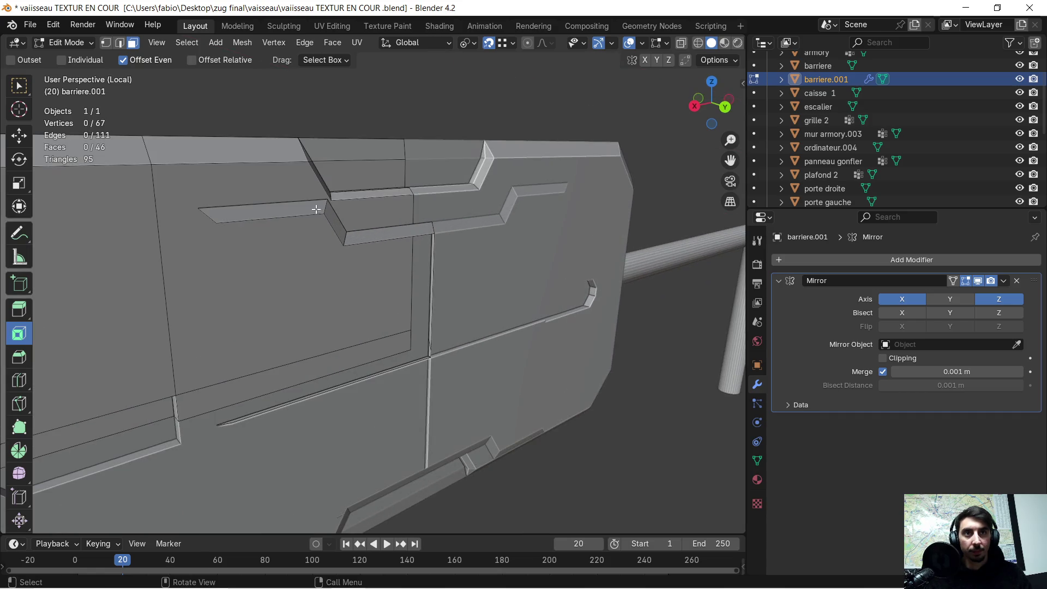
Step: Delete the thin horizontal and vertical trim strip faces using circle select
{"action": "key", "text": "c"}
{"action": "left_click", "coordinate": [268, 204]}
{"action": "key", "text": "x"}
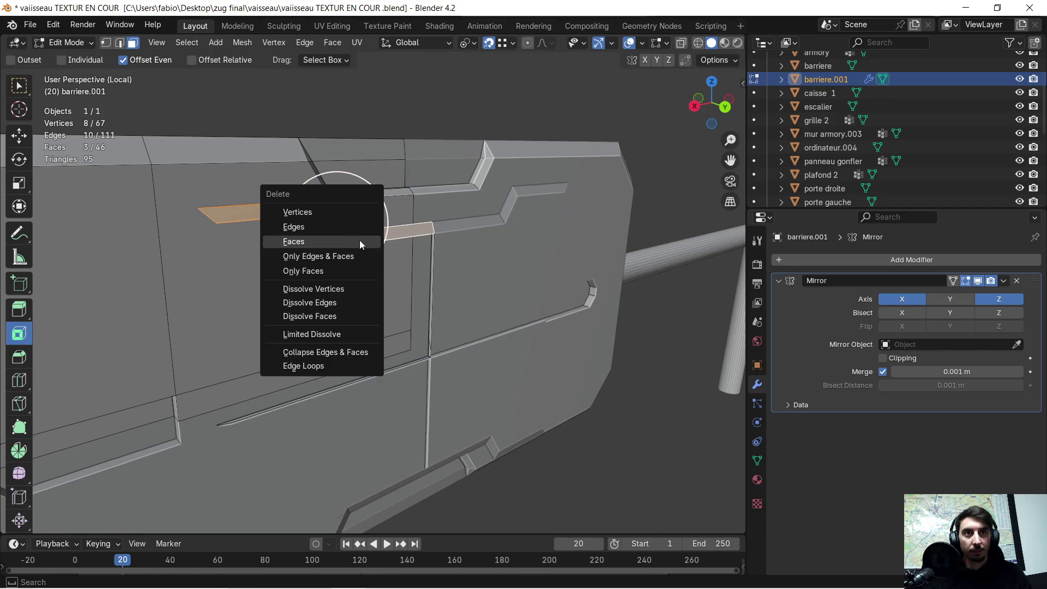
{"action": "left_click", "coordinate": [359, 239]}
{"action": "key", "text": "Escape"}
{"action": "key", "text": "x"}
{"action": "left_click", "coordinate": [432, 250]}
{"action": "middle_click_drag", "start_coordinate": [430, 250], "coordinate": [446, 323]}
Step: Circle-select and delete the thin diagonal strip face
{"action": "key", "text": "c"}
{"action": "left_click", "coordinate": [397, 362]}
{"action": "key", "text": "Escape"}
{"action": "key", "text": "x"}
{"action": "left_click", "coordinate": [425, 369]}
{"action": "mouse_move", "coordinate": [475, 299]}
{"action": "middle_mouse_down"}
{"action": "mouse_move", "coordinate": [407, 286]}
{"action": "mouse_move", "coordinate": [331, 296]}
{"action": "mouse_move", "coordinate": [486, 305]}
{"action": "mouse_move", "coordinate": [477, 308]}
{"action": "middle_mouse_up"}
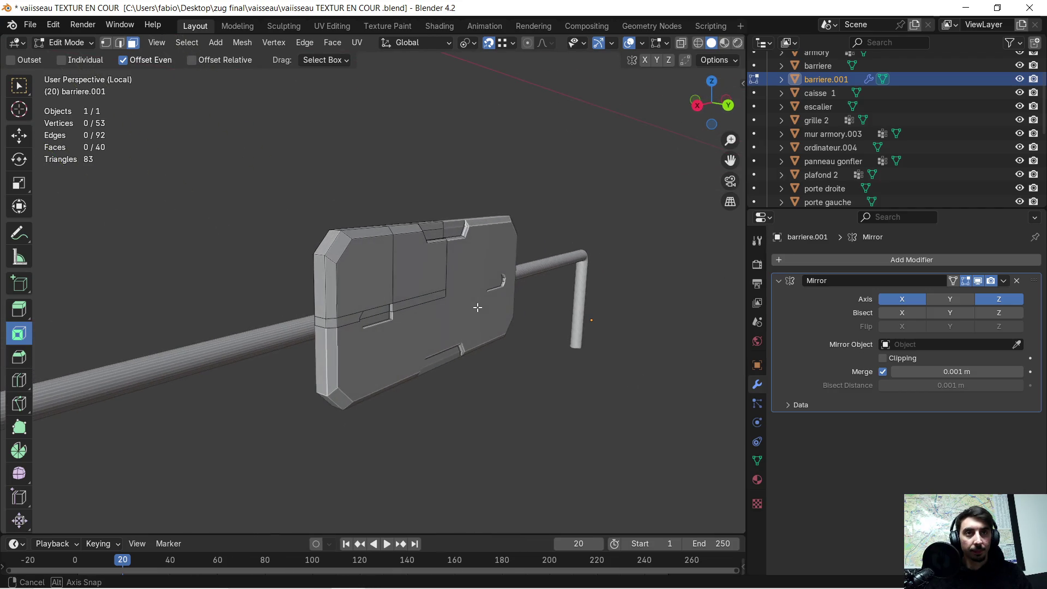
{"action": "scroll", "coordinate": [289, 266], "scroll_direction": "up", "scroll_amount": 2}
{"action": "mouse_move", "coordinate": [356, 286]}
{"action": "middle_mouse_down"}
{"action": "mouse_move", "coordinate": [438, 298]}
{"action": "mouse_move", "coordinate": [394, 301]}
{"action": "mouse_move", "coordinate": [384, 251]}
{"action": "middle_mouse_up"}
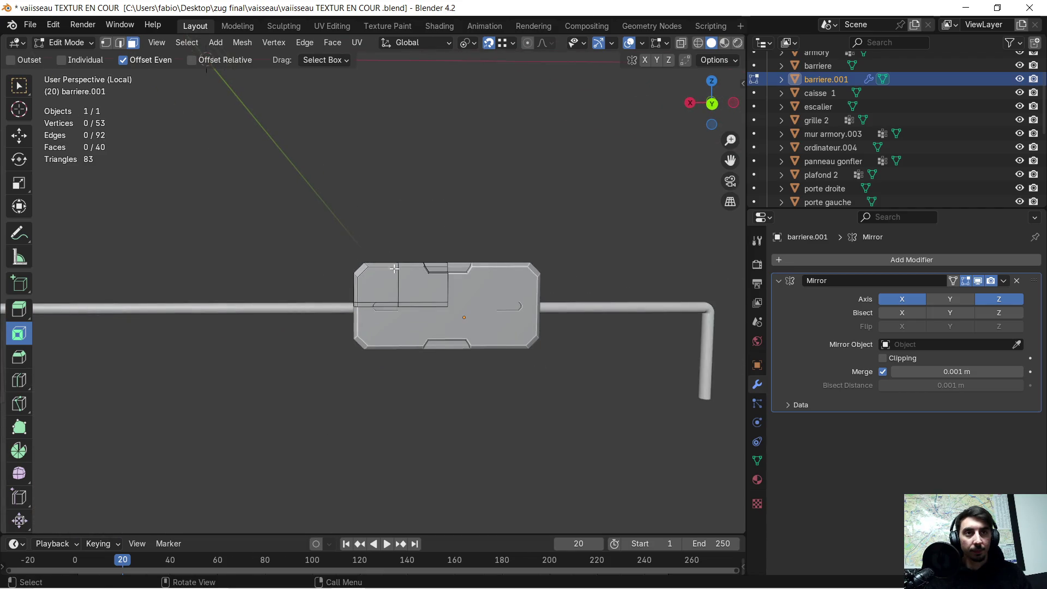
Step: Rename barriere.001 to 'barriere detail 1' in the outliner
{"action": "scroll", "coordinate": [393, 266], "scroll_direction": "down", "scroll_amount": 3}
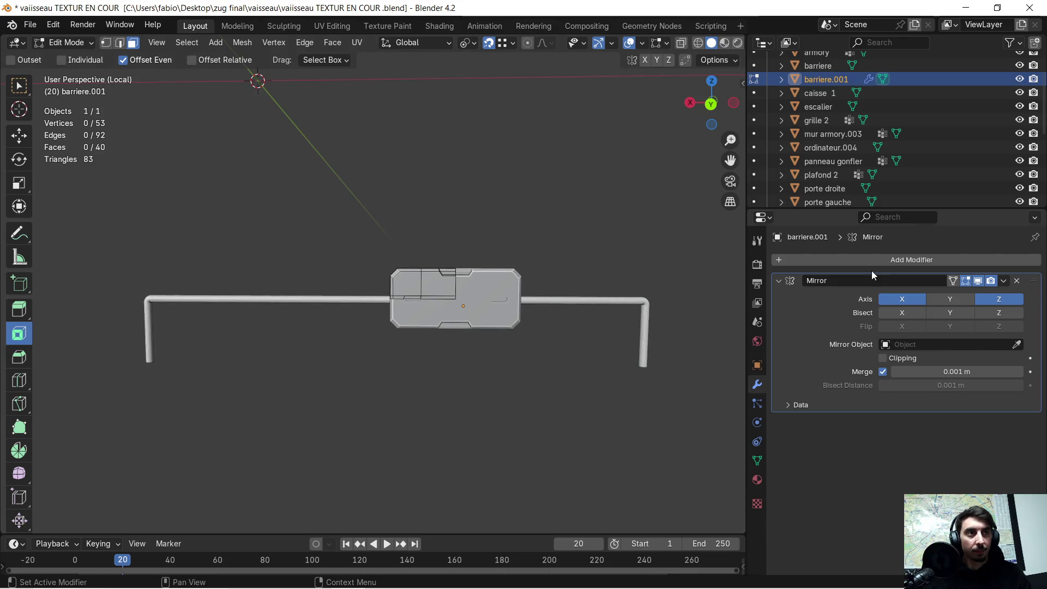
{"action": "left_click", "coordinate": [1003, 280]}
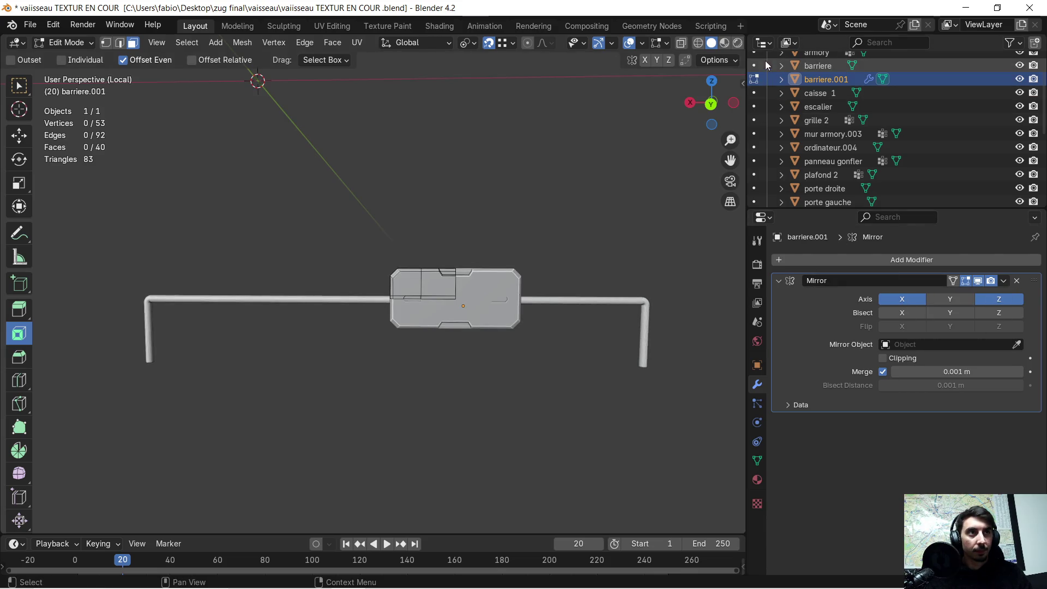
{"action": "double_click", "coordinate": [817, 80]}
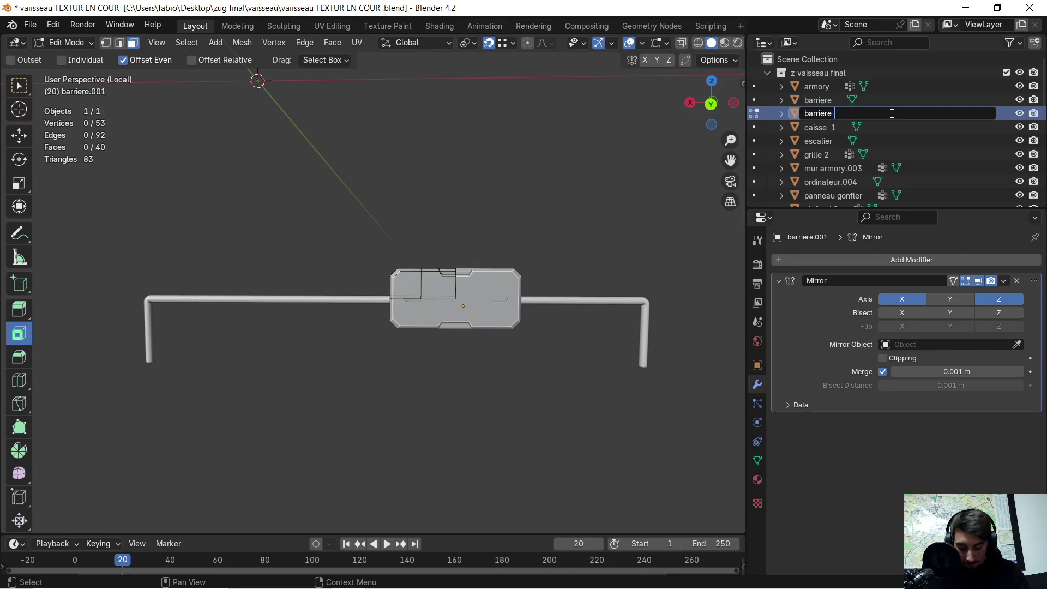
{"action": "type", "text": "detail 1"}
{"action": "key", "text": "Return"}
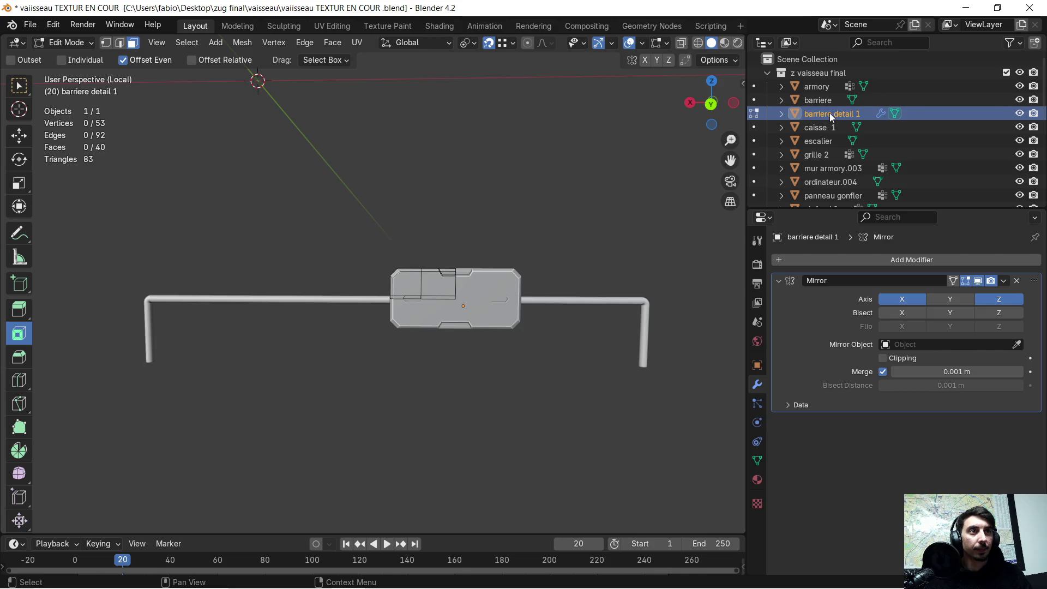
Step: Paste a copy of the panel and make barriere detail 1 the active object again
{"action": "key", "text": "ctrl+v"}
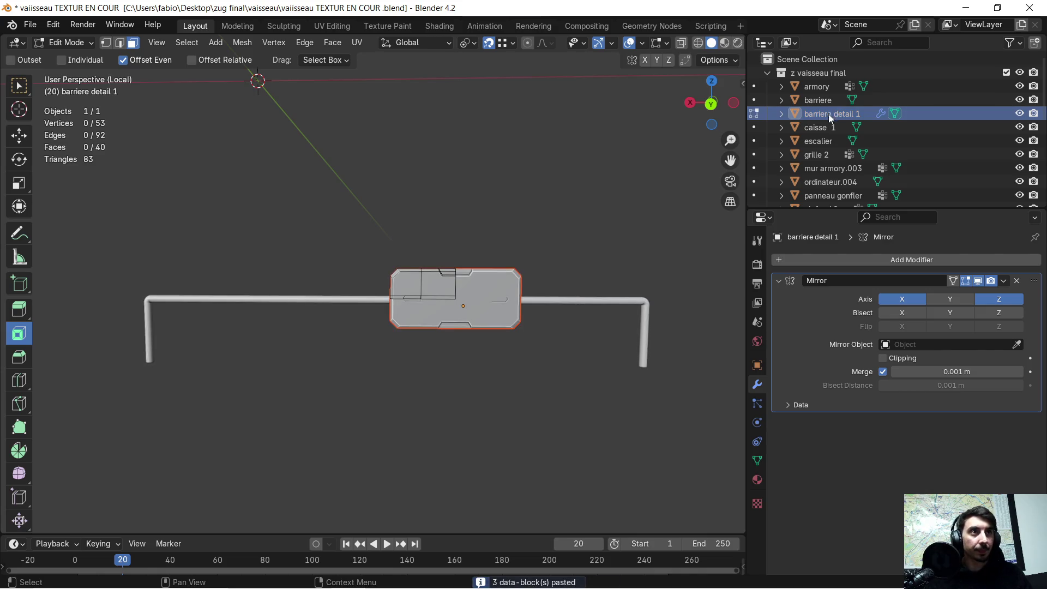
{"action": "left_click", "coordinate": [832, 113]}
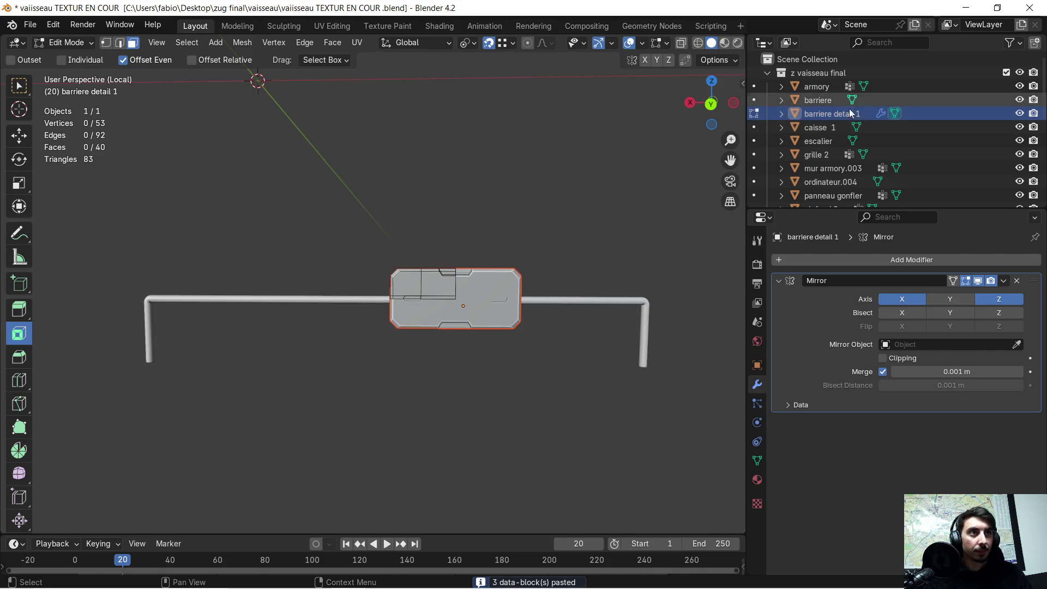
{"action": "left_click", "coordinate": [832, 114]}
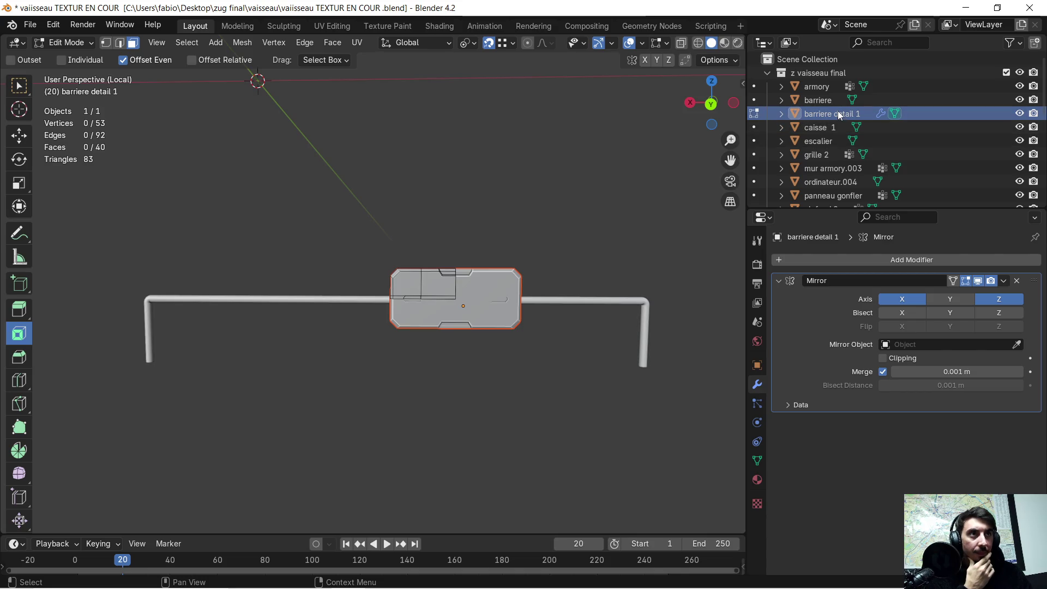
{"action": "scroll", "coordinate": [585, 196], "scroll_direction": "down", "scroll_amount": 4}
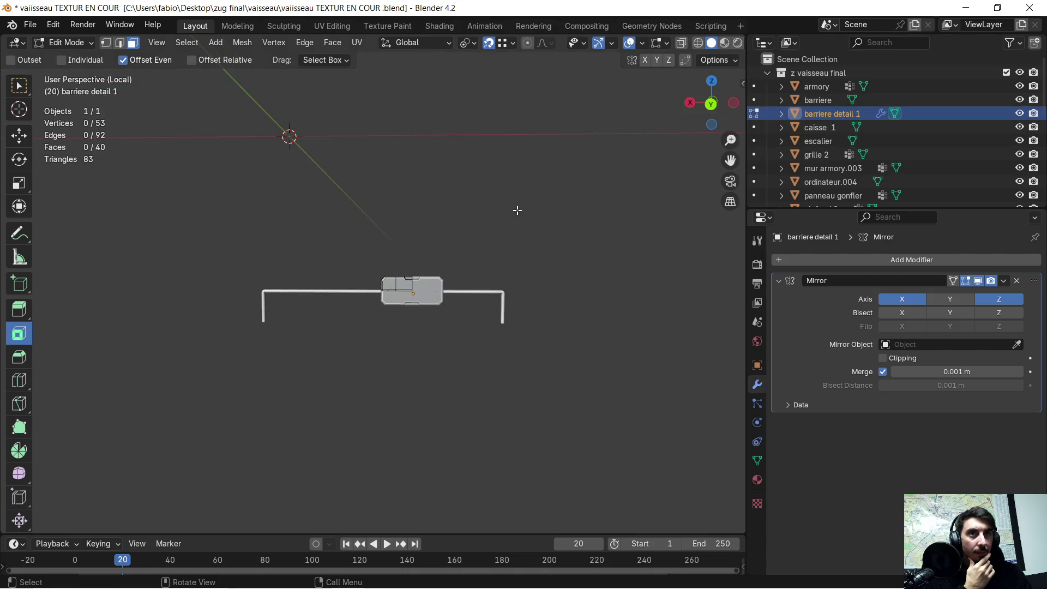
{"action": "scroll", "coordinate": [473, 266], "scroll_direction": "up", "scroll_amount": 2}
{"action": "middle_click_drag", "start_coordinate": [462, 243], "coordinate": [533, 237]}
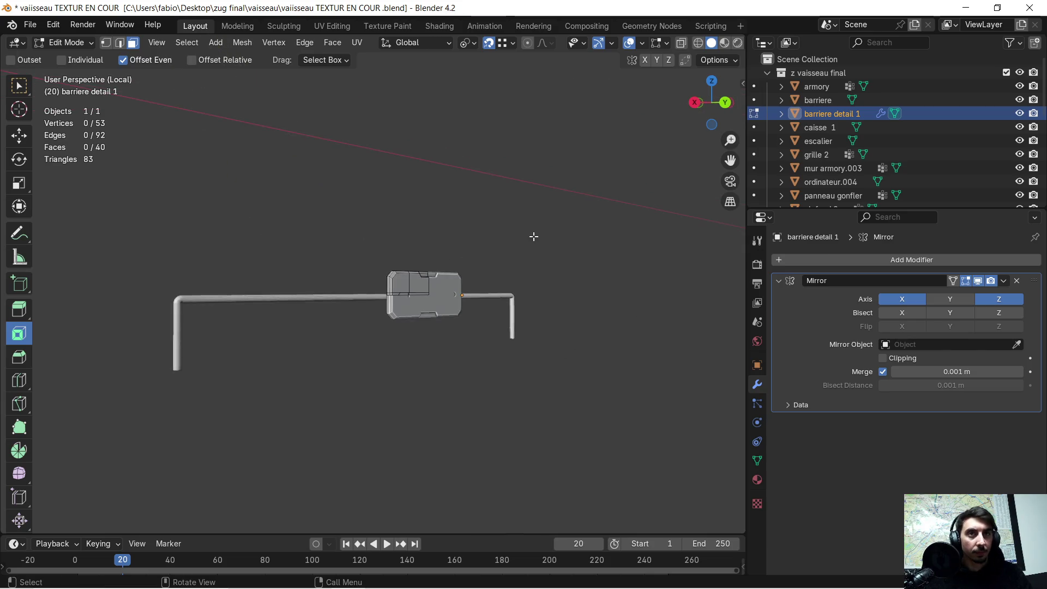
{"action": "key", "text": "Tab"}
{"action": "left_click", "coordinate": [446, 275]}
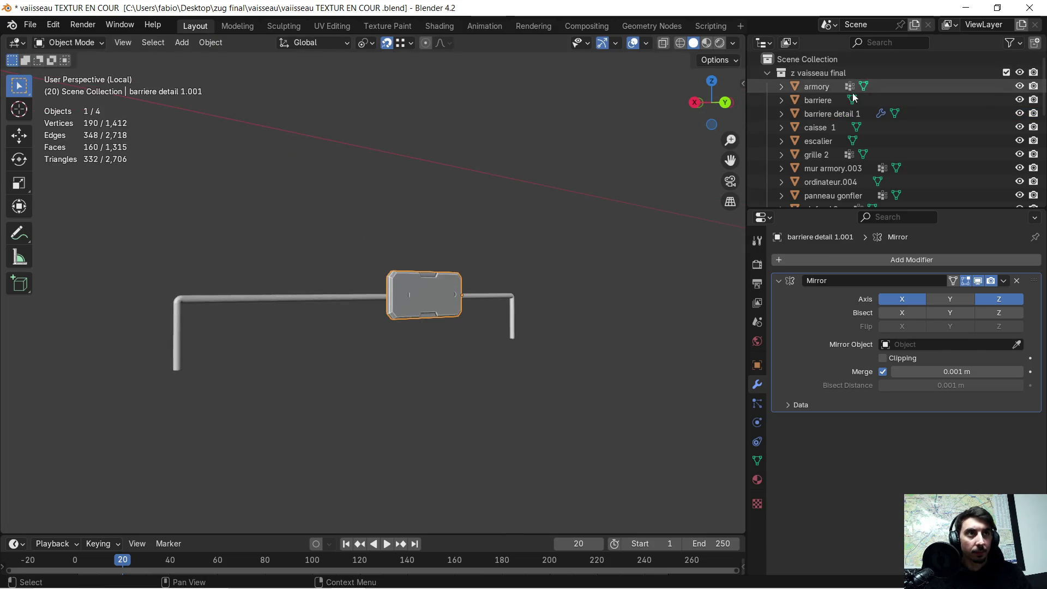
{"action": "left_click", "coordinate": [818, 110]}
{"action": "scroll", "coordinate": [856, 131], "scroll_direction": "down", "scroll_amount": 3}
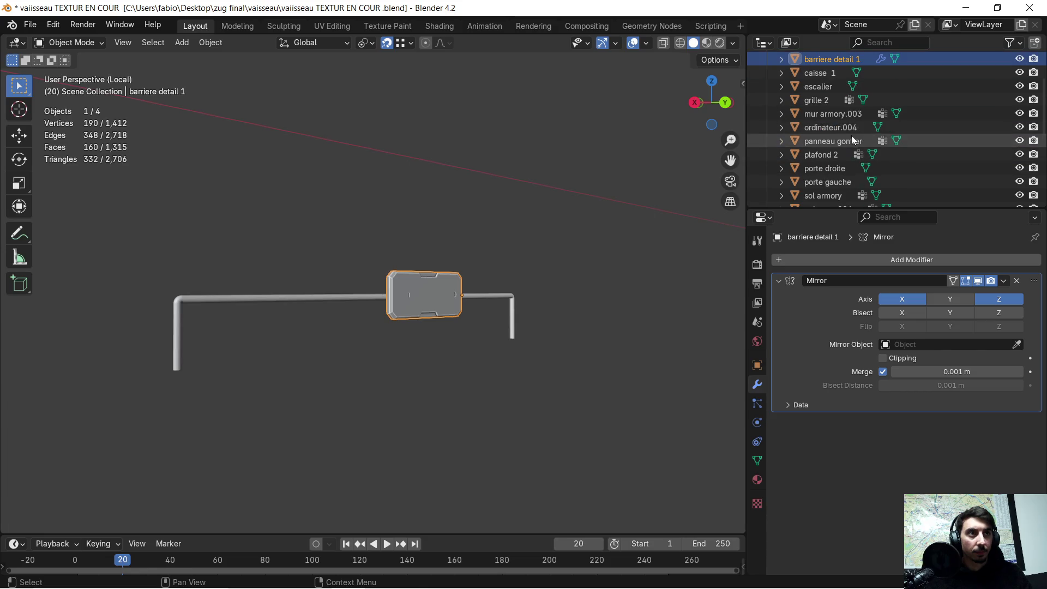
{"action": "scroll", "coordinate": [844, 140], "scroll_direction": "up", "scroll_amount": 3}
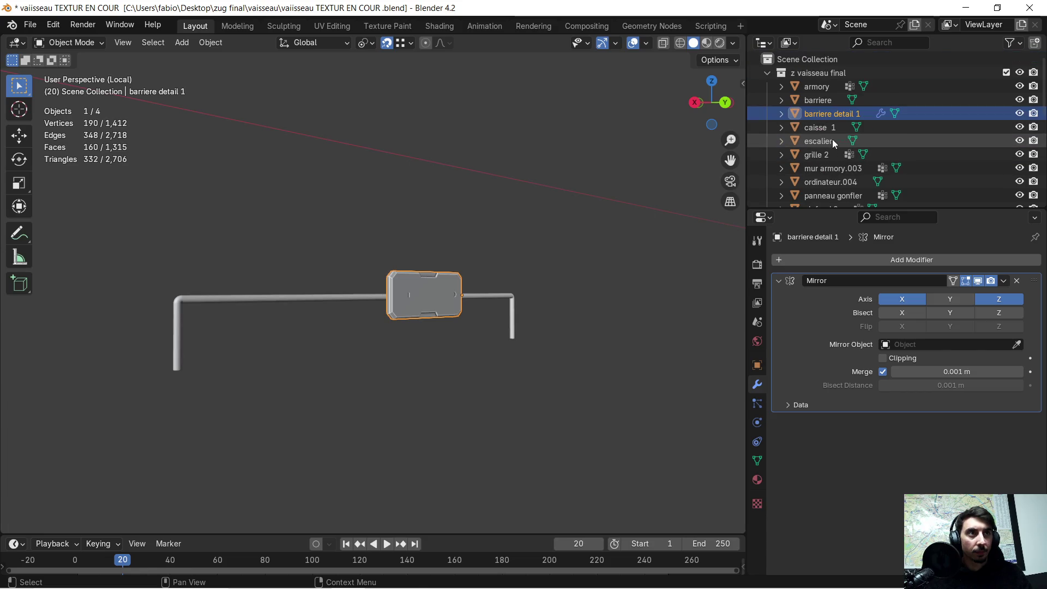
Step: Copy and paste barriere detail 1, then hide the duplicate barriere detail 1.003
{"action": "left_click", "coordinate": [824, 73]}
{"action": "left_click", "coordinate": [819, 114]}
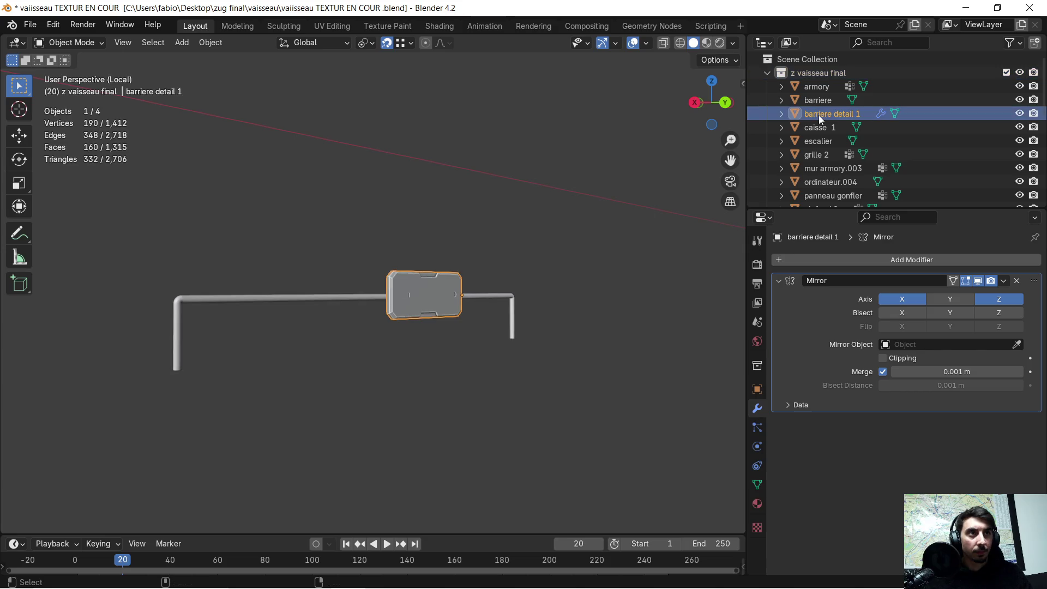
{"action": "key", "text": "ctrl+c"}
{"action": "key", "text": "ctrl+v"}
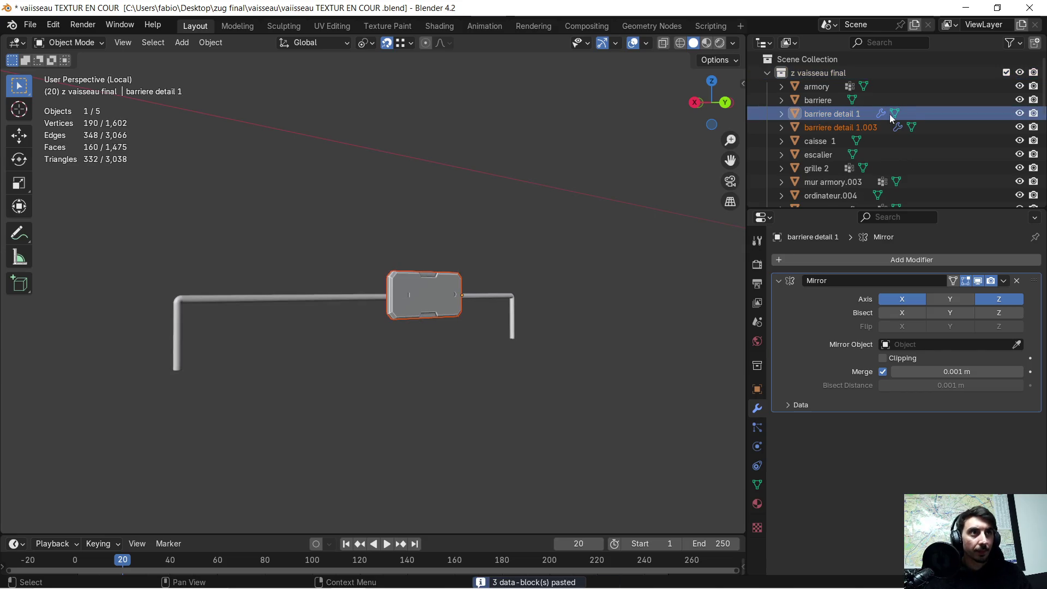
{"action": "left_click", "coordinate": [1018, 127]}
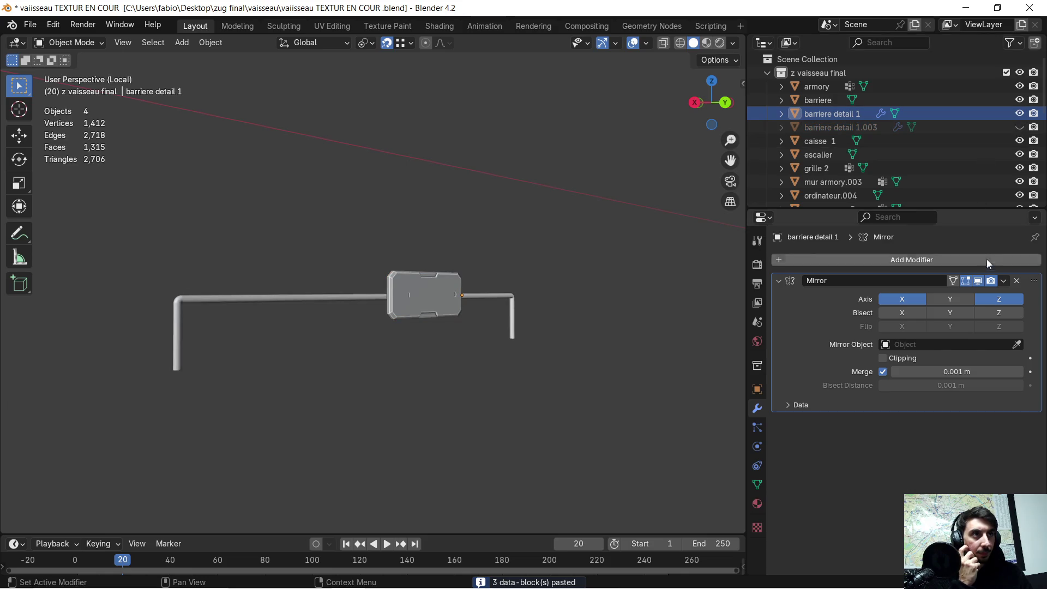
Step: Apply the Mirror modifier and select only the centre plate
{"action": "left_click", "coordinate": [1004, 280]}
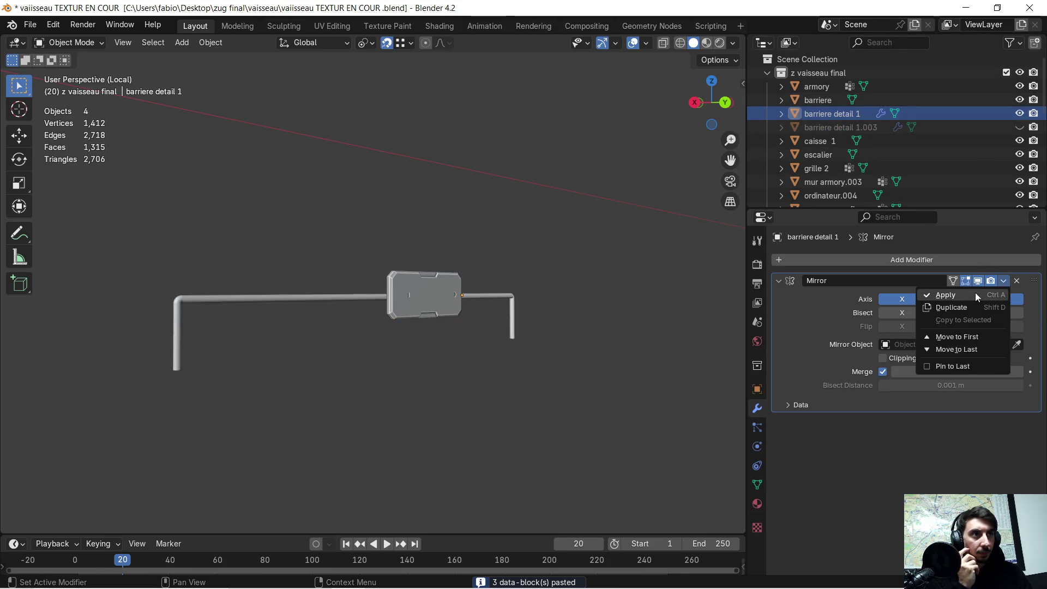
{"action": "left_click", "coordinate": [976, 292]}
{"action": "mouse_move", "coordinate": [627, 324]}
{"action": "middle_mouse_down"}
{"action": "mouse_move", "coordinate": [531, 327]}
{"action": "mouse_move", "coordinate": [526, 319]}
{"action": "middle_mouse_up"}
{"action": "scroll", "coordinate": [525, 318], "scroll_direction": "down", "scroll_amount": 3}
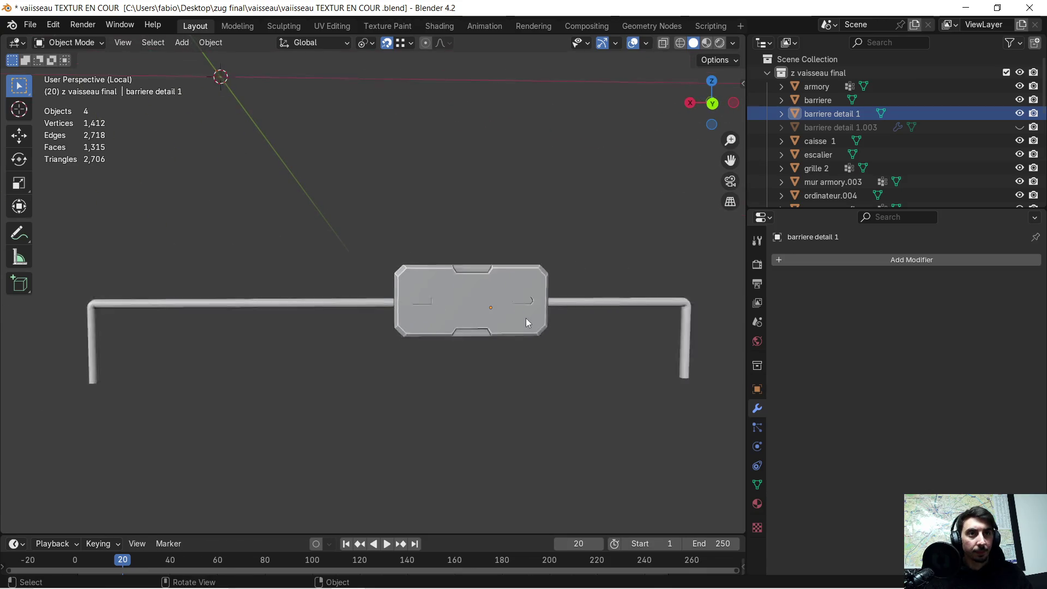
{"action": "left_click", "coordinate": [477, 326]}
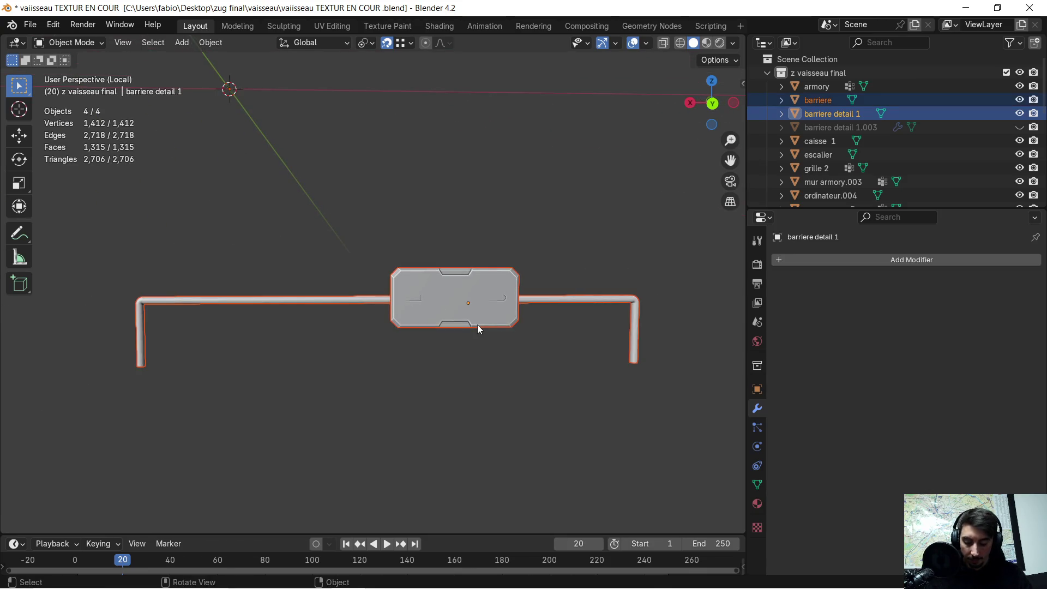
{"action": "left_click", "coordinate": [472, 310]}
Step: Duplicate the centre plate downward along Z and delete the upper original
{"action": "key", "text": "shift+d"}
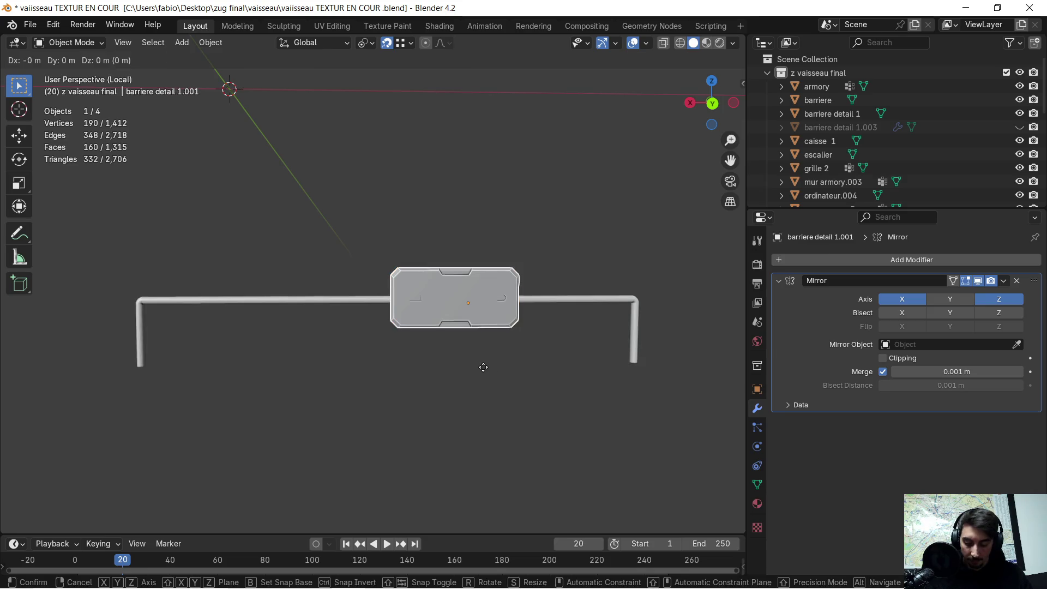
{"action": "key", "text": "z"}
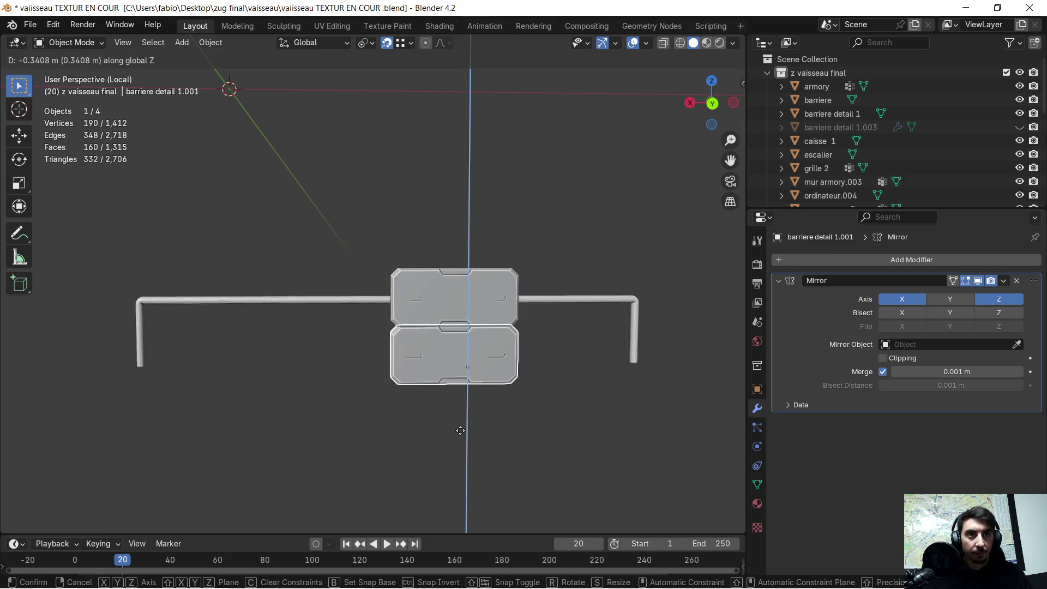
{"action": "left_click", "coordinate": [489, 410]}
{"action": "middle_click_drag", "start_coordinate": [489, 410], "coordinate": [486, 332]}
{"action": "left_click", "coordinate": [494, 289]}
{"action": "middle_click_drag", "start_coordinate": [495, 289], "coordinate": [498, 286]}
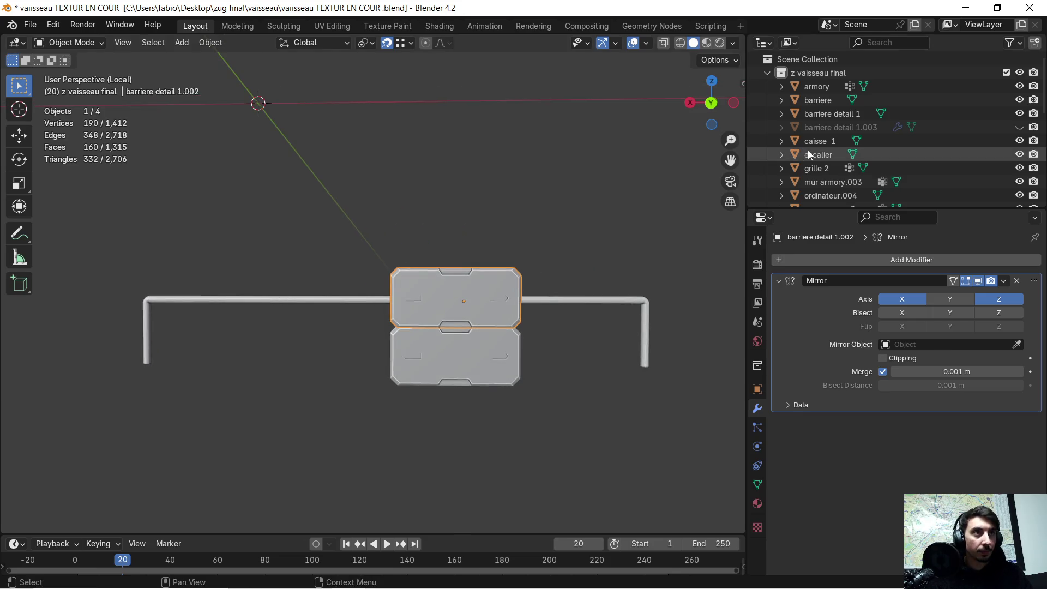
{"action": "key", "text": "Delete"}
{"action": "left_click", "coordinate": [444, 356]}
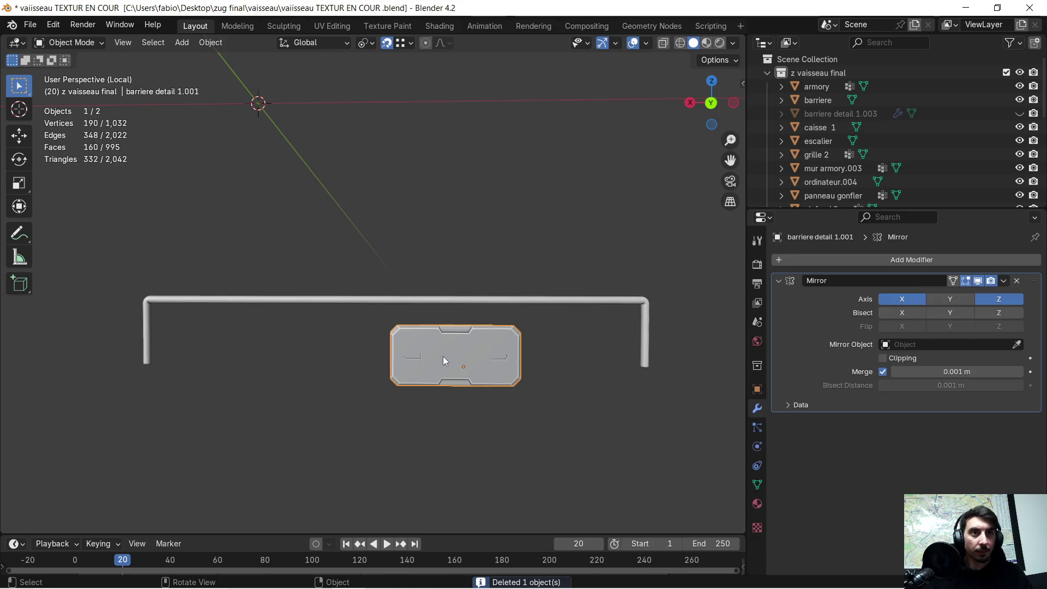
Step: Slide the plate 1.15 m along the X axis into the rail's frame
{"action": "middle_click_drag", "start_coordinate": [355, 351], "coordinate": [430, 355], "text": "shift"}
{"action": "key", "text": "g"}
{"action": "key", "text": "x"}
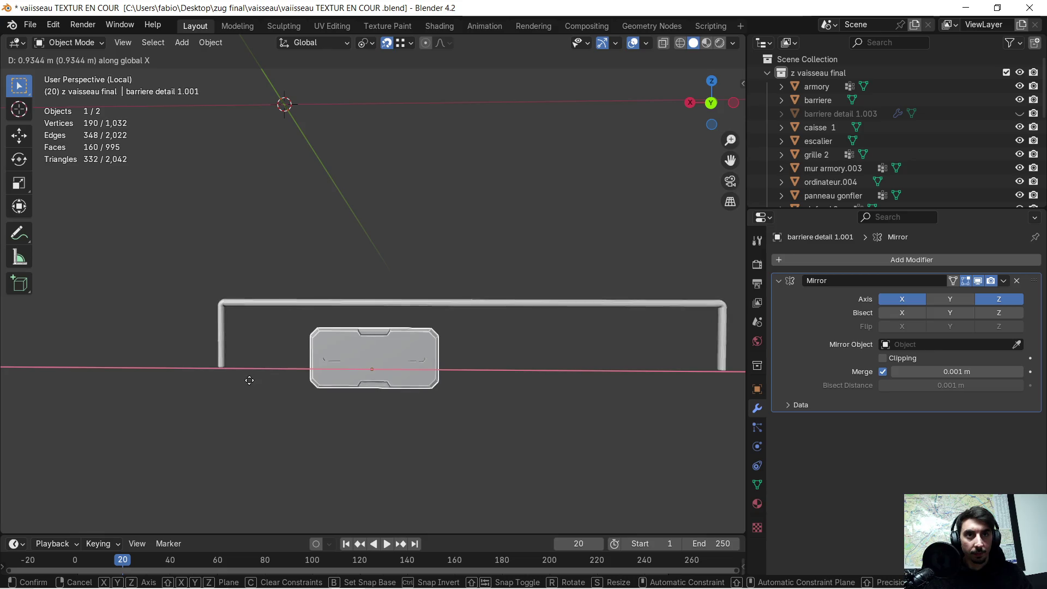
{"action": "left_click", "coordinate": [233, 399]}
Step: Fine-tune the plate's height with two Z moves, ending 0.0159 m lower
{"action": "mouse_move", "coordinate": [277, 386]}
{"action": "middle_mouse_down"}
{"action": "mouse_move", "coordinate": [312, 363]}
{"action": "mouse_move", "coordinate": [406, 362]}
{"action": "middle_mouse_up"}
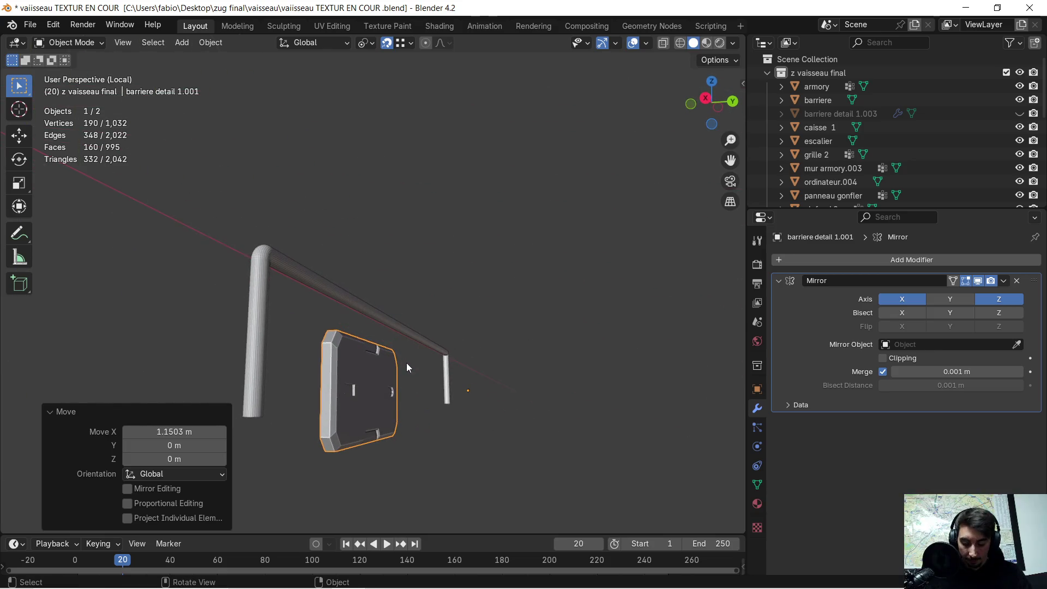
{"action": "key", "text": "g"}
{"action": "key", "text": "z"}
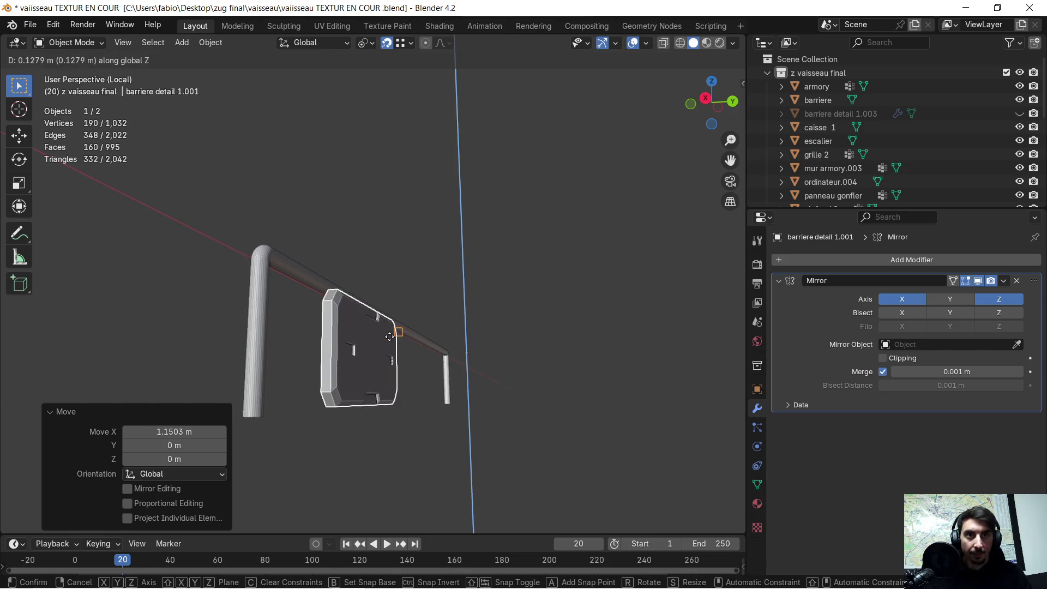
{"action": "left_click", "coordinate": [272, 267]}
{"action": "mouse_move", "coordinate": [305, 297]}
{"action": "middle_mouse_down"}
{"action": "mouse_move", "coordinate": [300, 342]}
{"action": "mouse_move", "coordinate": [236, 328]}
{"action": "mouse_move", "coordinate": [364, 331]}
{"action": "middle_mouse_up"}
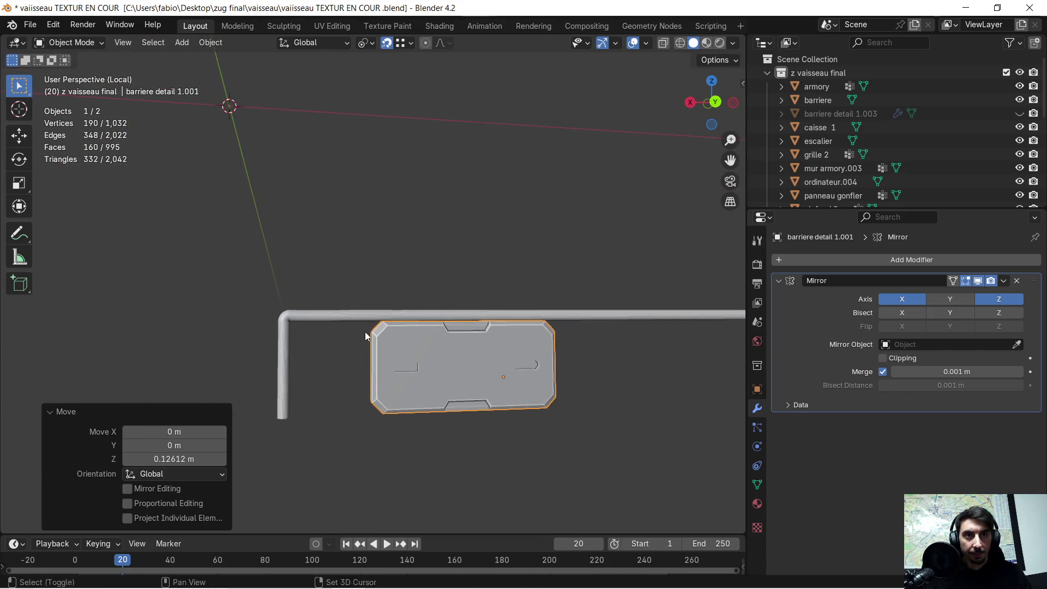
{"action": "key", "text": "g"}
{"action": "key", "text": "z"}
{"action": "left_click", "coordinate": [329, 378]}
{"action": "mouse_move", "coordinate": [329, 378]}
{"action": "middle_mouse_down"}
{"action": "mouse_move", "coordinate": [316, 374]}
{"action": "mouse_move", "coordinate": [489, 343]}
{"action": "mouse_move", "coordinate": [446, 384]}
{"action": "mouse_move", "coordinate": [482, 390]}
{"action": "mouse_move", "coordinate": [421, 386]}
{"action": "mouse_move", "coordinate": [373, 436]}
{"action": "mouse_move", "coordinate": [446, 388]}
{"action": "mouse_move", "coordinate": [422, 424]}
{"action": "mouse_move", "coordinate": [521, 418]}
{"action": "mouse_move", "coordinate": [554, 404]}
{"action": "mouse_move", "coordinate": [510, 420]}
{"action": "mouse_move", "coordinate": [393, 407]}
{"action": "mouse_move", "coordinate": [463, 414]}
{"action": "mouse_move", "coordinate": [450, 424]}
{"action": "mouse_move", "coordinate": [423, 387]}
{"action": "mouse_move", "coordinate": [396, 382]}
{"action": "mouse_move", "coordinate": [598, 405]}
{"action": "mouse_move", "coordinate": [477, 358]}
{"action": "middle_mouse_up"}
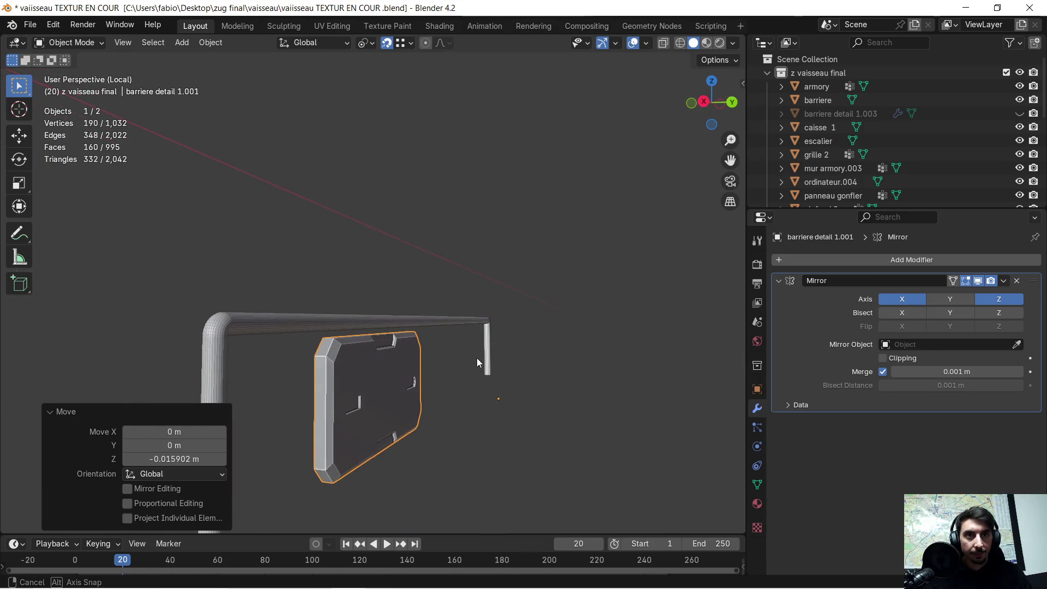
Step: Select the plate and switch to the Cursor tool to place the 3D cursor on its face
{"action": "left_click", "coordinate": [366, 140]}
{"action": "left_click", "coordinate": [182, 43]}
{"action": "mouse_move", "coordinate": [214, 60]}
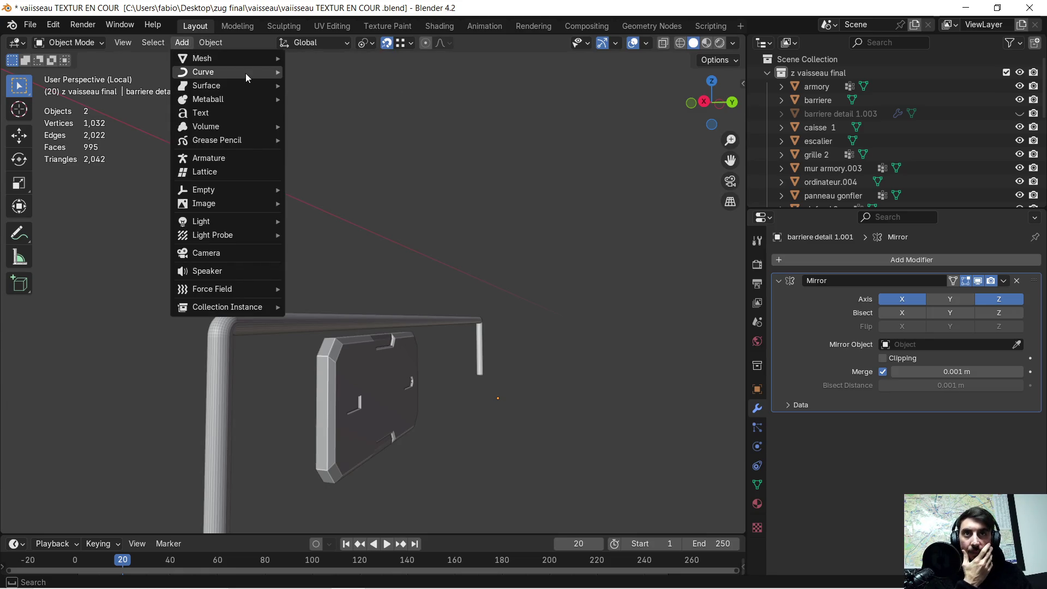
{"action": "left_click", "coordinate": [375, 374]}
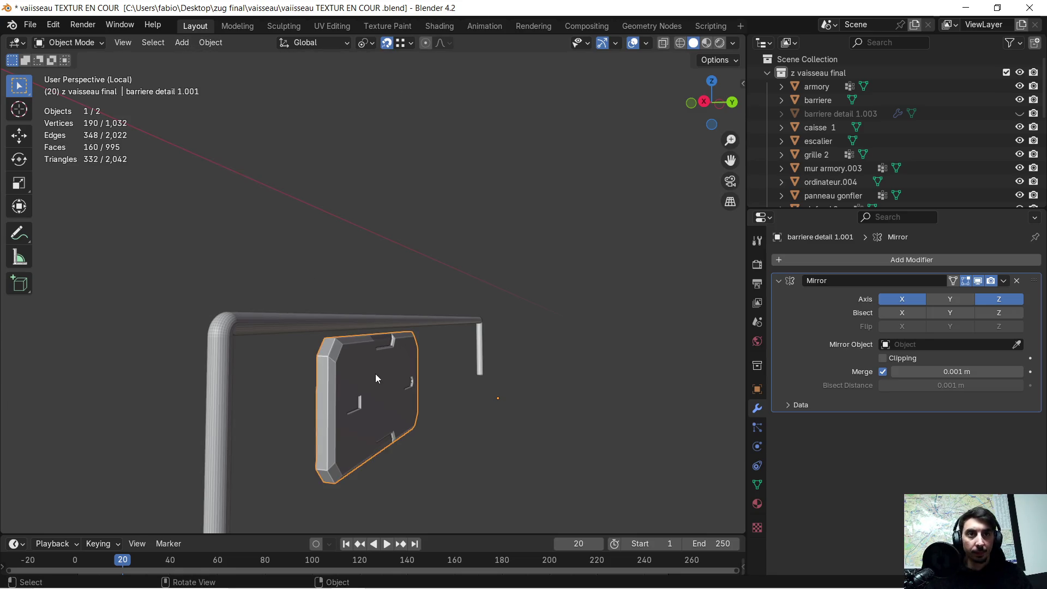
{"action": "left_click", "coordinate": [25, 111]}
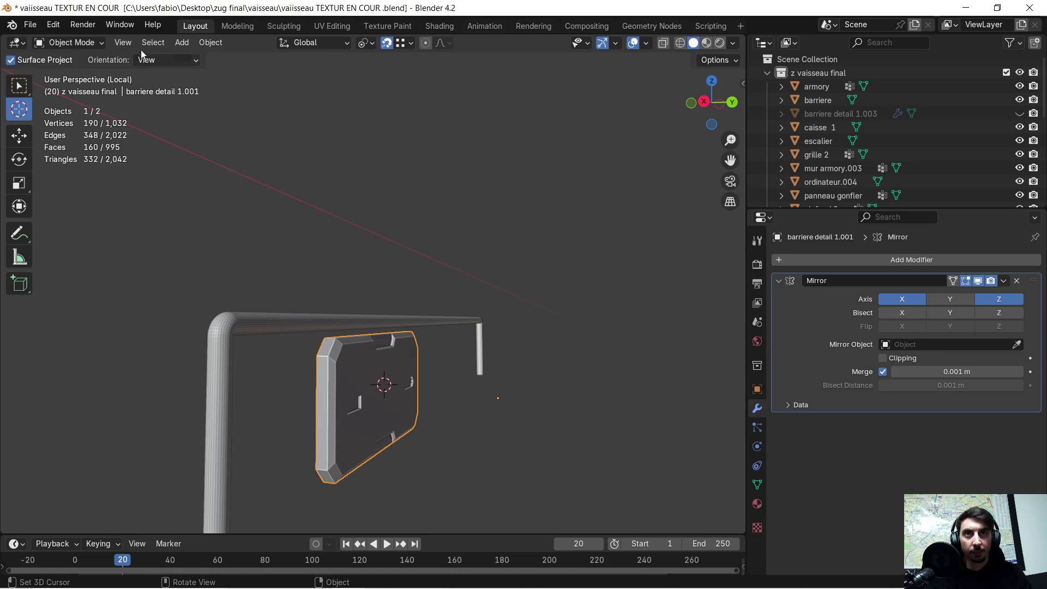
Step: Add a mesh cylinder (32 vertices, 1 m radius, 2 m deep) at the 3D cursor
{"action": "left_click", "coordinate": [180, 44]}
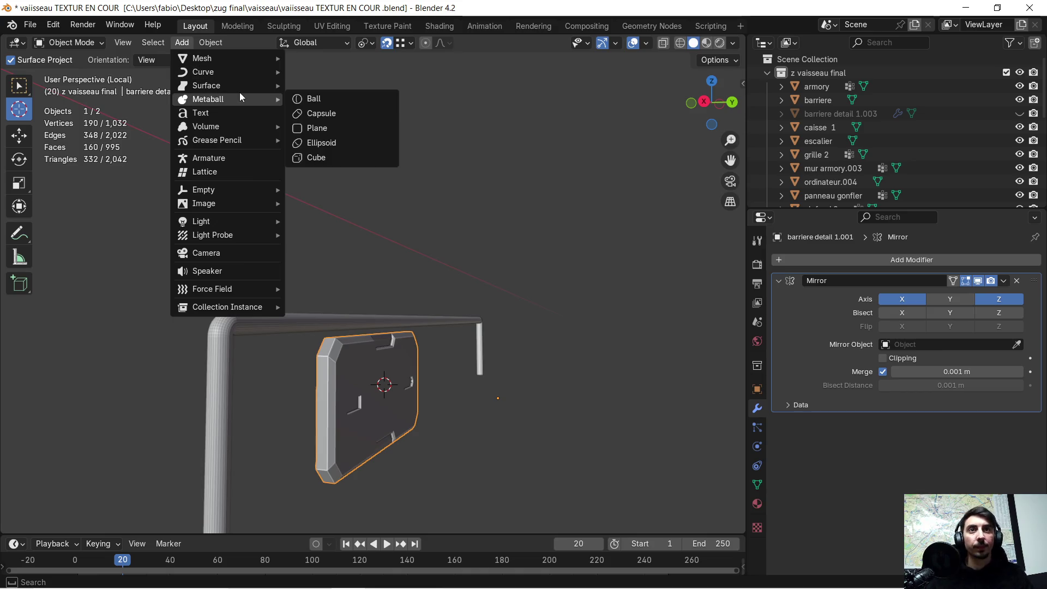
{"action": "mouse_move", "coordinate": [243, 87]}
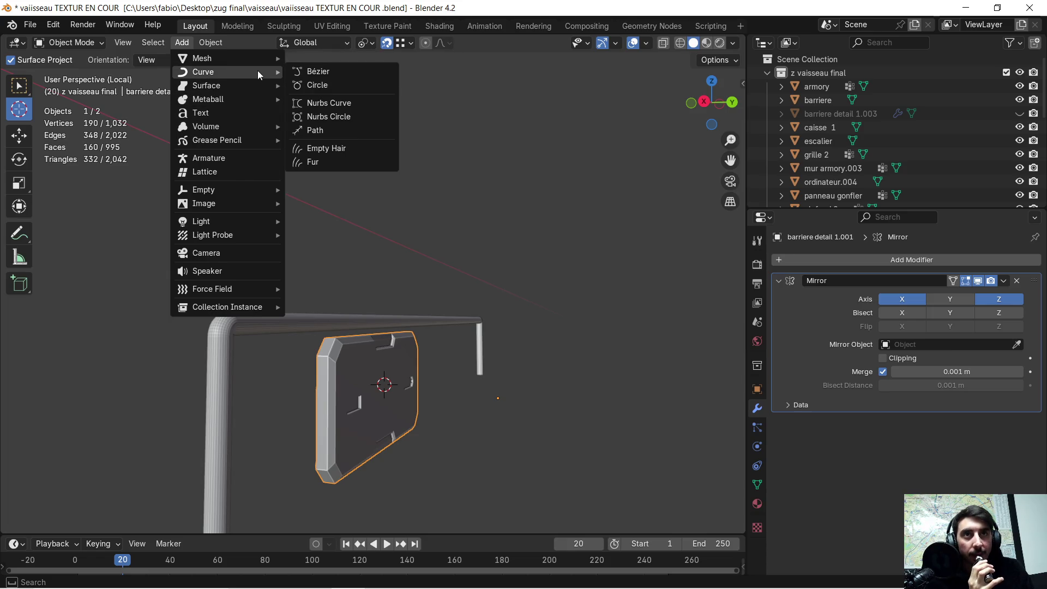
{"action": "mouse_move", "coordinate": [253, 58]}
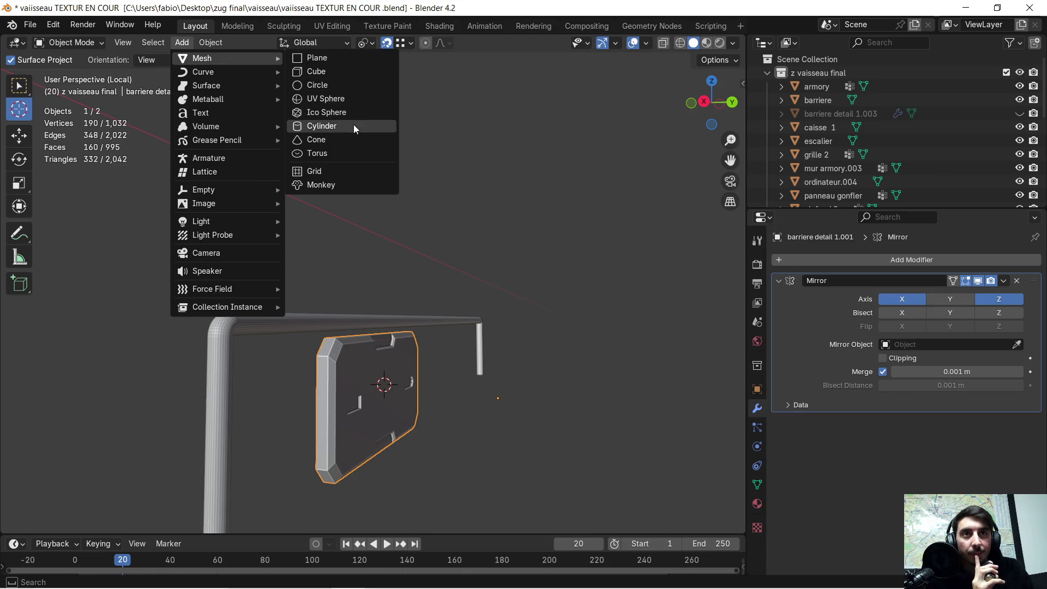
{"action": "left_click", "coordinate": [352, 130]}
{"action": "scroll", "coordinate": [493, 288], "scroll_direction": "down", "scroll_amount": 4}
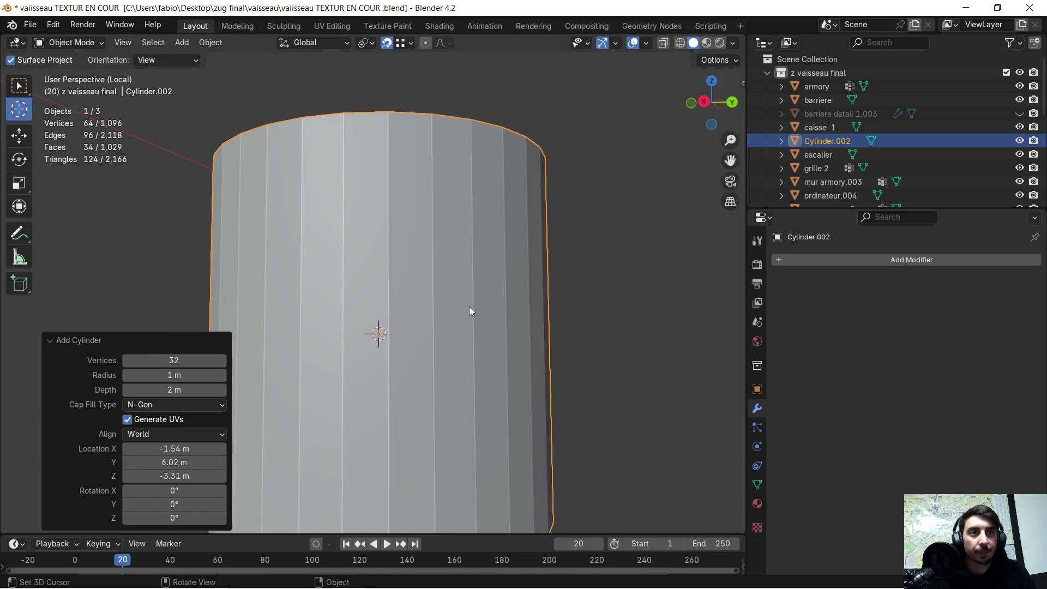
Step: Shrink the cylinder to about 0.158 scale and rotate it 90° about Y
{"action": "key", "text": "s"}
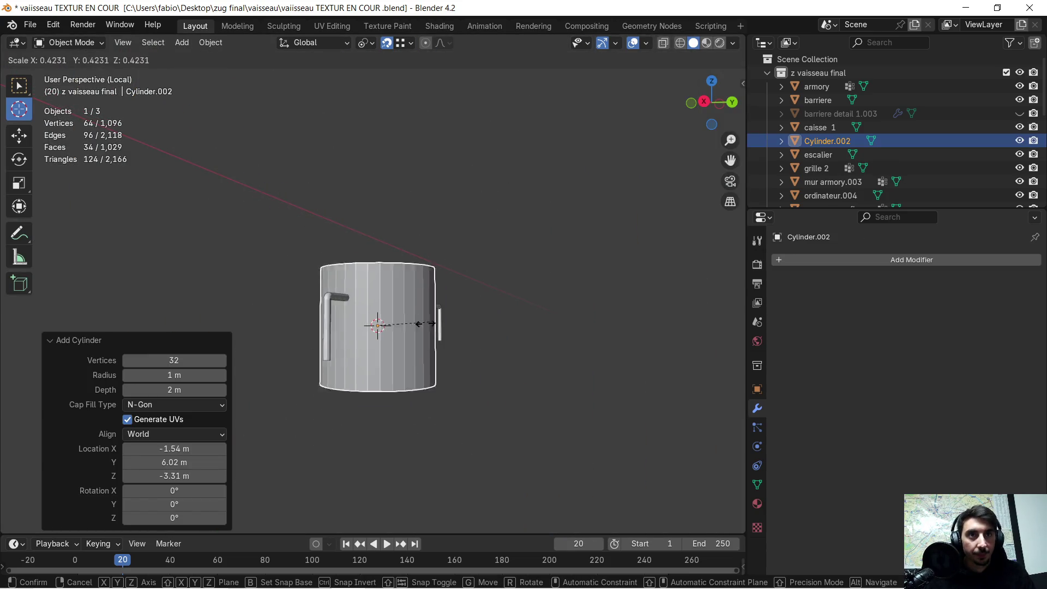
{"action": "left_click", "coordinate": [395, 334]}
{"action": "scroll", "coordinate": [414, 329], "scroll_direction": "up", "scroll_amount": 5}
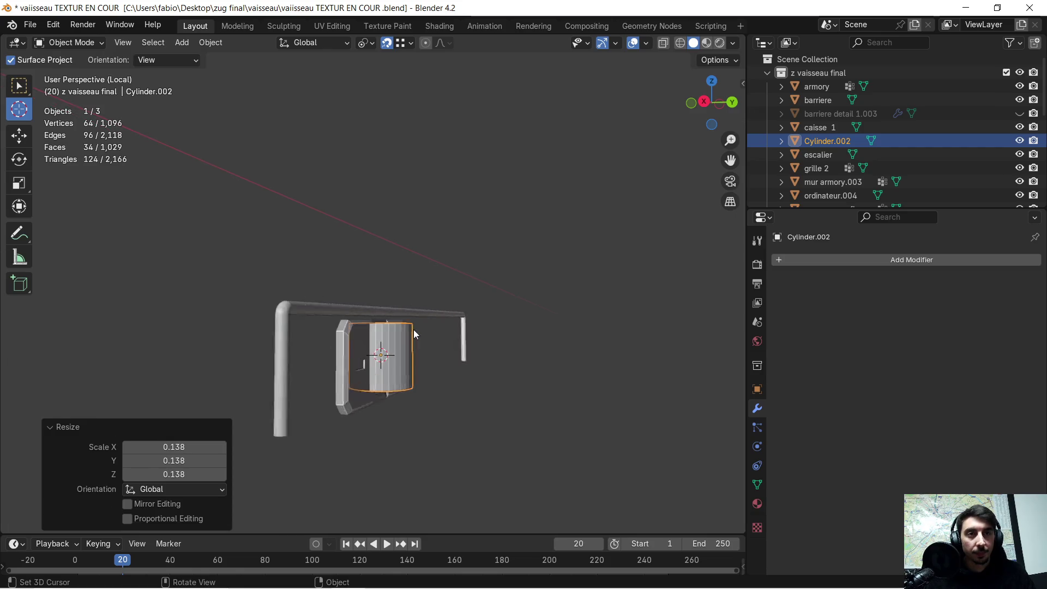
{"action": "mouse_move", "coordinate": [420, 332]}
{"action": "middle_mouse_down"}
{"action": "mouse_move", "coordinate": [362, 368]}
{"action": "mouse_move", "coordinate": [322, 350]}
{"action": "mouse_move", "coordinate": [364, 364]}
{"action": "mouse_move", "coordinate": [361, 352]}
{"action": "middle_mouse_up"}
{"action": "key", "text": "s"}
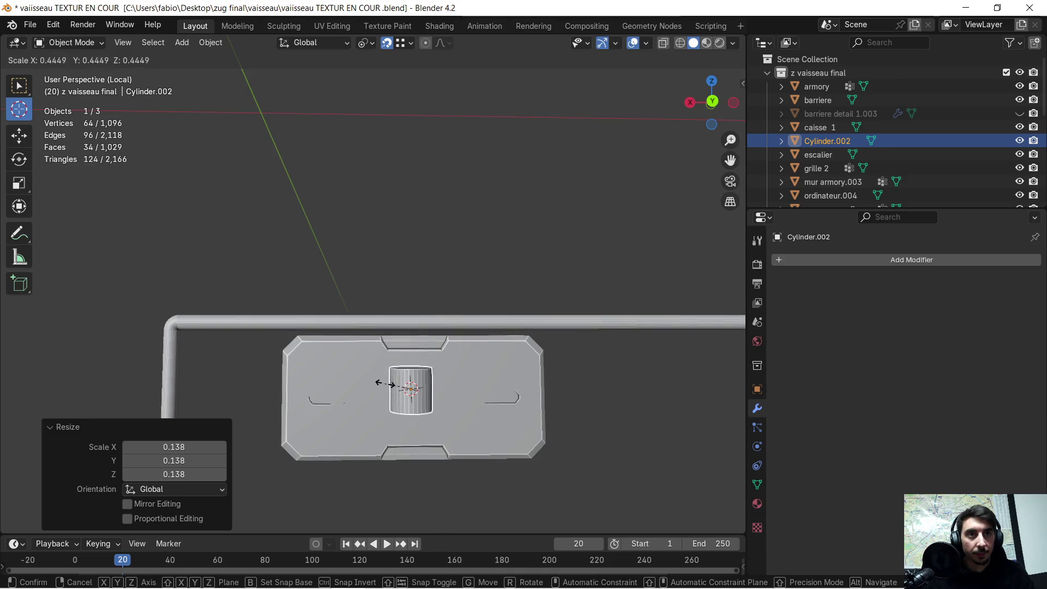
{"action": "left_click", "coordinate": [401, 388]}
{"action": "scroll", "coordinate": [436, 407], "scroll_direction": "up", "scroll_amount": 2}
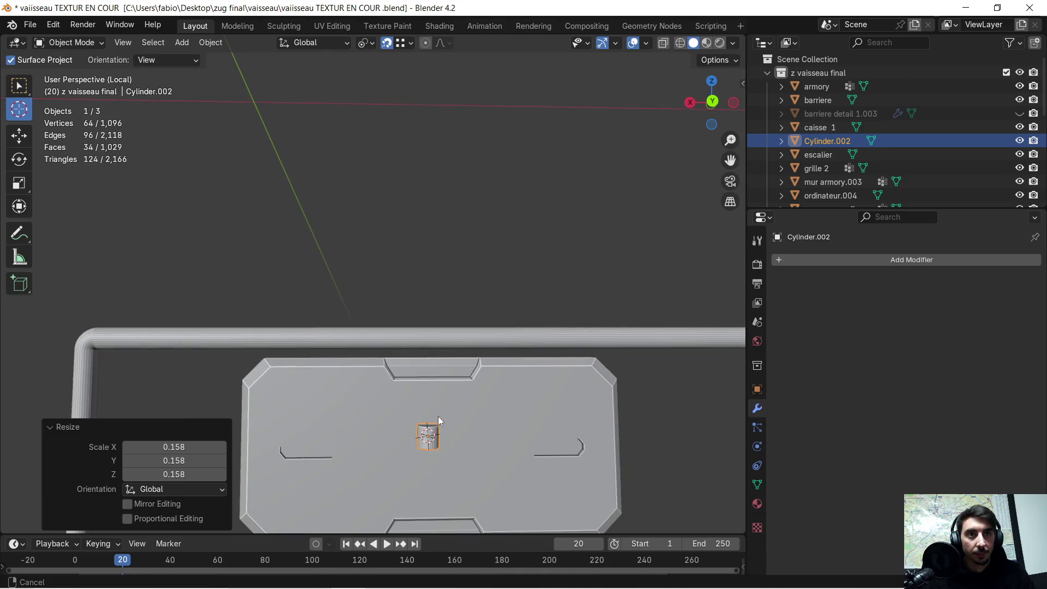
{"action": "type", "text": "ry90"}
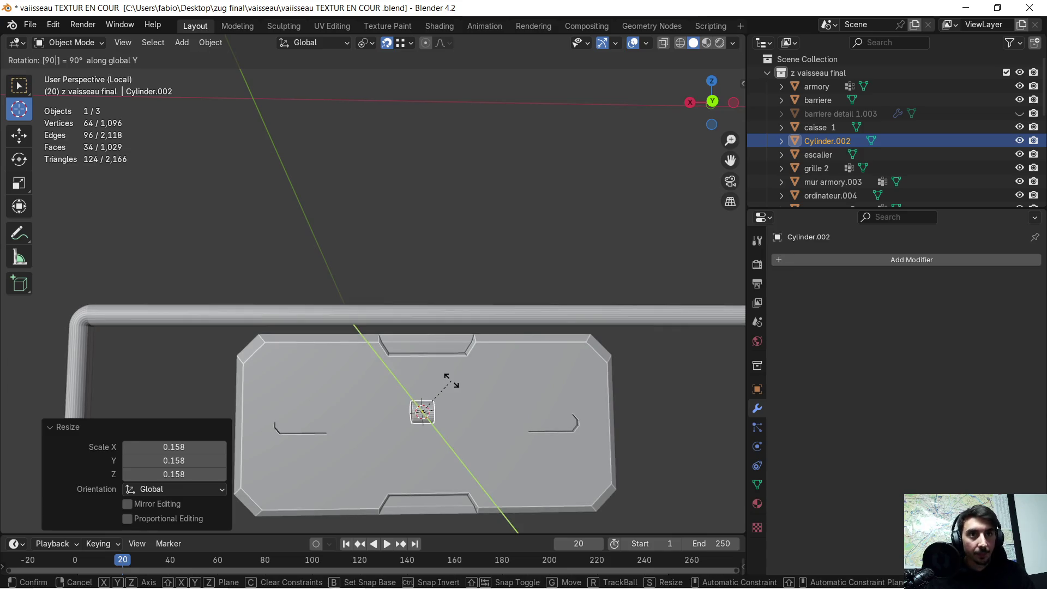
{"action": "key", "text": "Return"}
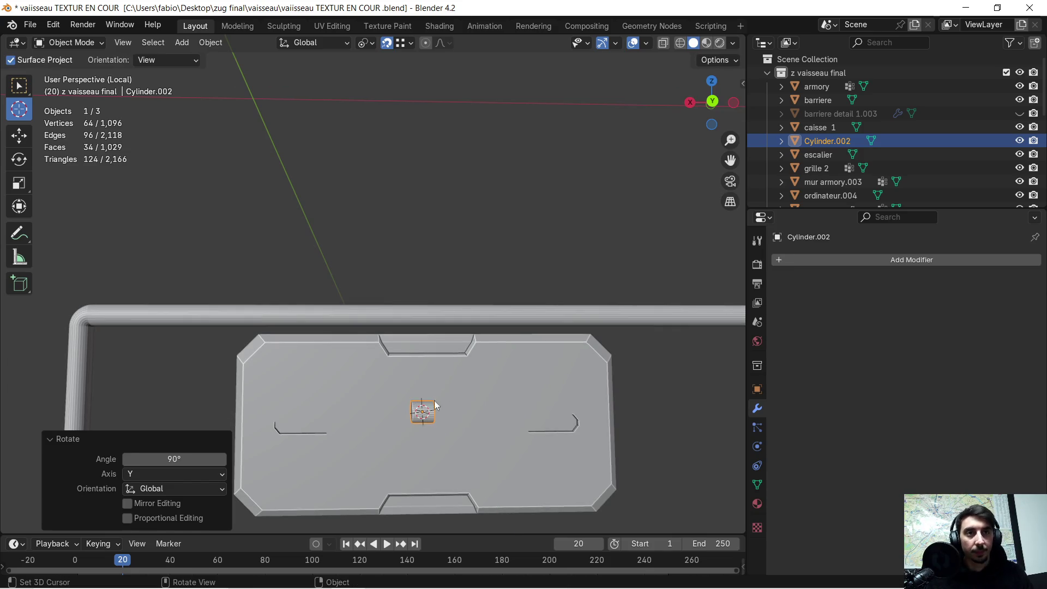
Step: Push the cylinder along Y against the plate, scale it to 0.541, and enter Edit Mode
{"action": "mouse_move", "coordinate": [395, 406]}
{"action": "middle_mouse_down"}
{"action": "mouse_move", "coordinate": [462, 415]}
{"action": "mouse_move", "coordinate": [532, 403]}
{"action": "mouse_move", "coordinate": [515, 417]}
{"action": "middle_mouse_up"}
{"action": "key", "text": "g"}
{"action": "key", "text": "y"}
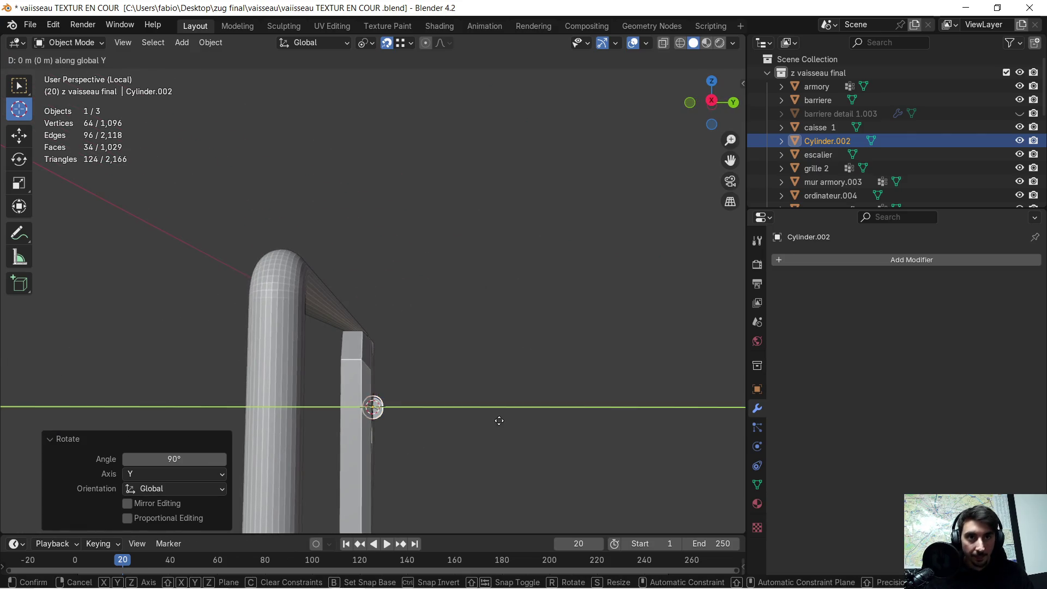
{"action": "left_click", "coordinate": [458, 436]}
{"action": "mouse_move", "coordinate": [458, 436]}
{"action": "middle_mouse_down"}
{"action": "mouse_move", "coordinate": [355, 445]}
{"action": "mouse_move", "coordinate": [514, 362]}
{"action": "mouse_move", "coordinate": [494, 363]}
{"action": "middle_mouse_up"}
{"action": "scroll", "coordinate": [456, 361], "scroll_direction": "up", "scroll_amount": 4}
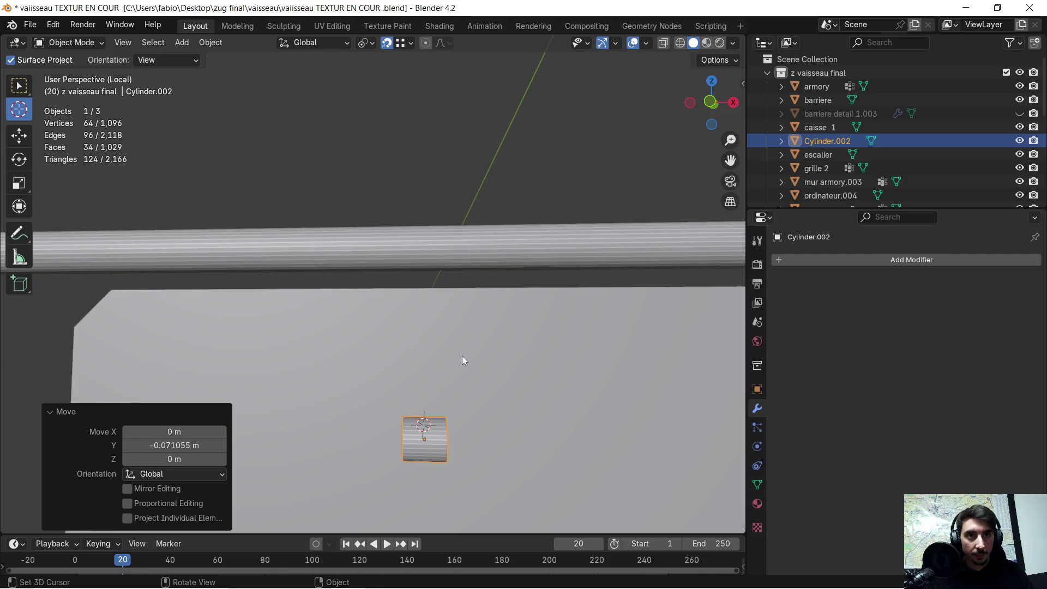
{"action": "key", "text": "s"}
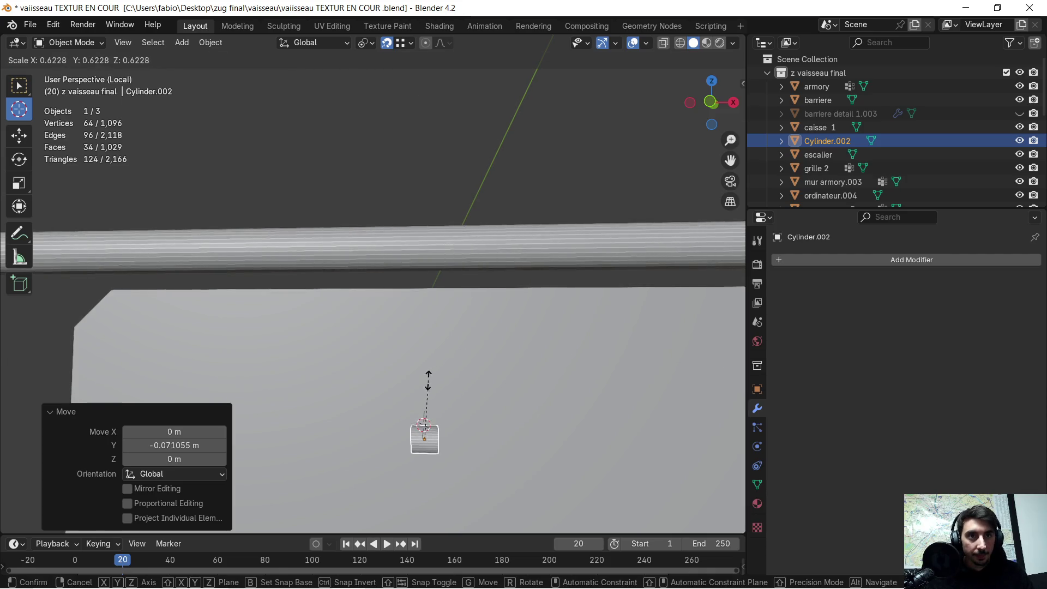
{"action": "left_click", "coordinate": [420, 388]}
{"action": "mouse_move", "coordinate": [450, 400]}
{"action": "middle_mouse_down"}
{"action": "mouse_move", "coordinate": [459, 429]}
{"action": "mouse_move", "coordinate": [433, 361]}
{"action": "mouse_move", "coordinate": [430, 246]}
{"action": "mouse_move", "coordinate": [396, 271]}
{"action": "mouse_move", "coordinate": [184, 113]}
{"action": "middle_mouse_up"}
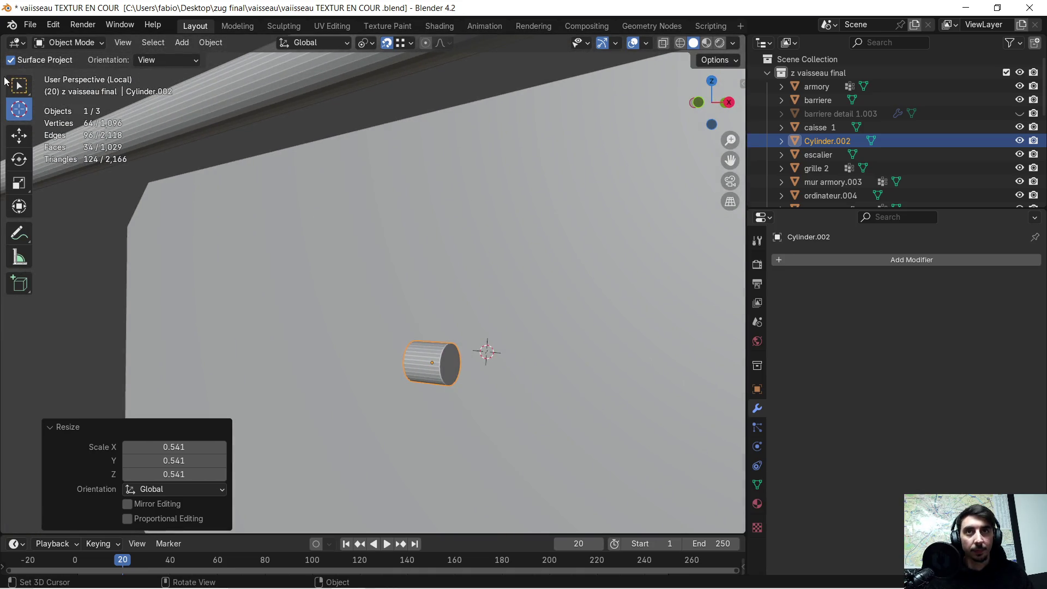
{"action": "key", "text": "Tab"}
{"action": "key", "text": "KP_Decimal"}
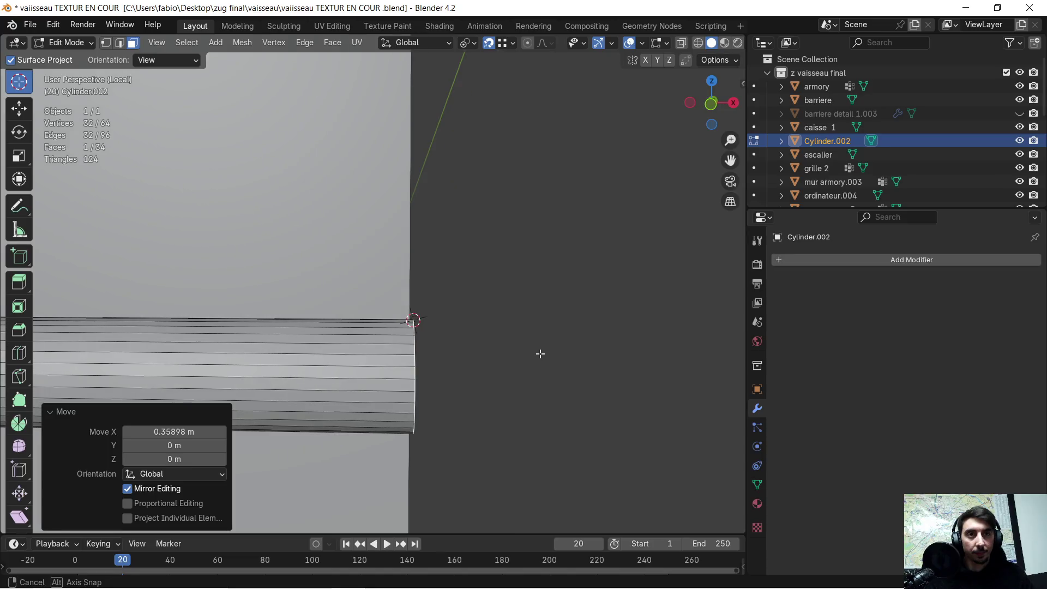
Step: Spin the cylinder's end face into a trial bend (12 steps, 69.3°)
{"action": "left_click", "coordinate": [18, 423]}
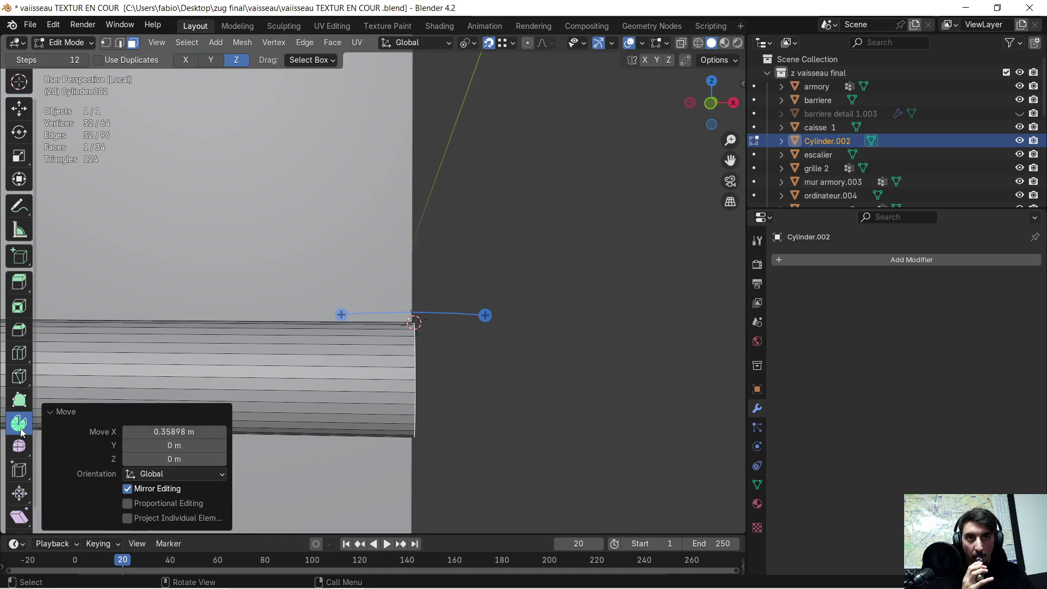
{"action": "mouse_move", "coordinate": [403, 346]}
{"action": "middle_mouse_down"}
{"action": "mouse_move", "coordinate": [393, 335]}
{"action": "mouse_move", "coordinate": [483, 309]}
{"action": "middle_mouse_up"}
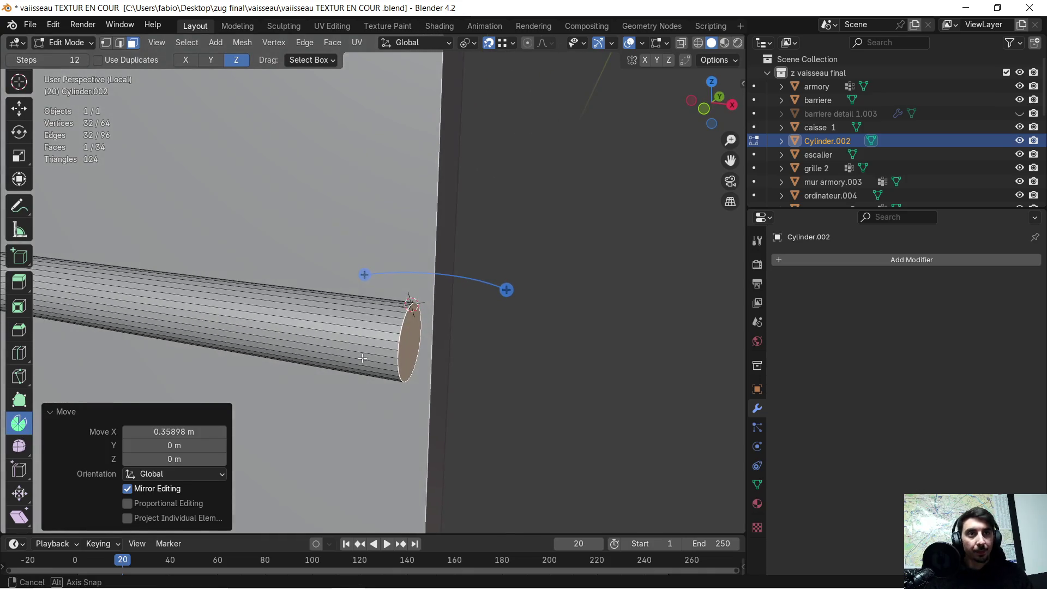
{"action": "mouse_move", "coordinate": [507, 289]}
{"action": "left_mouse_down"}
{"action": "mouse_move", "coordinate": [510, 331]}
{"action": "mouse_move", "coordinate": [479, 351]}
{"action": "left_mouse_up"}
{"action": "mouse_move", "coordinate": [479, 351]}
{"action": "middle_mouse_down"}
{"action": "mouse_move", "coordinate": [439, 378]}
{"action": "mouse_move", "coordinate": [462, 364]}
{"action": "middle_mouse_up"}
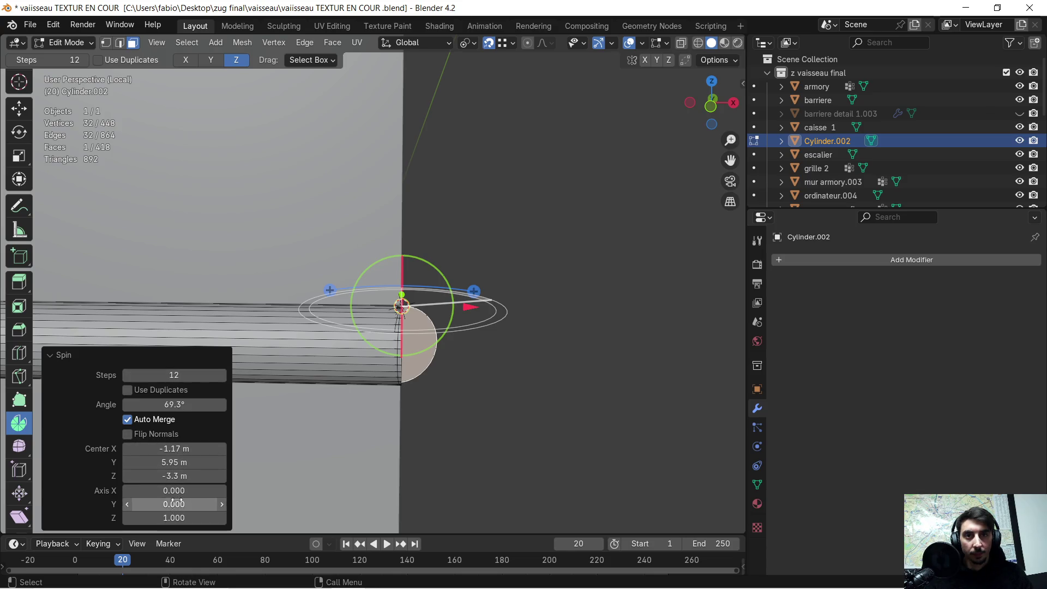
Step: Try spin axis Z values 0 and 1, then undo the spin to restore a flat end
{"action": "left_click", "coordinate": [181, 516]}
{"action": "type", "text": "0"}
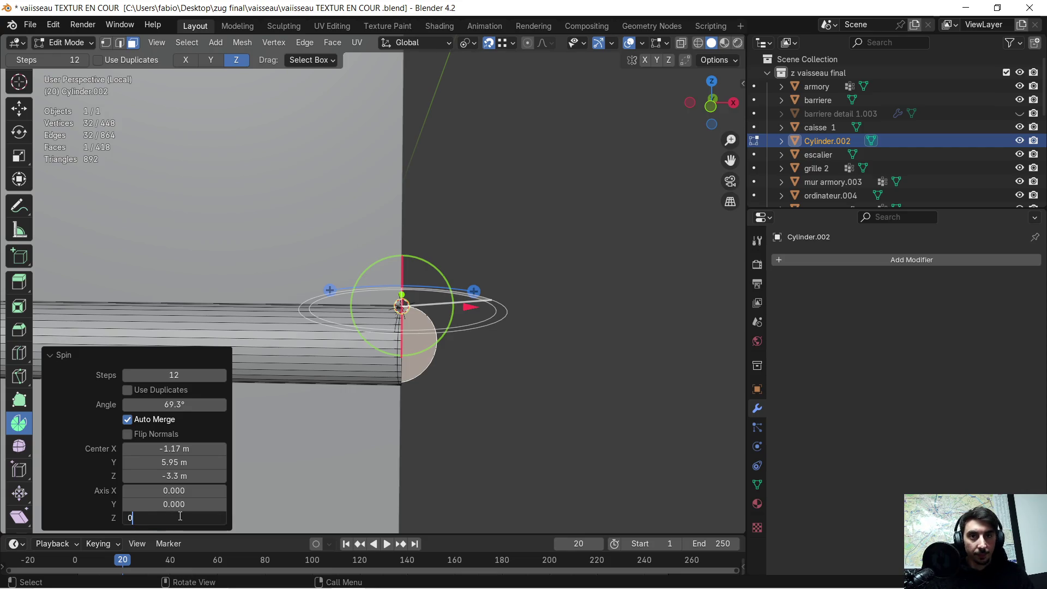
{"action": "key", "text": "Return"}
{"action": "left_click_drag", "start_coordinate": [212, 490], "coordinate": [224, 491]}
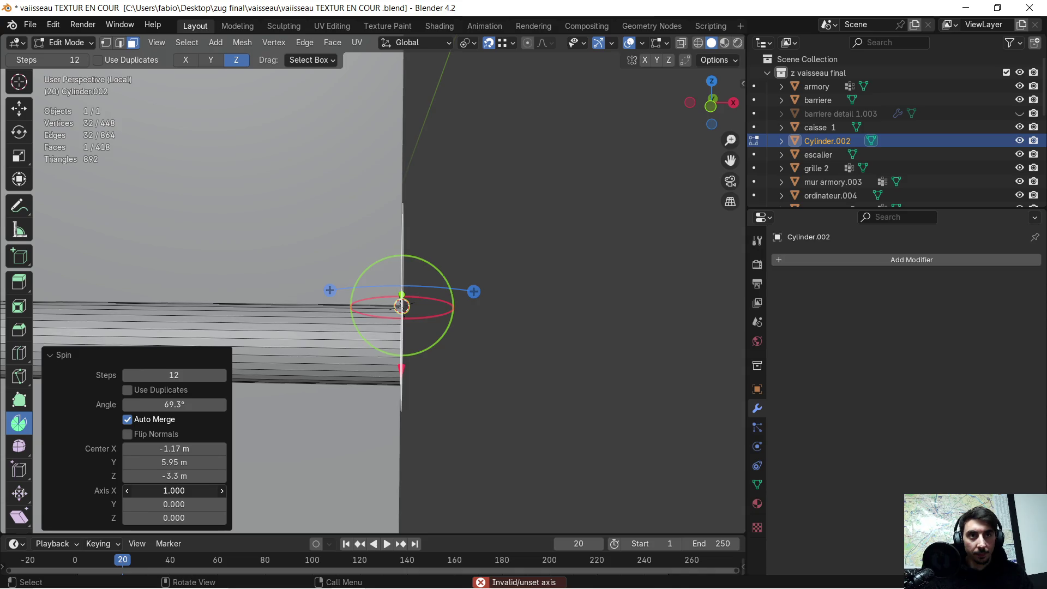
{"action": "mouse_move", "coordinate": [446, 424]}
{"action": "middle_mouse_down"}
{"action": "mouse_move", "coordinate": [449, 440]}
{"action": "mouse_move", "coordinate": [405, 460]}
{"action": "mouse_move", "coordinate": [371, 443]}
{"action": "middle_mouse_up"}
{"action": "middle_click_drag", "start_coordinate": [335, 388], "coordinate": [433, 401]}
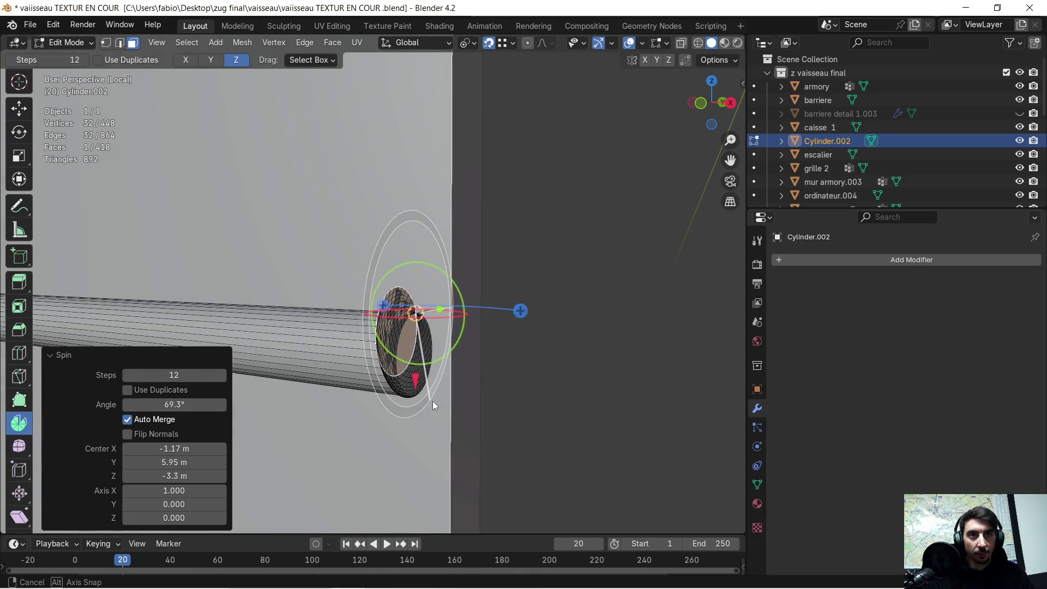
{"action": "left_click", "coordinate": [175, 518]}
{"action": "type", "text": "1"}
{"action": "key", "text": "Return"}
{"action": "mouse_move", "coordinate": [255, 475]}
{"action": "middle_mouse_down"}
{"action": "mouse_move", "coordinate": [267, 419]}
{"action": "mouse_move", "coordinate": [262, 369]}
{"action": "mouse_move", "coordinate": [561, 358]}
{"action": "mouse_move", "coordinate": [507, 355]}
{"action": "mouse_move", "coordinate": [392, 317]}
{"action": "mouse_move", "coordinate": [229, 301]}
{"action": "mouse_move", "coordinate": [231, 335]}
{"action": "mouse_move", "coordinate": [344, 311]}
{"action": "mouse_move", "coordinate": [297, 324]}
{"action": "middle_mouse_up"}
{"action": "key", "text": "ctrl+z"}
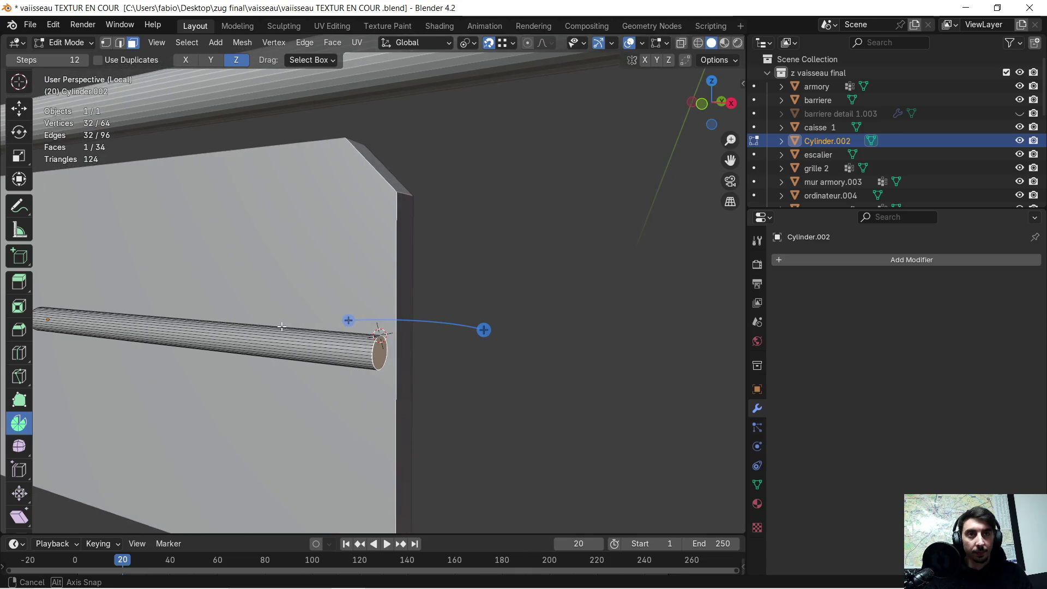
{"action": "scroll", "coordinate": [446, 280], "scroll_direction": "up", "scroll_amount": 2}
{"action": "mouse_move", "coordinate": [432, 308]}
{"action": "middle_mouse_down"}
{"action": "mouse_move", "coordinate": [404, 269]}
{"action": "mouse_move", "coordinate": [442, 265]}
{"action": "middle_mouse_up"}
{"action": "key", "text": "e"}
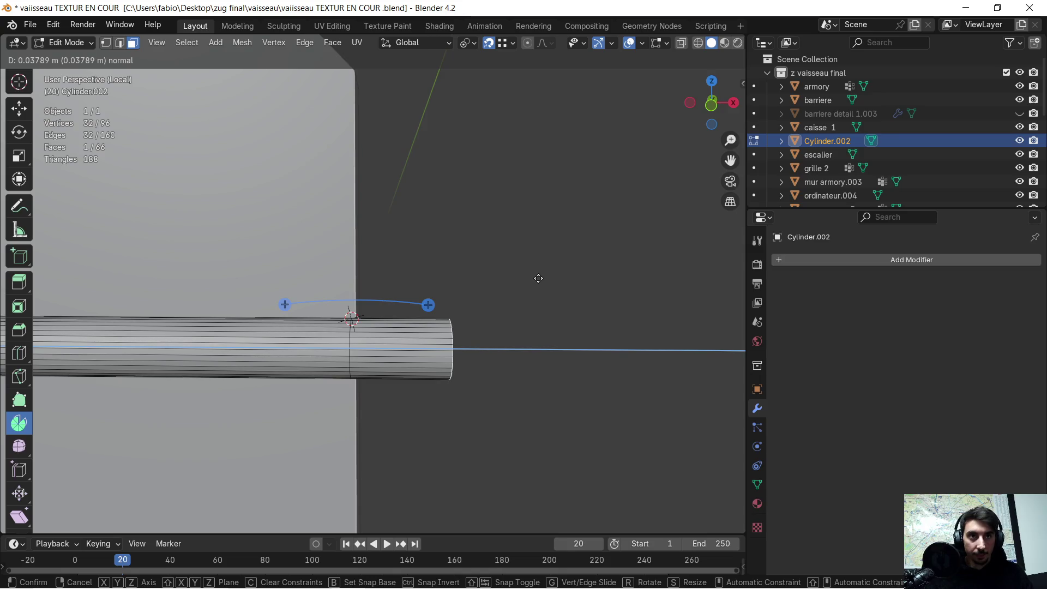
{"action": "key", "text": "c"}
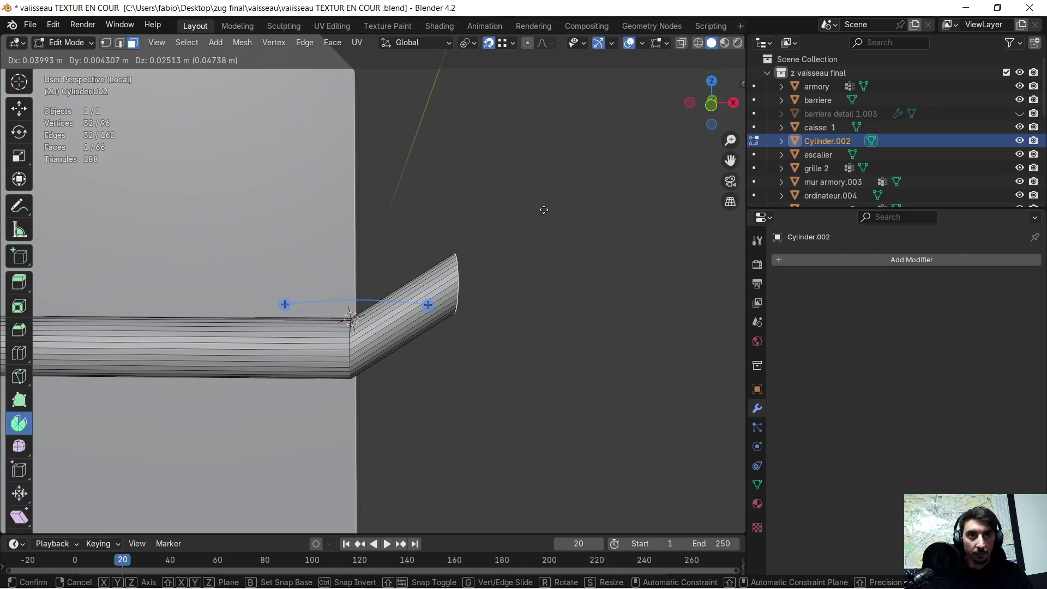
{"action": "left_click", "coordinate": [544, 210]}
{"action": "scroll", "coordinate": [541, 209], "scroll_direction": "down", "scroll_amount": 1}
{"action": "middle_click_drag", "start_coordinate": [498, 198], "coordinate": [474, 219]}
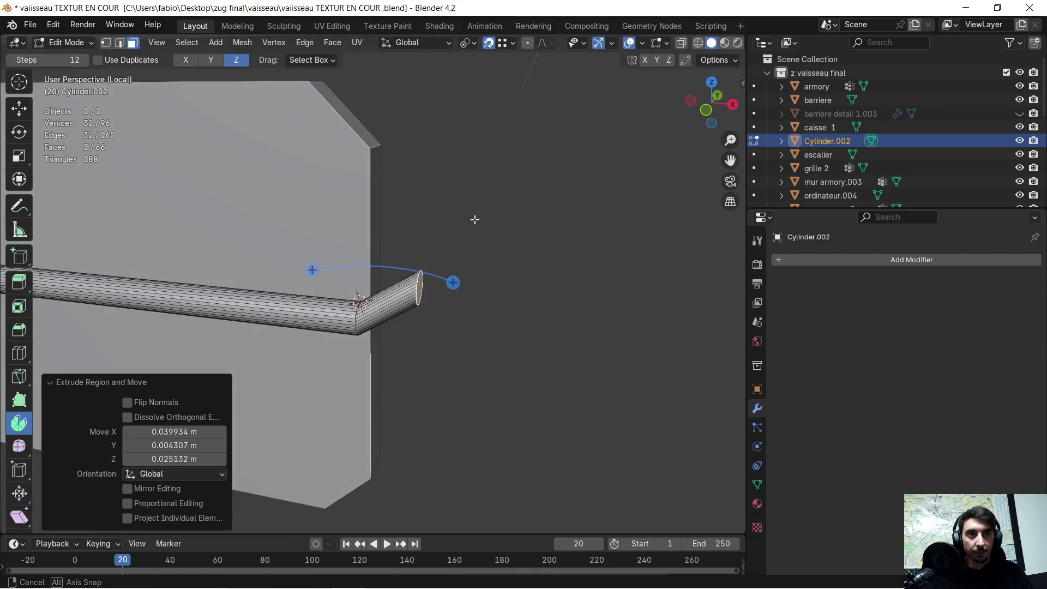
{"action": "middle_click_drag", "start_coordinate": [462, 269], "coordinate": [463, 283]}
{"action": "mouse_move", "coordinate": [461, 283]}
{"action": "left_mouse_down"}
{"action": "mouse_move", "coordinate": [462, 300]}
{"action": "mouse_move", "coordinate": [421, 341]}
{"action": "mouse_move", "coordinate": [450, 313]}
{"action": "left_mouse_up"}
{"action": "left_click", "coordinate": [156, 519]}
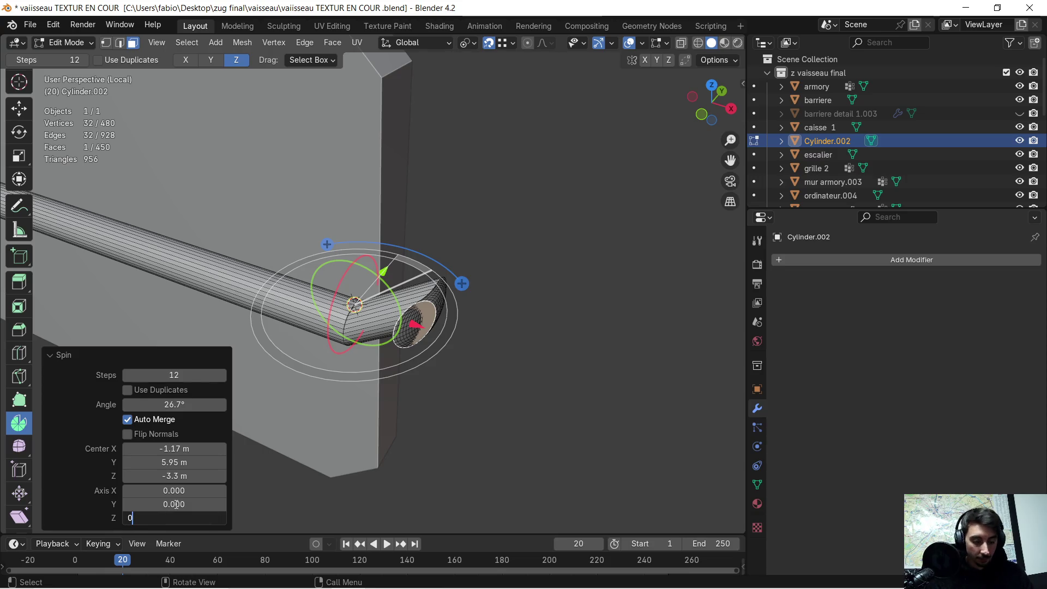
{"action": "key", "text": "Return"}
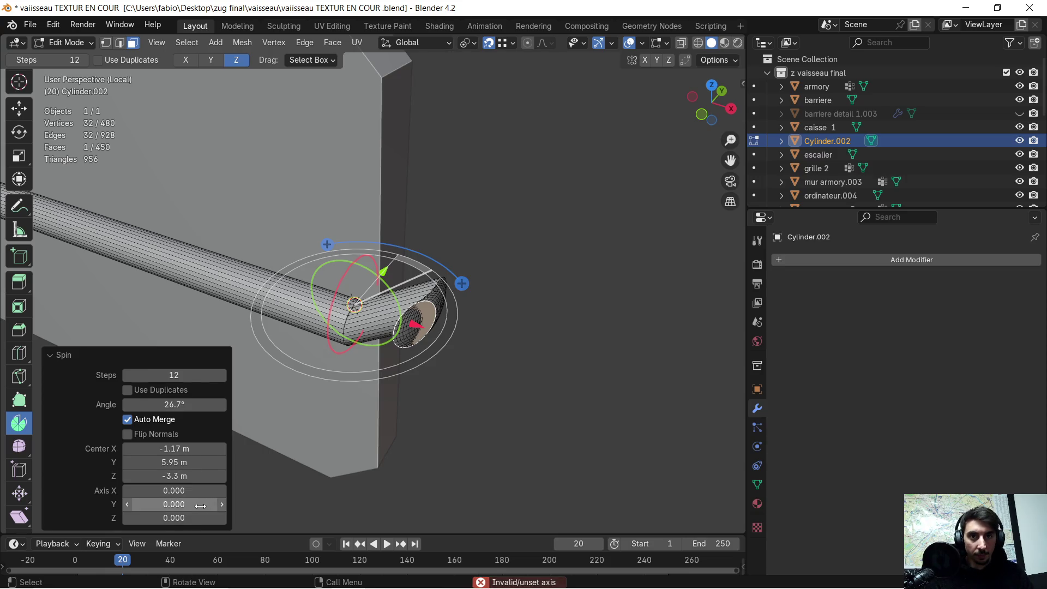
{"action": "left_click", "coordinate": [197, 504]}
{"action": "key", "text": "Return"}
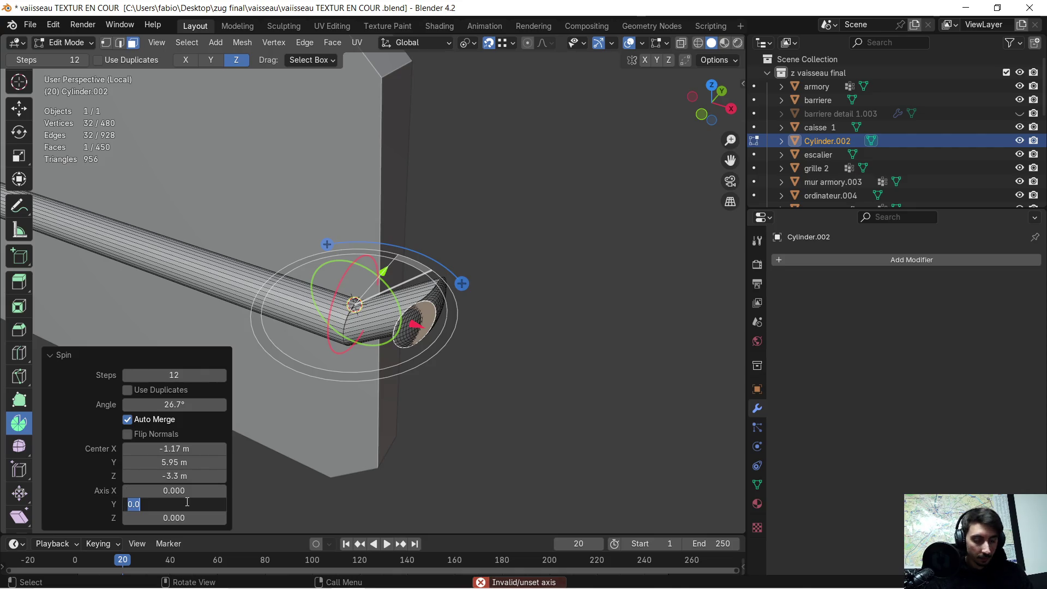
{"action": "type", "text": "1"}
{"action": "key", "text": "Return"}
{"action": "mouse_move", "coordinate": [376, 348]}
{"action": "middle_mouse_down"}
{"action": "mouse_move", "coordinate": [392, 357]}
{"action": "mouse_move", "coordinate": [263, 361]}
{"action": "mouse_move", "coordinate": [389, 336]}
{"action": "mouse_move", "coordinate": [420, 299]}
{"action": "mouse_move", "coordinate": [377, 302]}
{"action": "mouse_move", "coordinate": [423, 271]}
{"action": "mouse_move", "coordinate": [357, 303]}
{"action": "mouse_move", "coordinate": [366, 305]}
{"action": "mouse_move", "coordinate": [376, 284]}
{"action": "mouse_move", "coordinate": [342, 294]}
{"action": "mouse_move", "coordinate": [494, 319]}
{"action": "mouse_move", "coordinate": [427, 327]}
{"action": "mouse_move", "coordinate": [428, 306]}
{"action": "mouse_move", "coordinate": [415, 320]}
{"action": "mouse_move", "coordinate": [523, 320]}
{"action": "mouse_move", "coordinate": [533, 304]}
{"action": "mouse_move", "coordinate": [491, 306]}
{"action": "mouse_move", "coordinate": [540, 292]}
{"action": "mouse_move", "coordinate": [478, 291]}
{"action": "mouse_move", "coordinate": [488, 285]}
{"action": "middle_mouse_up"}
{"action": "key", "text": "ctrl+z"}
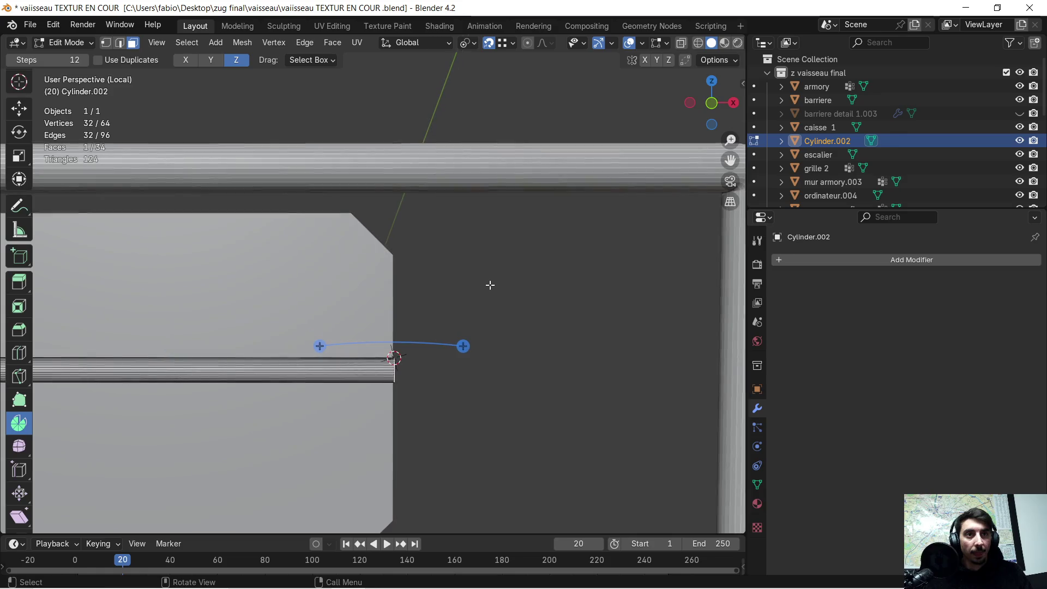
{"action": "scroll", "coordinate": [502, 278], "scroll_direction": "down", "scroll_amount": 3}
{"action": "scroll", "coordinate": [380, 345], "scroll_direction": "up", "scroll_amount": 2}
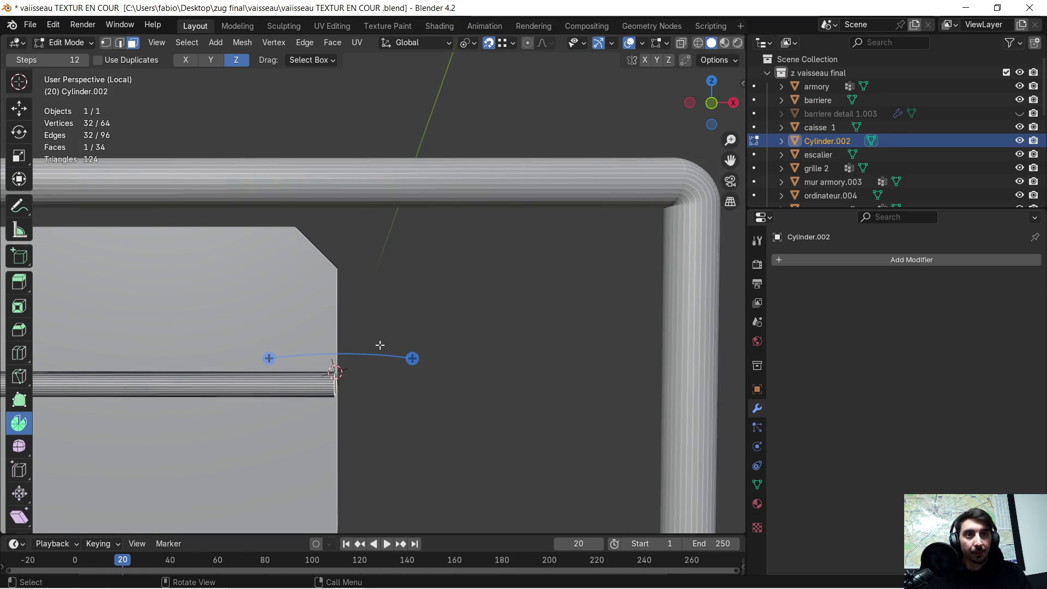
{"action": "mouse_move", "coordinate": [358, 370]}
{"action": "middle_mouse_down"}
{"action": "mouse_move", "coordinate": [385, 385]}
{"action": "mouse_move", "coordinate": [390, 369]}
{"action": "mouse_move", "coordinate": [465, 358]}
{"action": "mouse_move", "coordinate": [487, 332]}
{"action": "middle_mouse_up"}
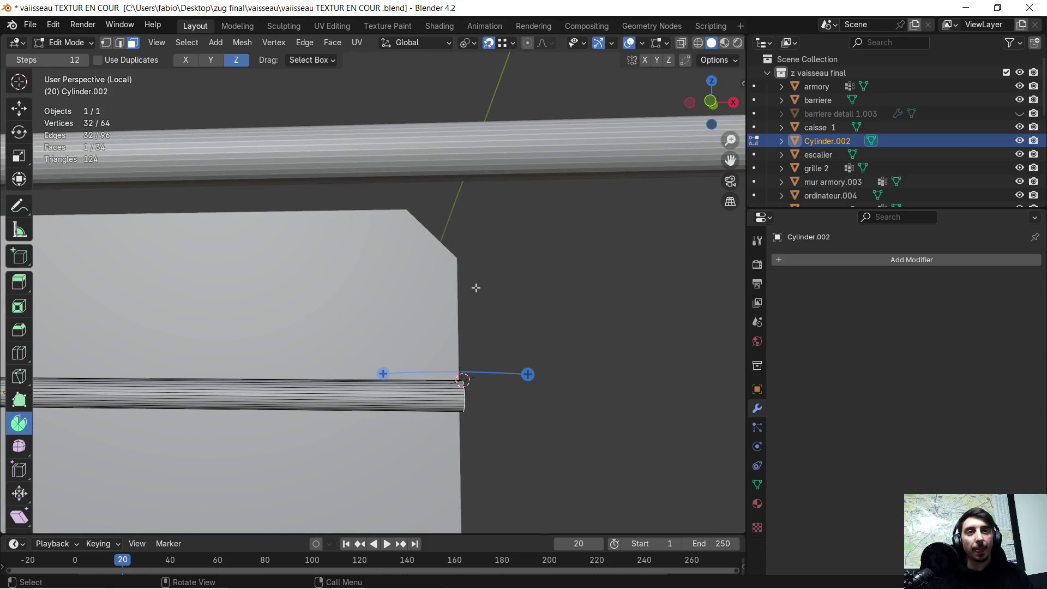
{"action": "scroll", "coordinate": [440, 263], "scroll_direction": "down", "scroll_amount": 3}
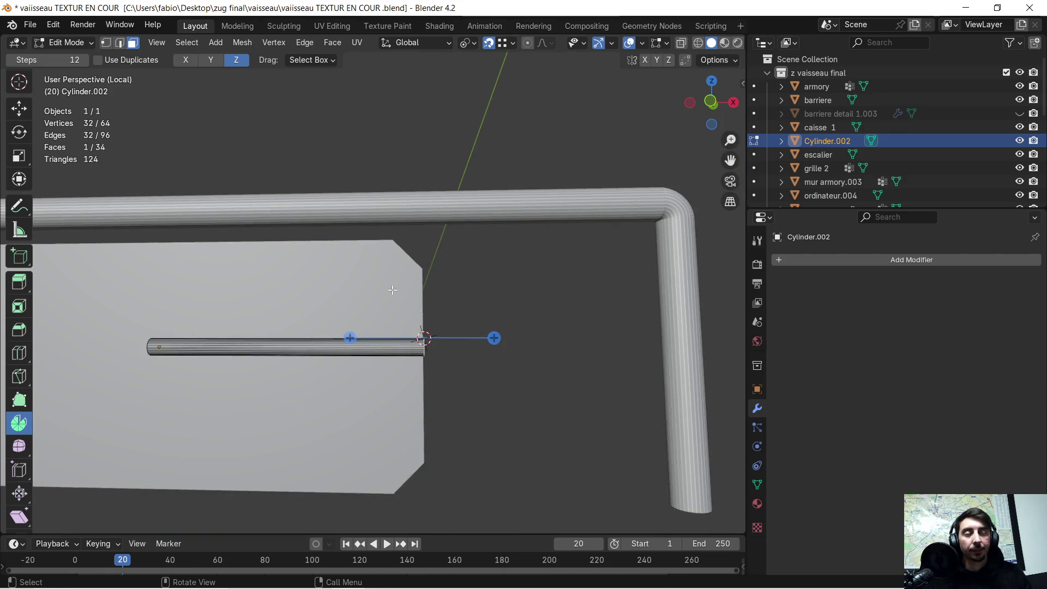
{"action": "scroll", "coordinate": [397, 299], "scroll_direction": "down", "scroll_amount": 1}
{"action": "middle_click_drag", "start_coordinate": [356, 299], "coordinate": [354, 298]}
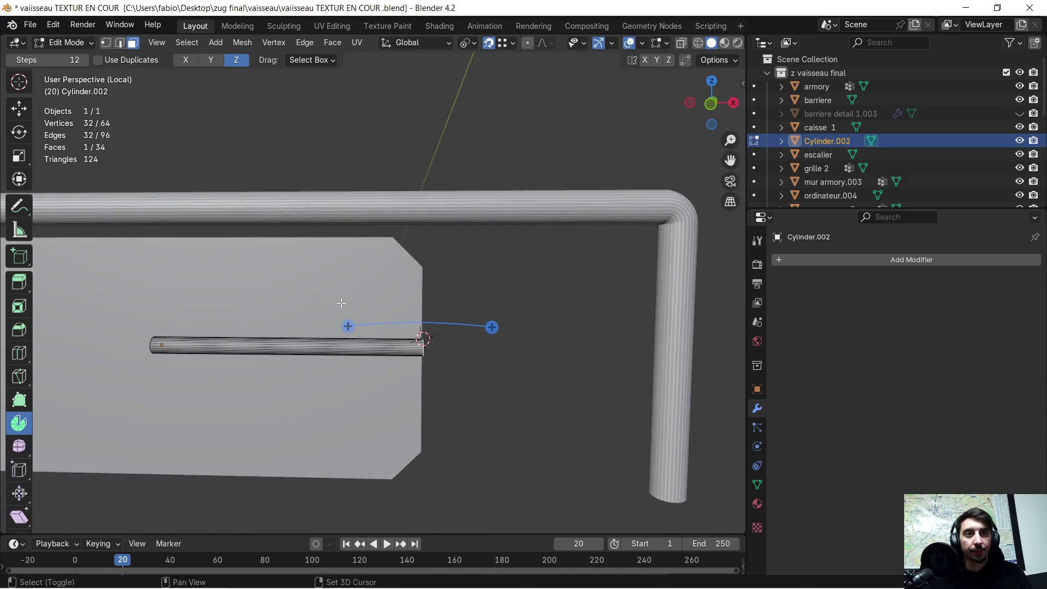
{"action": "scroll", "coordinate": [355, 298], "scroll_direction": "up", "scroll_amount": 1}
{"action": "scroll", "coordinate": [351, 296], "scroll_direction": "down", "scroll_amount": 3}
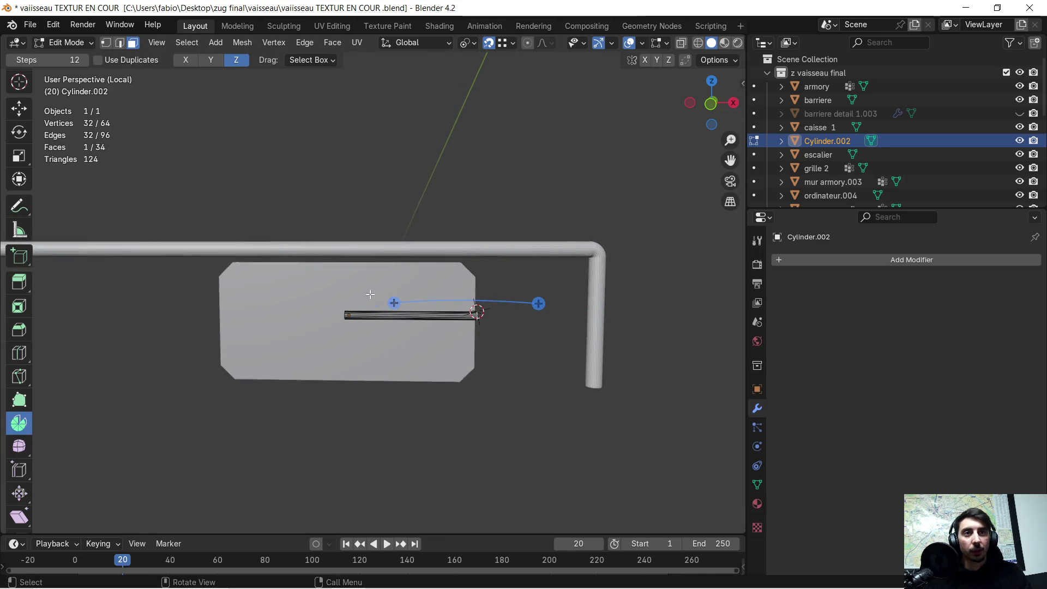
{"action": "scroll", "coordinate": [377, 299], "scroll_direction": "up", "scroll_amount": 3}
{"action": "middle_click_drag", "start_coordinate": [377, 299], "coordinate": [373, 299]}
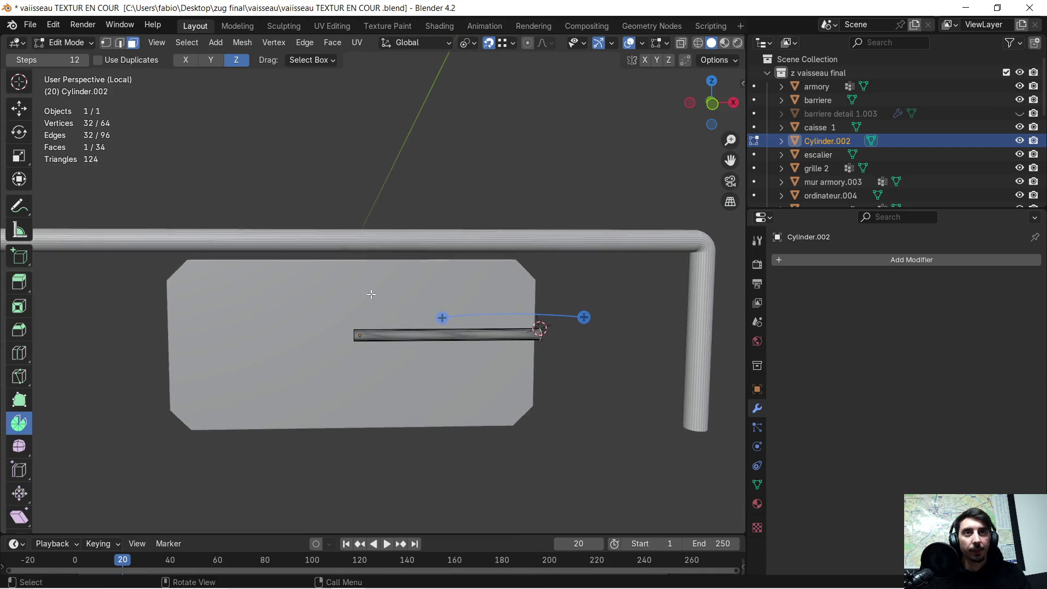
Step: Return to Object Mode and add a Bézier curve
{"action": "left_click", "coordinate": [221, 41]}
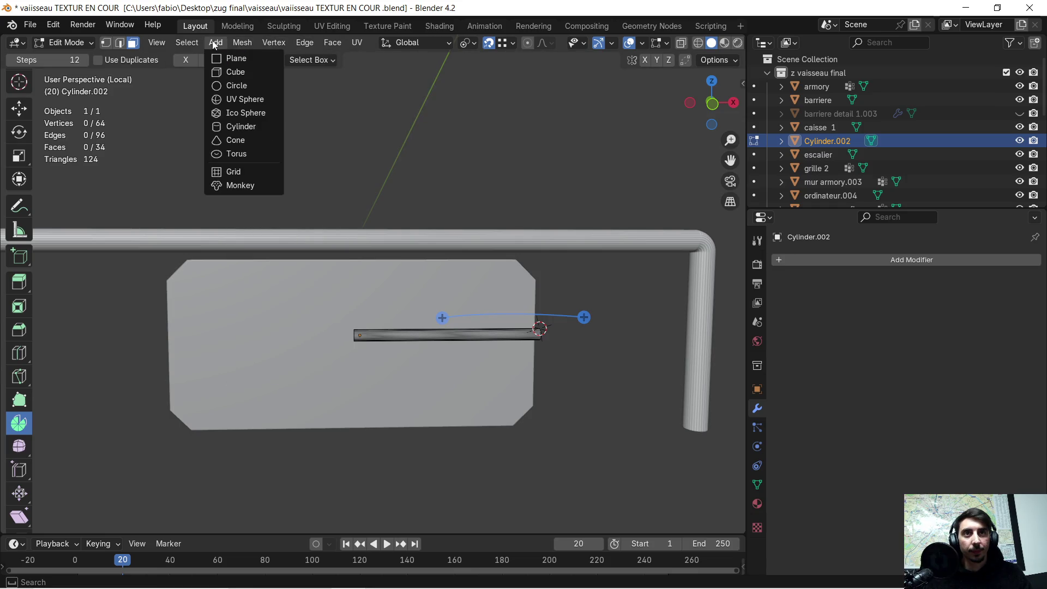
{"action": "key", "text": "Tab"}
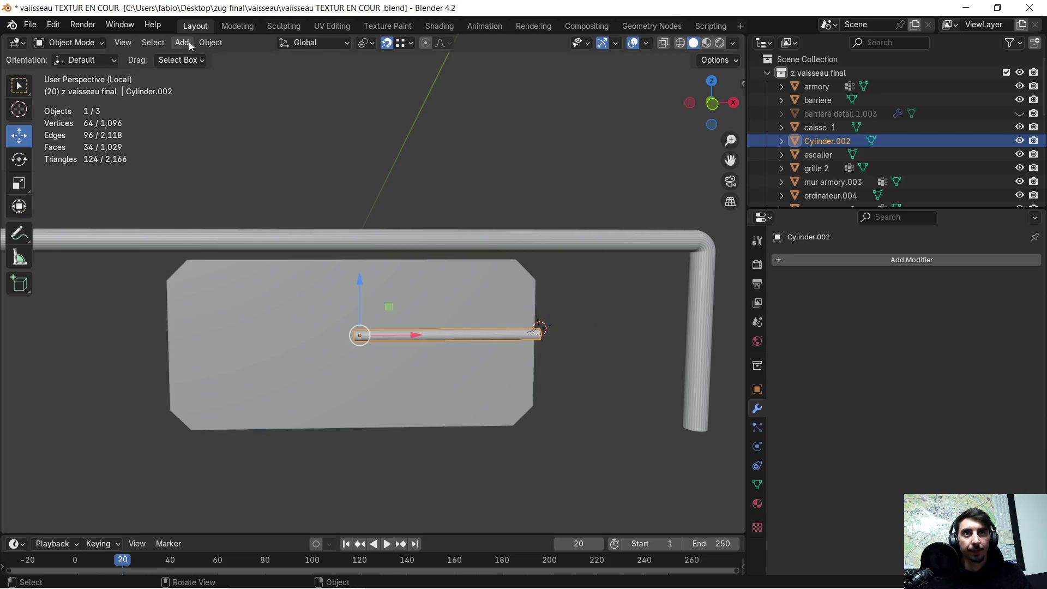
{"action": "left_click", "coordinate": [185, 43]}
{"action": "mouse_move", "coordinate": [224, 76]}
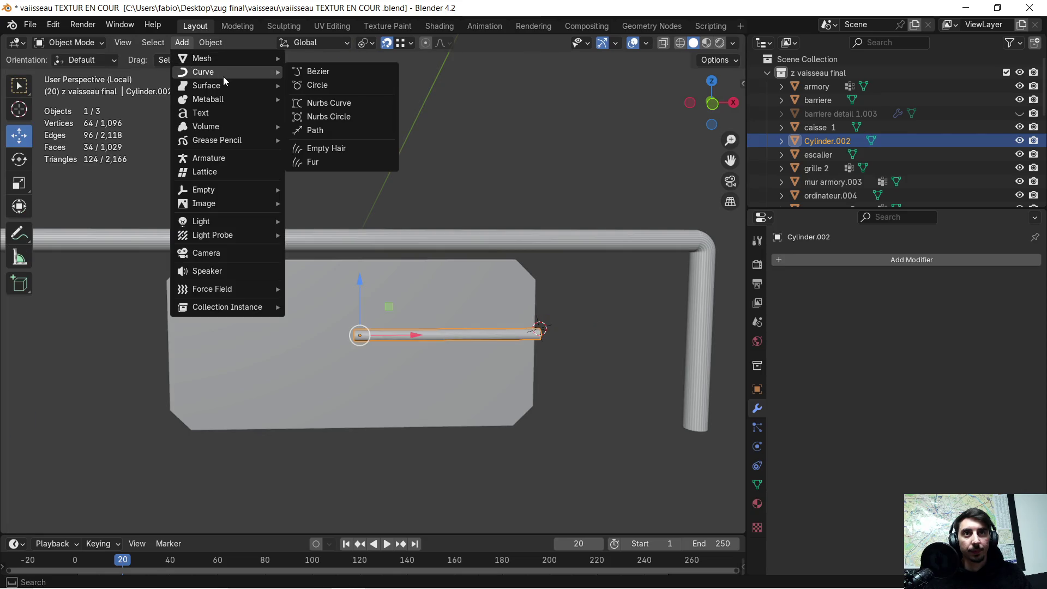
{"action": "left_click", "coordinate": [353, 72]}
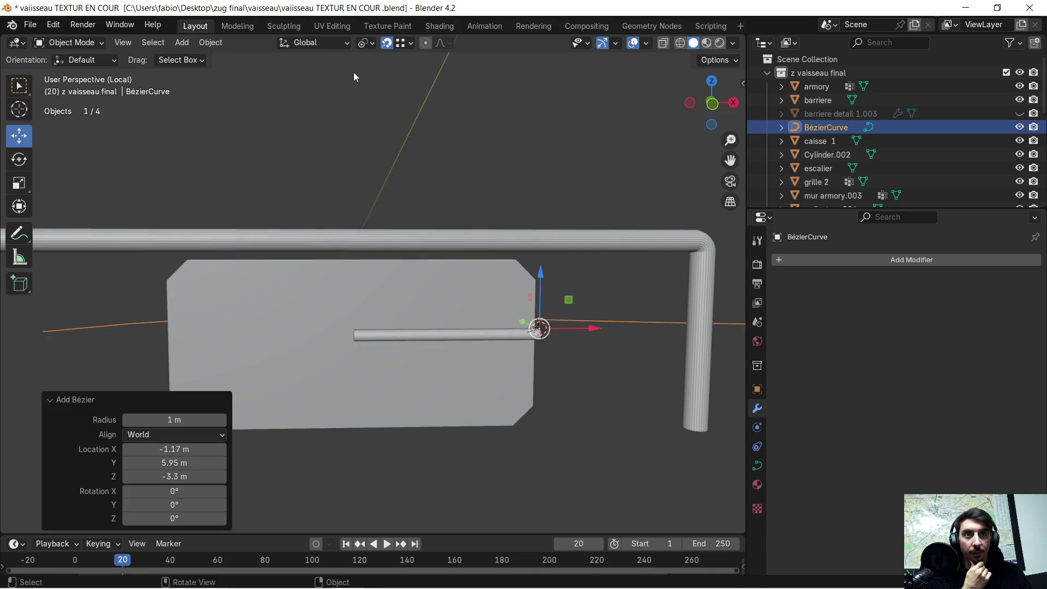
Step: Scale the curve to 0.263 and move it along Y beside the panel
{"action": "mouse_move", "coordinate": [443, 247]}
{"action": "middle_mouse_down"}
{"action": "mouse_move", "coordinate": [489, 250]}
{"action": "mouse_move", "coordinate": [457, 283]}
{"action": "mouse_move", "coordinate": [306, 287]}
{"action": "mouse_move", "coordinate": [228, 277]}
{"action": "mouse_move", "coordinate": [200, 257]}
{"action": "mouse_move", "coordinate": [300, 254]}
{"action": "middle_mouse_up"}
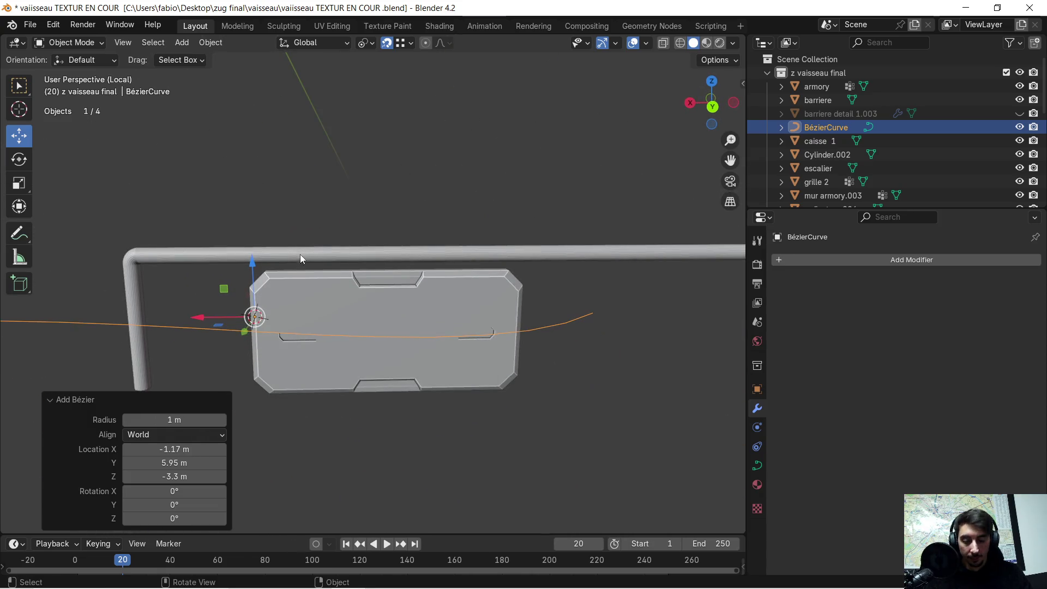
{"action": "key", "text": "s"}
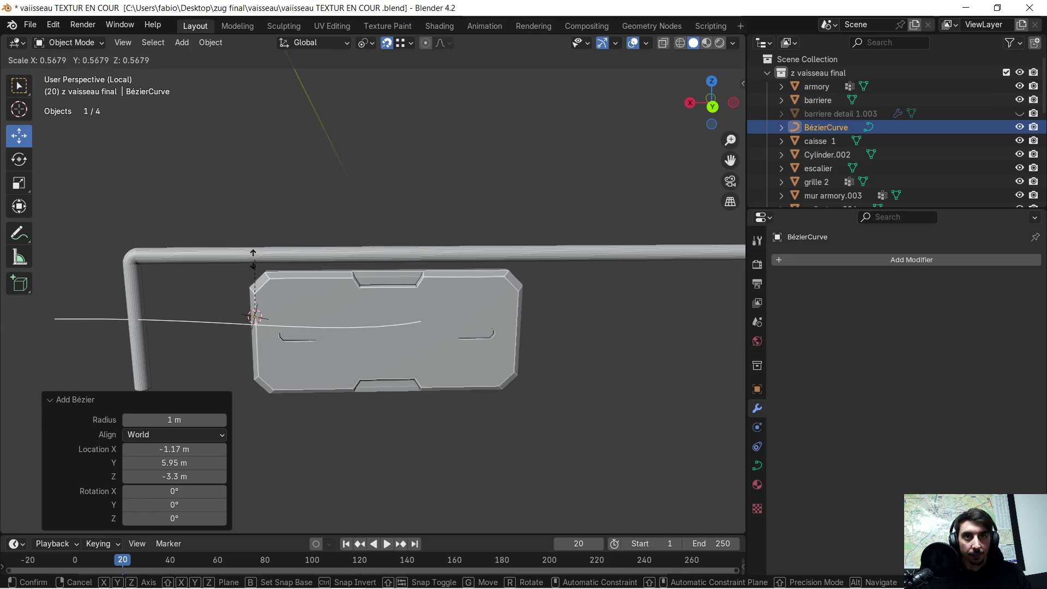
{"action": "left_click", "coordinate": [238, 296]}
{"action": "mouse_move", "coordinate": [218, 300]}
{"action": "middle_mouse_down"}
{"action": "mouse_move", "coordinate": [368, 307]}
{"action": "mouse_move", "coordinate": [384, 316]}
{"action": "mouse_move", "coordinate": [374, 354]}
{"action": "mouse_move", "coordinate": [358, 348]}
{"action": "middle_mouse_up"}
{"action": "key", "text": "g"}
{"action": "key", "text": "y"}
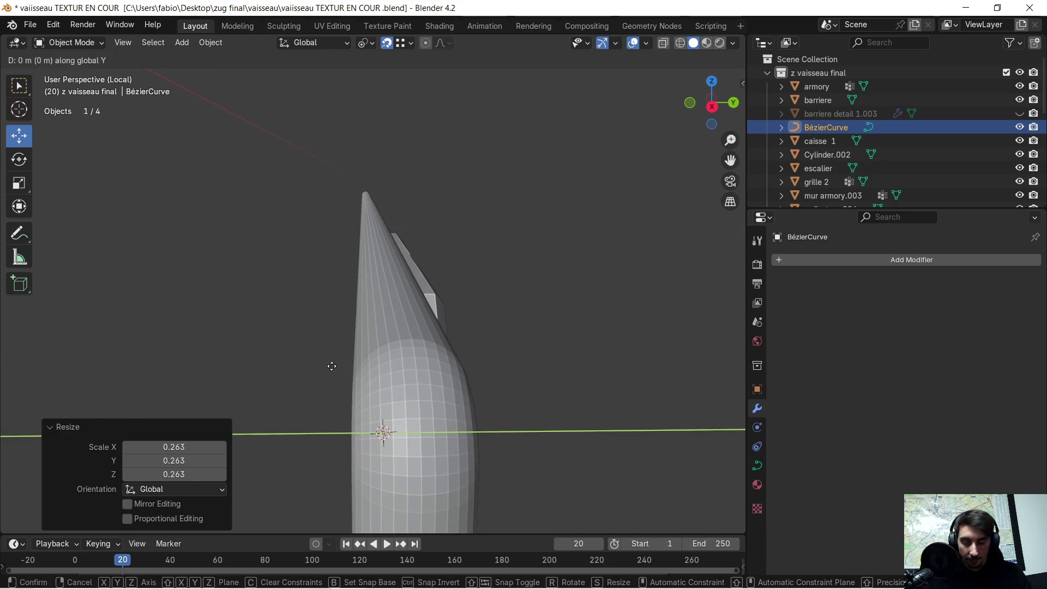
{"action": "left_click", "coordinate": [253, 372]}
{"action": "mouse_move", "coordinate": [253, 372]}
{"action": "middle_mouse_down"}
{"action": "mouse_move", "coordinate": [382, 395]}
{"action": "mouse_move", "coordinate": [538, 397]}
{"action": "mouse_move", "coordinate": [544, 406]}
{"action": "mouse_move", "coordinate": [519, 396]}
{"action": "mouse_move", "coordinate": [662, 386]}
{"action": "mouse_move", "coordinate": [479, 388]}
{"action": "mouse_move", "coordinate": [603, 361]}
{"action": "mouse_move", "coordinate": [542, 367]}
{"action": "middle_mouse_up"}
Step: Move one curve end point 0.13144 m along Y toward the upright pipe
{"action": "key", "text": "Tab"}
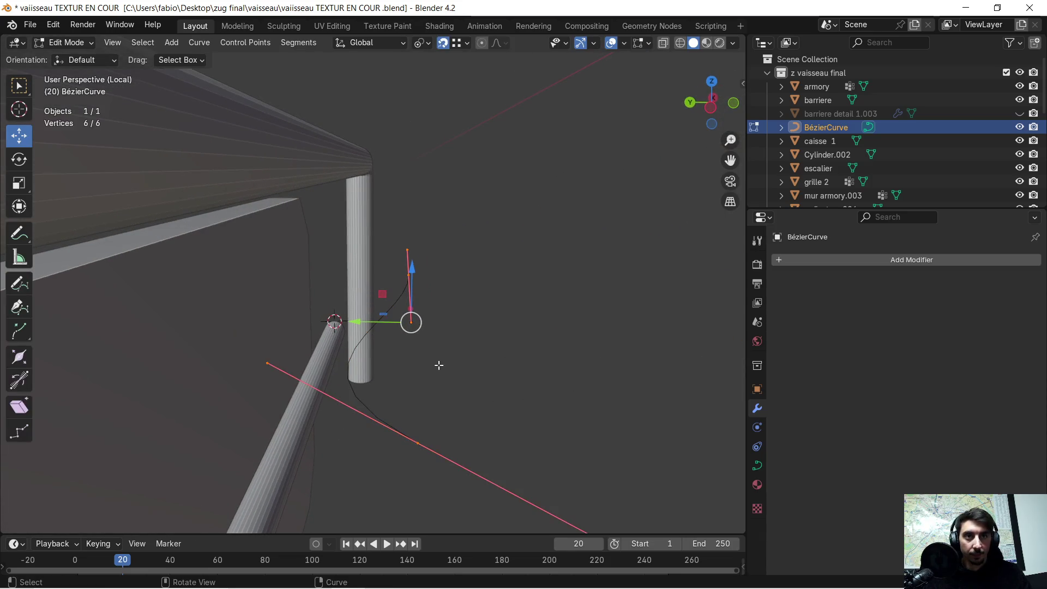
{"action": "left_click", "coordinate": [420, 445]}
{"action": "scroll", "coordinate": [453, 399], "scroll_direction": "down", "scroll_amount": 3}
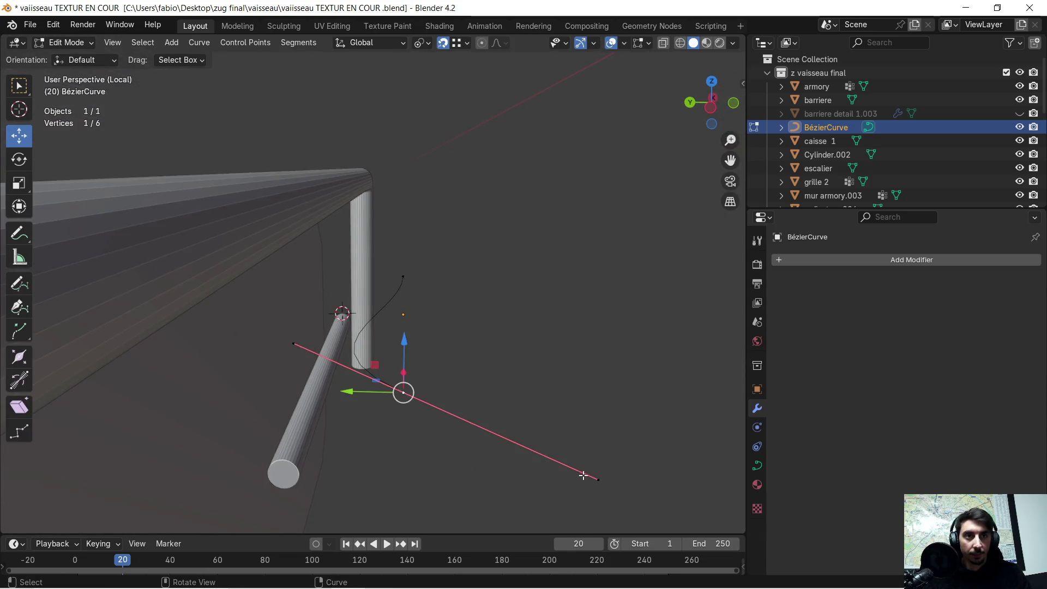
{"action": "key", "text": "g"}
{"action": "key", "text": "y"}
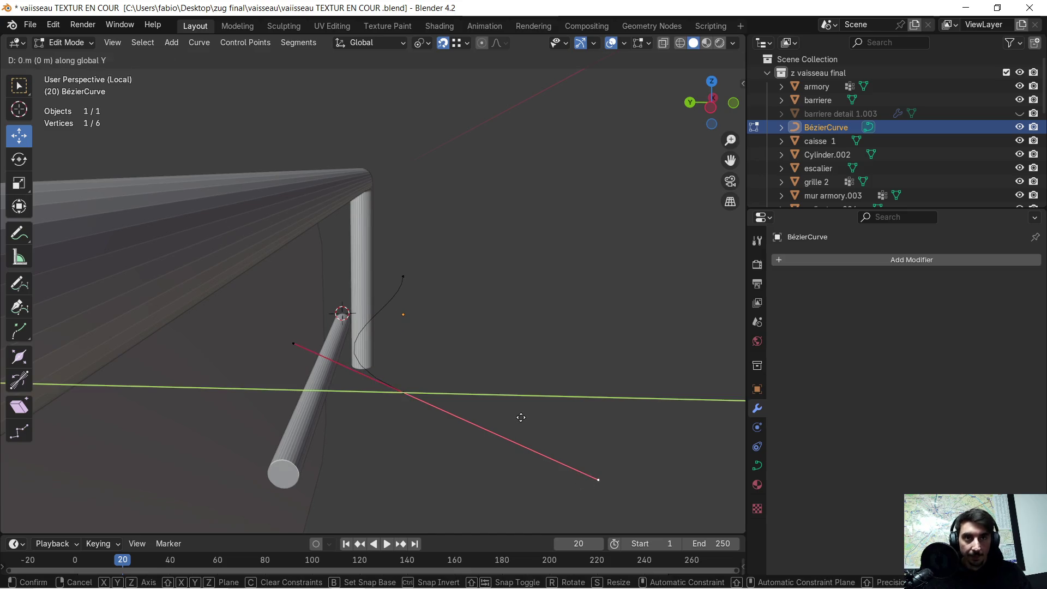
{"action": "left_click", "coordinate": [381, 453]}
{"action": "mouse_move", "coordinate": [476, 339]}
{"action": "middle_mouse_down"}
{"action": "mouse_move", "coordinate": [338, 318]}
{"action": "mouse_move", "coordinate": [555, 365]}
{"action": "mouse_move", "coordinate": [590, 356]}
{"action": "mouse_move", "coordinate": [433, 346]}
{"action": "mouse_move", "coordinate": [488, 364]}
{"action": "mouse_move", "coordinate": [457, 375]}
{"action": "middle_mouse_up"}
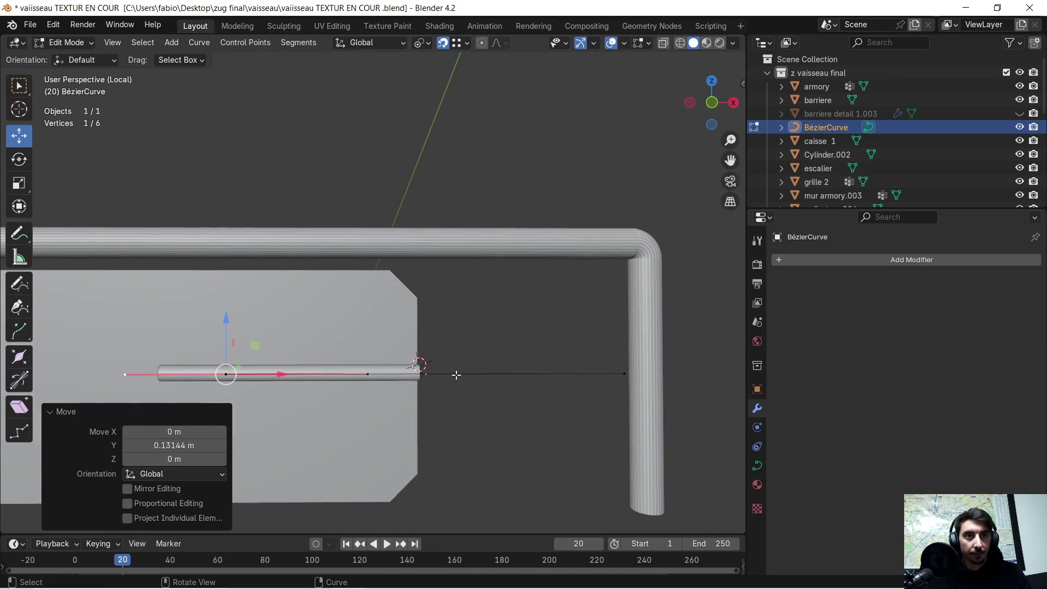
{"action": "left_click", "coordinate": [439, 374]}
{"action": "left_click", "coordinate": [626, 375]}
{"action": "middle_click_drag", "start_coordinate": [541, 384], "coordinate": [520, 372]}
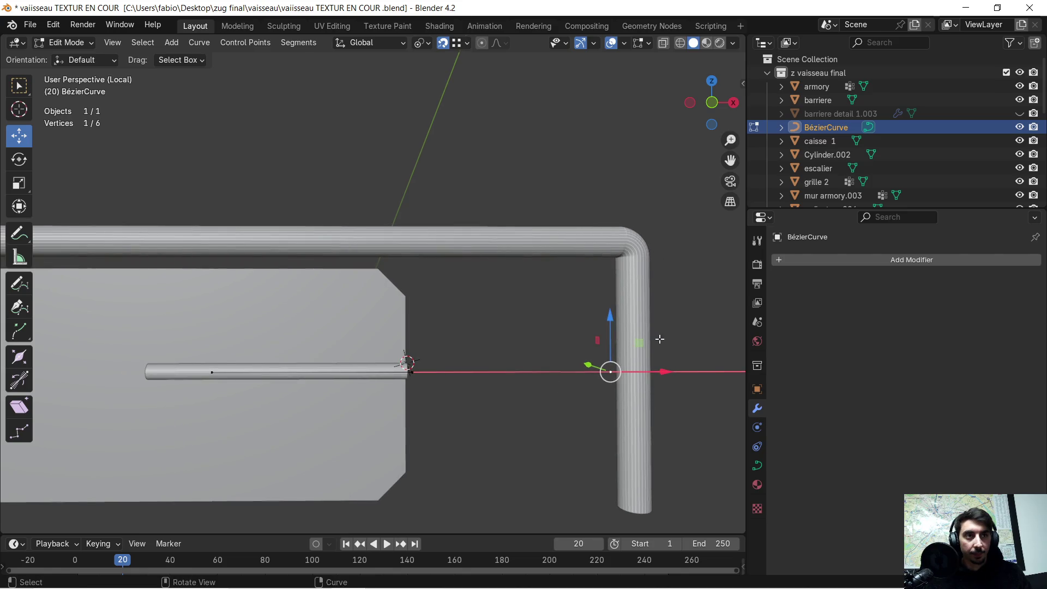
{"action": "key", "text": "Tab"}
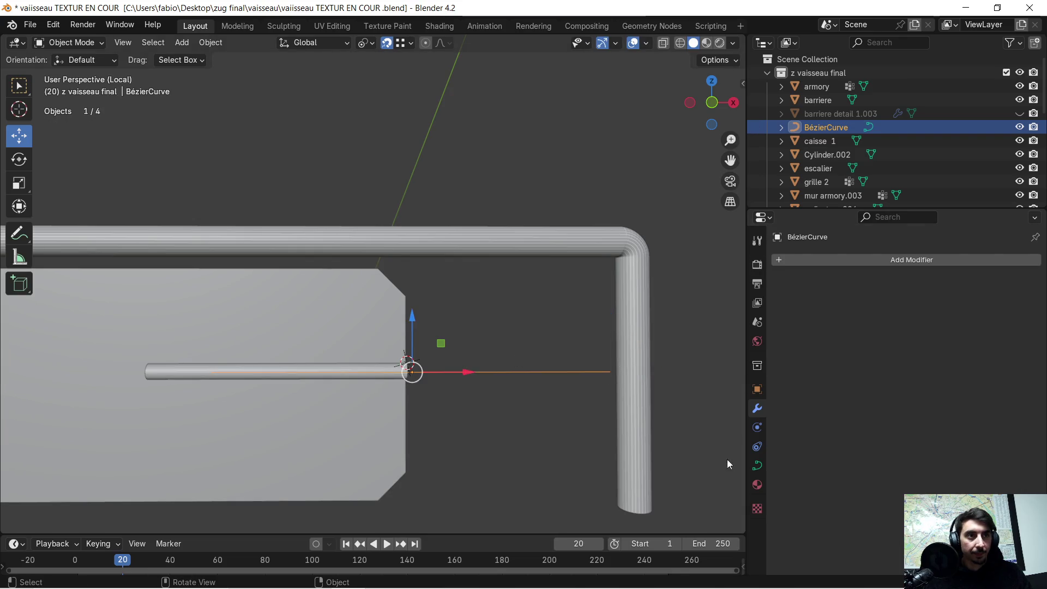
Step: Keep the curve's Offset at 0 m and set its Bevel Depth to 0.02 m
{"action": "left_click", "coordinate": [756, 465]}
{"action": "scroll", "coordinate": [924, 437], "scroll_direction": "down", "scroll_amount": 10}
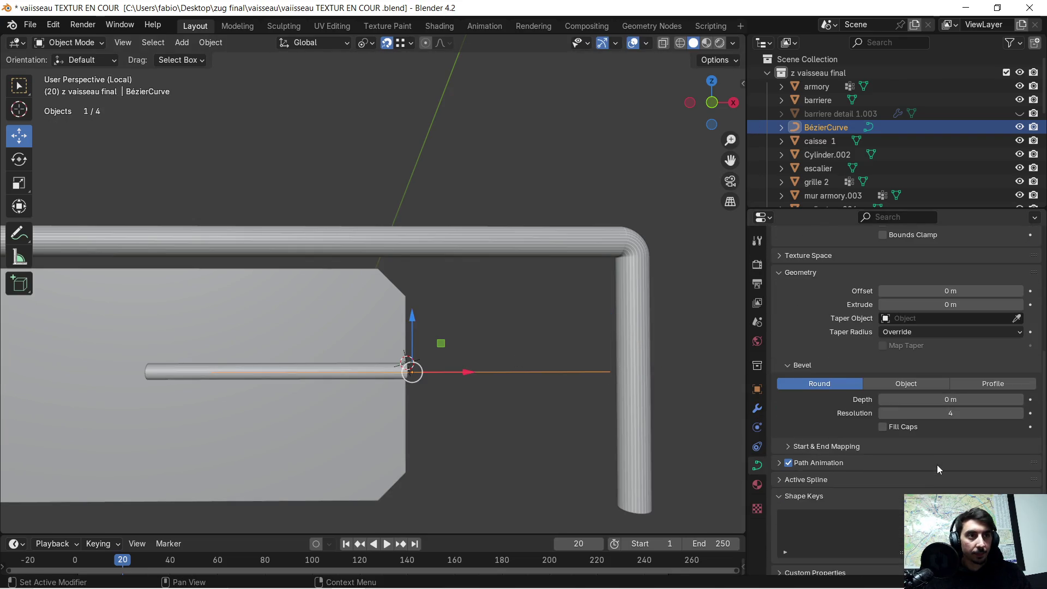
{"action": "left_click", "coordinate": [1019, 294]}
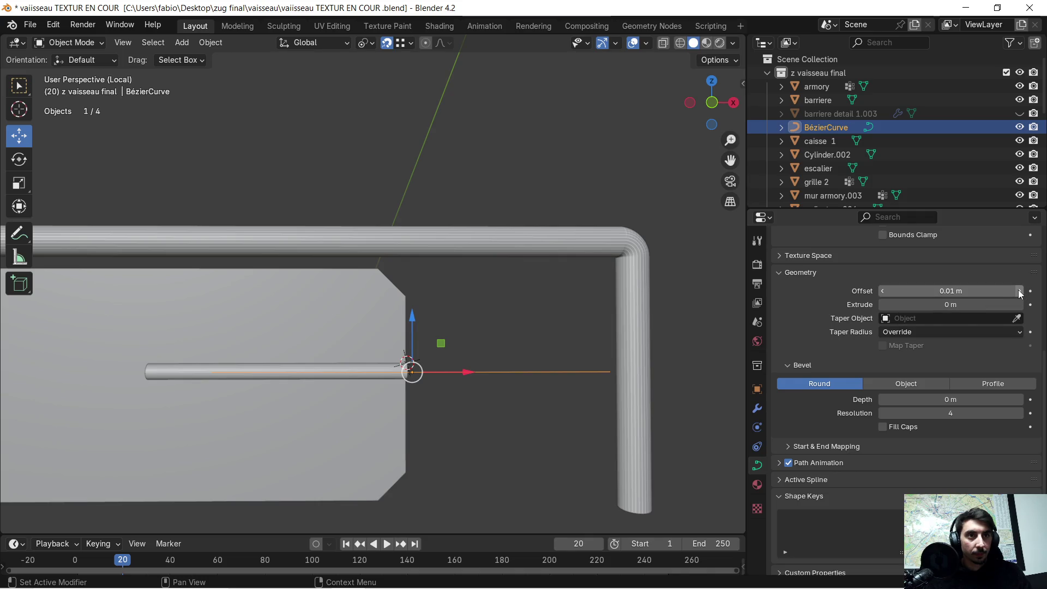
{"action": "left_click", "coordinate": [881, 291]}
{"action": "left_click", "coordinate": [881, 291]}
{"action": "scroll", "coordinate": [884, 423], "scroll_direction": "down", "scroll_amount": 1}
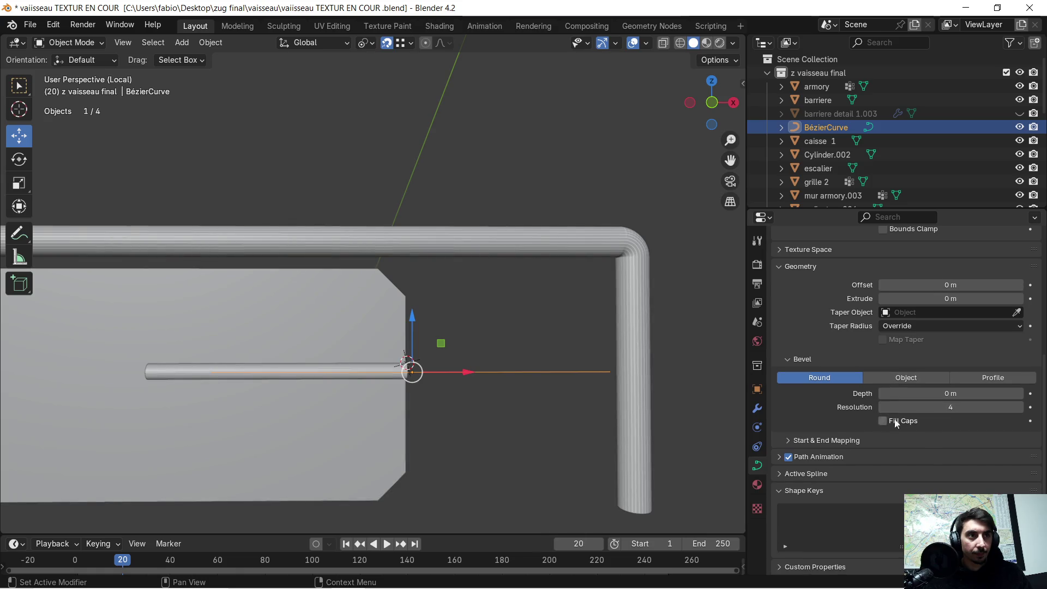
{"action": "left_click", "coordinate": [1020, 393]}
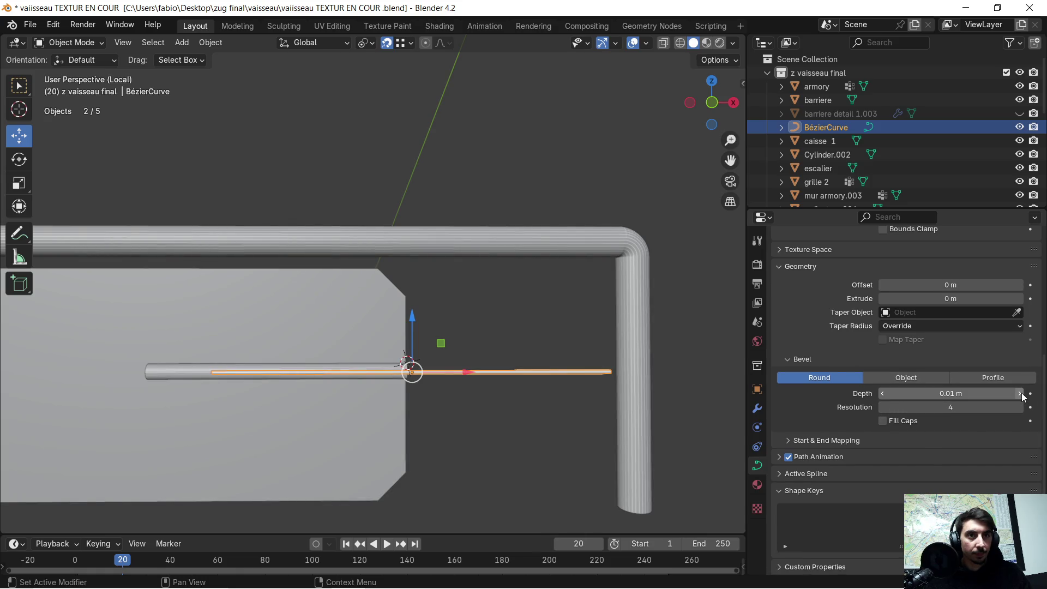
{"action": "left_click", "coordinate": [1021, 393]}
{"action": "scroll", "coordinate": [478, 362], "scroll_direction": "up", "scroll_amount": 1}
{"action": "mouse_move", "coordinate": [607, 406]}
{"action": "middle_mouse_down"}
{"action": "mouse_move", "coordinate": [595, 409]}
{"action": "mouse_move", "coordinate": [469, 299]}
{"action": "mouse_move", "coordinate": [482, 321]}
{"action": "middle_mouse_up"}
Step: In Edit Mode, begin moving the curve's end point vertically
{"action": "key", "text": "Tab"}
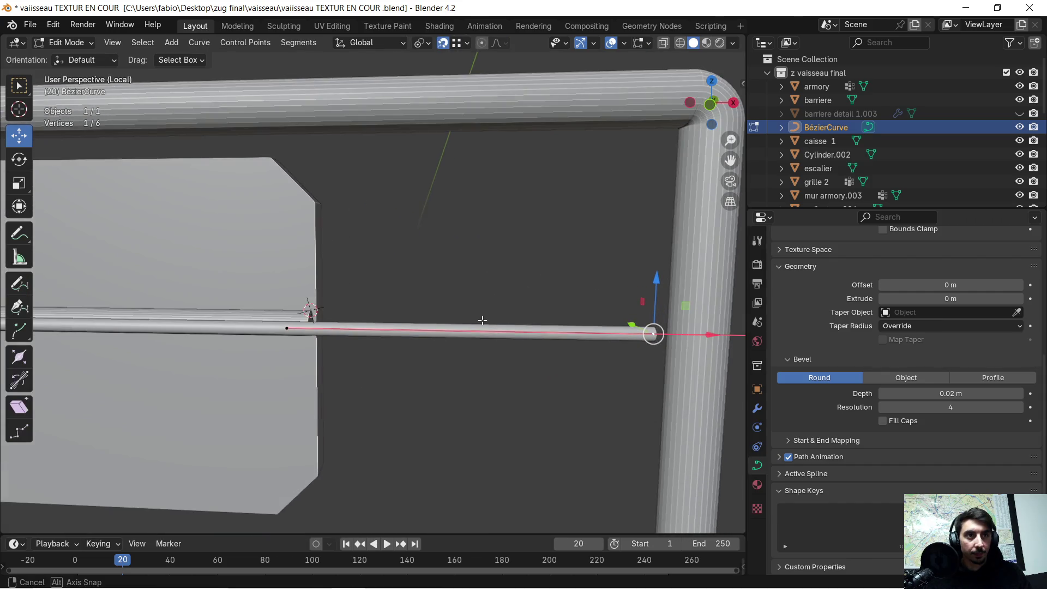
{"action": "scroll", "coordinate": [494, 313], "scroll_direction": "down", "scroll_amount": 2}
{"action": "scroll", "coordinate": [553, 289], "scroll_direction": "down", "scroll_amount": 2}
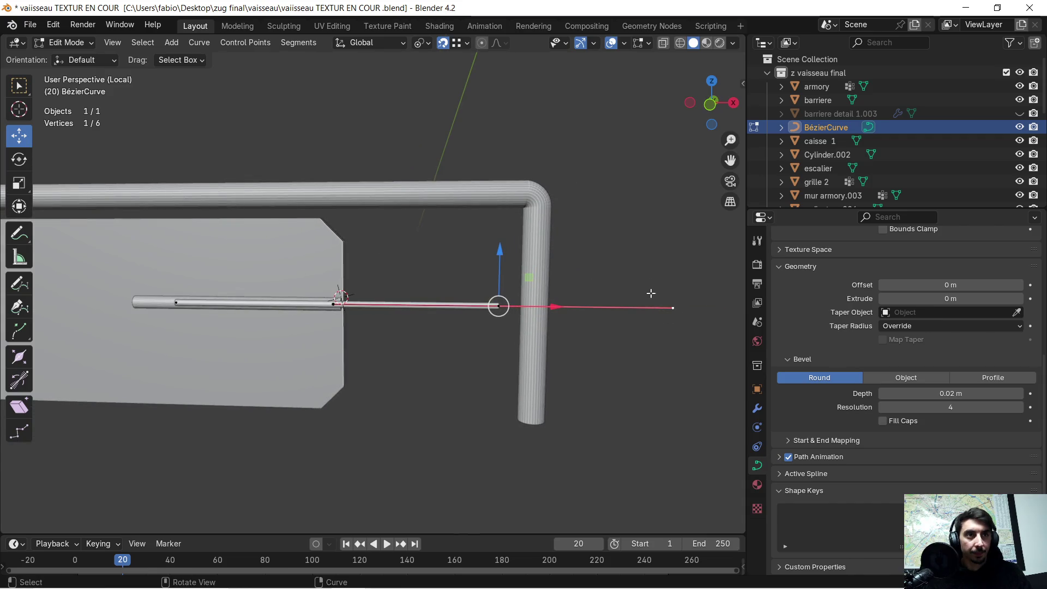
{"action": "key", "text": "g"}
{"action": "key", "text": "z"}
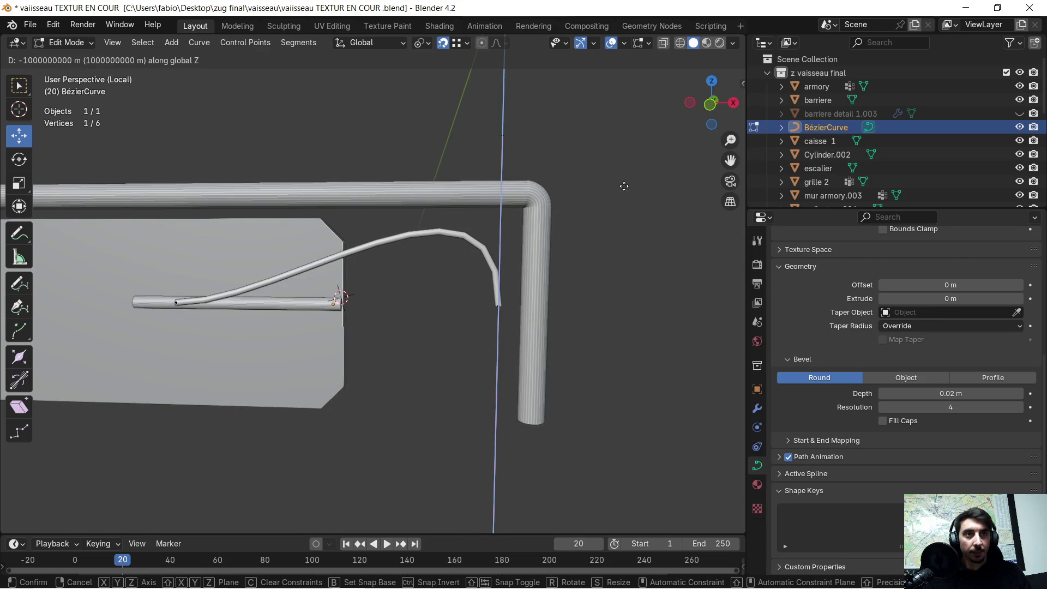
Step: Lower the curve's end point in several vertical moves so the tube runs low
{"action": "left_click", "coordinate": [718, 216]}
{"action": "mouse_move", "coordinate": [308, 317]}
{"action": "middle_mouse_down"}
{"action": "mouse_move", "coordinate": [567, 264]}
{"action": "mouse_move", "coordinate": [512, 291]}
{"action": "mouse_move", "coordinate": [439, 272]}
{"action": "middle_mouse_up"}
{"action": "middle_click_drag", "start_coordinate": [362, 266], "coordinate": [496, 286]}
{"action": "key", "text": "g"}
{"action": "key", "text": "z"}
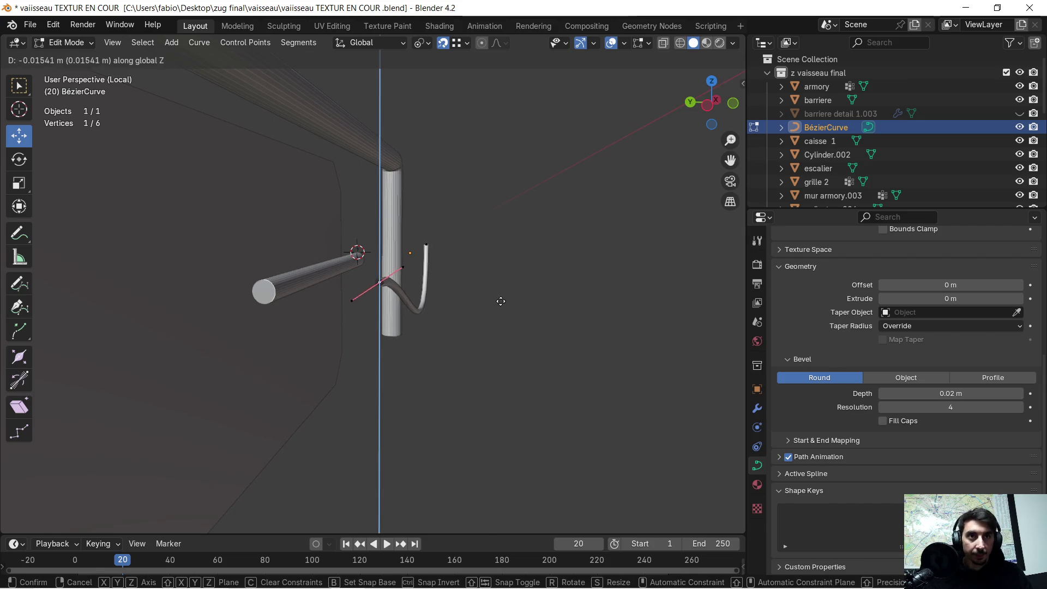
{"action": "left_click", "coordinate": [510, 435]}
{"action": "mouse_move", "coordinate": [510, 435]}
{"action": "middle_mouse_down"}
{"action": "mouse_move", "coordinate": [460, 386]}
{"action": "mouse_move", "coordinate": [399, 388]}
{"action": "mouse_move", "coordinate": [439, 384]}
{"action": "middle_mouse_up"}
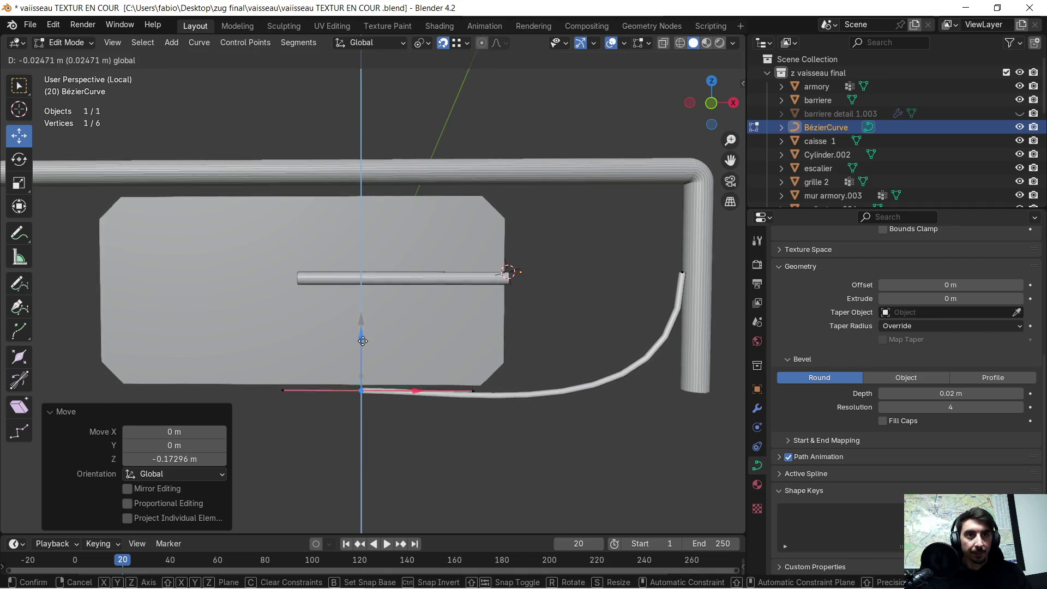
{"action": "mouse_move", "coordinate": [364, 358]}
{"action": "left_mouse_down"}
{"action": "mouse_move", "coordinate": [383, 368]}
{"action": "mouse_move", "coordinate": [395, 357]}
{"action": "mouse_move", "coordinate": [541, 352]}
{"action": "left_mouse_up"}
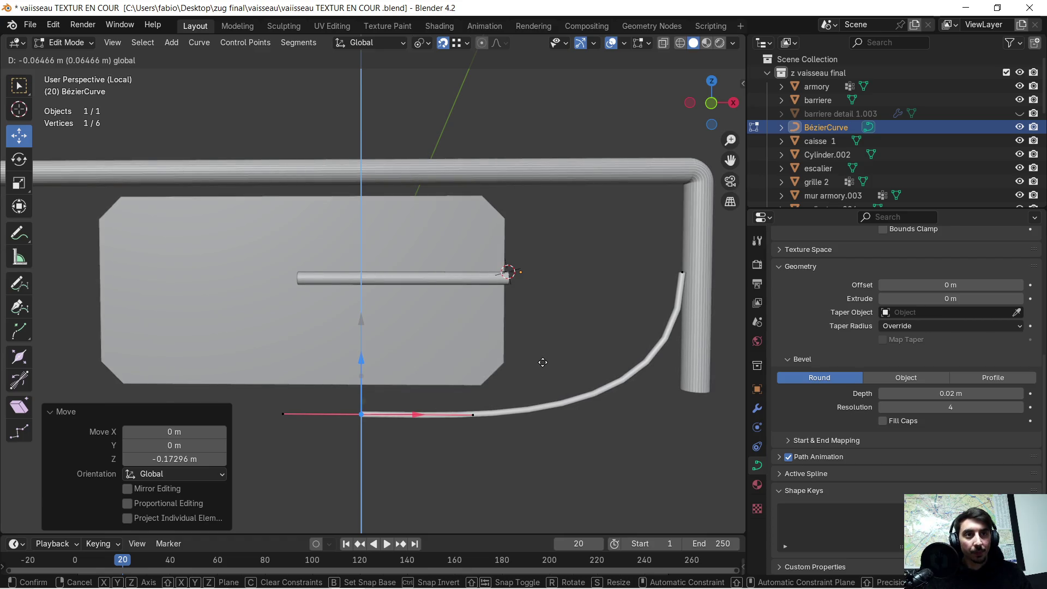
{"action": "left_click_drag", "start_coordinate": [542, 362], "coordinate": [545, 360]}
{"action": "scroll", "coordinate": [549, 351], "scroll_direction": "down", "scroll_amount": 2}
{"action": "scroll", "coordinate": [549, 350], "scroll_direction": "up", "scroll_amount": 2}
{"action": "mouse_move", "coordinate": [551, 329]}
{"action": "middle_mouse_down"}
{"action": "mouse_move", "coordinate": [470, 330]}
{"action": "mouse_move", "coordinate": [549, 332]}
{"action": "middle_mouse_up"}
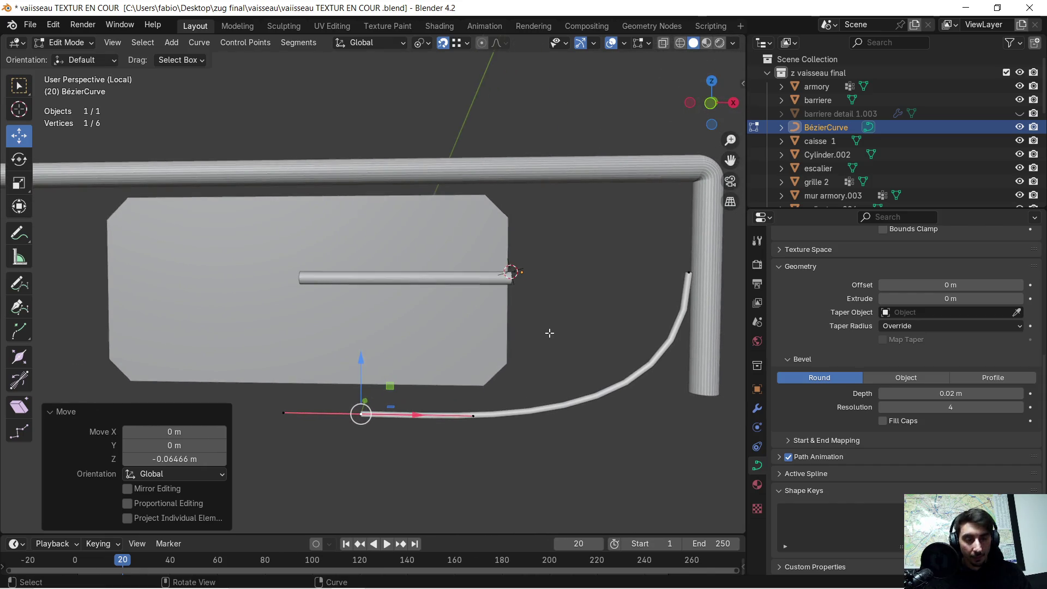
Step: Shift the end point 0.21277 m along X to form an L bend beside the post
{"action": "key", "text": "g"}
{"action": "key", "text": "x"}
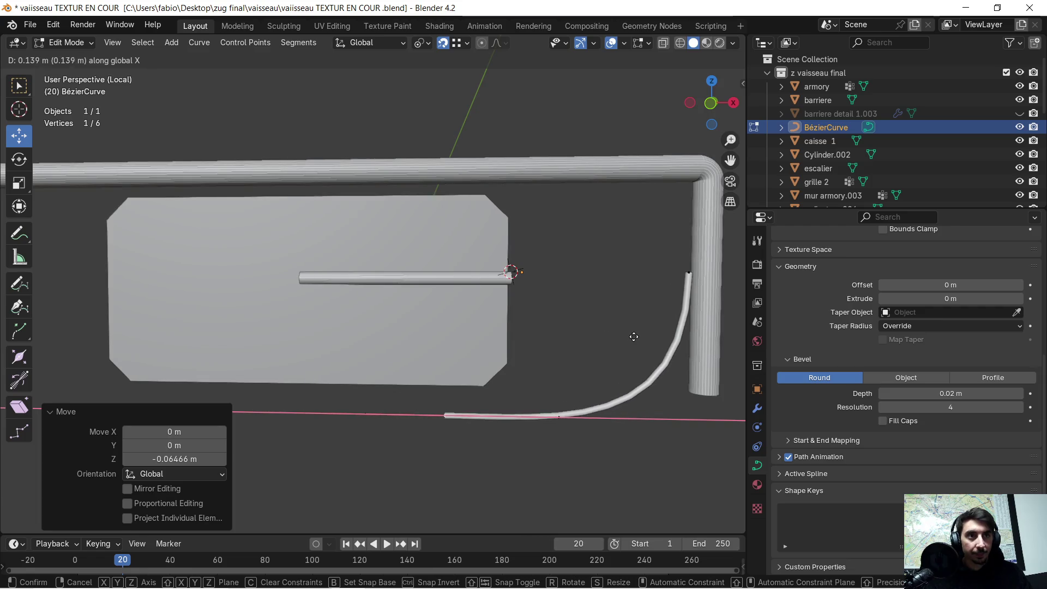
{"action": "left_click", "coordinate": [676, 331]}
{"action": "middle_click_drag", "start_coordinate": [676, 330], "coordinate": [577, 329], "text": "shift"}
{"action": "key", "text": "g"}
{"action": "key", "text": "x"}
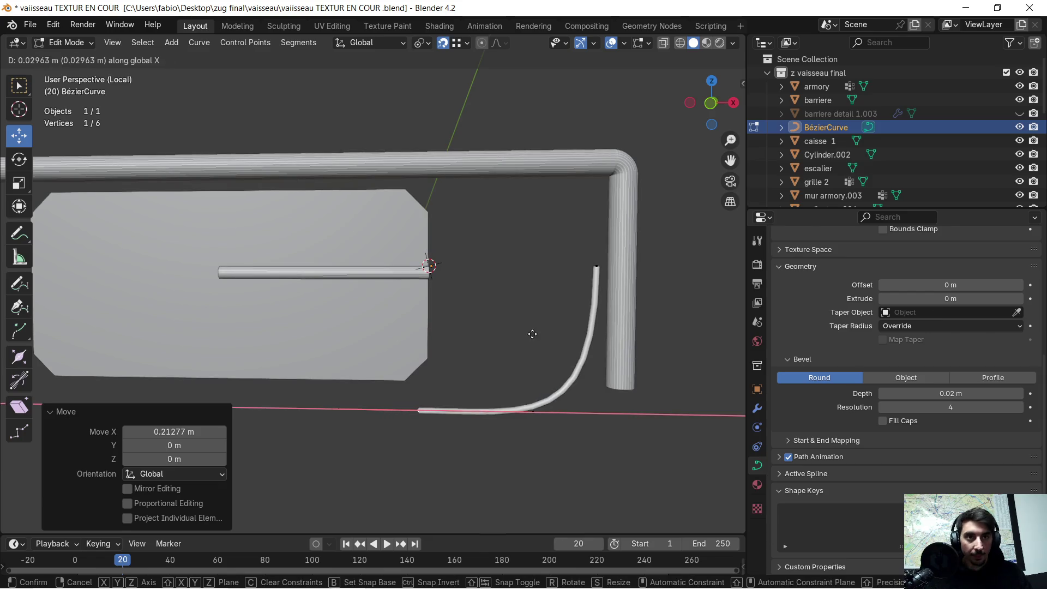
{"action": "left_click", "coordinate": [609, 340]}
{"action": "left_click", "coordinate": [596, 266]}
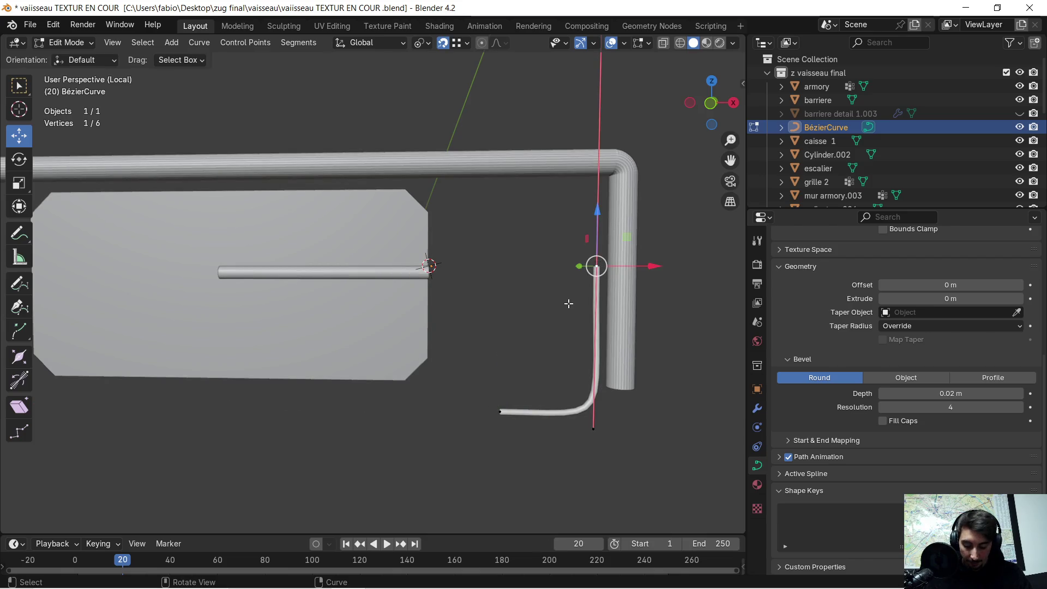
Step: Nudge the top curve point slightly along X
{"action": "key", "text": "g"}
{"action": "key", "text": "x"}
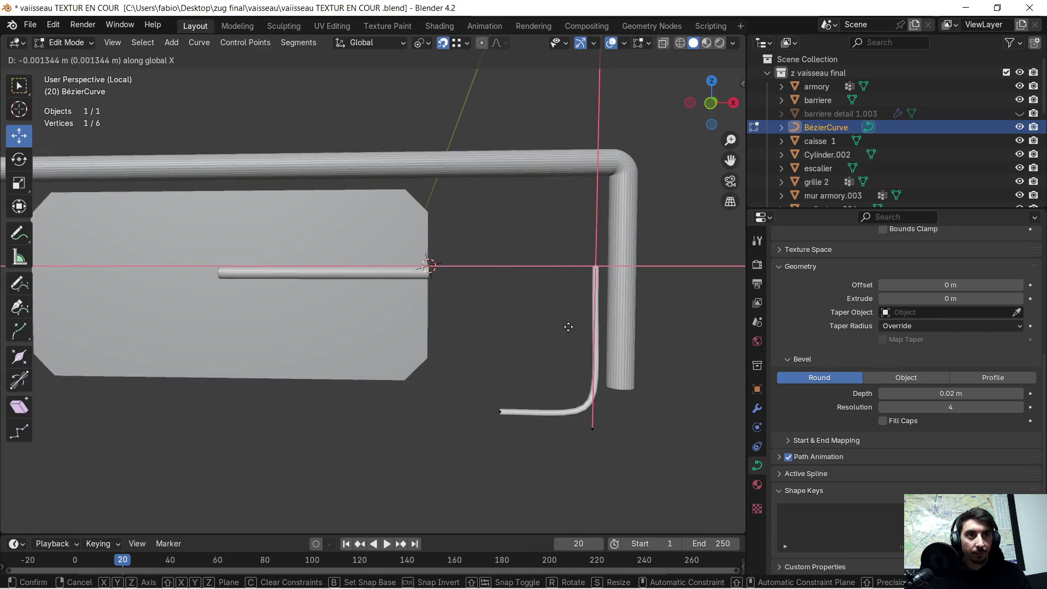
{"action": "left_click", "coordinate": [580, 330]}
{"action": "mouse_move", "coordinate": [580, 329]}
{"action": "middle_mouse_down"}
{"action": "mouse_move", "coordinate": [288, 335]}
{"action": "mouse_move", "coordinate": [276, 322]}
{"action": "mouse_move", "coordinate": [339, 325]}
{"action": "middle_mouse_up"}
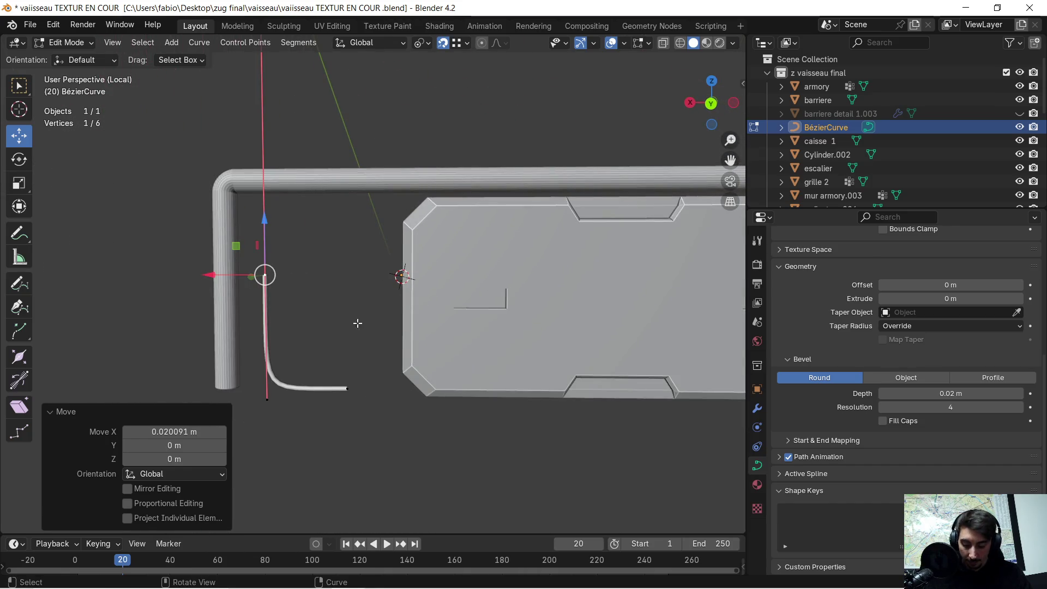
Step: Select all curve points, raise the tube about 0.18 m and shift it along X
{"action": "key", "text": "a"}
{"action": "key", "text": "g"}
{"action": "key", "text": "z"}
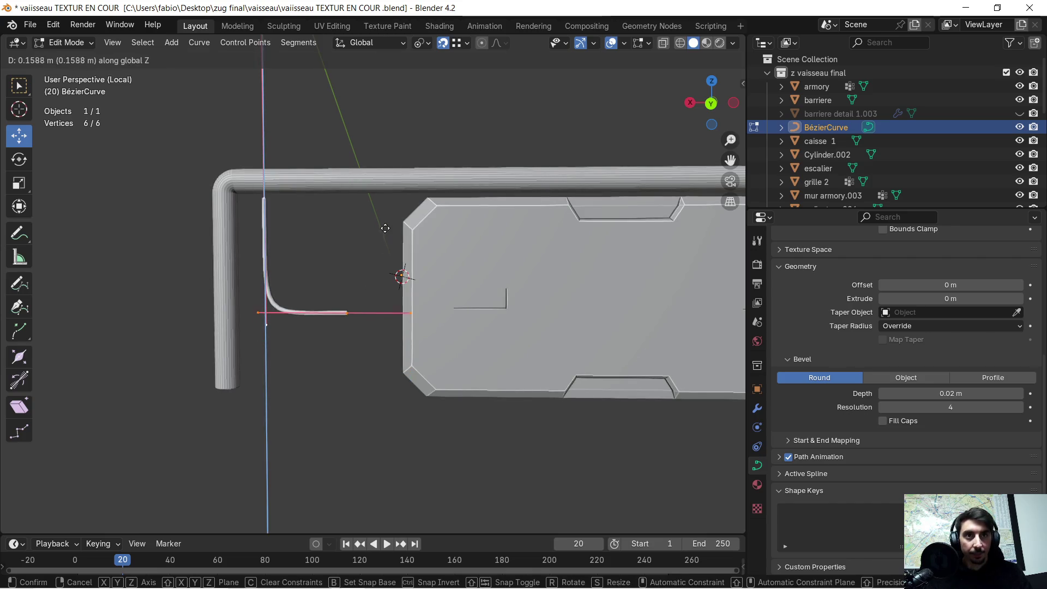
{"action": "left_click", "coordinate": [373, 226]}
{"action": "key", "text": "g"}
{"action": "key", "text": "x"}
{"action": "left_click", "coordinate": [436, 251]}
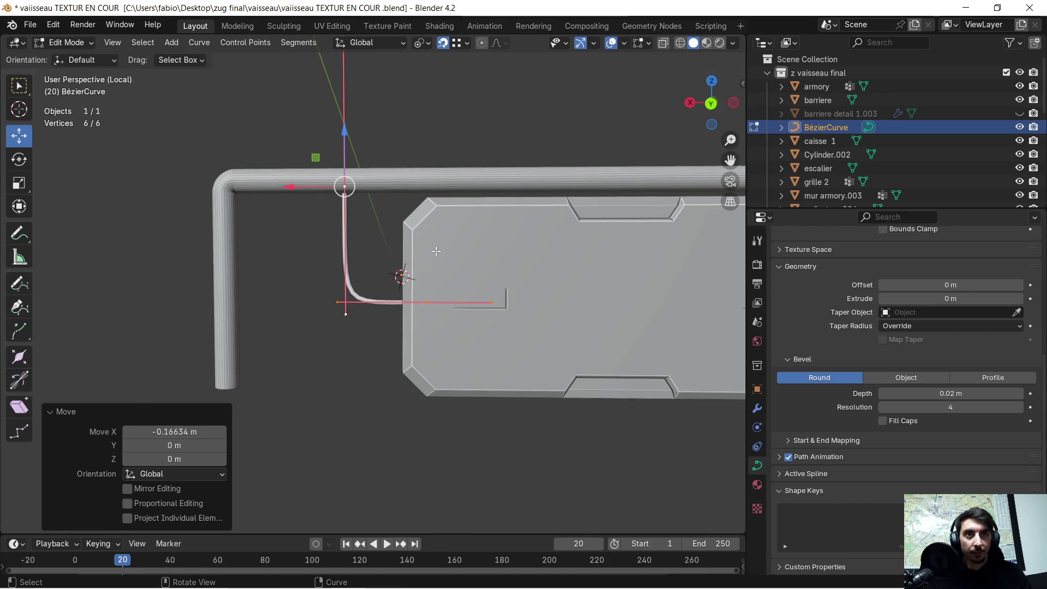
{"action": "mouse_move", "coordinate": [435, 251]}
{"action": "middle_mouse_down"}
{"action": "mouse_move", "coordinate": [446, 277]}
{"action": "mouse_move", "coordinate": [421, 274]}
{"action": "middle_mouse_up"}
Step: Move the whole curve along Y toward the rail and panel
{"action": "key", "text": "g"}
{"action": "key", "text": "x"}
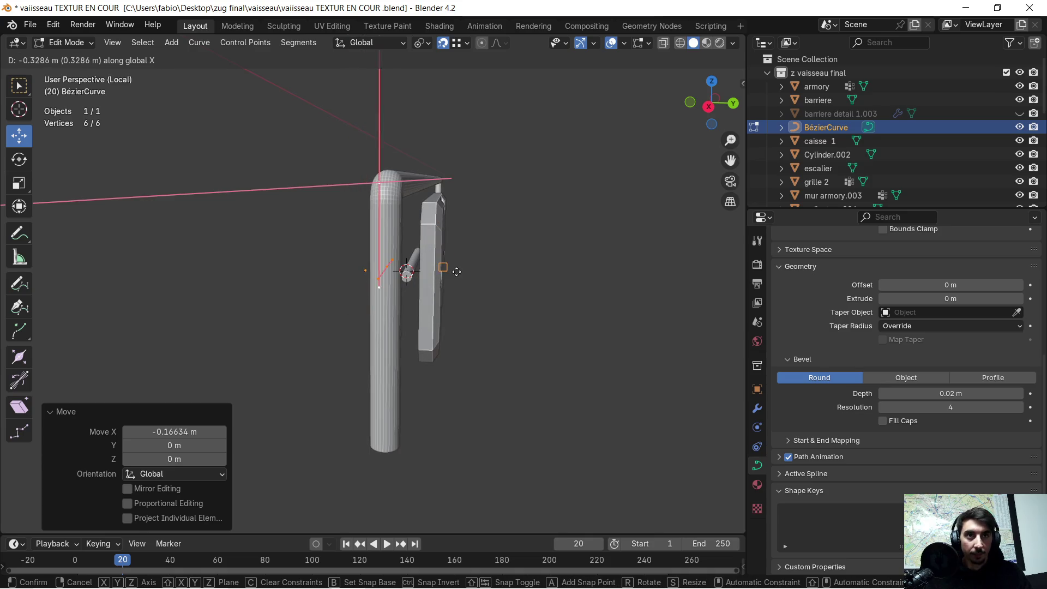
{"action": "key", "text": "y"}
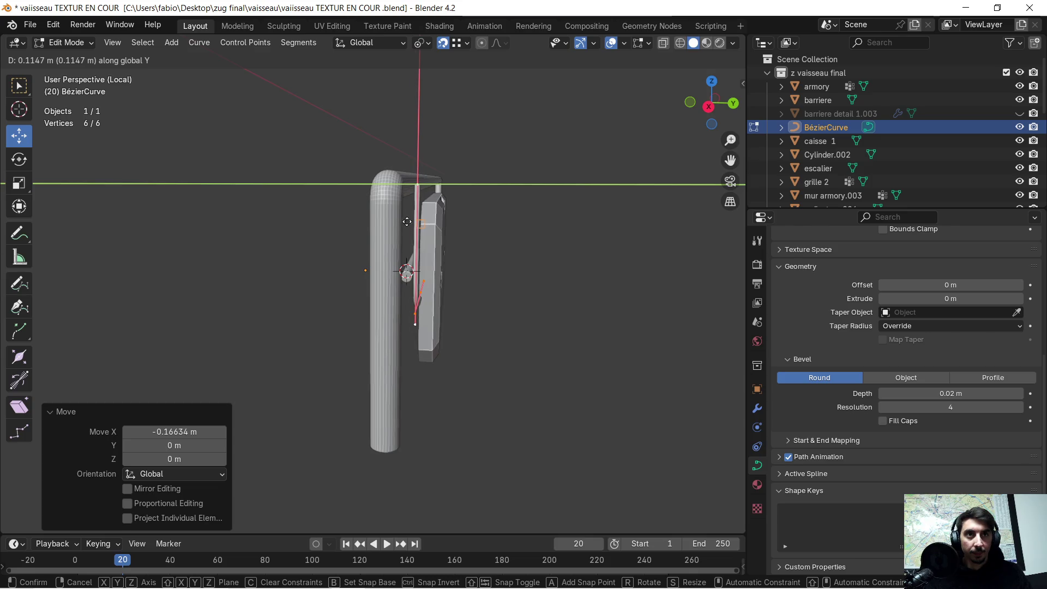
{"action": "left_click", "coordinate": [384, 199]}
{"action": "mouse_move", "coordinate": [384, 199]}
{"action": "middle_mouse_down"}
{"action": "mouse_move", "coordinate": [384, 240]}
{"action": "mouse_move", "coordinate": [412, 213]}
{"action": "mouse_move", "coordinate": [419, 221]}
{"action": "middle_mouse_up"}
{"action": "scroll", "coordinate": [383, 248], "scroll_direction": "up", "scroll_amount": 3}
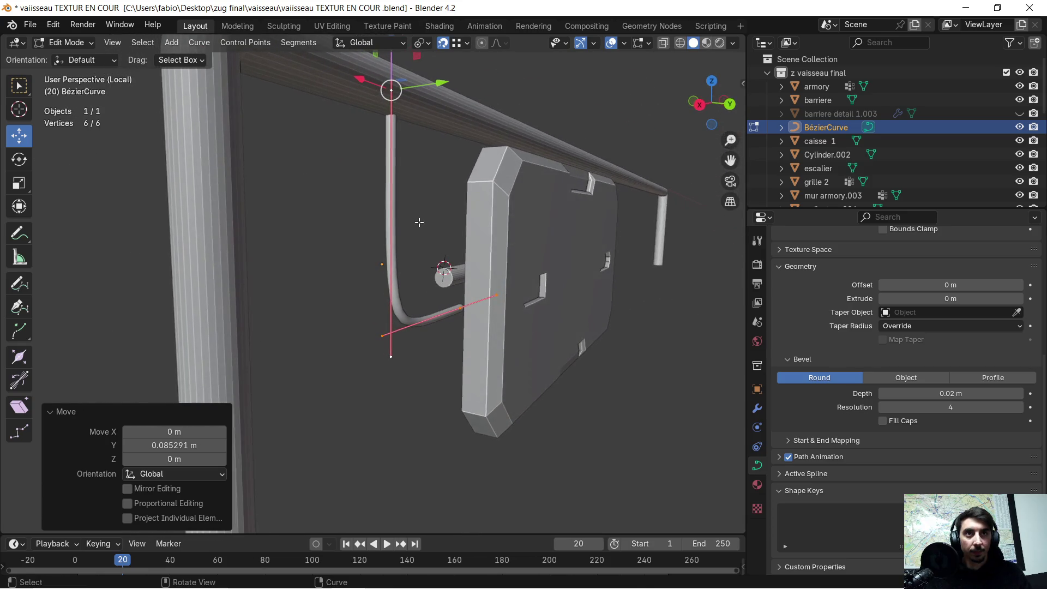
Step: Nudge the curve slightly upward, leave Edit Mode and select the barriere detail 1.001 panel
{"action": "key", "text": "g"}
{"action": "key", "text": "z"}
{"action": "left_click", "coordinate": [347, 224]}
{"action": "middle_click_drag", "start_coordinate": [346, 224], "coordinate": [388, 236]}
{"action": "left_click", "coordinate": [520, 238]}
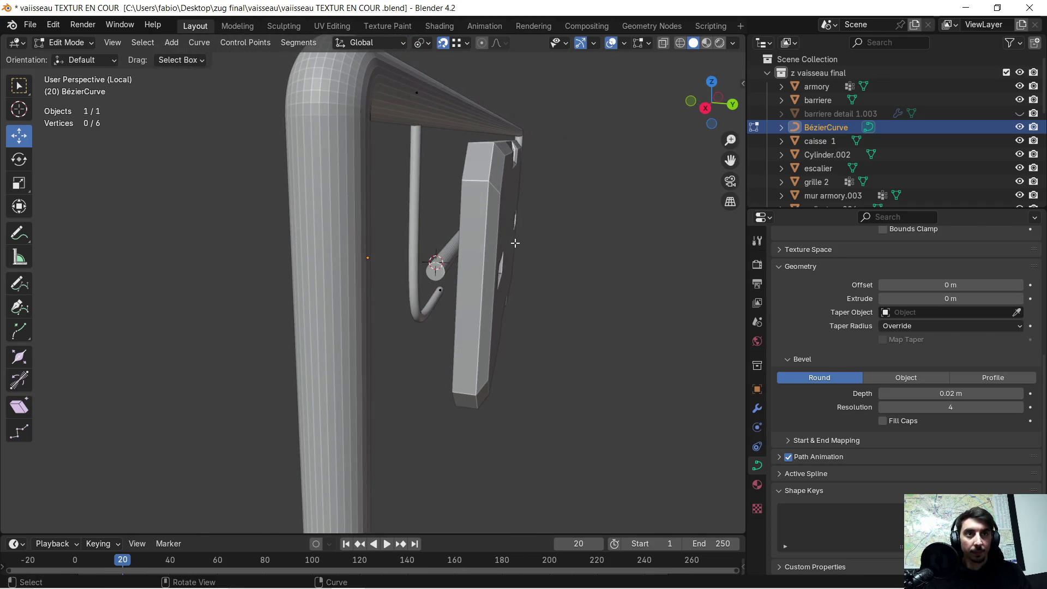
{"action": "key", "text": "Tab"}
{"action": "left_click", "coordinate": [502, 237]}
{"action": "middle_click_drag", "start_coordinate": [523, 240], "coordinate": [534, 237]}
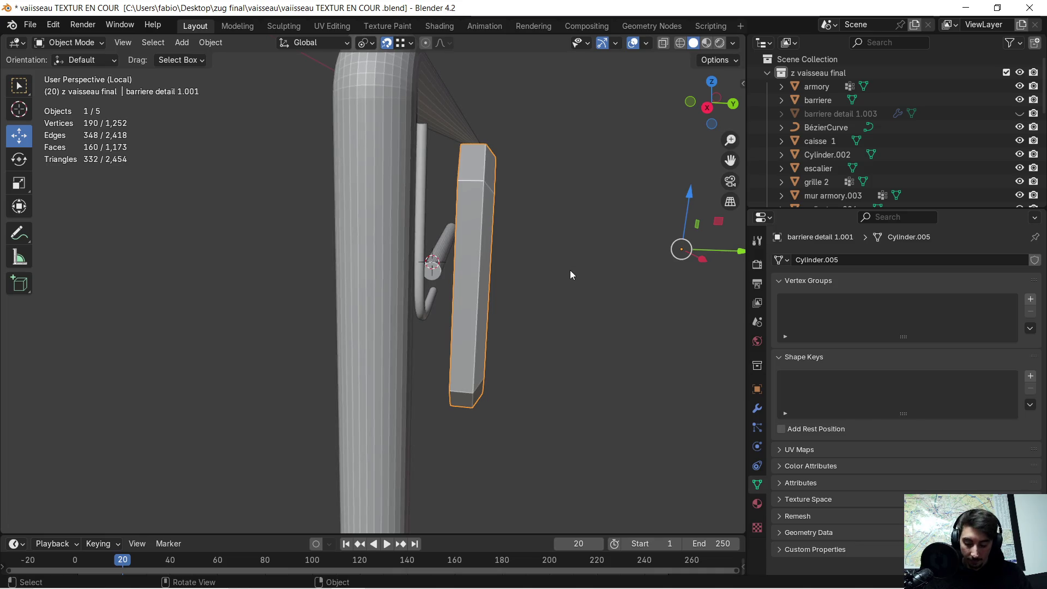
Step: Shift the barriere detail 1.001 panel about -0.047 m along Y to meet the tube
{"action": "key", "text": "g"}
{"action": "key", "text": "x"}
{"action": "key", "text": "y"}
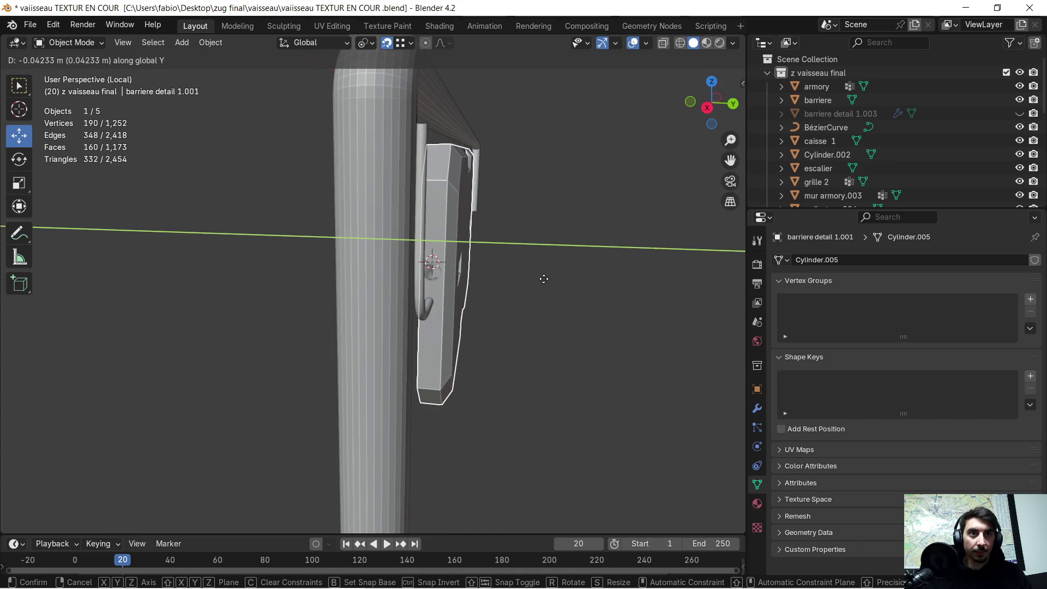
{"action": "left_click", "coordinate": [541, 279]}
{"action": "mouse_move", "coordinate": [540, 279]}
{"action": "middle_mouse_down"}
{"action": "mouse_move", "coordinate": [414, 253]}
{"action": "mouse_move", "coordinate": [444, 240]}
{"action": "mouse_move", "coordinate": [515, 265]}
{"action": "mouse_move", "coordinate": [452, 287]}
{"action": "mouse_move", "coordinate": [514, 276]}
{"action": "middle_mouse_up"}
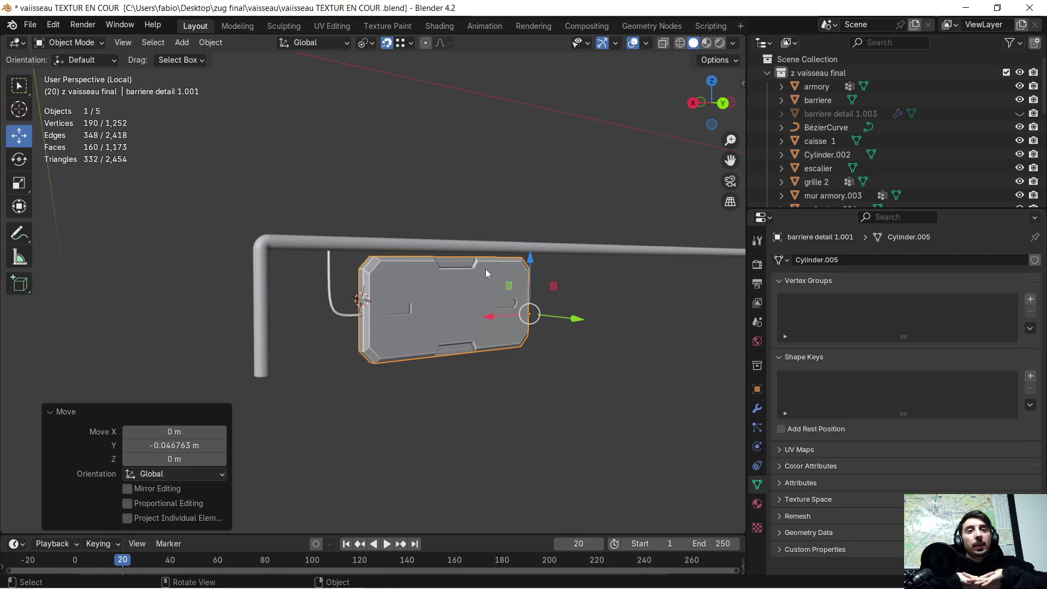
Step: Inspect the panel's fit from several angles, then exit Local view to show the full scene
{"action": "mouse_move", "coordinate": [420, 260]}
{"action": "middle_mouse_down"}
{"action": "mouse_move", "coordinate": [362, 293]}
{"action": "mouse_move", "coordinate": [377, 269]}
{"action": "mouse_move", "coordinate": [417, 261]}
{"action": "middle_mouse_up"}
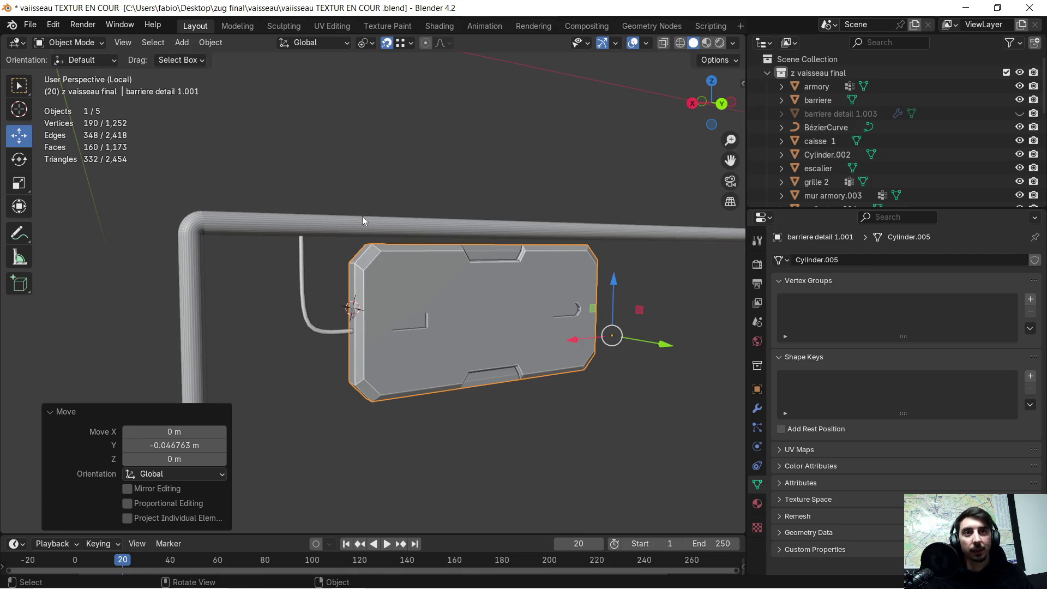
{"action": "mouse_move", "coordinate": [407, 315]}
{"action": "middle_mouse_down"}
{"action": "mouse_move", "coordinate": [531, 291]}
{"action": "mouse_move", "coordinate": [381, 292]}
{"action": "mouse_move", "coordinate": [479, 312]}
{"action": "mouse_move", "coordinate": [585, 310]}
{"action": "mouse_move", "coordinate": [481, 325]}
{"action": "mouse_move", "coordinate": [350, 296]}
{"action": "mouse_move", "coordinate": [350, 286]}
{"action": "middle_mouse_up"}
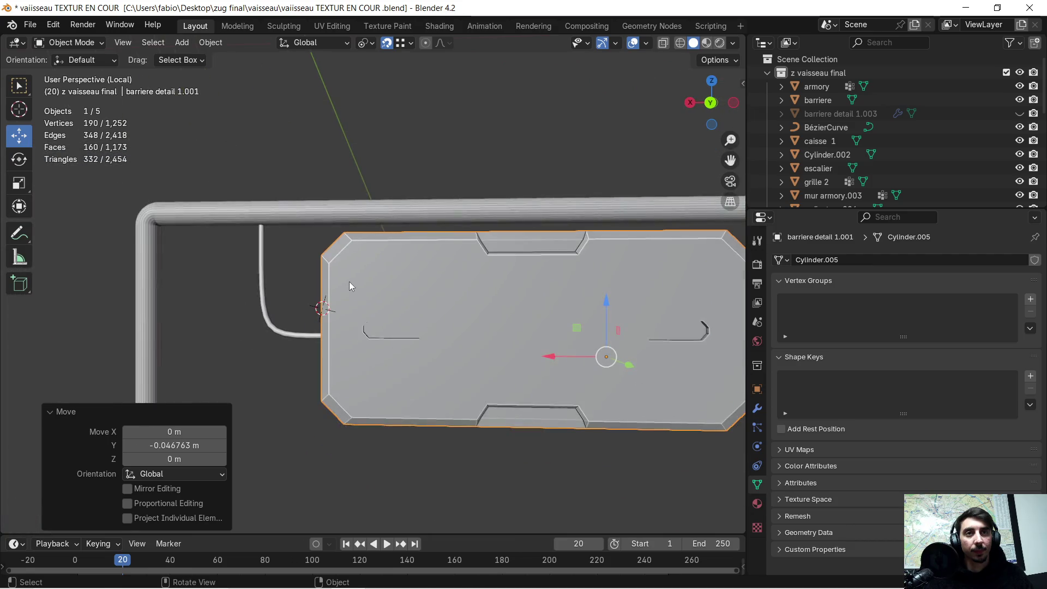
{"action": "scroll", "coordinate": [349, 281], "scroll_direction": "down", "scroll_amount": 5}
{"action": "mouse_move", "coordinate": [431, 271]}
{"action": "middle_mouse_down"}
{"action": "mouse_move", "coordinate": [544, 278]}
{"action": "mouse_move", "coordinate": [412, 299]}
{"action": "mouse_move", "coordinate": [504, 294]}
{"action": "middle_mouse_up"}
{"action": "key", "text": "KP_Divide"}
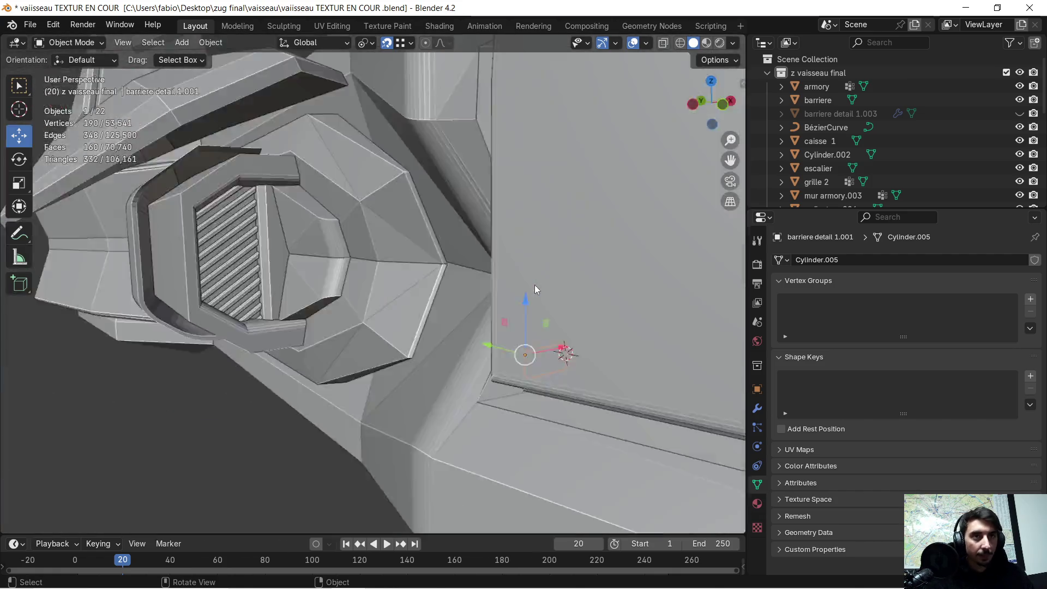
Step: Briefly isolate the panel in Local view, then return to the full ship scene
{"action": "key", "text": "KP_Divide"}
{"action": "scroll", "coordinate": [486, 324], "scroll_direction": "up", "scroll_amount": 5}
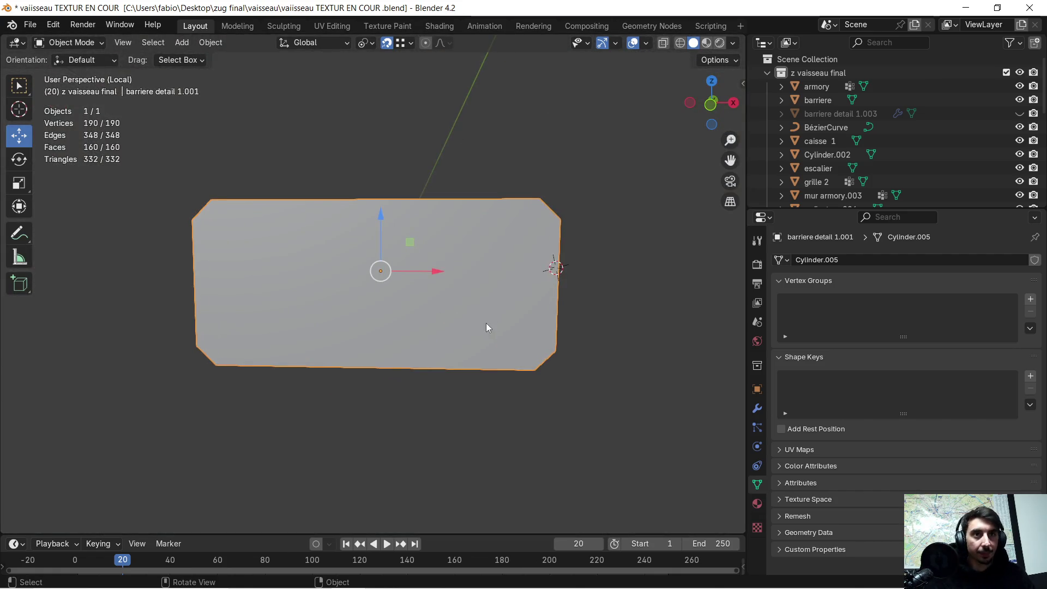
{"action": "mouse_move", "coordinate": [496, 300]}
{"action": "middle_mouse_down"}
{"action": "mouse_move", "coordinate": [293, 321]}
{"action": "mouse_move", "coordinate": [267, 312]}
{"action": "mouse_move", "coordinate": [273, 297]}
{"action": "mouse_move", "coordinate": [388, 338]}
{"action": "mouse_move", "coordinate": [485, 346]}
{"action": "mouse_move", "coordinate": [266, 373]}
{"action": "mouse_move", "coordinate": [236, 356]}
{"action": "mouse_move", "coordinate": [534, 351]}
{"action": "mouse_move", "coordinate": [456, 310]}
{"action": "mouse_move", "coordinate": [349, 290]}
{"action": "mouse_move", "coordinate": [574, 328]}
{"action": "mouse_move", "coordinate": [479, 336]}
{"action": "mouse_move", "coordinate": [303, 241]}
{"action": "mouse_move", "coordinate": [414, 296]}
{"action": "mouse_move", "coordinate": [496, 274]}
{"action": "mouse_move", "coordinate": [536, 280]}
{"action": "mouse_move", "coordinate": [415, 297]}
{"action": "mouse_move", "coordinate": [401, 276]}
{"action": "mouse_move", "coordinate": [419, 260]}
{"action": "mouse_move", "coordinate": [464, 299]}
{"action": "mouse_move", "coordinate": [660, 263]}
{"action": "mouse_move", "coordinate": [520, 306]}
{"action": "mouse_move", "coordinate": [528, 301]}
{"action": "middle_mouse_up"}
{"action": "scroll", "coordinate": [274, 297], "scroll_direction": "down", "scroll_amount": 4}
{"action": "key", "text": "KP_Divide"}
{"action": "scroll", "coordinate": [455, 306], "scroll_direction": "down", "scroll_amount": 3}
Step: Delete the BézierCurve cable object from the scene
{"action": "key", "text": "Tab"}
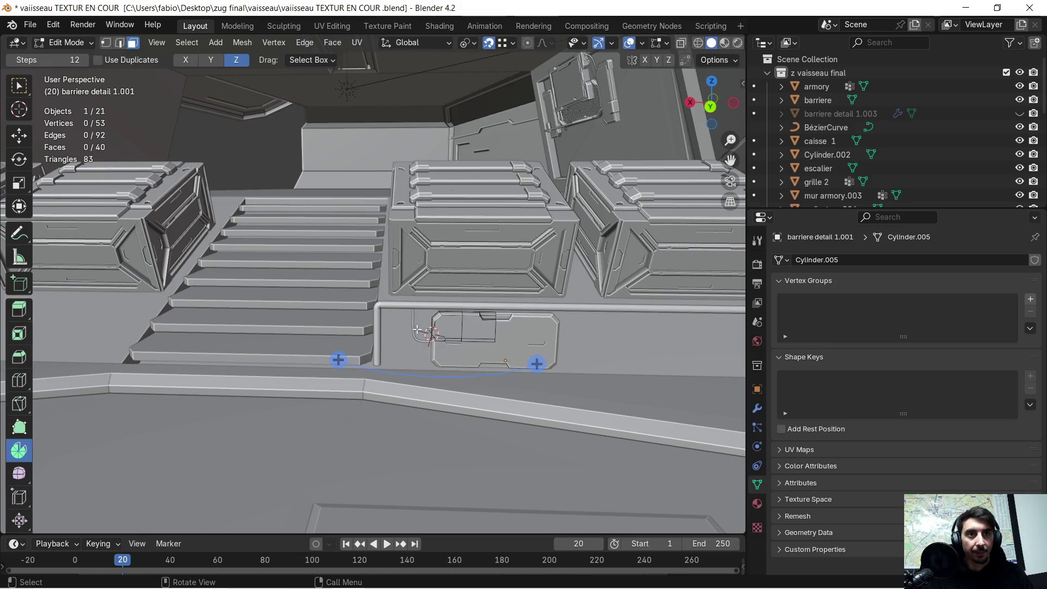
{"action": "key", "text": "Tab"}
{"action": "left_click", "coordinate": [413, 331], "text": "shift"}
{"action": "key", "text": "x"}
{"action": "left_click", "coordinate": [414, 331]}
Step: Select the barriere detail 1.001 panel beside the railing and frame it in view
{"action": "scroll", "coordinate": [456, 348], "scroll_direction": "up", "scroll_amount": 5}
{"action": "mouse_move", "coordinate": [456, 352]}
{"action": "middle_mouse_down"}
{"action": "mouse_move", "coordinate": [555, 368]}
{"action": "mouse_move", "coordinate": [72, 352]}
{"action": "mouse_move", "coordinate": [273, 332]}
{"action": "mouse_move", "coordinate": [334, 357]}
{"action": "middle_mouse_up"}
{"action": "left_click", "coordinate": [199, 370]}
{"action": "mouse_move", "coordinate": [199, 371]}
{"action": "middle_mouse_down"}
{"action": "mouse_move", "coordinate": [273, 341]}
{"action": "mouse_move", "coordinate": [257, 342]}
{"action": "middle_mouse_up"}
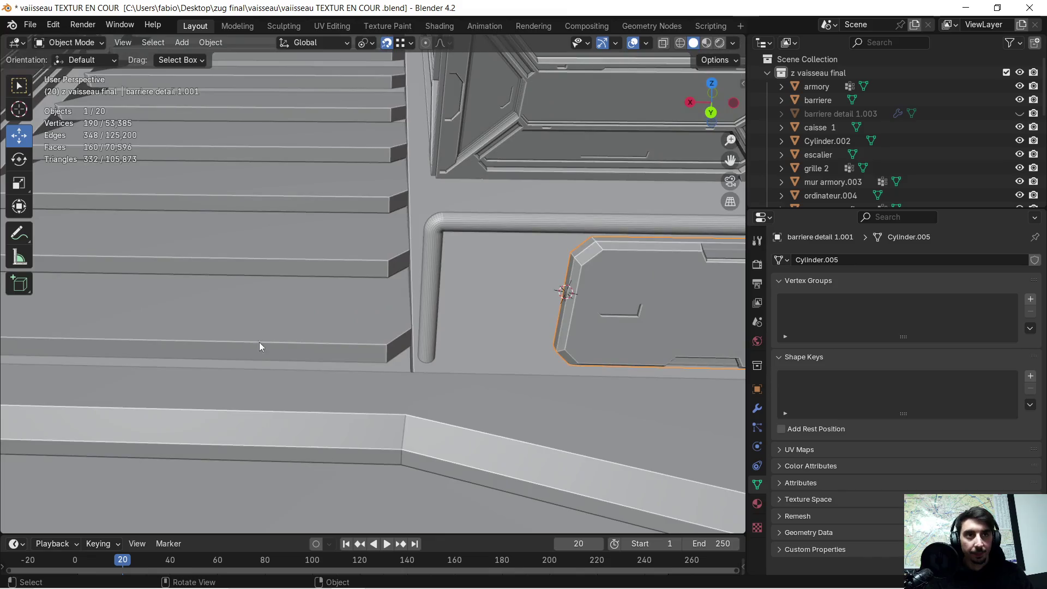
{"action": "scroll", "coordinate": [476, 320], "scroll_direction": "down", "scroll_amount": 4}
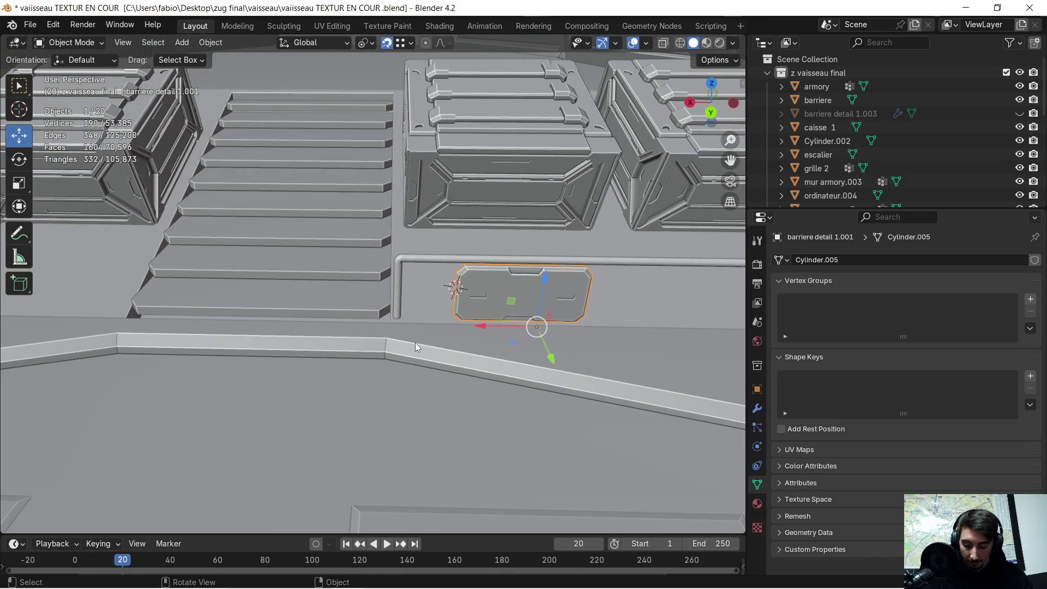
Step: Shift the panel along X and delete the thin rod Cylinder.002
{"action": "key", "text": "g"}
{"action": "key", "text": "x"}
{"action": "left_click", "coordinate": [502, 342]}
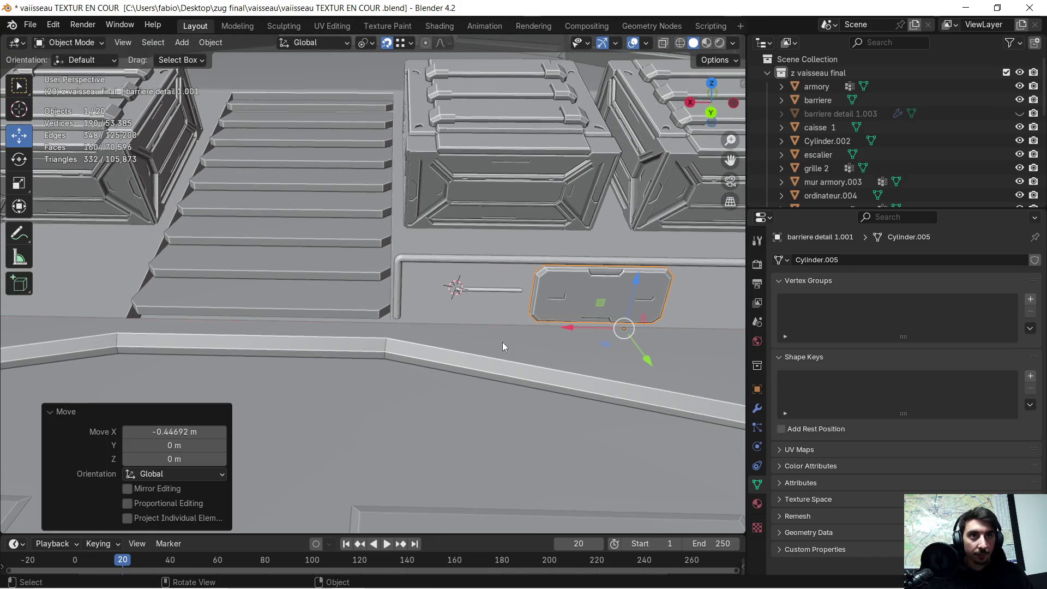
{"action": "left_click", "coordinate": [486, 291]}
{"action": "key", "text": "x"}
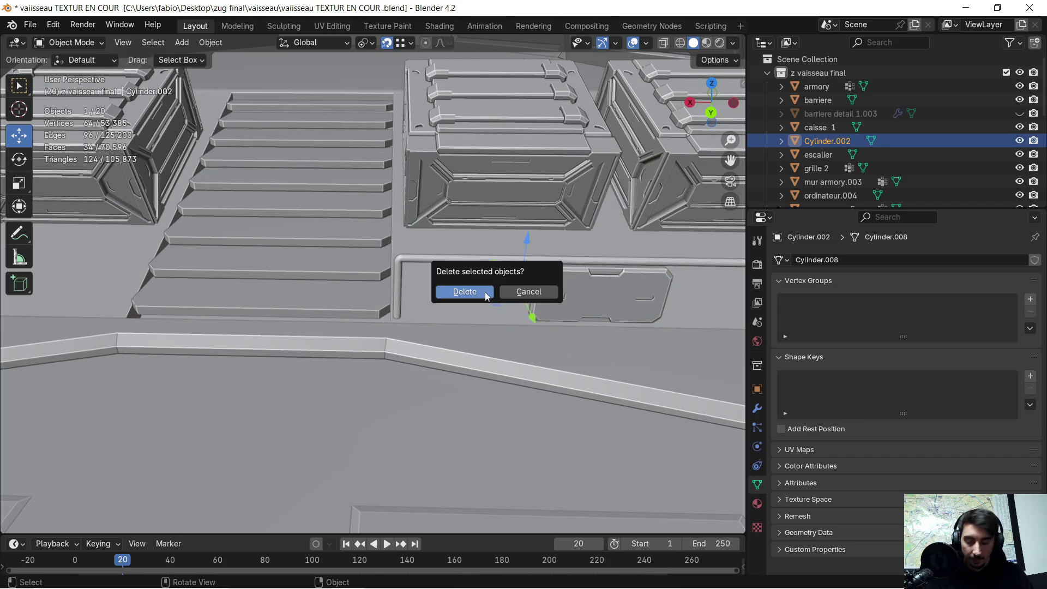
{"action": "left_click", "coordinate": [486, 296]}
Step: Move the barriere detail panel 0.5284 m along X to the railing's left end
{"action": "left_click", "coordinate": [533, 289]}
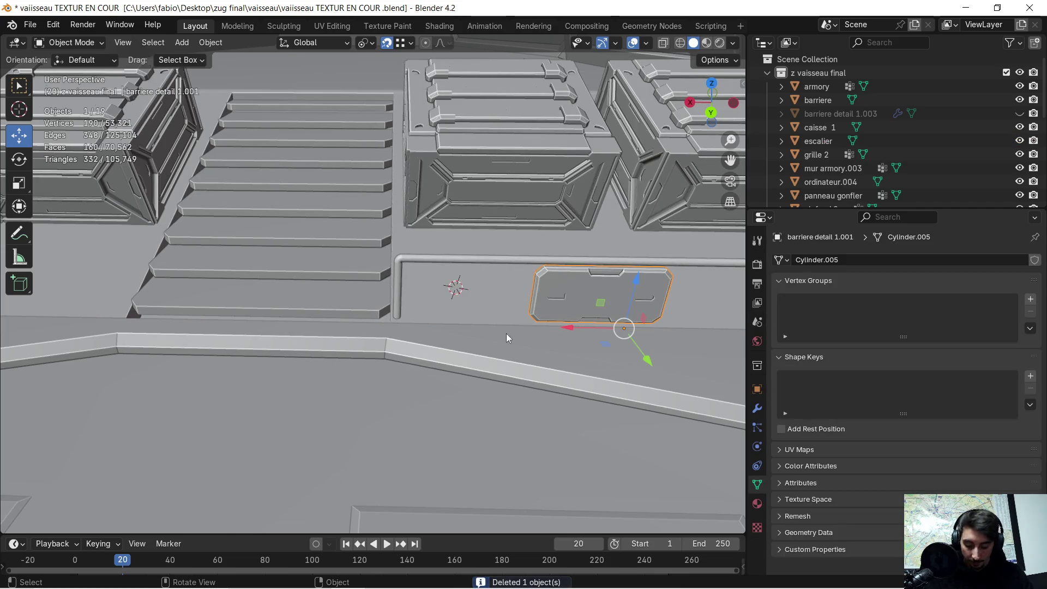
{"action": "key", "text": "g"}
{"action": "key", "text": "x"}
{"action": "left_click", "coordinate": [404, 335]}
{"action": "mouse_move", "coordinate": [403, 335]}
{"action": "middle_mouse_down"}
{"action": "mouse_move", "coordinate": [496, 293]}
{"action": "mouse_move", "coordinate": [423, 332]}
{"action": "mouse_move", "coordinate": [433, 325]}
{"action": "mouse_move", "coordinate": [322, 329]}
{"action": "middle_mouse_up"}
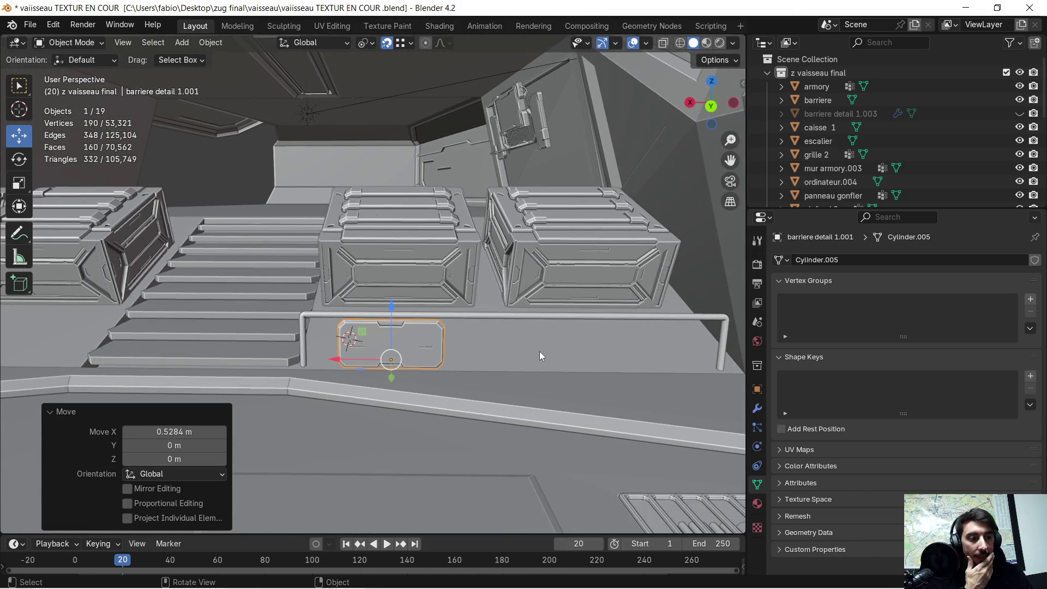
{"action": "mouse_move", "coordinate": [522, 329]}
{"action": "middle_mouse_down"}
{"action": "mouse_move", "coordinate": [453, 344]}
{"action": "mouse_move", "coordinate": [479, 348]}
{"action": "middle_mouse_up"}
{"action": "left_click", "coordinate": [757, 408]}
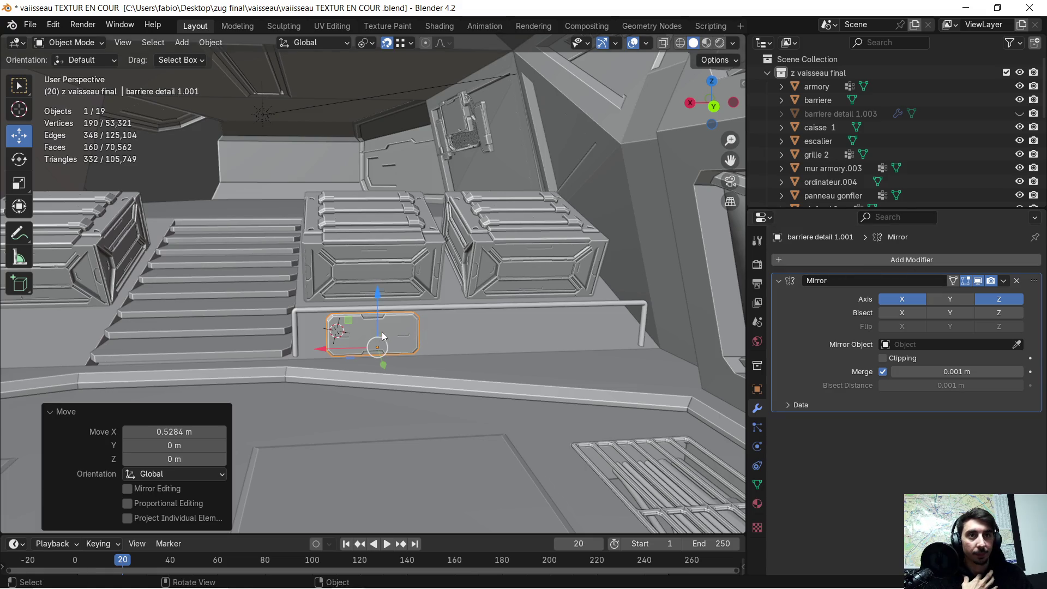
Step: Apply the Mirror modifier and add an Array modifier with X offset -1.2 and count 3
{"action": "left_click", "coordinate": [1003, 281]}
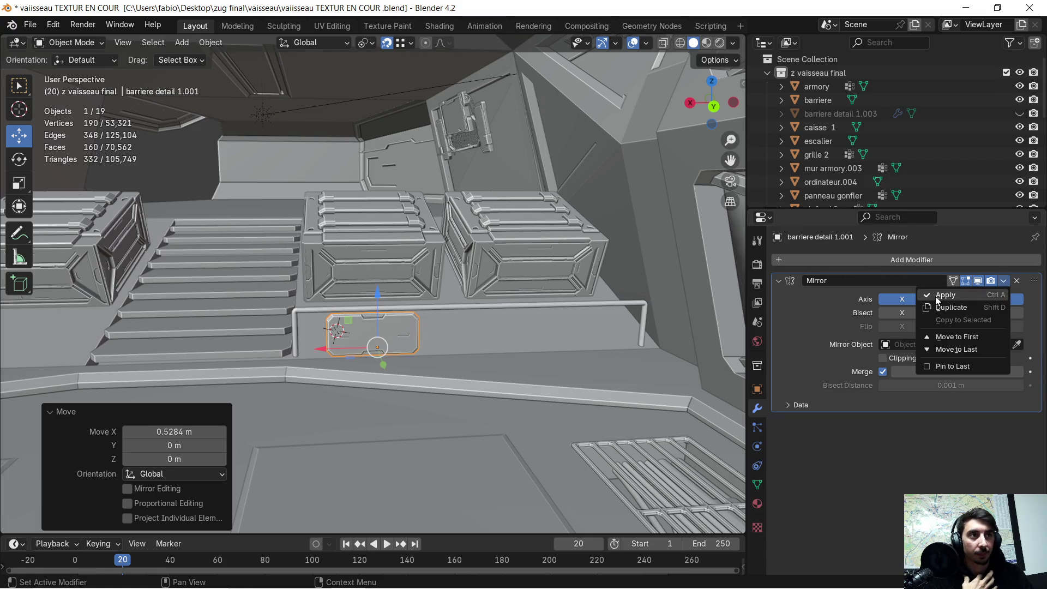
{"action": "left_click", "coordinate": [933, 298]}
{"action": "left_click", "coordinate": [781, 262]}
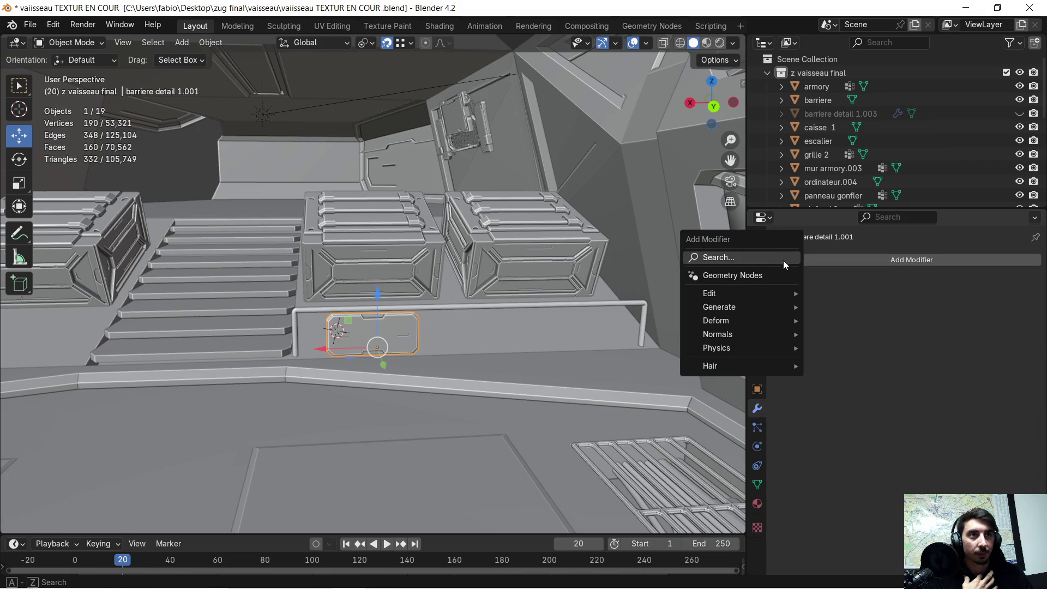
{"action": "left_click", "coordinate": [745, 258]}
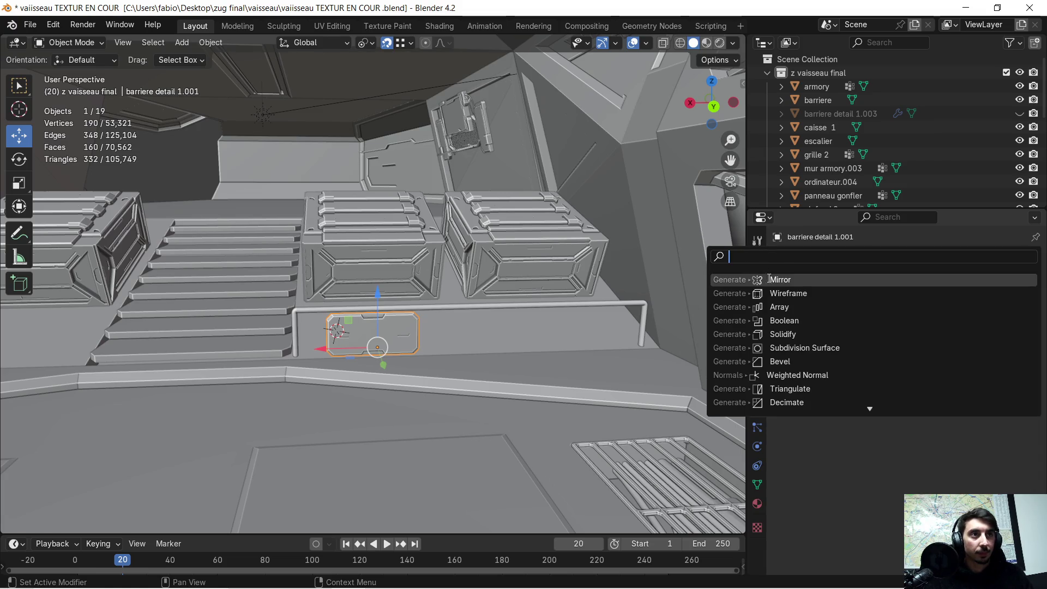
{"action": "left_click", "coordinate": [819, 311]}
{"action": "type", "text": "-1.2"}
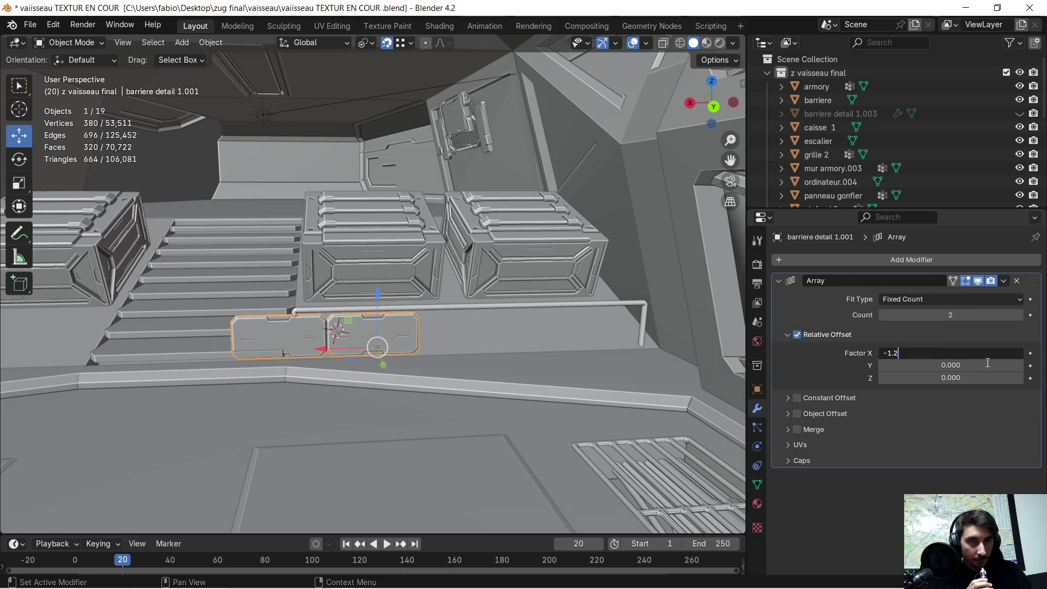
{"action": "key", "text": "Return"}
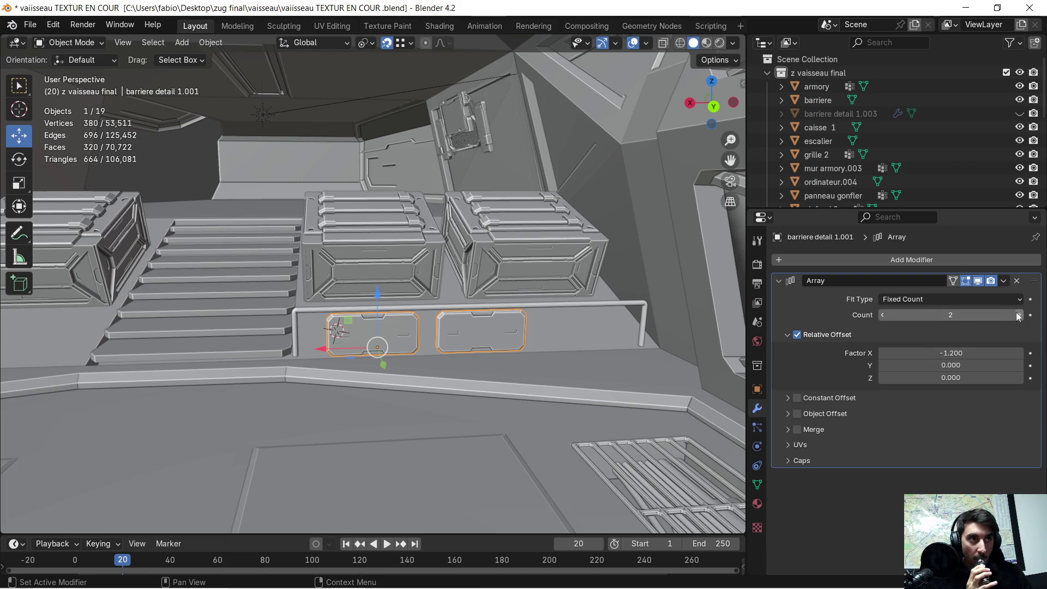
Step: Slide the row of three arrayed panels slightly along X
{"action": "scroll", "coordinate": [503, 389], "scroll_direction": "up", "scroll_amount": 1}
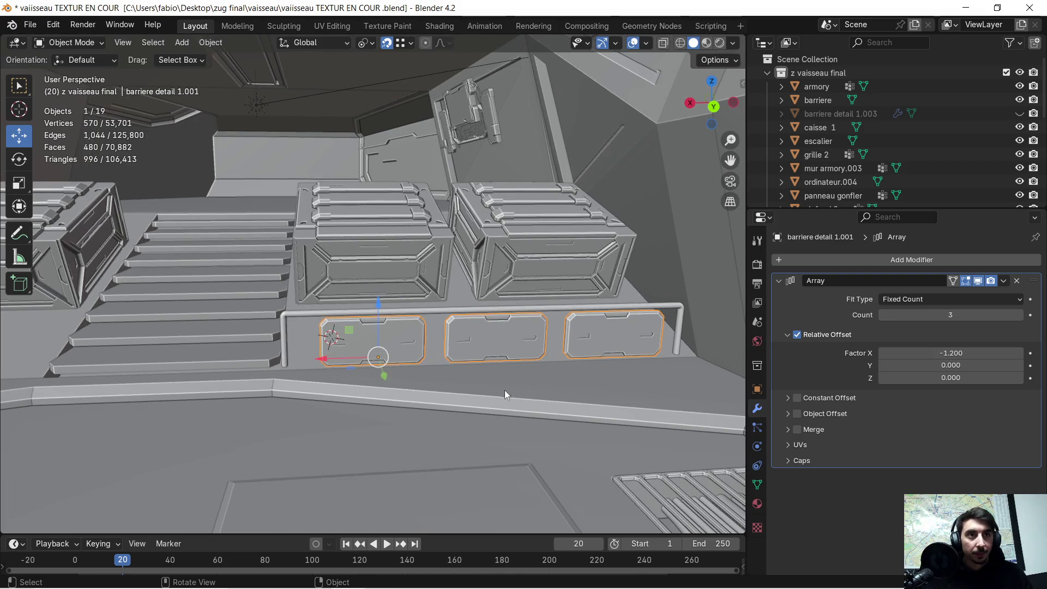
{"action": "middle_click_drag", "start_coordinate": [553, 354], "coordinate": [499, 343]}
{"action": "left_click_drag", "start_coordinate": [295, 379], "coordinate": [286, 377]}
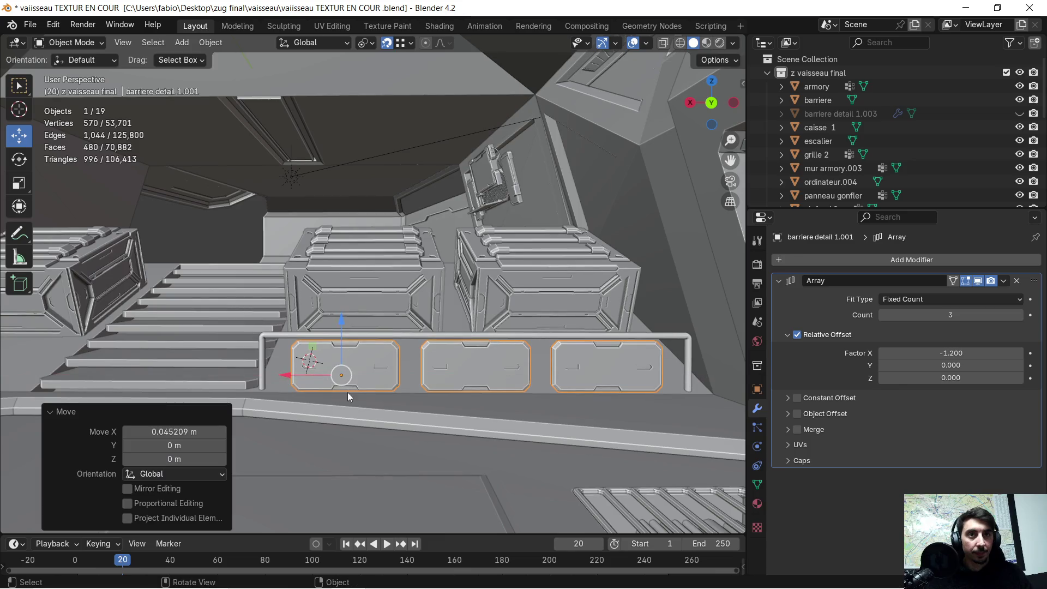
{"action": "mouse_move", "coordinate": [345, 394]}
{"action": "middle_mouse_down"}
{"action": "mouse_move", "coordinate": [454, 394]}
{"action": "mouse_move", "coordinate": [391, 388]}
{"action": "mouse_move", "coordinate": [407, 376]}
{"action": "mouse_move", "coordinate": [460, 378]}
{"action": "mouse_move", "coordinate": [453, 394]}
{"action": "mouse_move", "coordinate": [467, 390]}
{"action": "mouse_move", "coordinate": [366, 404]}
{"action": "mouse_move", "coordinate": [286, 371]}
{"action": "mouse_move", "coordinate": [290, 355]}
{"action": "mouse_move", "coordinate": [477, 378]}
{"action": "mouse_move", "coordinate": [441, 384]}
{"action": "mouse_move", "coordinate": [459, 411]}
{"action": "mouse_move", "coordinate": [528, 412]}
{"action": "mouse_move", "coordinate": [600, 358]}
{"action": "middle_mouse_up"}
Step: Nudge the panels slightly along Y and scale them to 0.835 along Z
{"action": "left_click_drag", "start_coordinate": [619, 413], "coordinate": [624, 406]}
{"action": "mouse_move", "coordinate": [625, 405]}
{"action": "middle_mouse_down"}
{"action": "mouse_move", "coordinate": [591, 421]}
{"action": "mouse_move", "coordinate": [591, 401]}
{"action": "mouse_move", "coordinate": [247, 391]}
{"action": "mouse_move", "coordinate": [522, 325]}
{"action": "mouse_move", "coordinate": [427, 317]}
{"action": "mouse_move", "coordinate": [394, 286]}
{"action": "mouse_move", "coordinate": [512, 333]}
{"action": "mouse_move", "coordinate": [546, 360]}
{"action": "mouse_move", "coordinate": [564, 357]}
{"action": "mouse_move", "coordinate": [547, 361]}
{"action": "middle_mouse_up"}
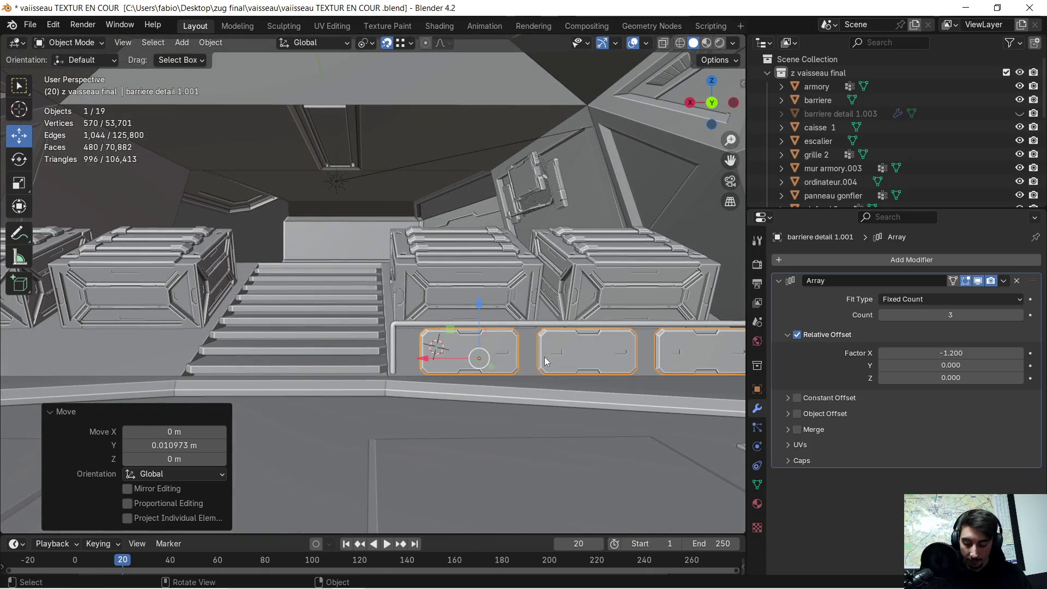
{"action": "key", "text": "s"}
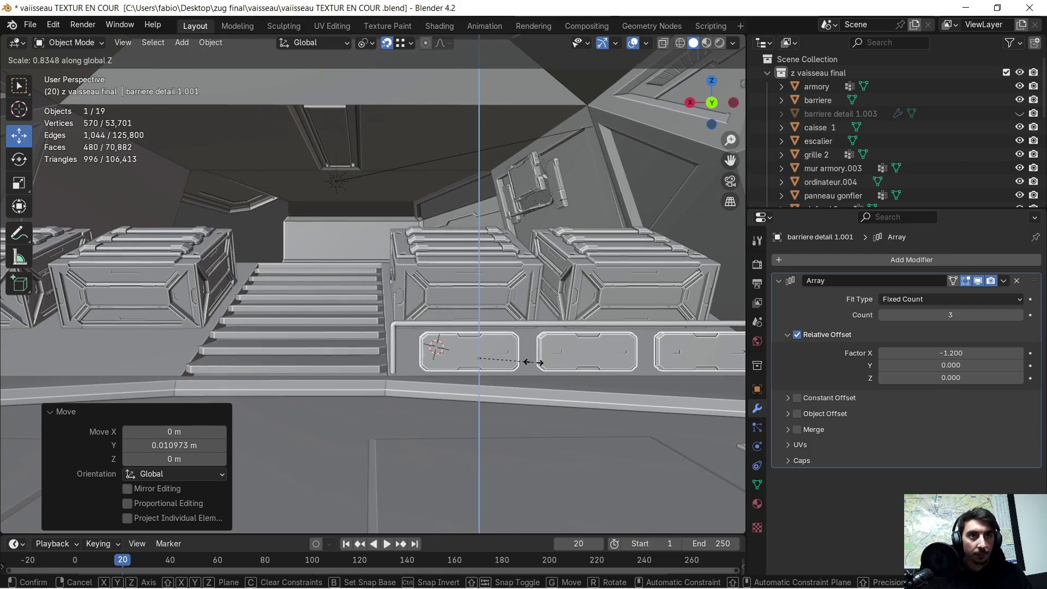
{"action": "left_click", "coordinate": [532, 360]}
{"action": "mouse_move", "coordinate": [532, 361]}
{"action": "middle_mouse_down"}
{"action": "mouse_move", "coordinate": [583, 363]}
{"action": "mouse_move", "coordinate": [489, 374]}
{"action": "mouse_move", "coordinate": [525, 373]}
{"action": "mouse_move", "coordinate": [475, 387]}
{"action": "mouse_move", "coordinate": [590, 379]}
{"action": "mouse_move", "coordinate": [532, 399]}
{"action": "mouse_move", "coordinate": [594, 365]}
{"action": "mouse_move", "coordinate": [437, 381]}
{"action": "mouse_move", "coordinate": [414, 411]}
{"action": "mouse_move", "coordinate": [461, 418]}
{"action": "mouse_move", "coordinate": [555, 399]}
{"action": "mouse_move", "coordinate": [473, 414]}
{"action": "middle_mouse_up"}
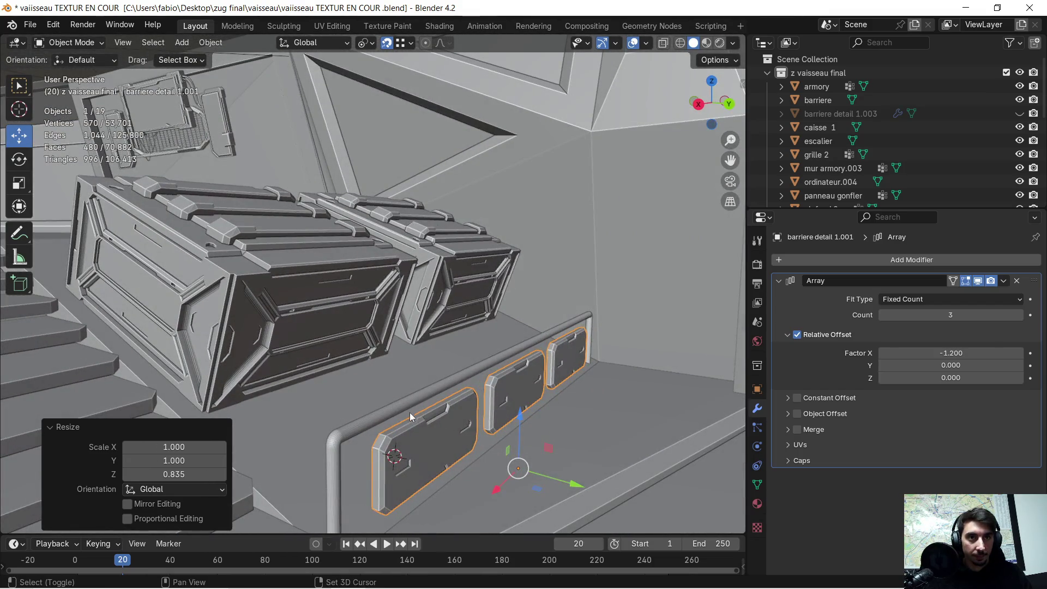
Step: Isolate the railing and panels in Local view, then reselect only the arrayed panels
{"action": "left_click", "coordinate": [391, 407], "text": "shift"}
{"action": "key", "text": "KP_Divide"}
{"action": "mouse_move", "coordinate": [399, 401]}
{"action": "middle_mouse_down"}
{"action": "mouse_move", "coordinate": [283, 302]}
{"action": "mouse_move", "coordinate": [384, 316]}
{"action": "mouse_move", "coordinate": [619, 298]}
{"action": "mouse_move", "coordinate": [406, 303]}
{"action": "middle_mouse_up"}
{"action": "left_click", "coordinate": [269, 313]}
{"action": "middle_click_drag", "start_coordinate": [269, 312], "coordinate": [302, 309]}
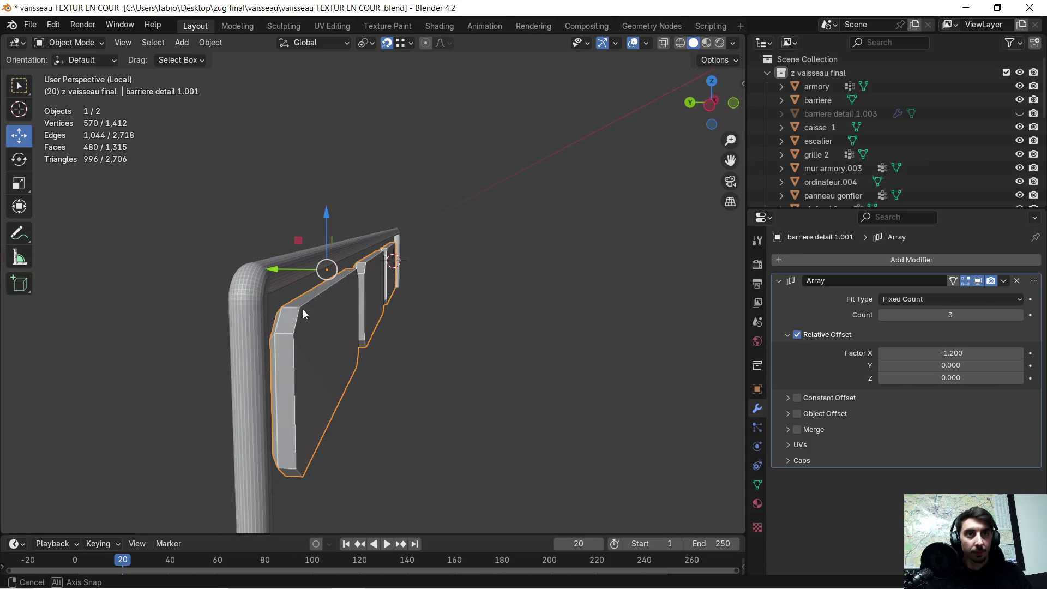
Step: Add a new mesh plane to the scene
{"action": "left_click", "coordinate": [192, 51]}
{"action": "mouse_move", "coordinate": [210, 59]}
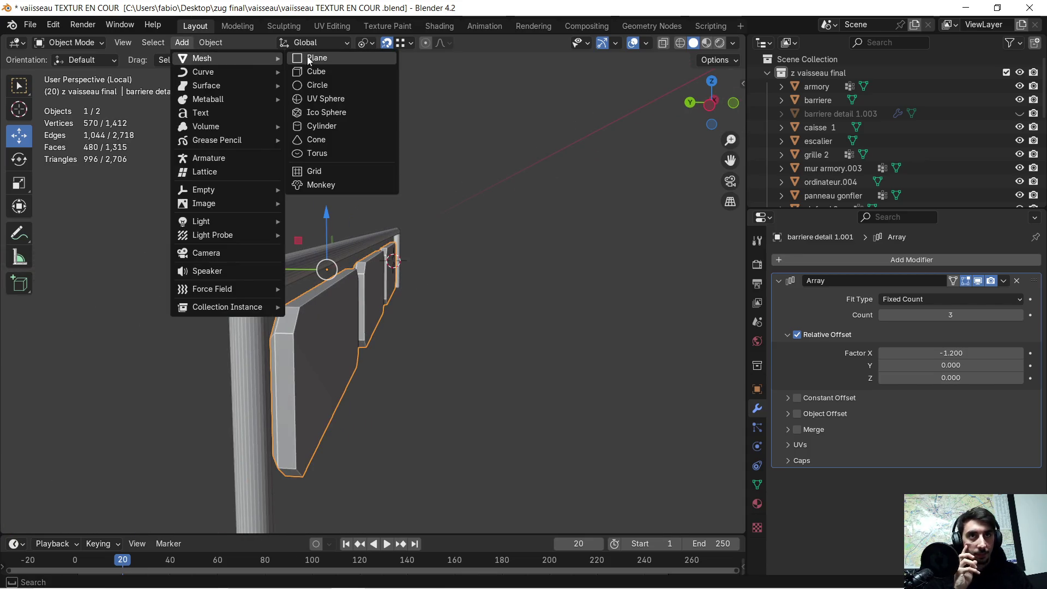
{"action": "left_click", "coordinate": [335, 60]}
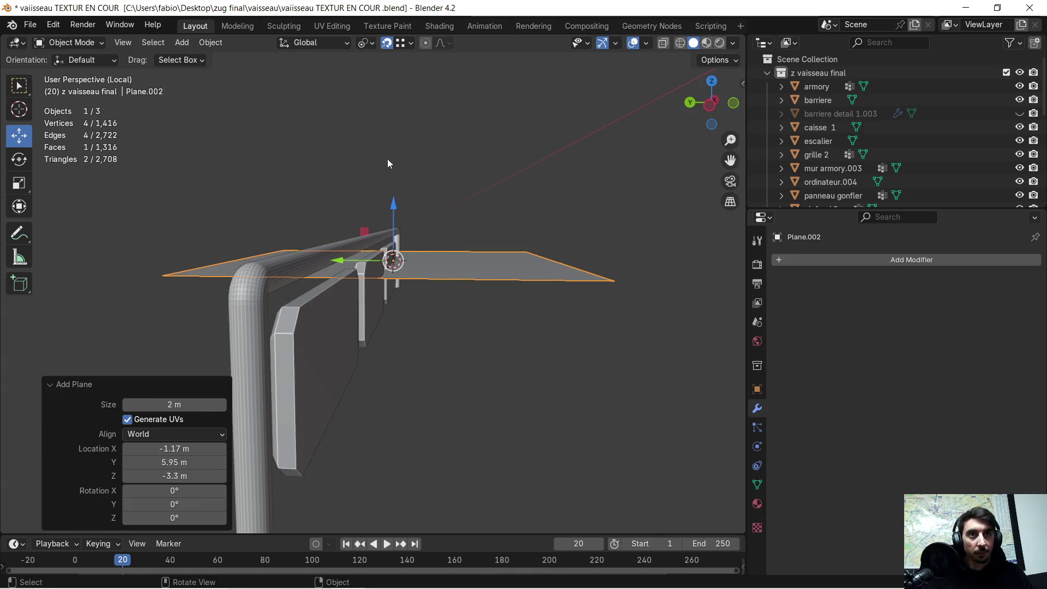
{"action": "middle_click_drag", "start_coordinate": [423, 172], "coordinate": [431, 180]}
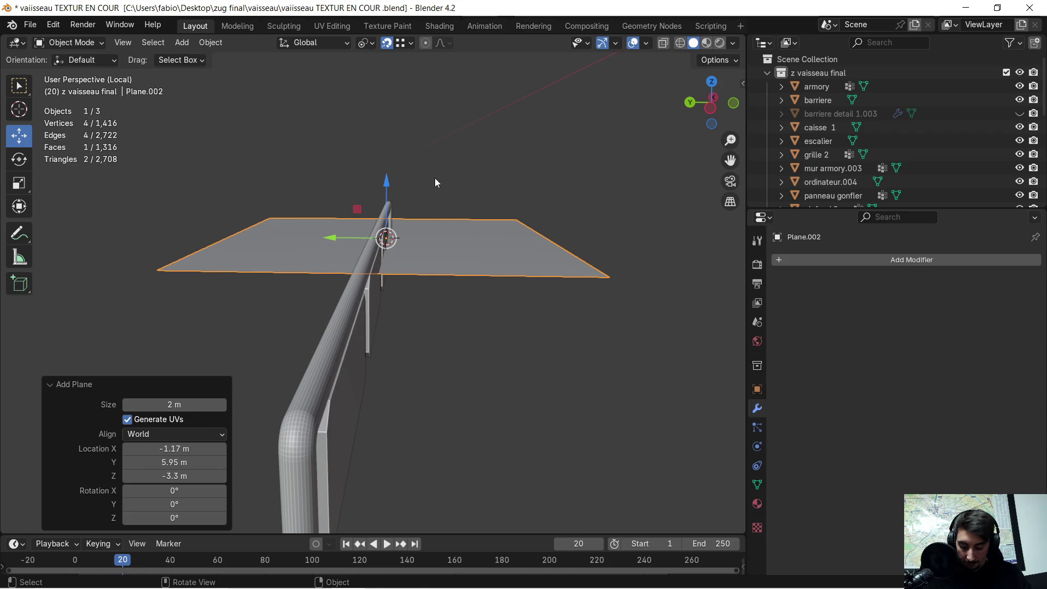
Step: Rotate the plane 90° about Y and 90° about Z so it stands upright
{"action": "type", "text": "ry90"}
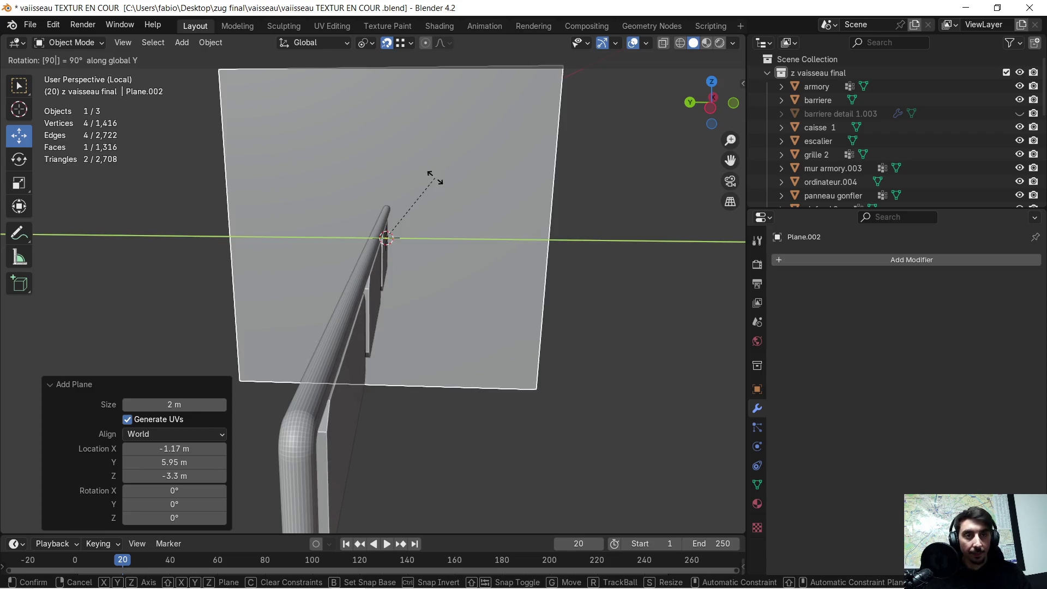
{"action": "key", "text": "Return"}
{"action": "key", "text": "r"}
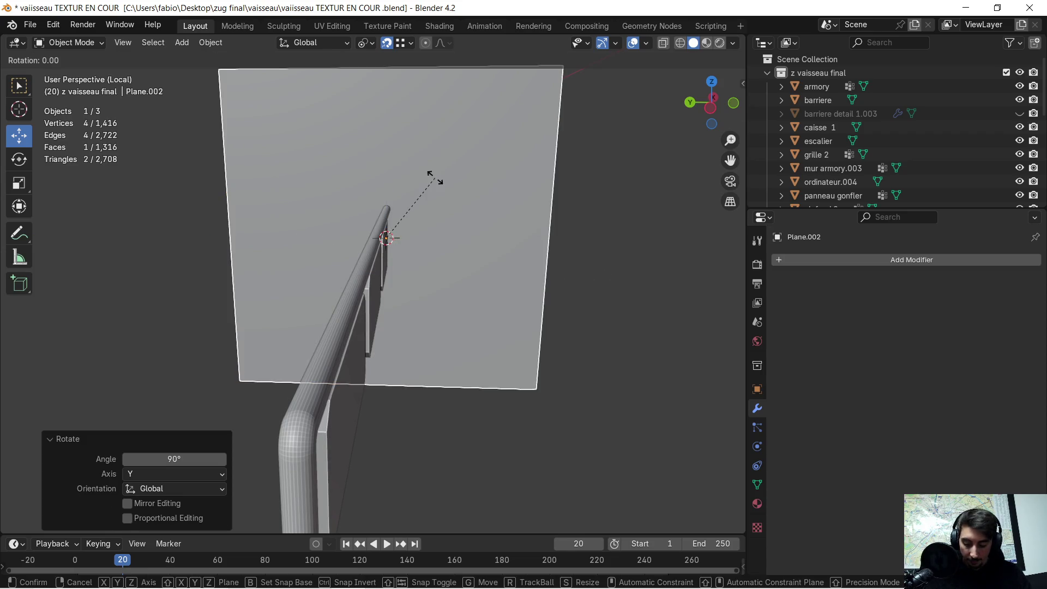
{"action": "type", "text": "x90"}
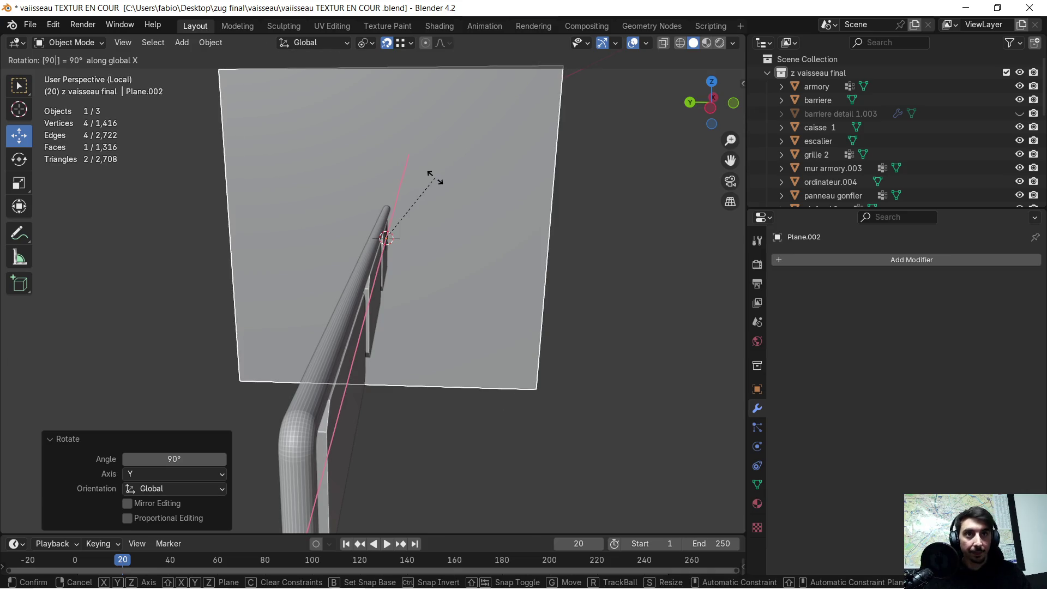
{"action": "key", "text": "Escape"}
{"action": "type", "text": "rz90"}
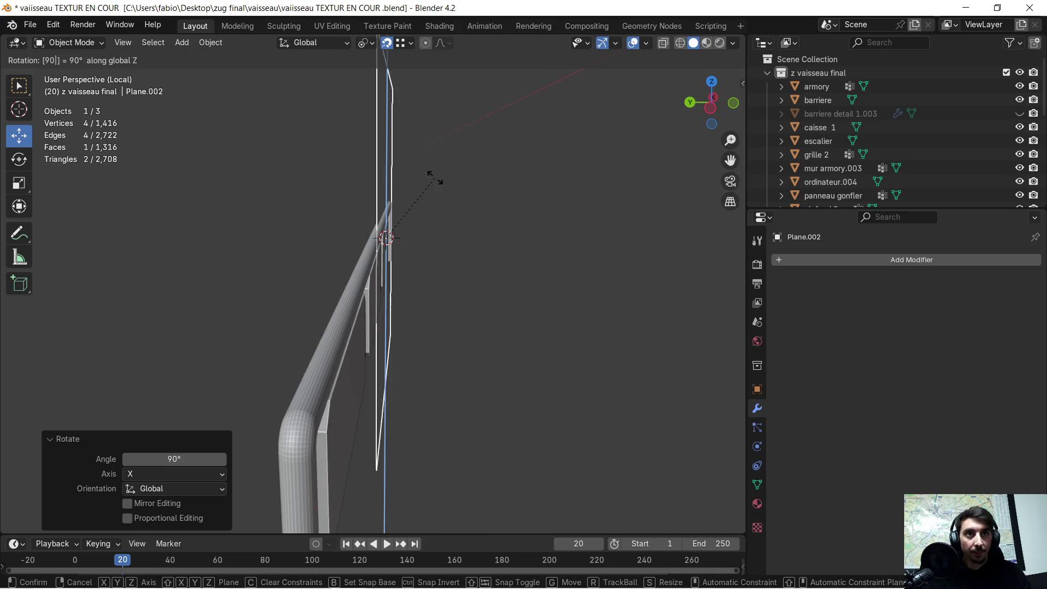
{"action": "key", "text": "Return"}
Step: From a front view, slide the plane along X behind the panels
{"action": "mouse_move", "coordinate": [351, 185]}
{"action": "middle_mouse_down"}
{"action": "mouse_move", "coordinate": [528, 175]}
{"action": "mouse_move", "coordinate": [472, 184]}
{"action": "middle_mouse_up"}
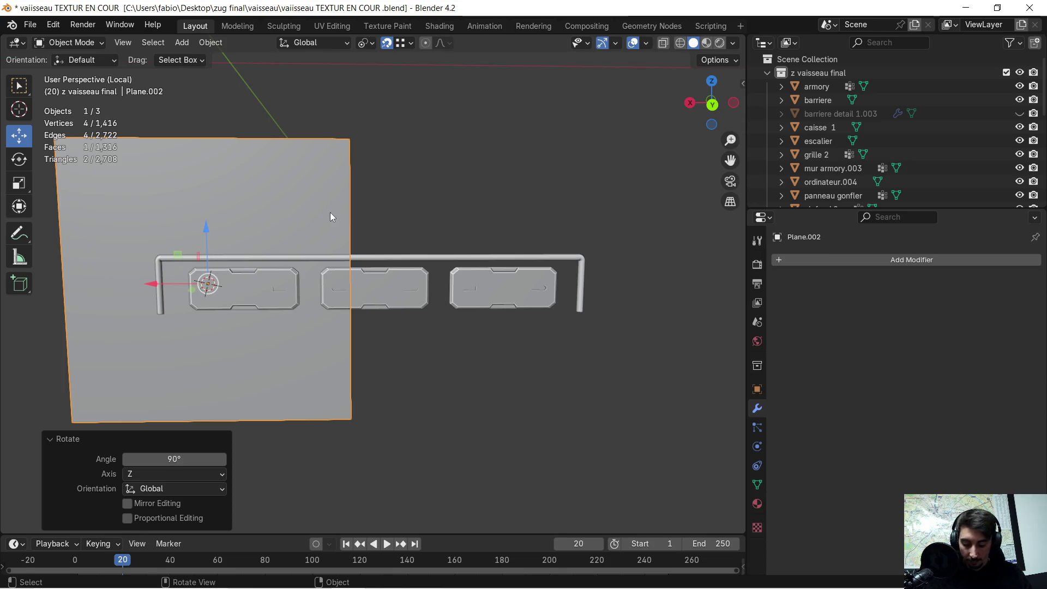
{"action": "key", "text": "g"}
{"action": "key", "text": "x"}
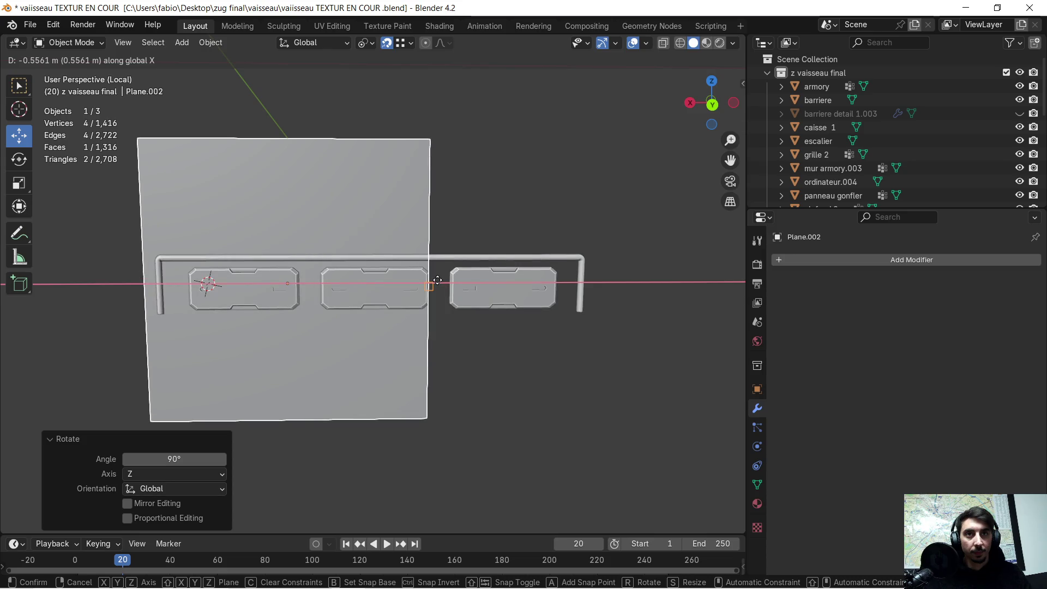
Step: Place the plane behind the three railing panels
{"action": "left_click", "coordinate": [442, 280]}
{"action": "mouse_move", "coordinate": [442, 280]}
{"action": "middle_mouse_down"}
{"action": "mouse_move", "coordinate": [143, 278]}
{"action": "mouse_move", "coordinate": [195, 270]}
{"action": "mouse_move", "coordinate": [235, 221]}
{"action": "mouse_move", "coordinate": [289, 112]}
{"action": "middle_mouse_up"}
{"action": "scroll", "coordinate": [197, 266], "scroll_direction": "down", "scroll_amount": 2}
Step: In edge select mode, lower the plane's top edge along Z into the frame
{"action": "key", "text": "Tab"}
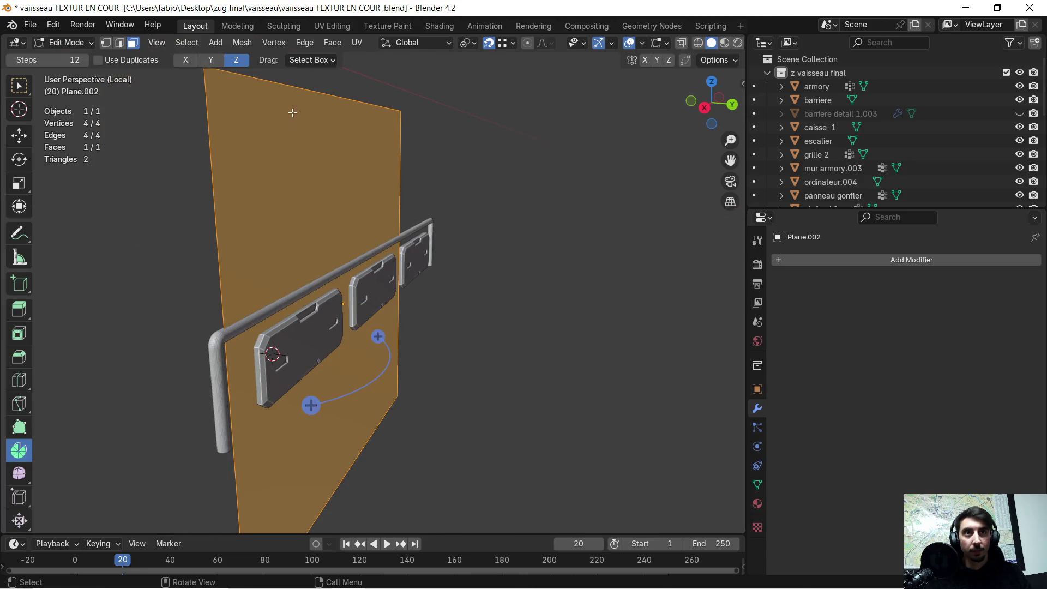
{"action": "left_click", "coordinate": [118, 44]}
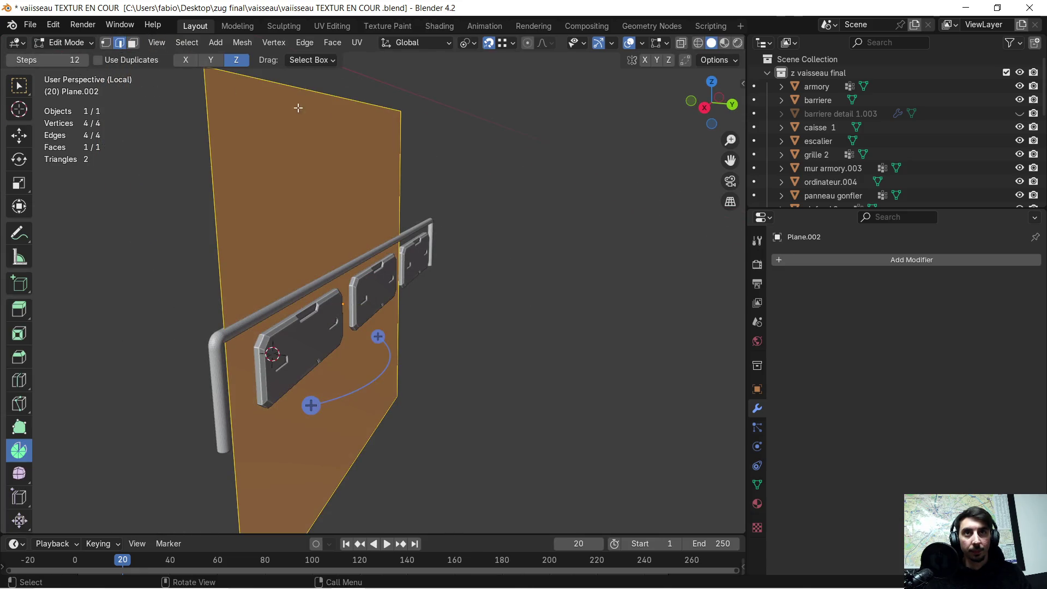
{"action": "left_click", "coordinate": [342, 98]}
{"action": "middle_click_drag", "start_coordinate": [189, 269], "coordinate": [201, 264]}
{"action": "scroll", "coordinate": [240, 314], "scroll_direction": "up", "scroll_amount": 3}
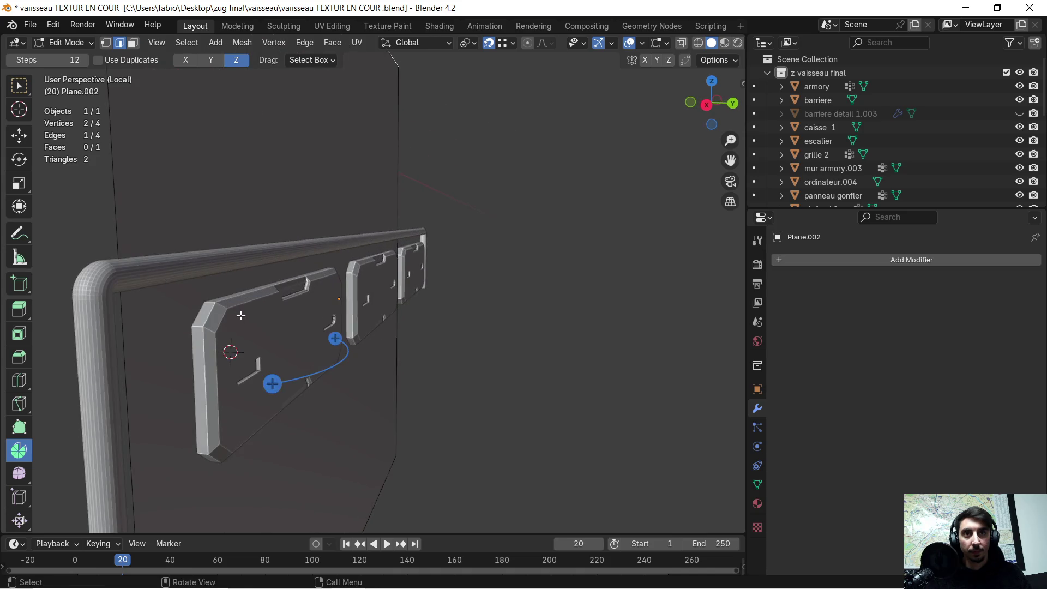
{"action": "key", "text": "g"}
{"action": "key", "text": "z"}
{"action": "left_click", "coordinate": [147, 267]}
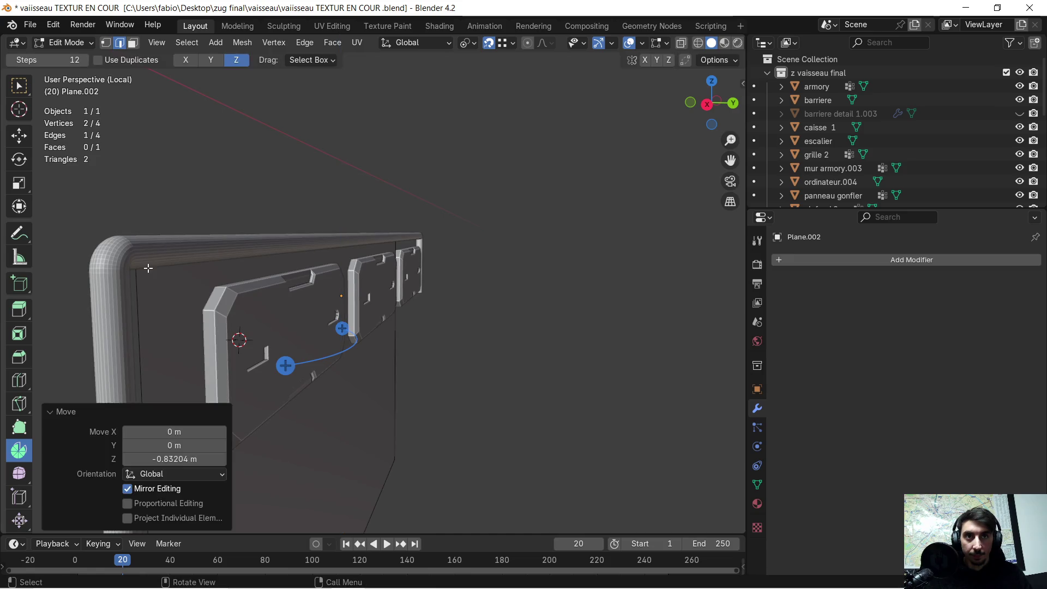
Step: Select the plane's bottom edge and raise it along Z to fit the frame
{"action": "mouse_move", "coordinate": [147, 267]}
{"action": "middle_mouse_down"}
{"action": "mouse_move", "coordinate": [226, 286]}
{"action": "mouse_move", "coordinate": [230, 384]}
{"action": "middle_mouse_up"}
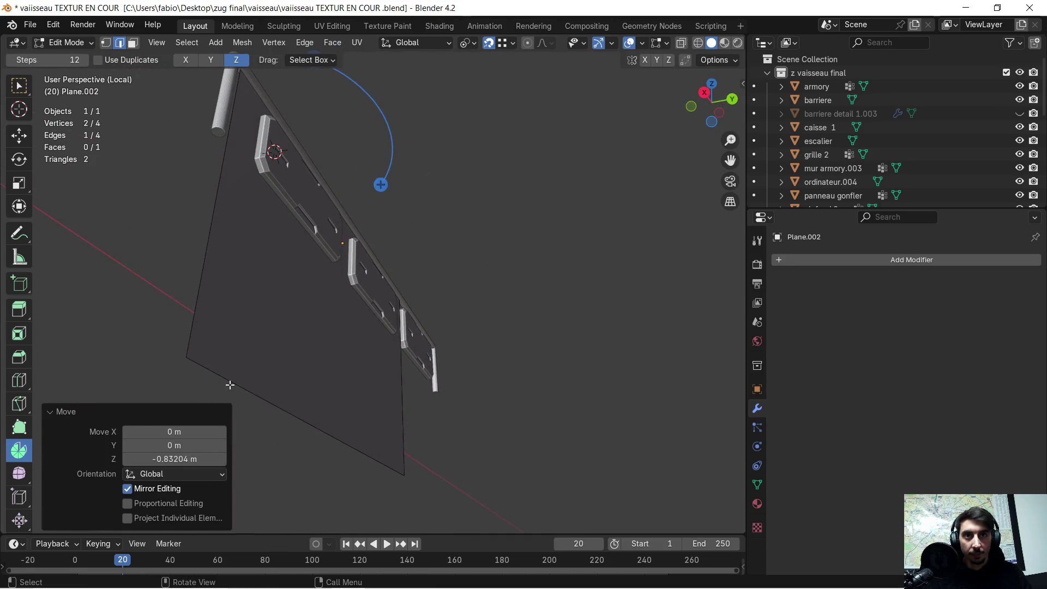
{"action": "left_click", "coordinate": [230, 384]}
{"action": "mouse_move", "coordinate": [226, 257]}
{"action": "middle_mouse_down"}
{"action": "mouse_move", "coordinate": [194, 273]}
{"action": "mouse_move", "coordinate": [227, 283]}
{"action": "mouse_move", "coordinate": [229, 339]}
{"action": "middle_mouse_up"}
{"action": "scroll", "coordinate": [190, 277], "scroll_direction": "up", "scroll_amount": 3}
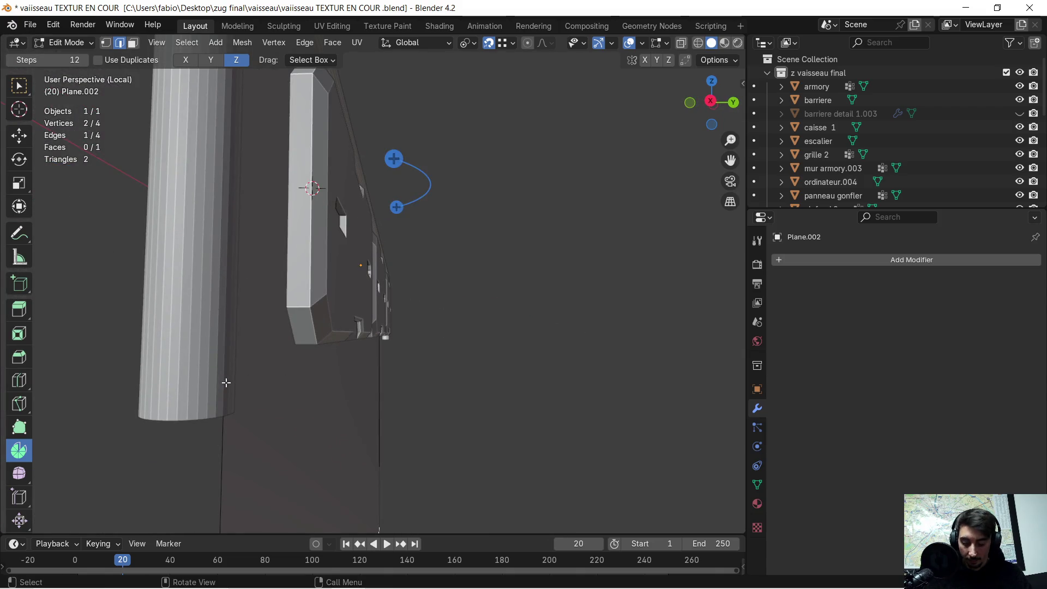
{"action": "key", "text": "g"}
{"action": "key", "text": "z"}
{"action": "left_click", "coordinate": [308, 353]}
Step: Slide one side edge of the plane along X to match the railing
{"action": "mouse_move", "coordinate": [308, 354]}
{"action": "middle_mouse_down"}
{"action": "mouse_move", "coordinate": [273, 352]}
{"action": "mouse_move", "coordinate": [124, 283]}
{"action": "mouse_move", "coordinate": [210, 271]}
{"action": "mouse_move", "coordinate": [98, 270]}
{"action": "middle_mouse_up"}
{"action": "scroll", "coordinate": [197, 271], "scroll_direction": "up", "scroll_amount": 4}
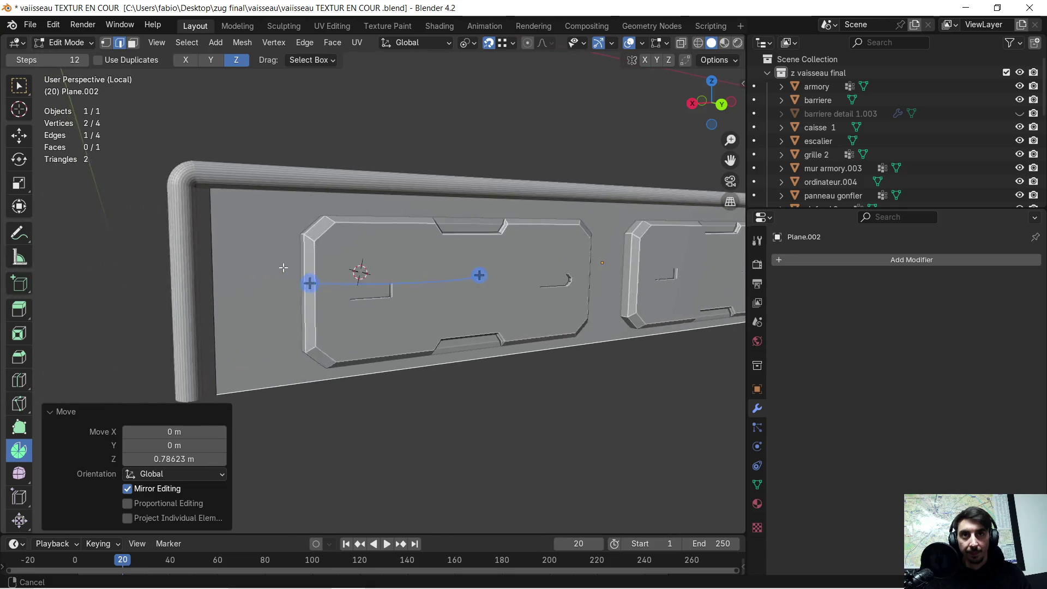
{"action": "middle_click_drag", "start_coordinate": [282, 267], "coordinate": [278, 253]}
{"action": "scroll", "coordinate": [279, 253], "scroll_direction": "up", "scroll_amount": 2}
{"action": "mouse_move", "coordinate": [194, 234]}
{"action": "middle_mouse_down"}
{"action": "mouse_move", "coordinate": [202, 238]}
{"action": "mouse_move", "coordinate": [163, 246]}
{"action": "mouse_move", "coordinate": [248, 249]}
{"action": "middle_mouse_up"}
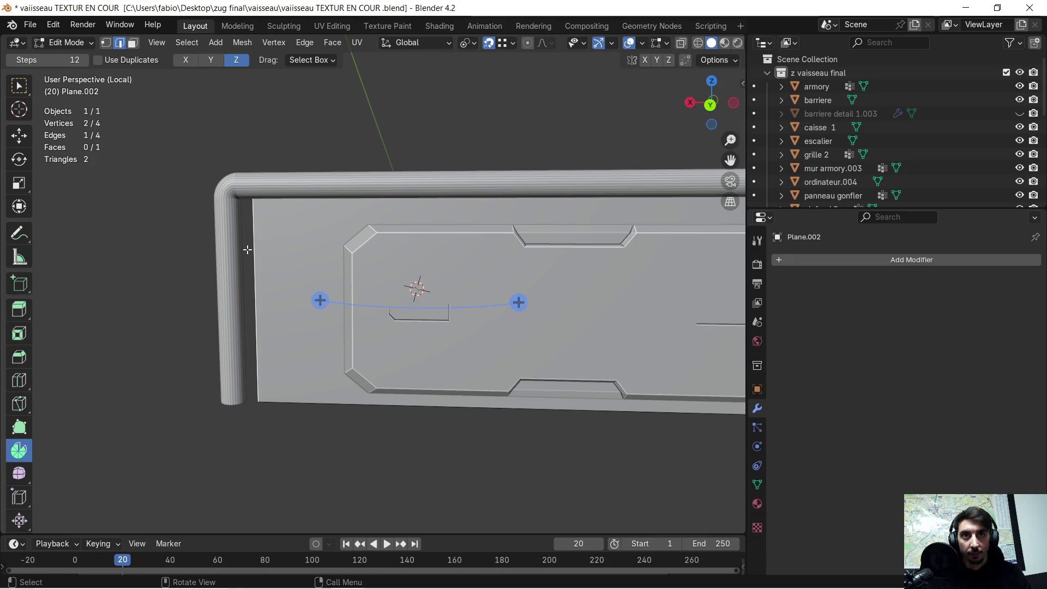
{"action": "key", "text": "g"}
{"action": "key", "text": "x"}
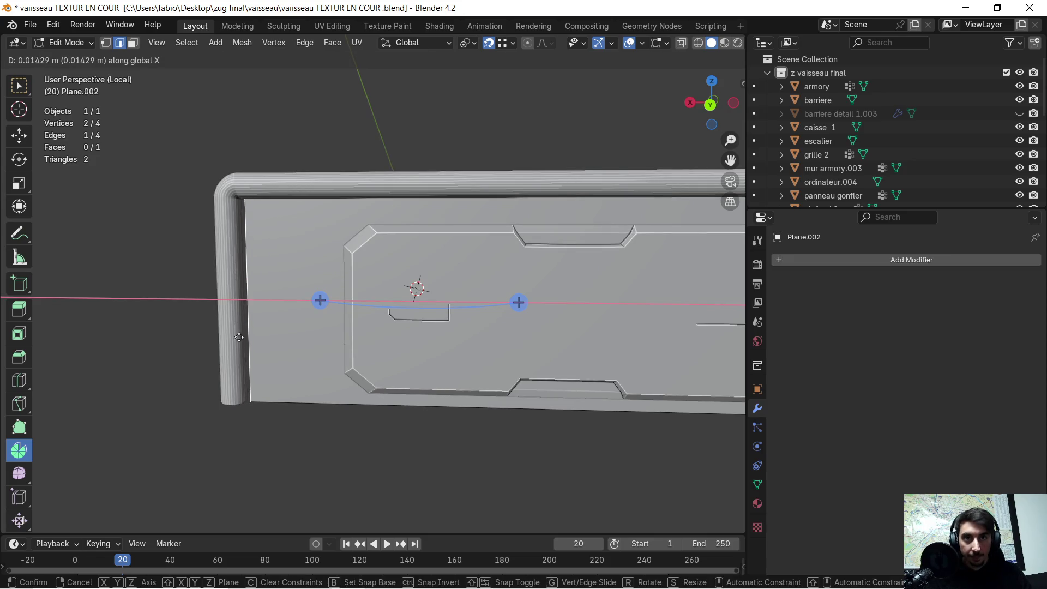
{"action": "left_click", "coordinate": [240, 403]}
Step: Move the other side edge -0.93016 m along X and return to Object Mode
{"action": "mouse_move", "coordinate": [240, 403]}
{"action": "middle_mouse_down"}
{"action": "mouse_move", "coordinate": [416, 262]}
{"action": "mouse_move", "coordinate": [273, 305]}
{"action": "middle_mouse_up"}
{"action": "scroll", "coordinate": [265, 317], "scroll_direction": "up", "scroll_amount": 3}
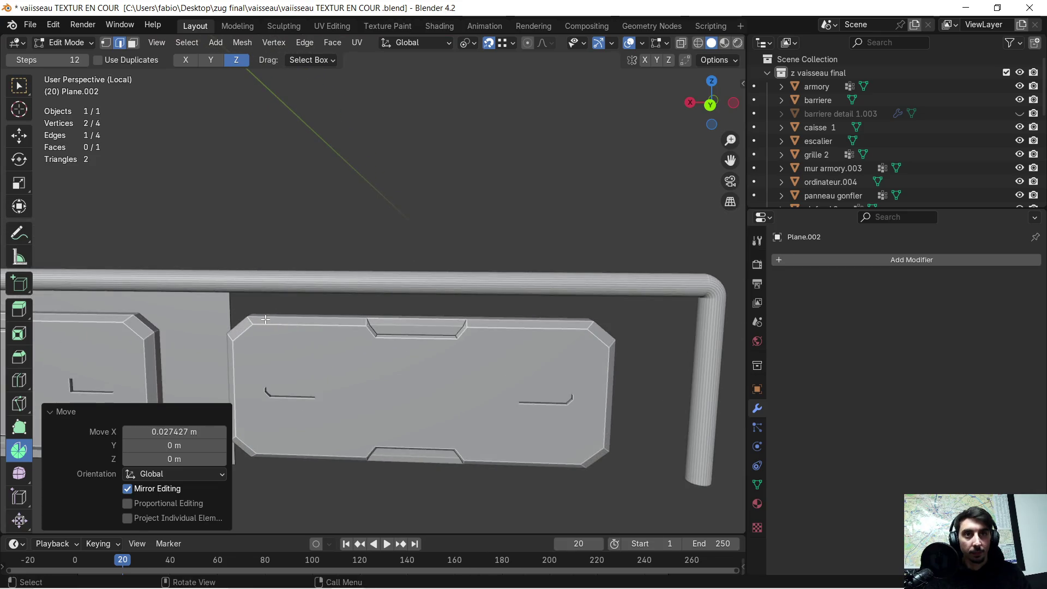
{"action": "mouse_move", "coordinate": [472, 304]}
{"action": "middle_mouse_down"}
{"action": "mouse_move", "coordinate": [346, 299]}
{"action": "mouse_move", "coordinate": [400, 309]}
{"action": "mouse_move", "coordinate": [297, 264]}
{"action": "mouse_move", "coordinate": [423, 290]}
{"action": "mouse_move", "coordinate": [349, 286]}
{"action": "mouse_move", "coordinate": [382, 289]}
{"action": "mouse_move", "coordinate": [348, 385]}
{"action": "mouse_move", "coordinate": [361, 376]}
{"action": "middle_mouse_up"}
{"action": "key", "text": "g"}
{"action": "key", "text": "x"}
{"action": "left_click", "coordinate": [414, 306]}
{"action": "key", "text": "Tab"}
Step: Nudge the barrier detail 1.001 panels slightly along Y to about 0.004838 m
{"action": "left_click", "coordinate": [347, 385]}
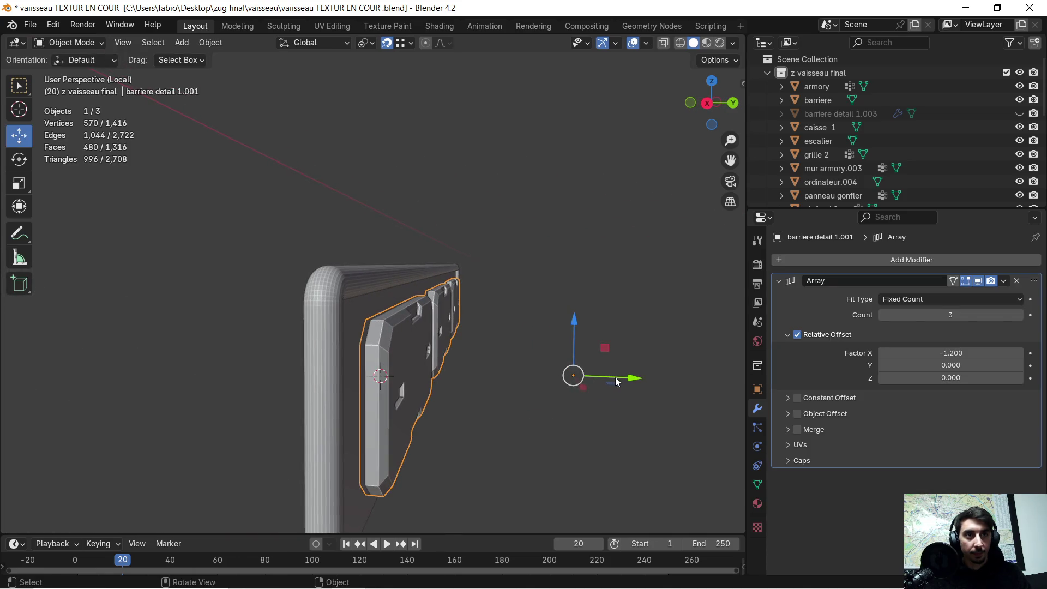
{"action": "left_click_drag", "start_coordinate": [625, 380], "coordinate": [621, 383]}
{"action": "middle_click_drag", "start_coordinate": [621, 383], "coordinate": [569, 380]}
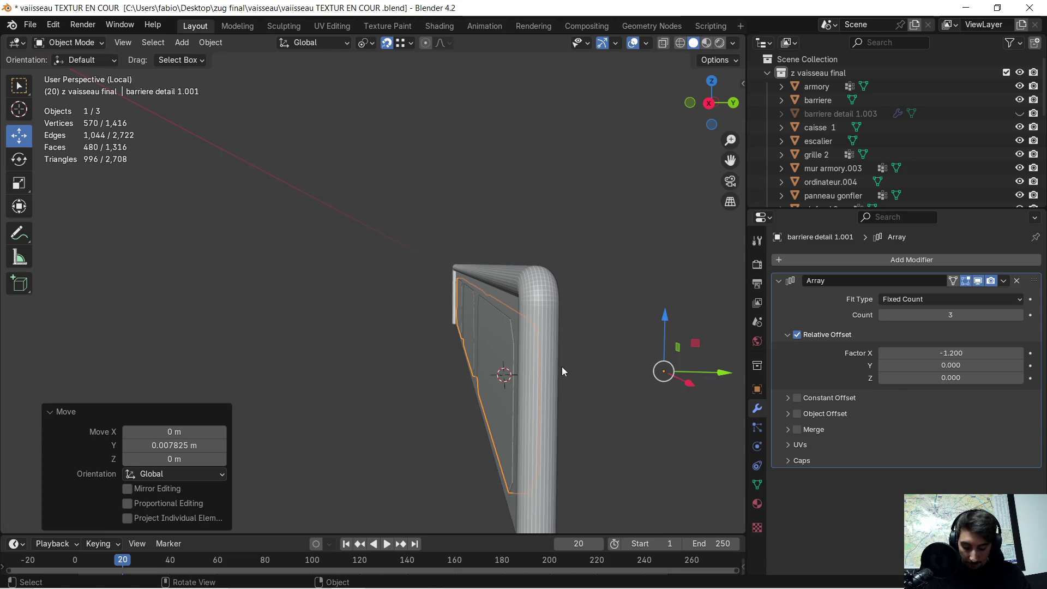
{"action": "key", "text": "g"}
{"action": "key", "text": "y"}
{"action": "left_click", "coordinate": [580, 349]}
{"action": "mouse_move", "coordinate": [580, 348]}
{"action": "middle_mouse_down"}
{"action": "mouse_move", "coordinate": [449, 332]}
{"action": "mouse_move", "coordinate": [574, 342]}
{"action": "mouse_move", "coordinate": [378, 305]}
{"action": "middle_mouse_up"}
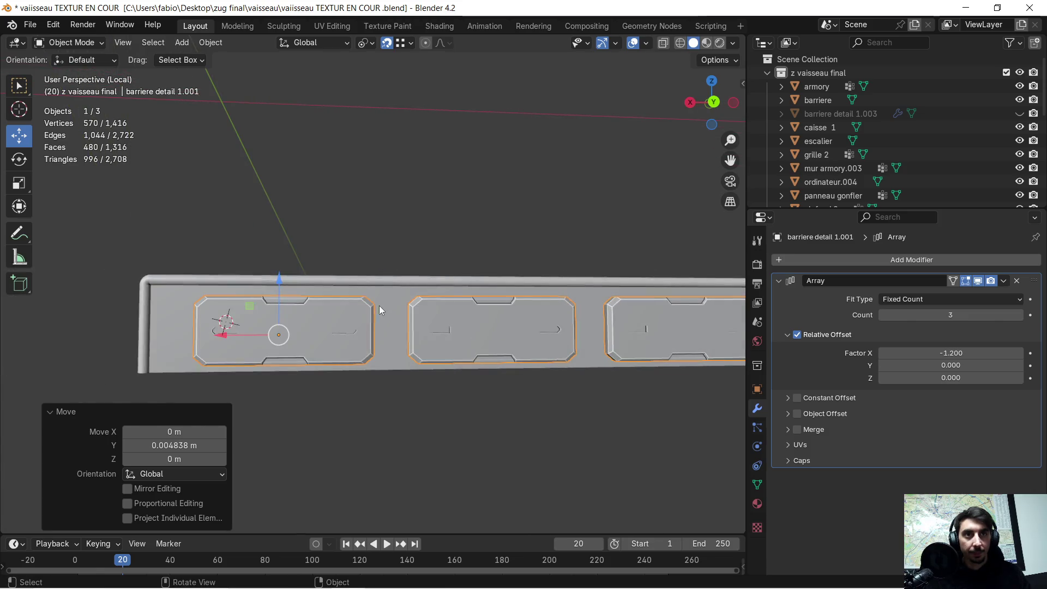
Step: Select the backing plane Plane.002 and enter Edit Mode on it
{"action": "key", "text": "Tab"}
{"action": "key", "text": "Tab"}
{"action": "left_click", "coordinate": [391, 308]}
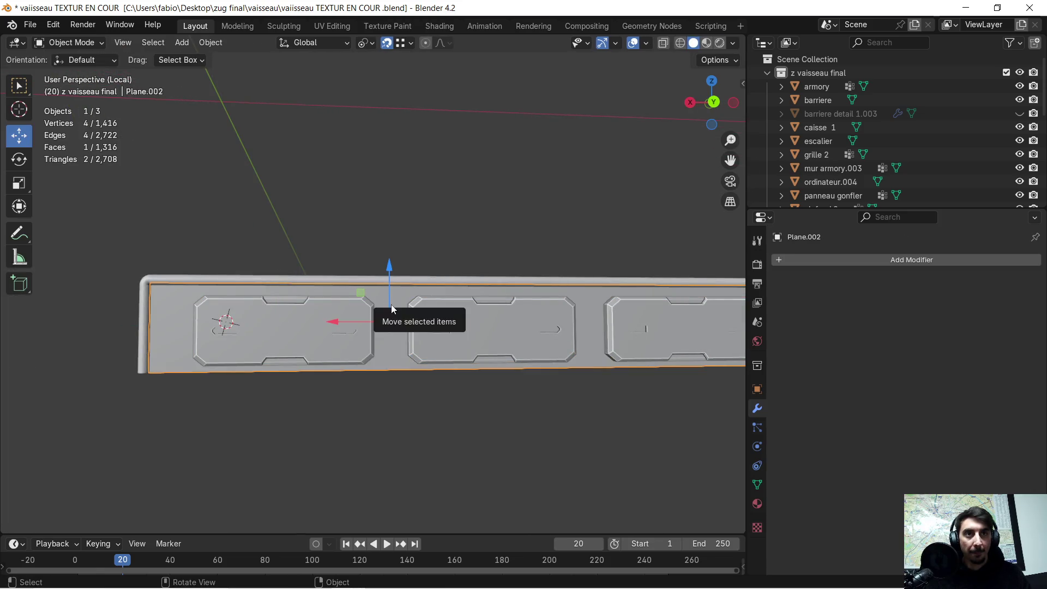
{"action": "key", "text": "Tab"}
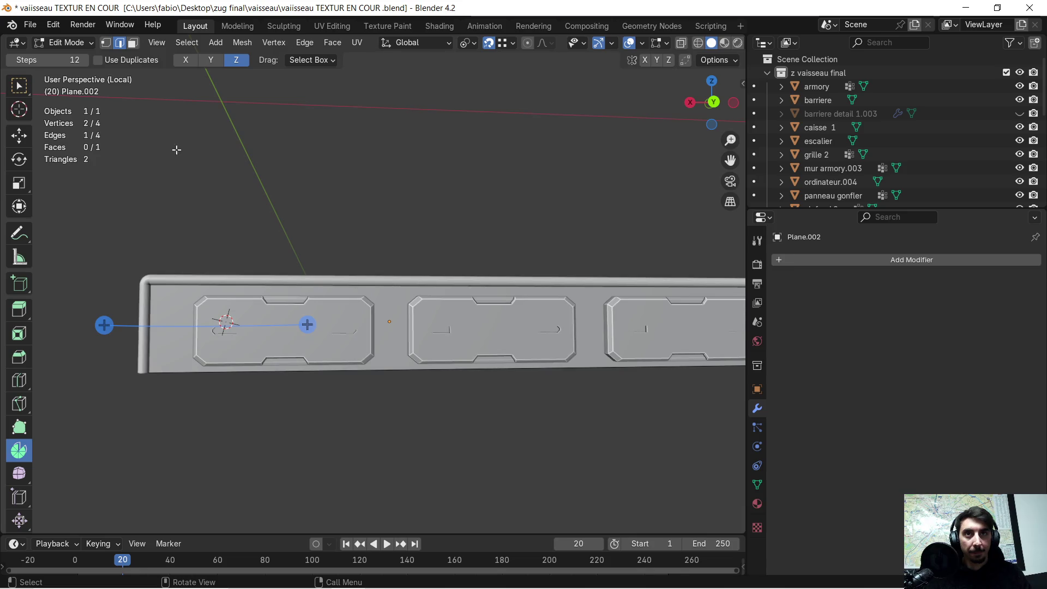
Step: Subdivide the entire backing plane with 10 cuts
{"action": "key", "text": "a"}
{"action": "right_click", "coordinate": [388, 304]}
{"action": "left_click", "coordinate": [384, 306]}
{"action": "left_click", "coordinate": [224, 430]}
{"action": "left_click", "coordinate": [223, 430]}
{"action": "left_click", "coordinate": [223, 430]}
{"action": "left_click", "coordinate": [224, 430]}
{"action": "left_click", "coordinate": [223, 431]}
{"action": "left_click", "coordinate": [224, 430]}
{"action": "left_click", "coordinate": [224, 430]}
{"action": "left_click", "coordinate": [224, 430]}
{"action": "left_click", "coordinate": [224, 430]}
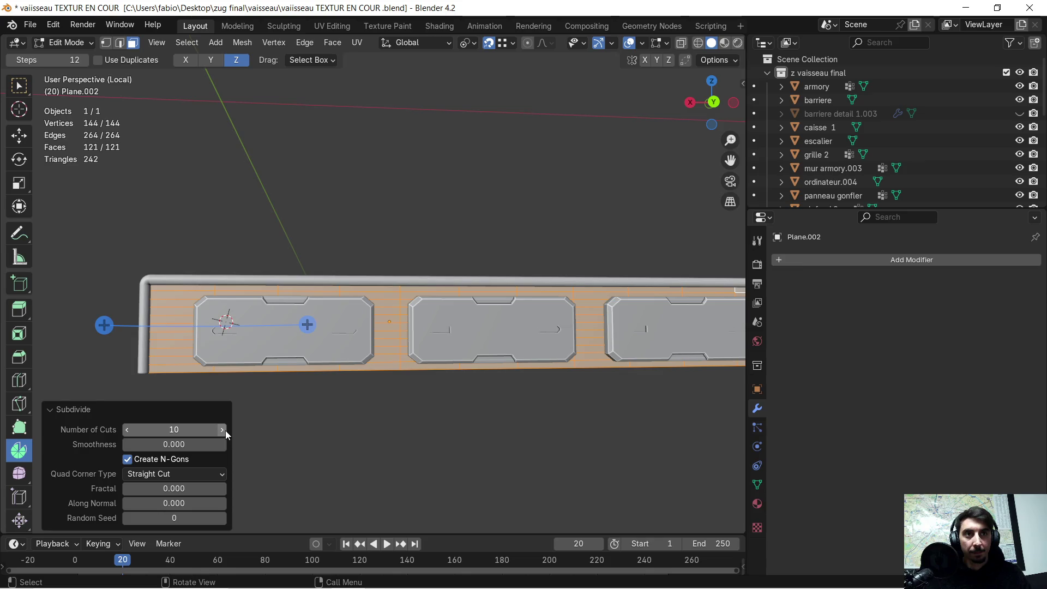
{"action": "mouse_move", "coordinate": [267, 385]}
{"action": "middle_mouse_down"}
{"action": "mouse_move", "coordinate": [304, 391]}
{"action": "mouse_move", "coordinate": [316, 355]}
{"action": "mouse_move", "coordinate": [310, 364]}
{"action": "middle_mouse_up"}
Step: Deselect the geometry, add a Wireframe modifier, and return to Object Mode
{"action": "left_click", "coordinate": [376, 399]}
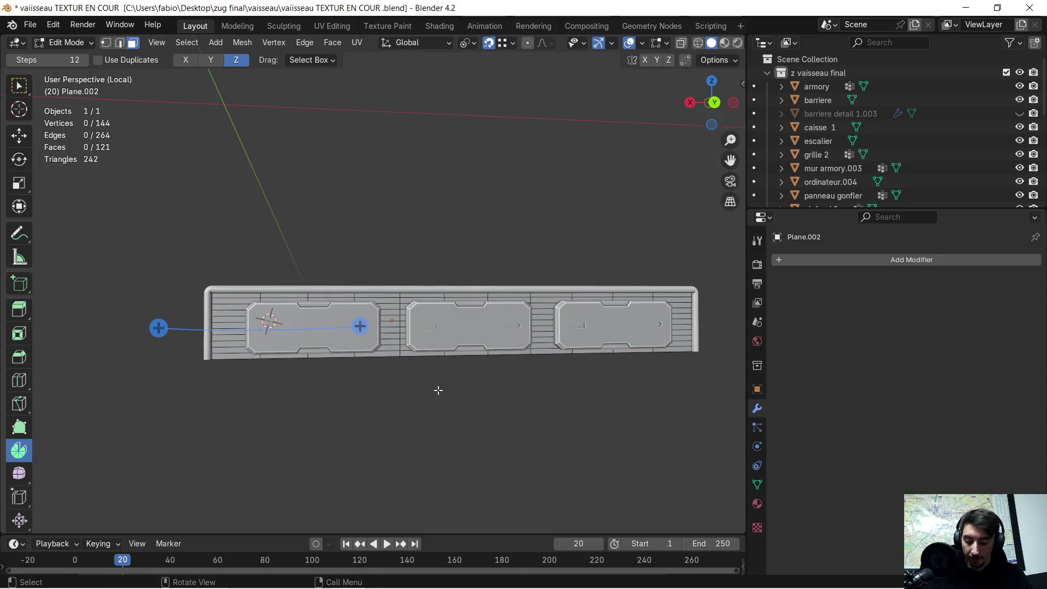
{"action": "left_click", "coordinate": [783, 262]}
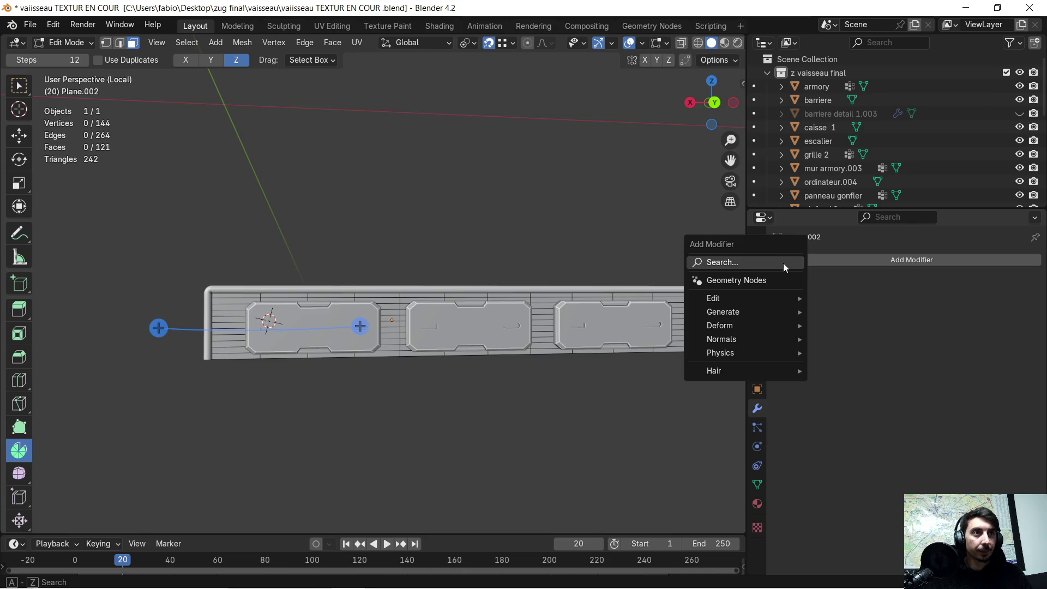
{"action": "left_click", "coordinate": [783, 263]}
{"action": "left_click", "coordinate": [806, 315]}
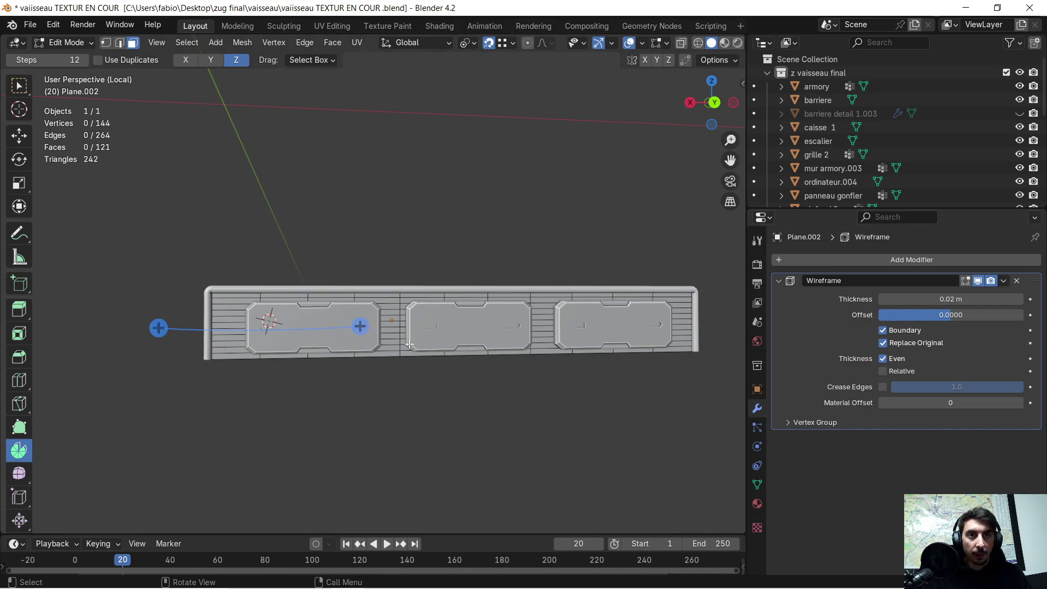
{"action": "key", "text": "Tab"}
Step: Inspect the new grille from angled and frontal views and expand the Wireframe modifier's menu
{"action": "scroll", "coordinate": [429, 341], "scroll_direction": "up", "scroll_amount": 5}
{"action": "mouse_move", "coordinate": [347, 352]}
{"action": "middle_mouse_down"}
{"action": "mouse_move", "coordinate": [584, 352]}
{"action": "mouse_move", "coordinate": [465, 345]}
{"action": "middle_mouse_up"}
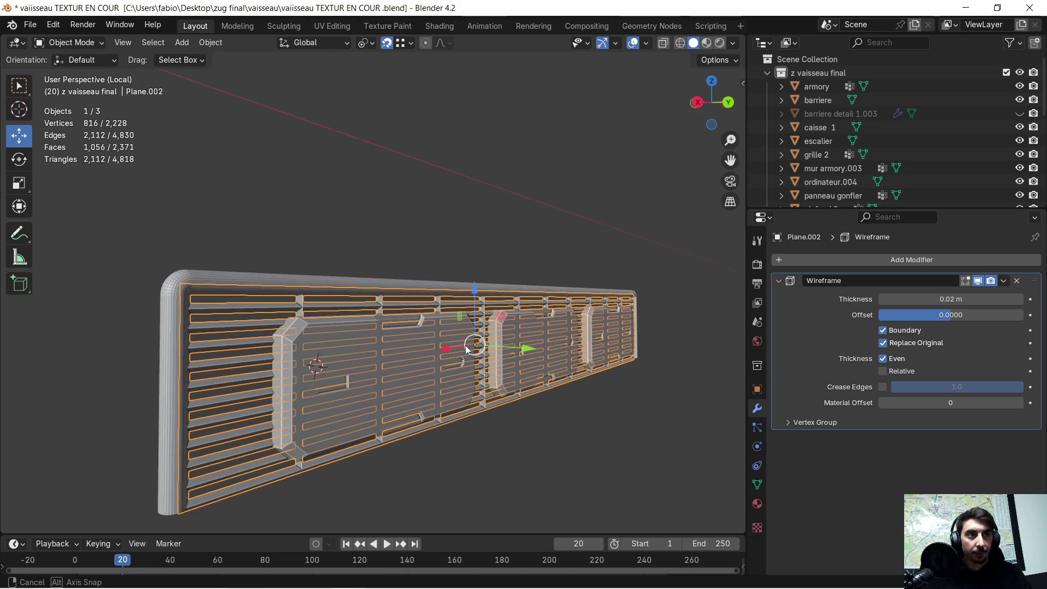
{"action": "scroll", "coordinate": [465, 346], "scroll_direction": "up", "scroll_amount": 1}
{"action": "left_click", "coordinate": [456, 187]}
{"action": "scroll", "coordinate": [434, 214], "scroll_direction": "up", "scroll_amount": 3}
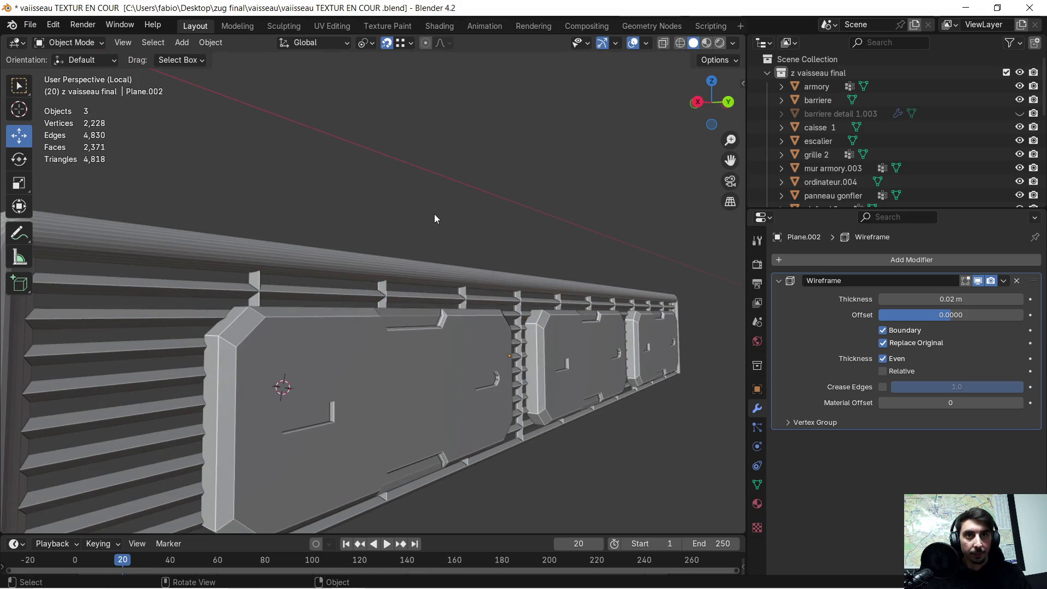
{"action": "scroll", "coordinate": [434, 219], "scroll_direction": "down", "scroll_amount": 3}
{"action": "mouse_move", "coordinate": [434, 219]}
{"action": "middle_mouse_down"}
{"action": "mouse_move", "coordinate": [408, 223]}
{"action": "mouse_move", "coordinate": [416, 213]}
{"action": "middle_mouse_up"}
{"action": "left_click", "coordinate": [1004, 281]}
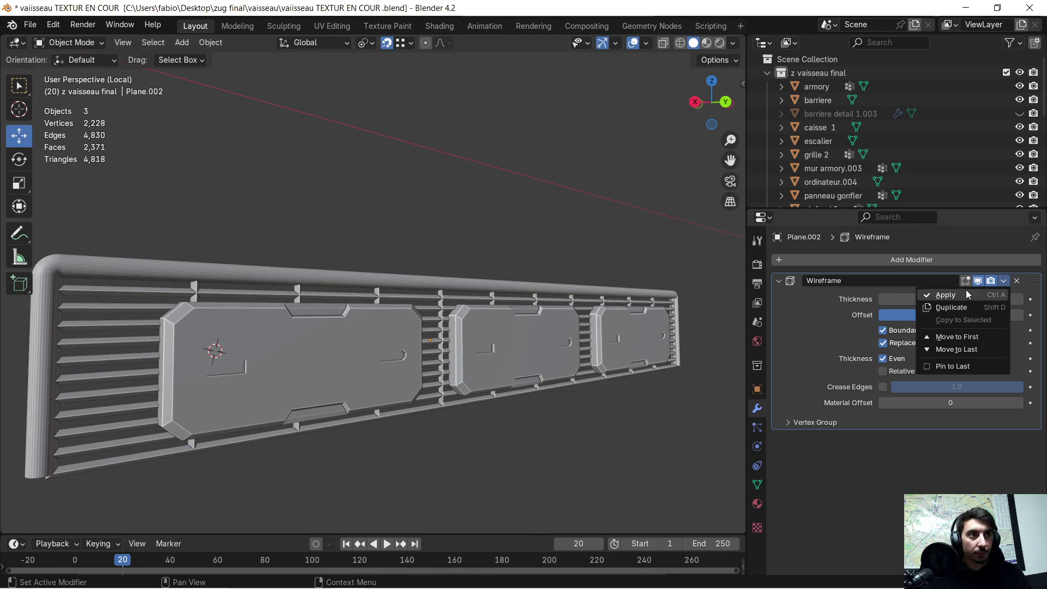
Step: Apply the Wireframe modifier and add a Bevel with 0.13 m amount and 6 segments
{"action": "left_click", "coordinate": [962, 290]}
{"action": "left_click", "coordinate": [786, 260]}
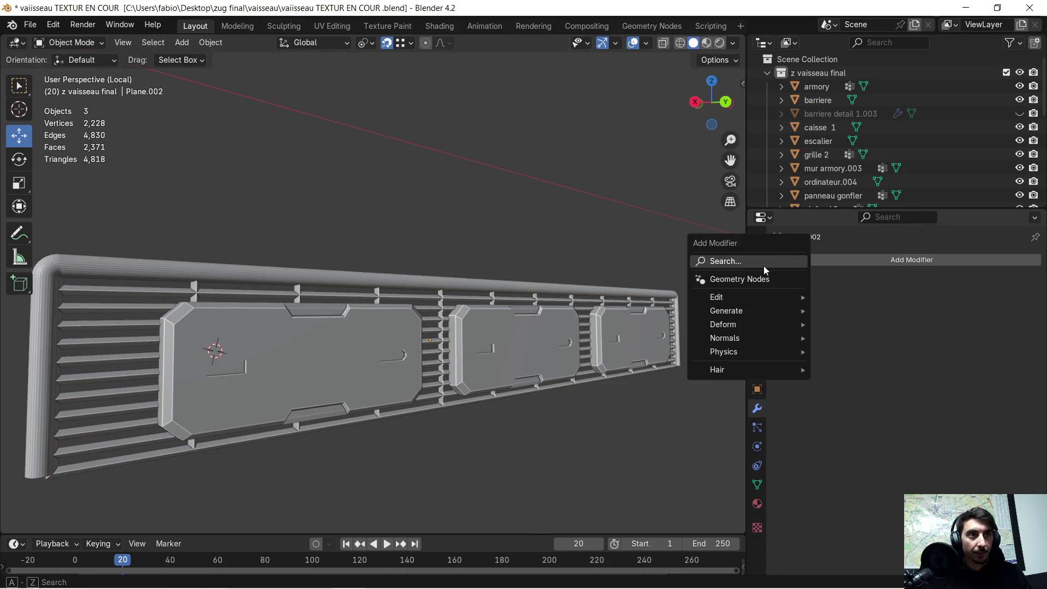
{"action": "left_click", "coordinate": [763, 266]}
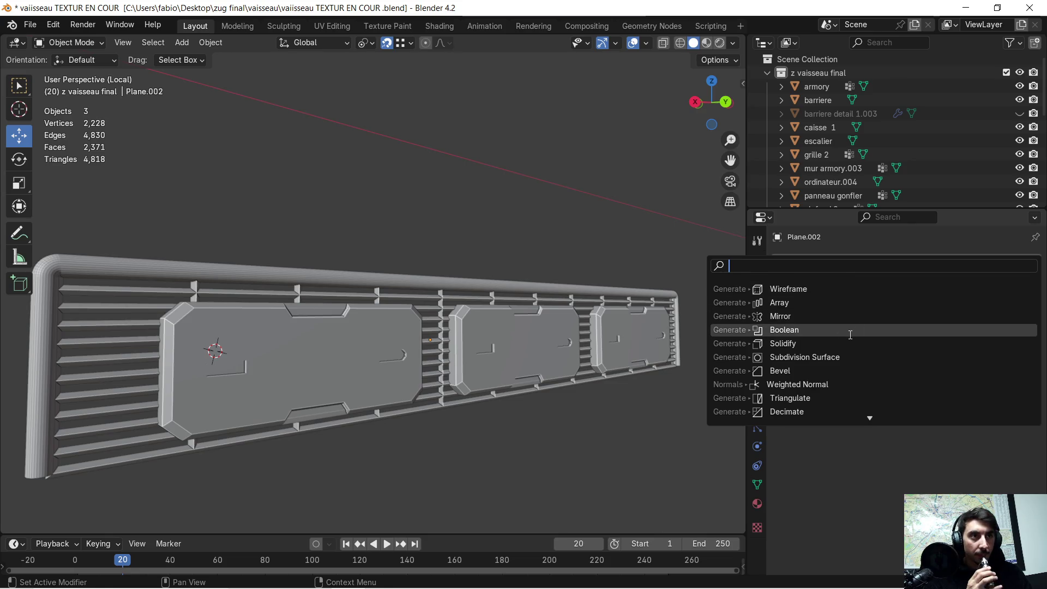
{"action": "left_click", "coordinate": [811, 370]}
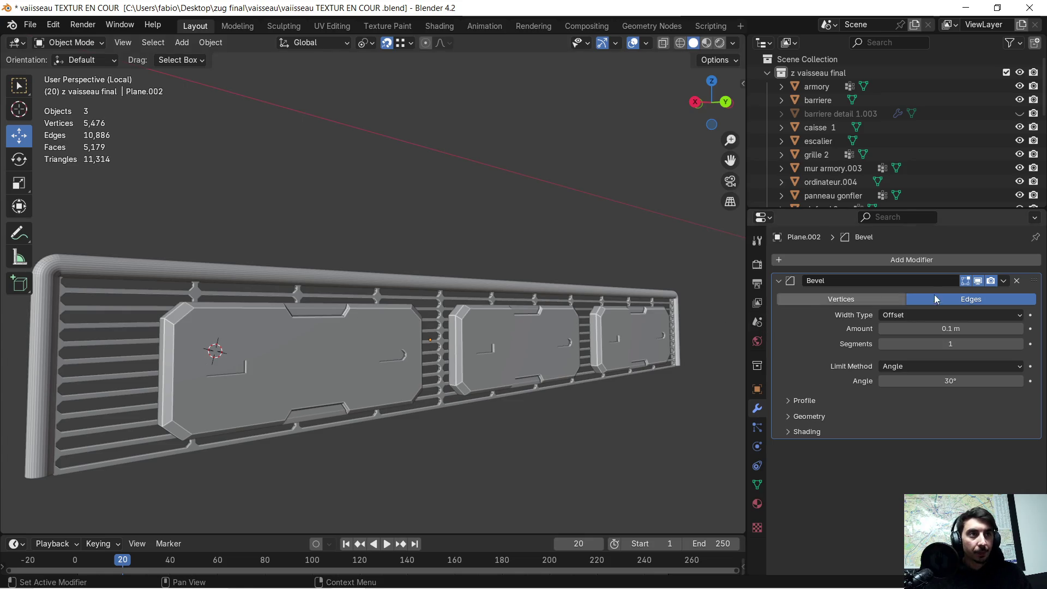
{"action": "left_click", "coordinate": [1018, 329]}
{"action": "left_click", "coordinate": [1021, 348]}
{"action": "left_click", "coordinate": [1021, 347]}
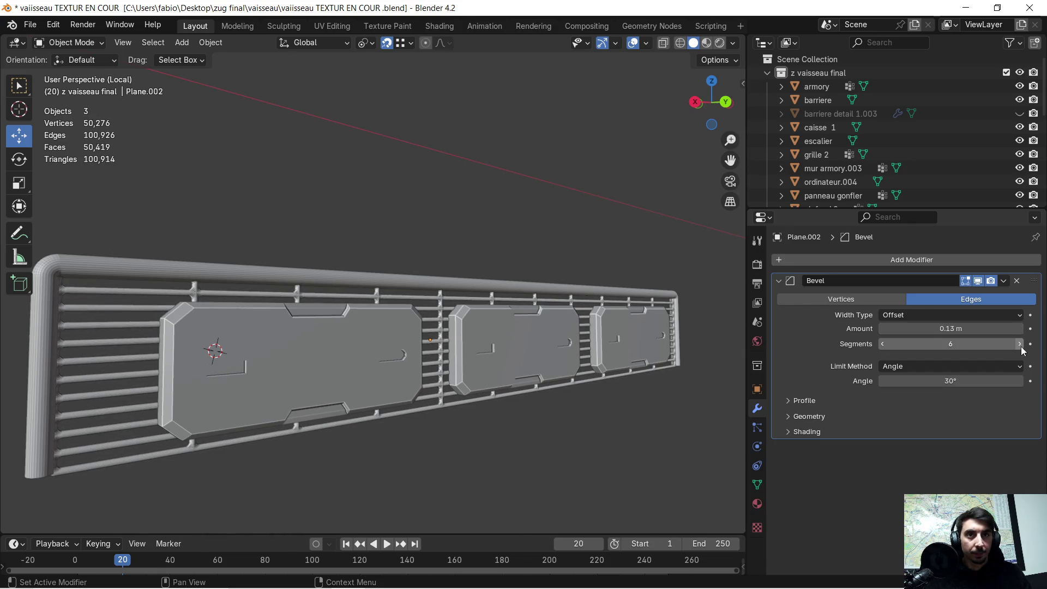
Step: Leave local view to see the railing and stairs in the full ship interior
{"action": "scroll", "coordinate": [332, 306], "scroll_direction": "up", "scroll_amount": 5}
{"action": "mouse_move", "coordinate": [312, 318]}
{"action": "middle_mouse_down"}
{"action": "mouse_move", "coordinate": [336, 320]}
{"action": "mouse_move", "coordinate": [285, 310]}
{"action": "mouse_move", "coordinate": [363, 304]}
{"action": "mouse_move", "coordinate": [349, 315]}
{"action": "mouse_move", "coordinate": [371, 316]}
{"action": "middle_mouse_up"}
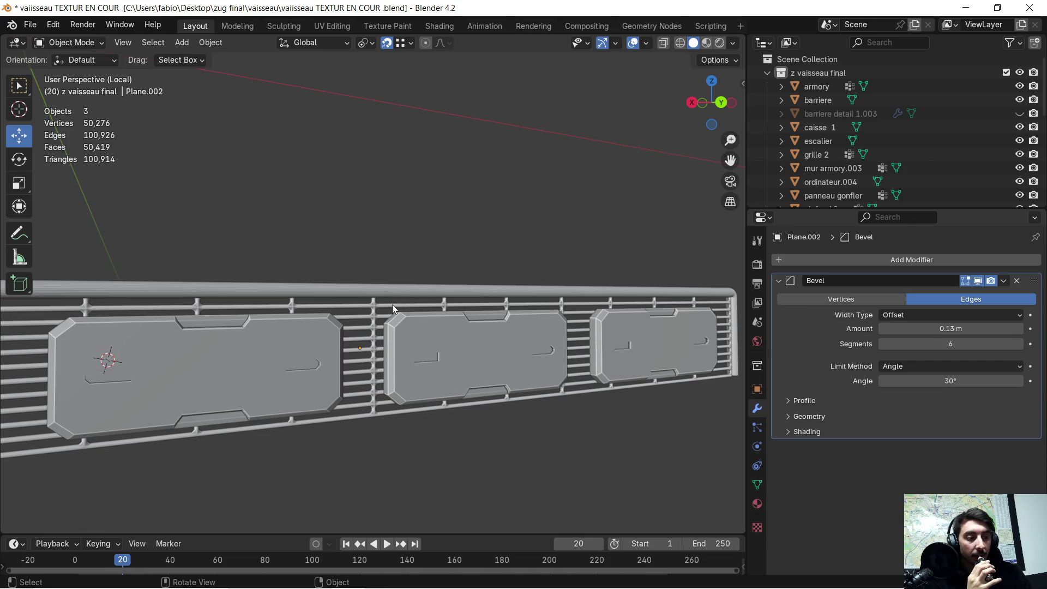
{"action": "scroll", "coordinate": [392, 303], "scroll_direction": "down", "scroll_amount": 3}
{"action": "mouse_move", "coordinate": [391, 300]}
{"action": "middle_mouse_down"}
{"action": "mouse_move", "coordinate": [372, 309]}
{"action": "mouse_move", "coordinate": [315, 299]}
{"action": "mouse_move", "coordinate": [345, 301]}
{"action": "middle_mouse_up"}
{"action": "key", "text": "KP_Divide"}
{"action": "mouse_move", "coordinate": [520, 371]}
{"action": "middle_mouse_down"}
{"action": "mouse_move", "coordinate": [463, 353]}
{"action": "mouse_move", "coordinate": [473, 339]}
{"action": "mouse_move", "coordinate": [423, 335]}
{"action": "mouse_move", "coordinate": [515, 322]}
{"action": "mouse_move", "coordinate": [468, 312]}
{"action": "mouse_move", "coordinate": [348, 495]}
{"action": "middle_mouse_up"}
{"action": "key", "text": "super"}
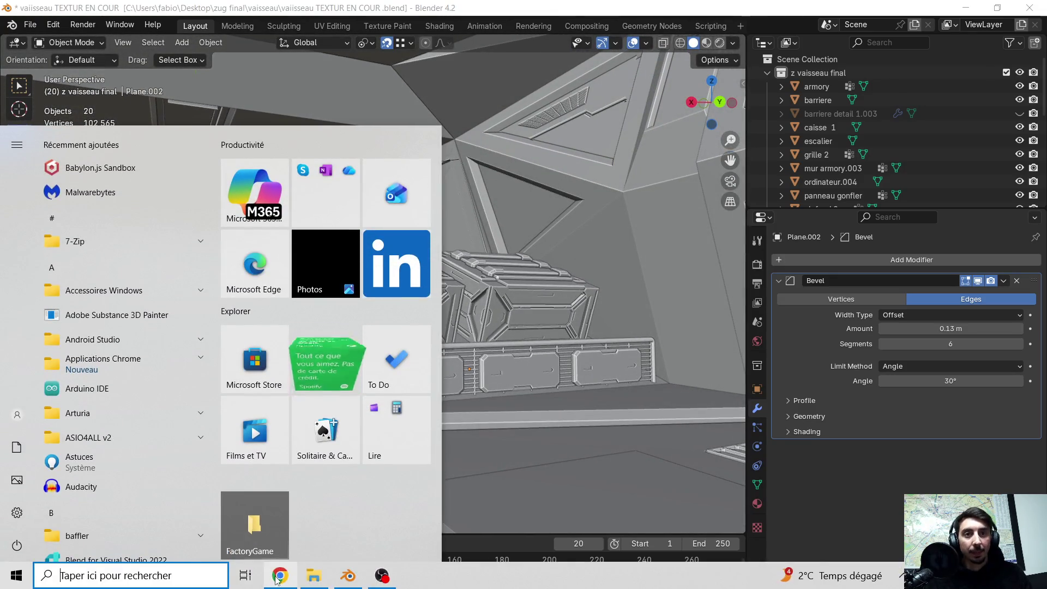
Step: Bring up Chrome and open the Sci-Fi Architecture Panels Kit Vol 2 pin on Pinterest
{"action": "left_click", "coordinate": [277, 579]}
{"action": "left_click", "coordinate": [627, 35]}
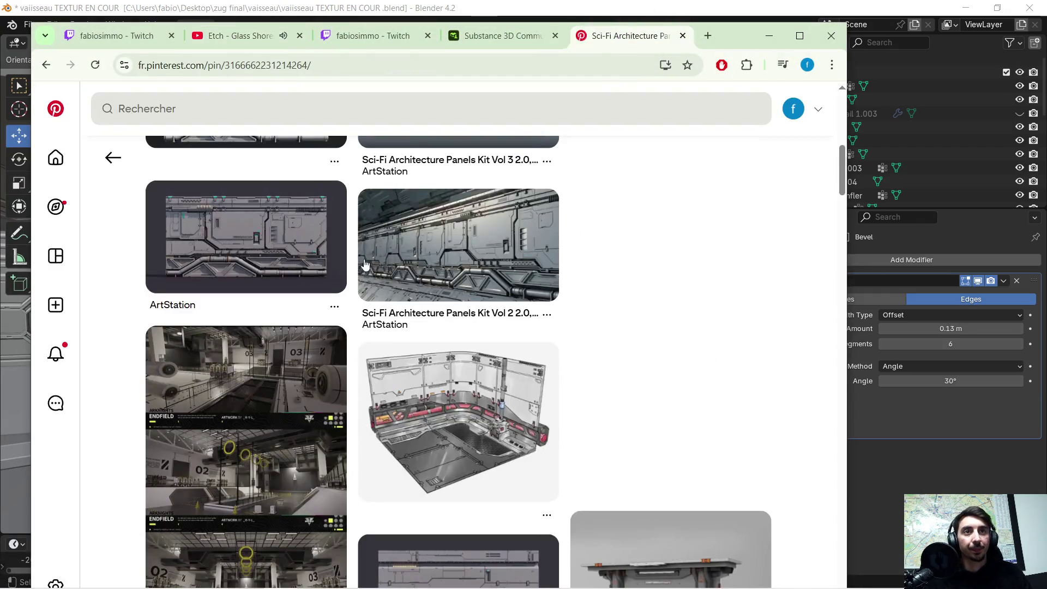
{"action": "left_click", "coordinate": [376, 269]}
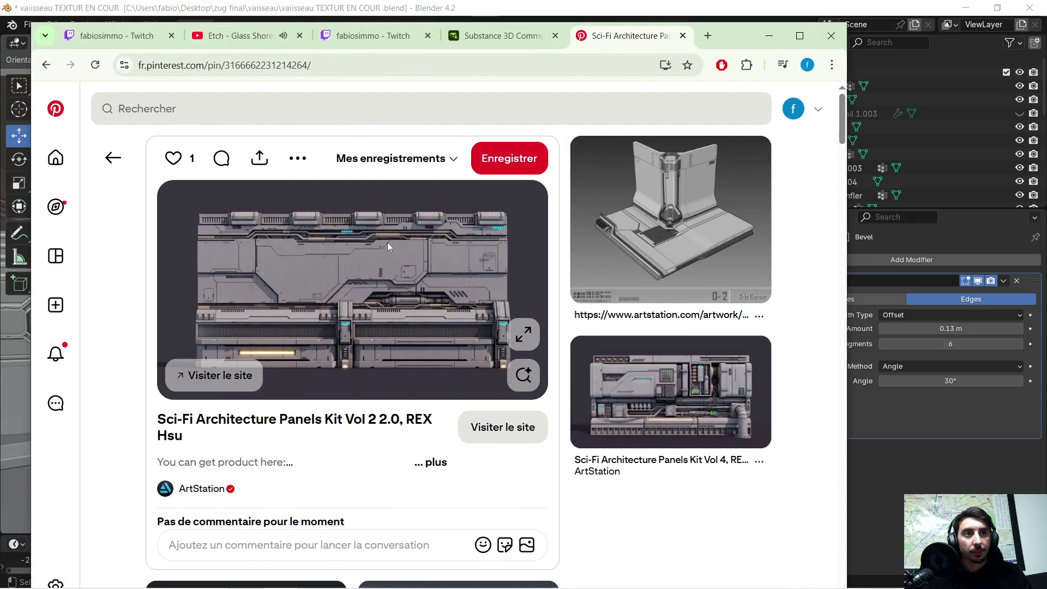
Step: Search Pinterest for 'sci fi barriere'
{"action": "left_click", "coordinate": [252, 105]}
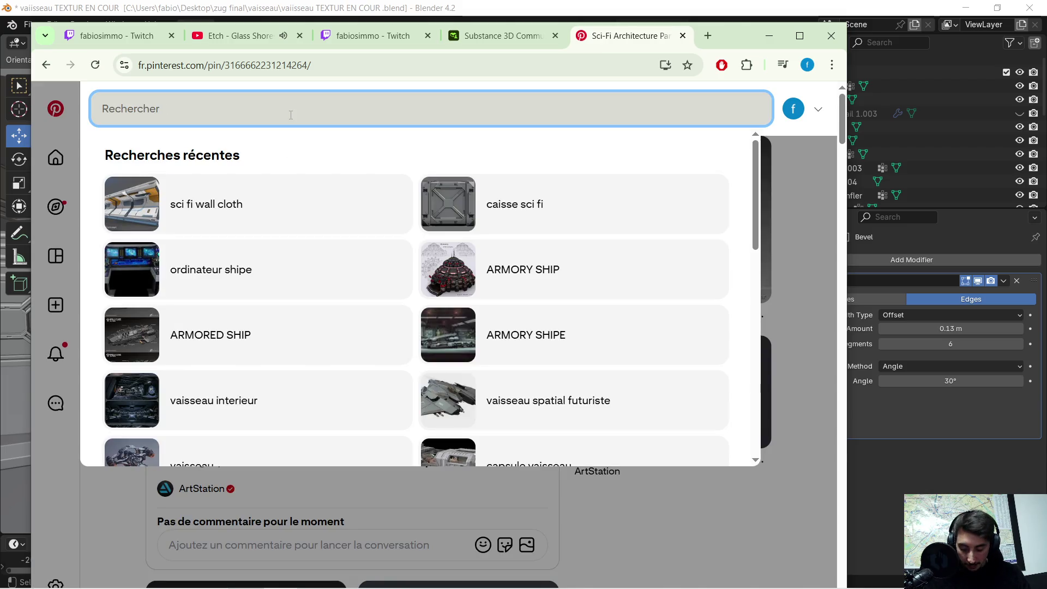
{"action": "type", "text": "sci fi"}
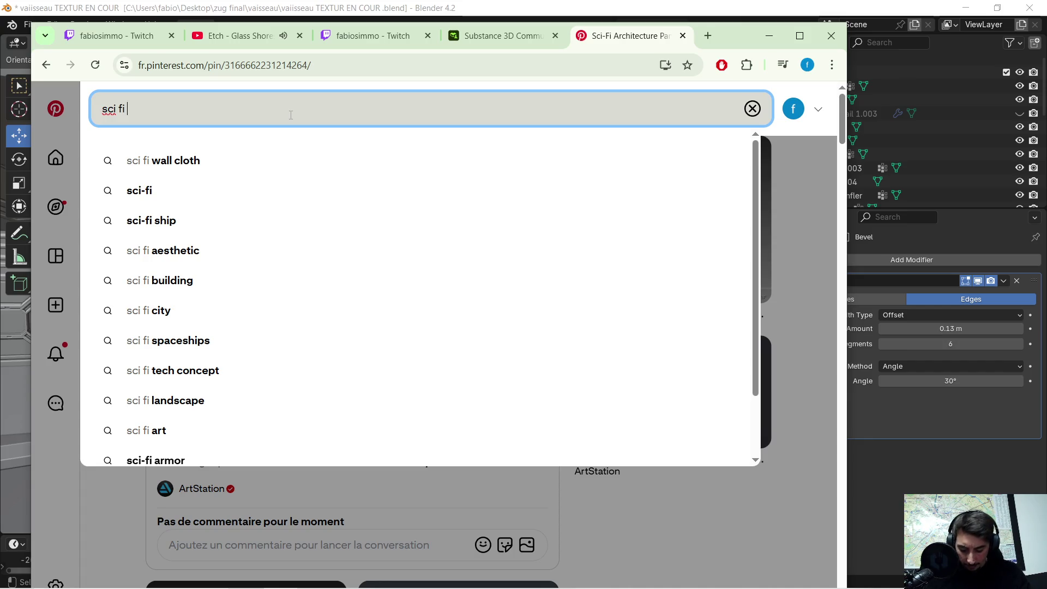
{"action": "type", "text": "barriere"}
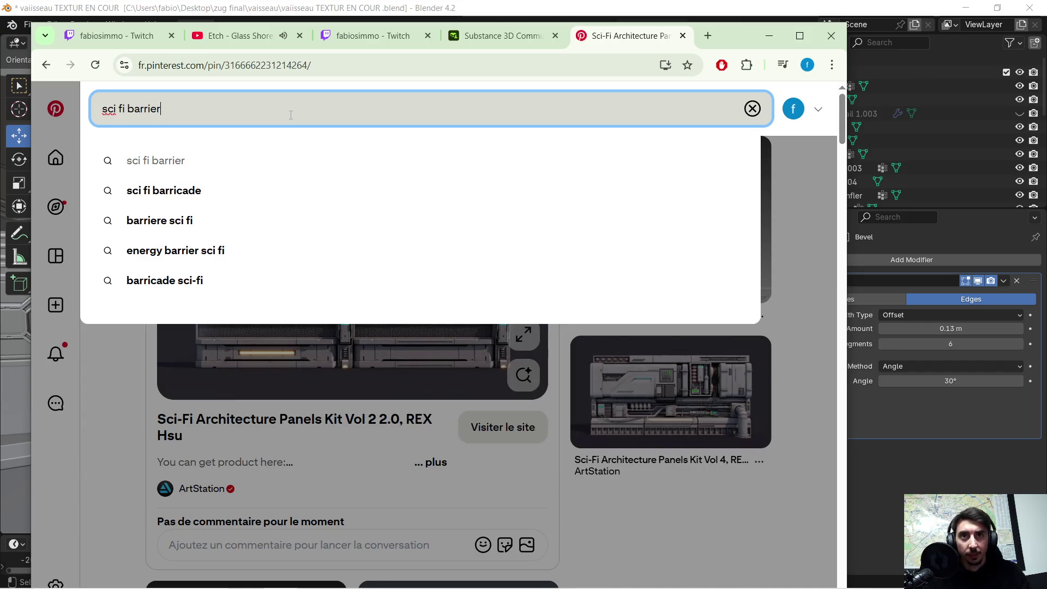
{"action": "key", "text": "Return"}
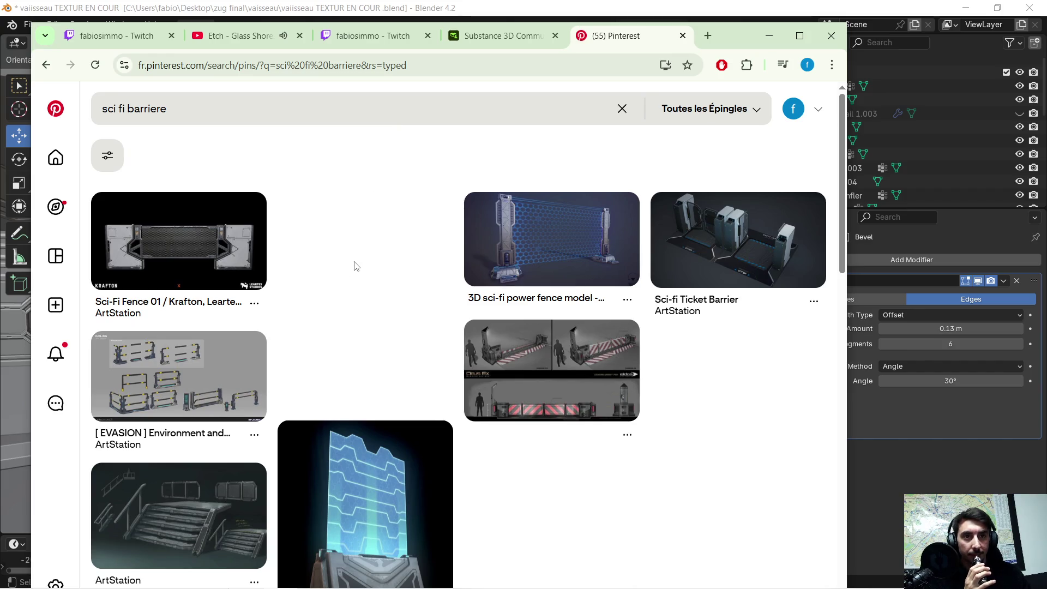
{"action": "scroll", "coordinate": [356, 266], "scroll_direction": "down", "scroll_amount": 1}
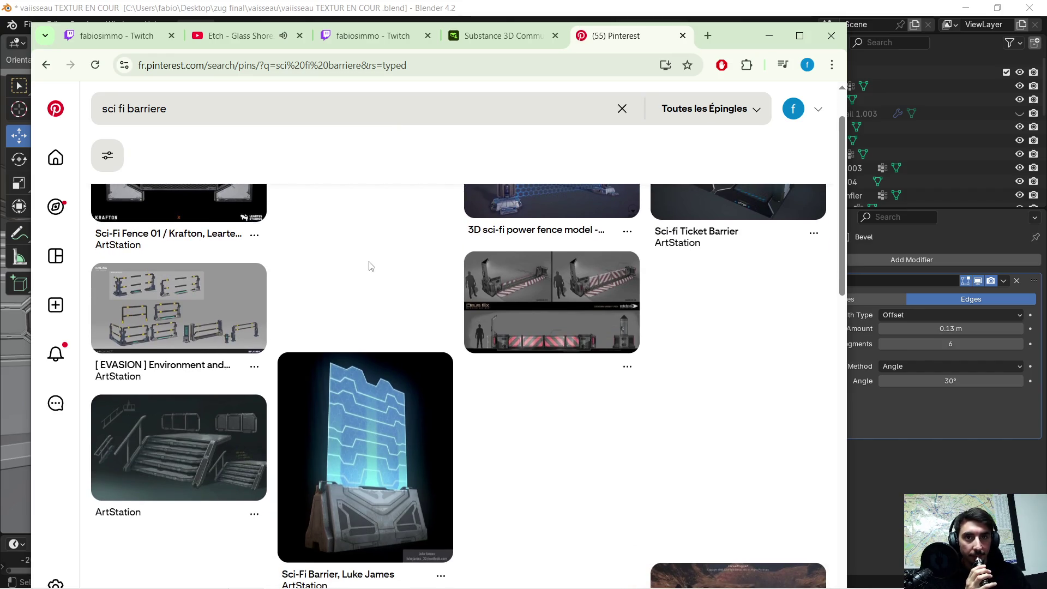
{"action": "scroll", "coordinate": [369, 266], "scroll_direction": "down", "scroll_amount": 3}
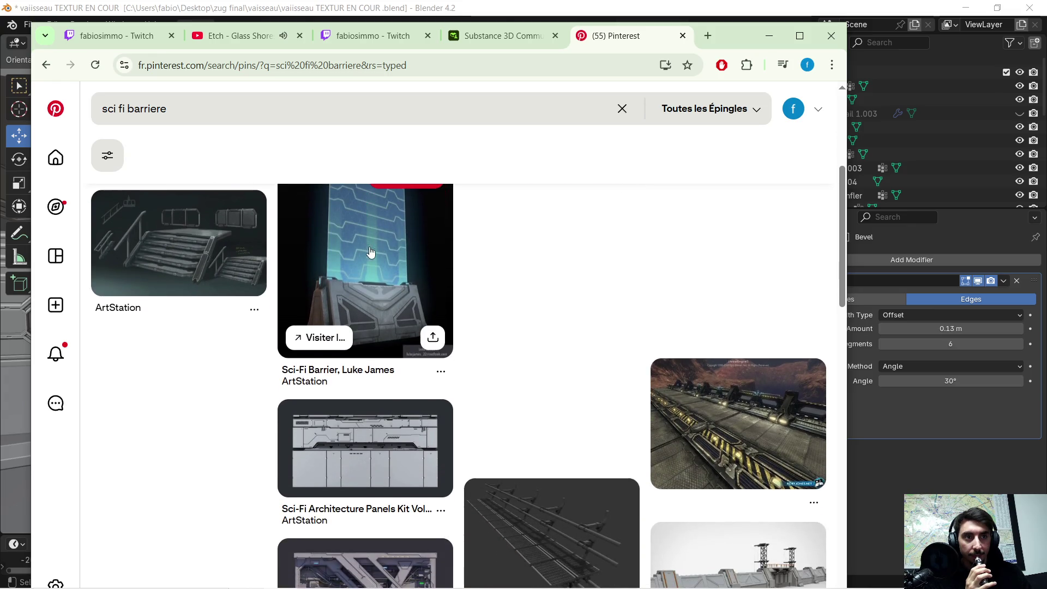
{"action": "scroll", "coordinate": [431, 268], "scroll_direction": "down", "scroll_amount": 1}
{"action": "scroll", "coordinate": [507, 240], "scroll_direction": "down", "scroll_amount": 1}
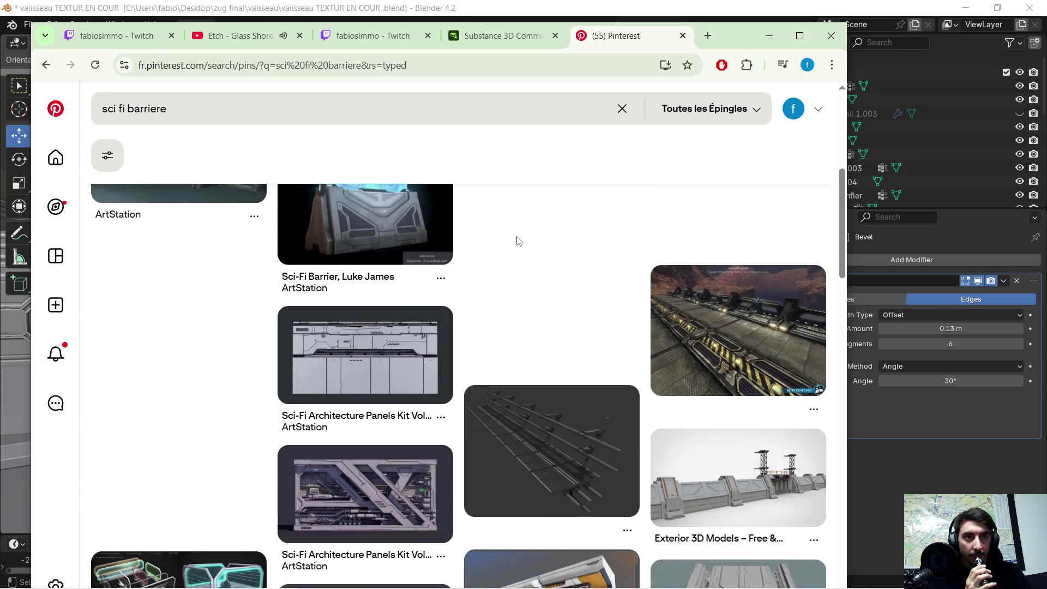
{"action": "scroll", "coordinate": [519, 238], "scroll_direction": "down", "scroll_amount": 2}
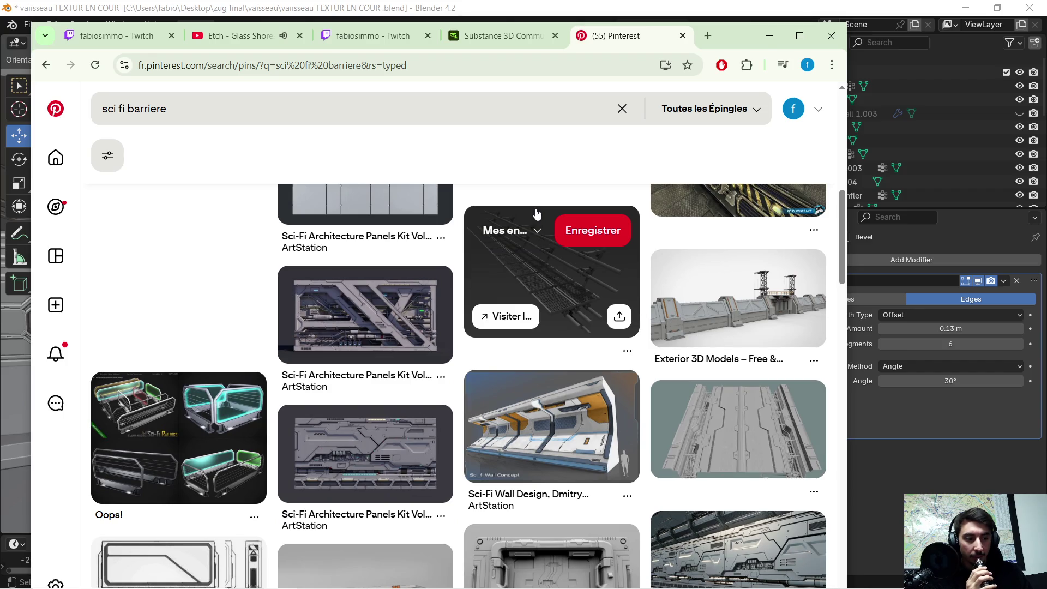
{"action": "scroll", "coordinate": [537, 214], "scroll_direction": "down", "scroll_amount": 2}
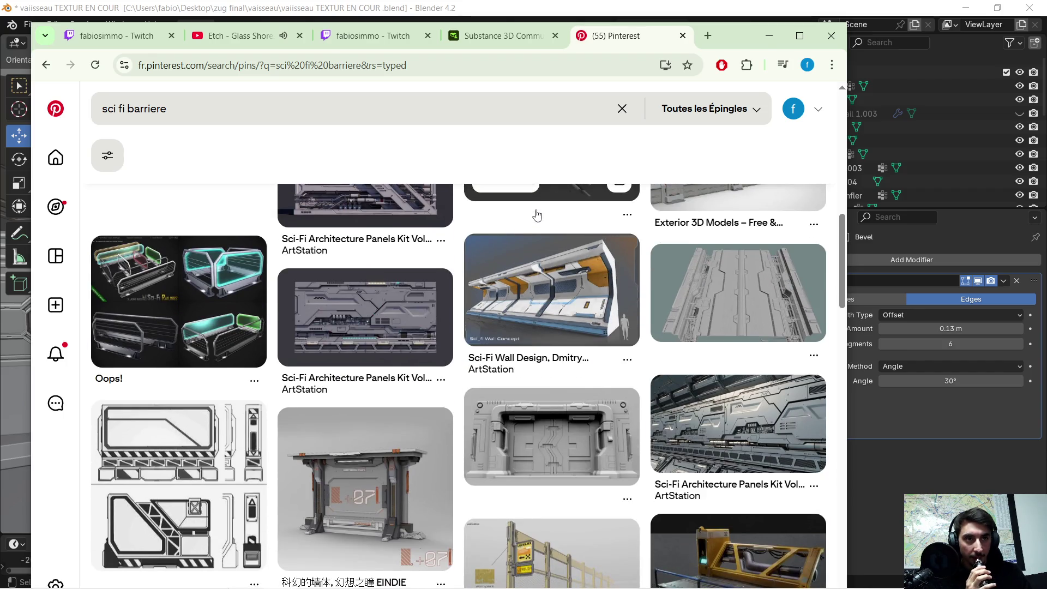
{"action": "scroll", "coordinate": [537, 214], "scroll_direction": "down", "scroll_amount": 3}
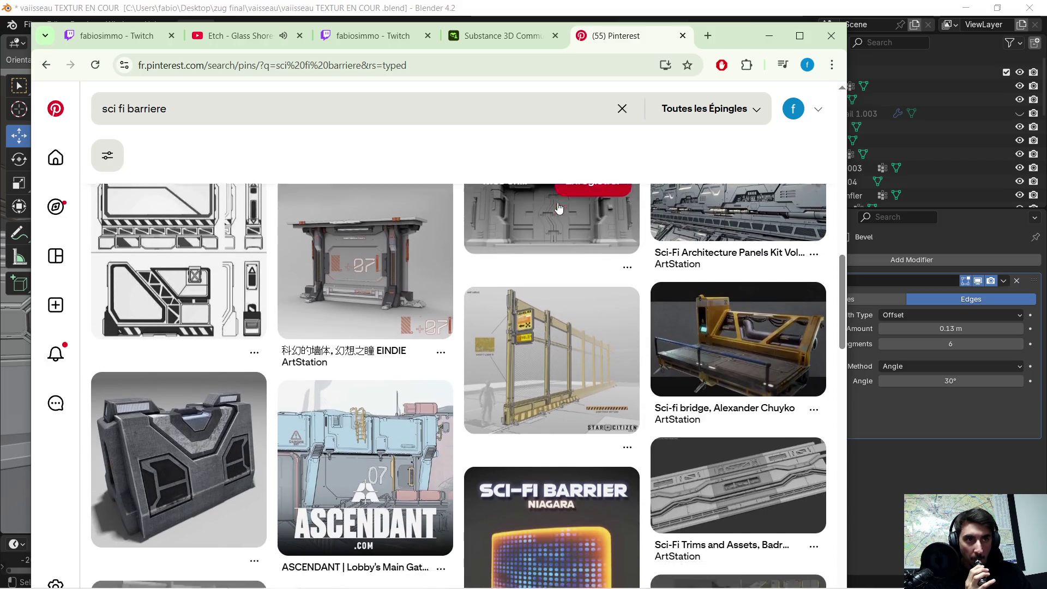
{"action": "scroll", "coordinate": [557, 207], "scroll_direction": "down", "scroll_amount": 5}
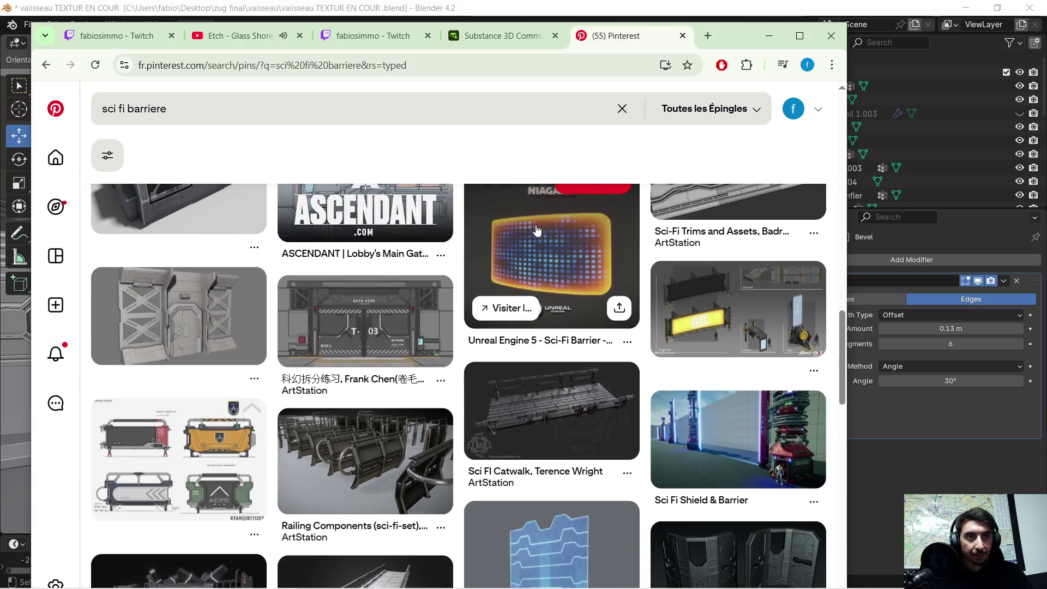
{"action": "scroll", "coordinate": [537, 229], "scroll_direction": "down", "scroll_amount": 2}
{"action": "scroll", "coordinate": [521, 244], "scroll_direction": "down", "scroll_amount": 3}
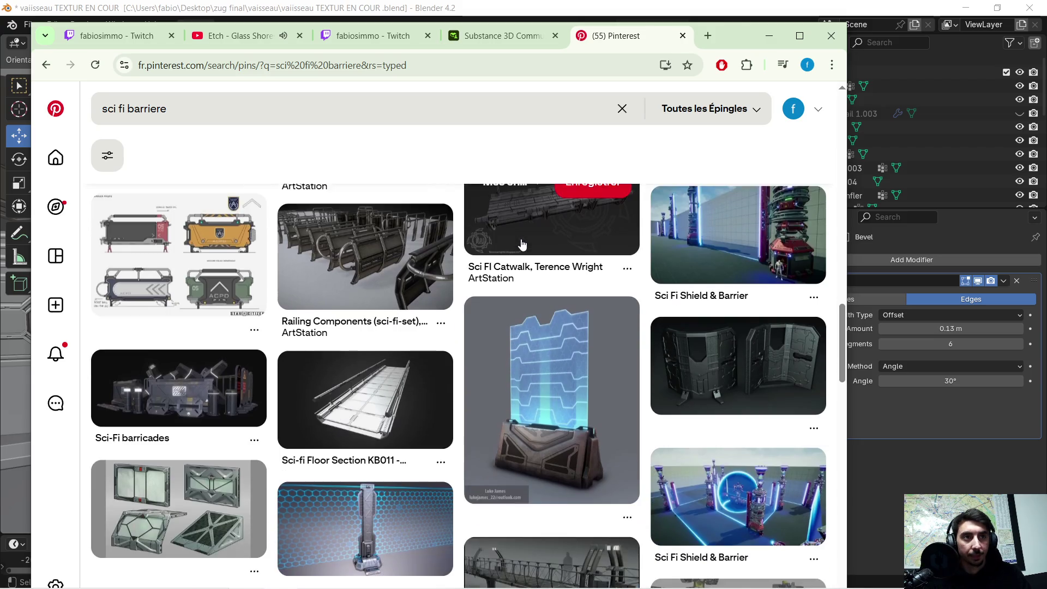
{"action": "scroll", "coordinate": [513, 240], "scroll_direction": "down", "scroll_amount": 5}
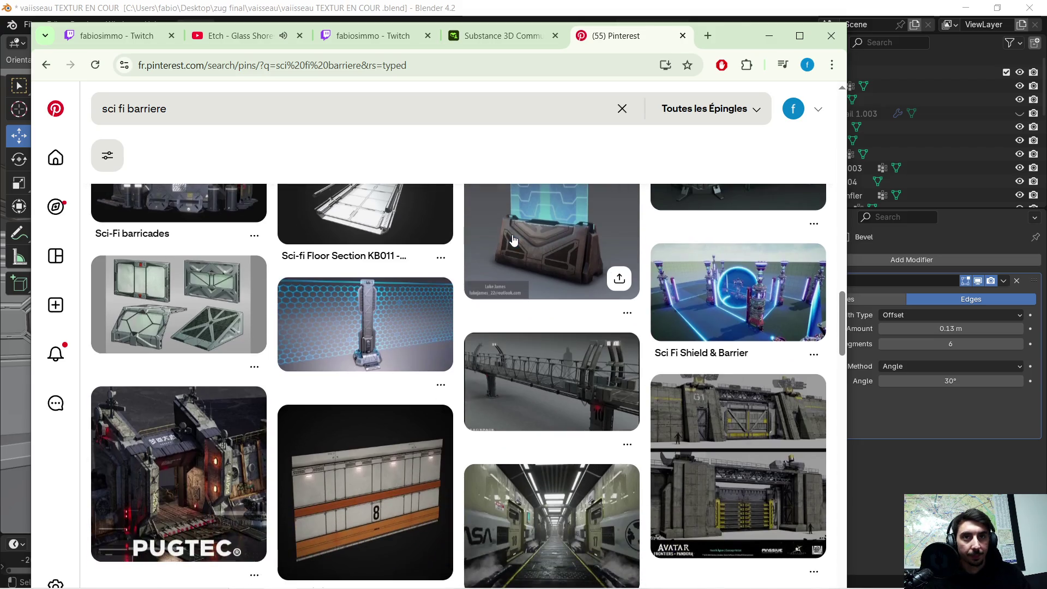
{"action": "scroll", "coordinate": [513, 236], "scroll_direction": "down", "scroll_amount": 5}
{"action": "scroll", "coordinate": [515, 234], "scroll_direction": "down", "scroll_amount": 1}
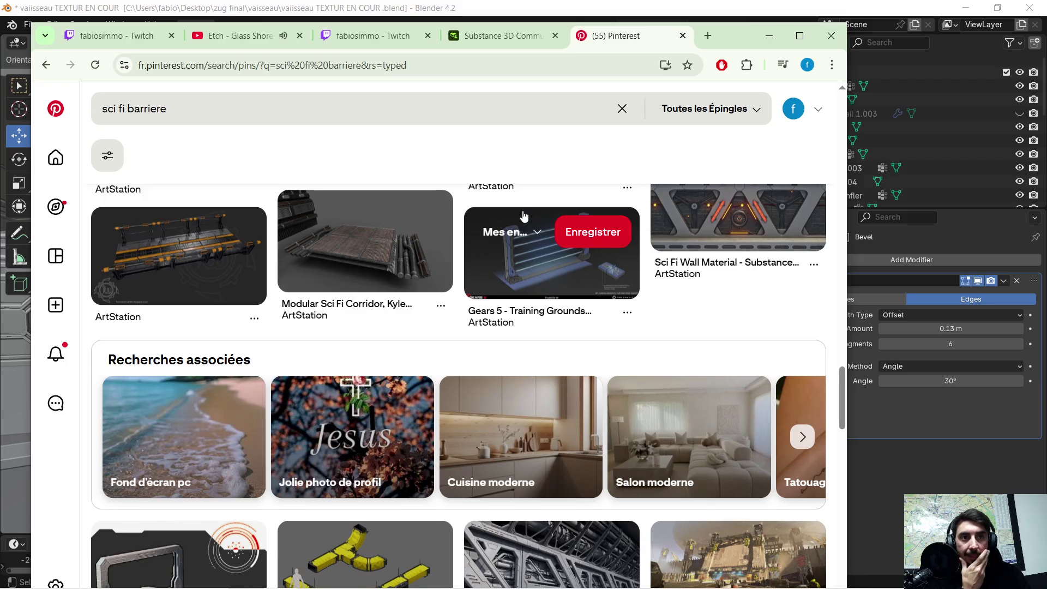
{"action": "scroll", "coordinate": [523, 217], "scroll_direction": "down", "scroll_amount": 4}
{"action": "scroll", "coordinate": [523, 213], "scroll_direction": "down", "scroll_amount": 3}
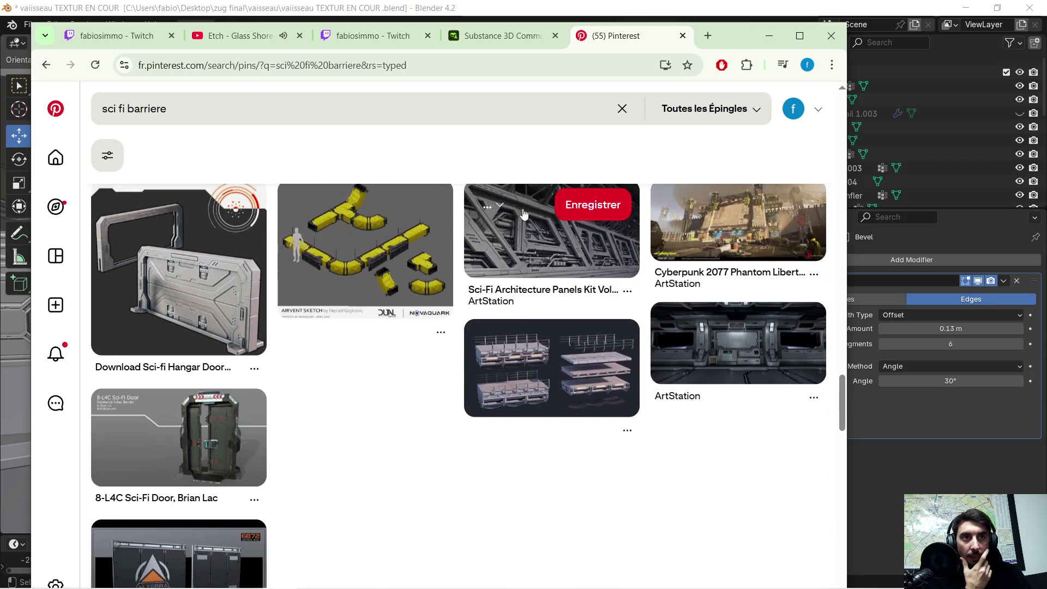
{"action": "scroll", "coordinate": [420, 346], "scroll_direction": "down", "scroll_amount": 2}
{"action": "scroll", "coordinate": [431, 343], "scroll_direction": "down", "scroll_amount": 7}
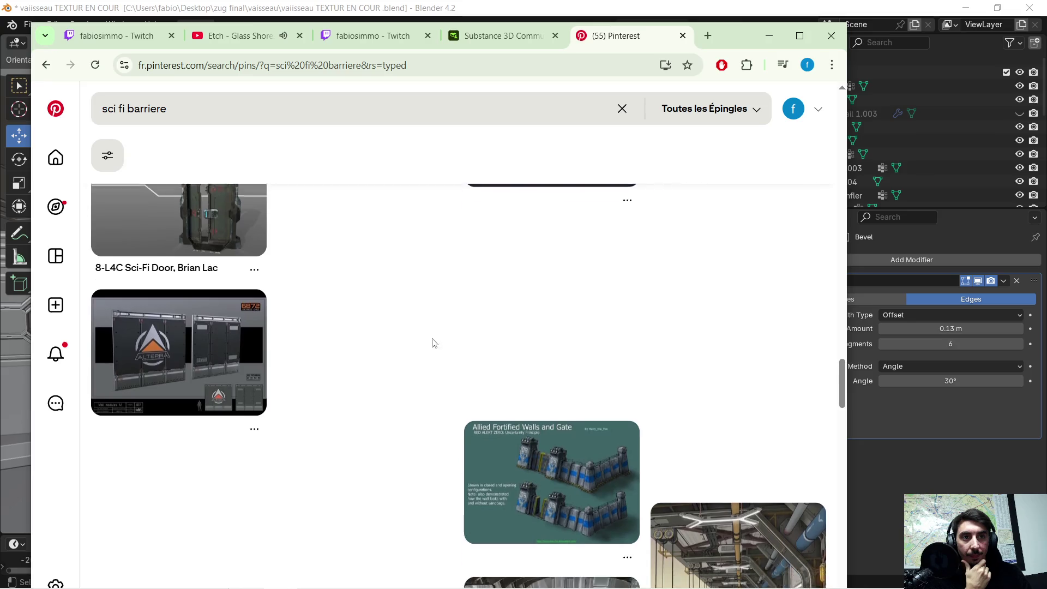
{"action": "scroll", "coordinate": [406, 302], "scroll_direction": "down", "scroll_amount": 5}
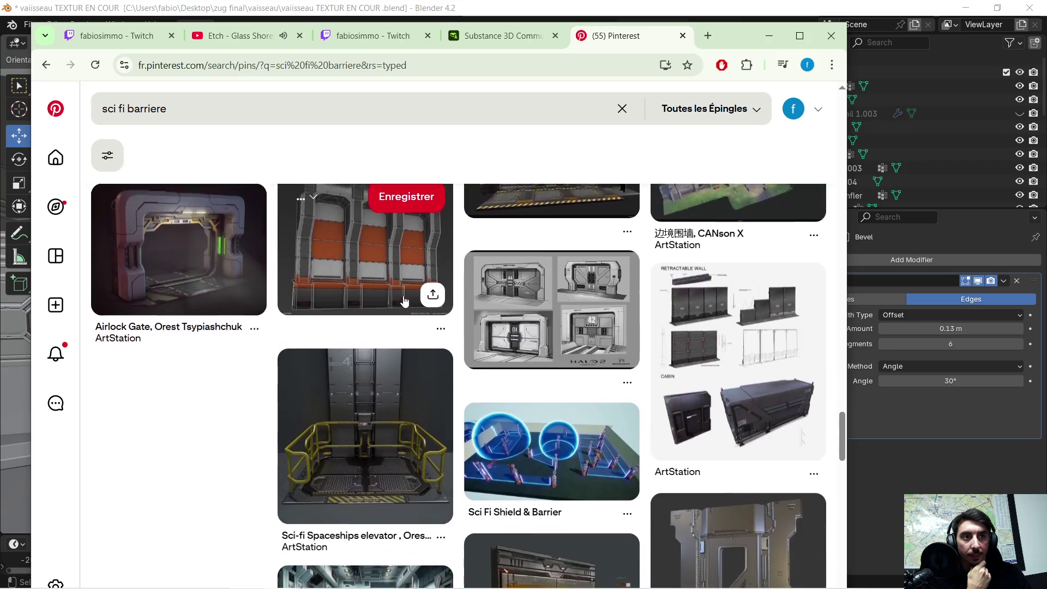
{"action": "scroll", "coordinate": [306, 346], "scroll_direction": "down", "scroll_amount": 3}
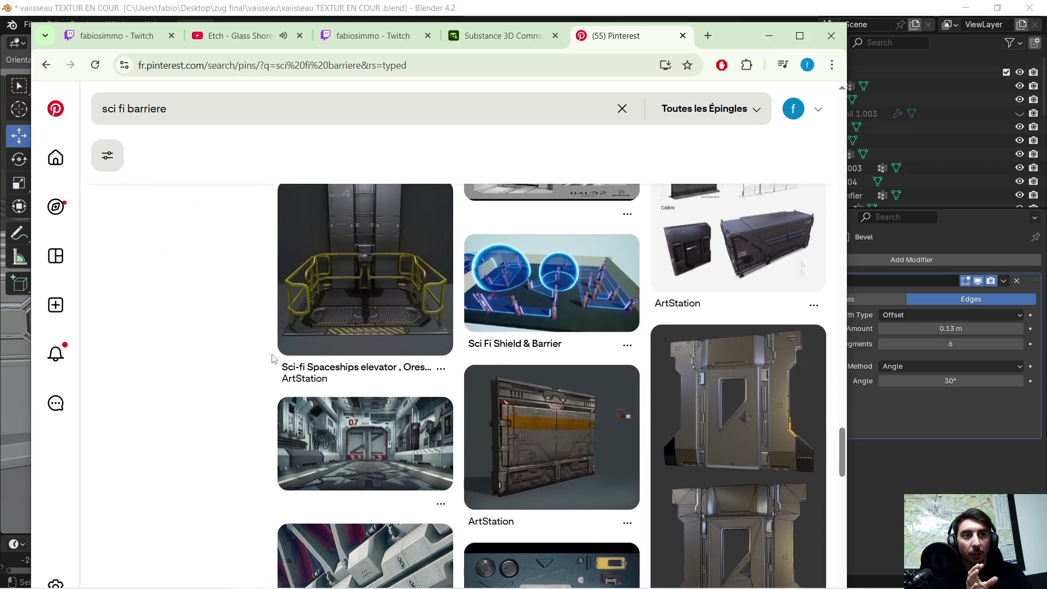
{"action": "scroll", "coordinate": [273, 333], "scroll_direction": "down", "scroll_amount": 1}
{"action": "scroll", "coordinate": [273, 333], "scroll_direction": "down", "scroll_amount": 4}
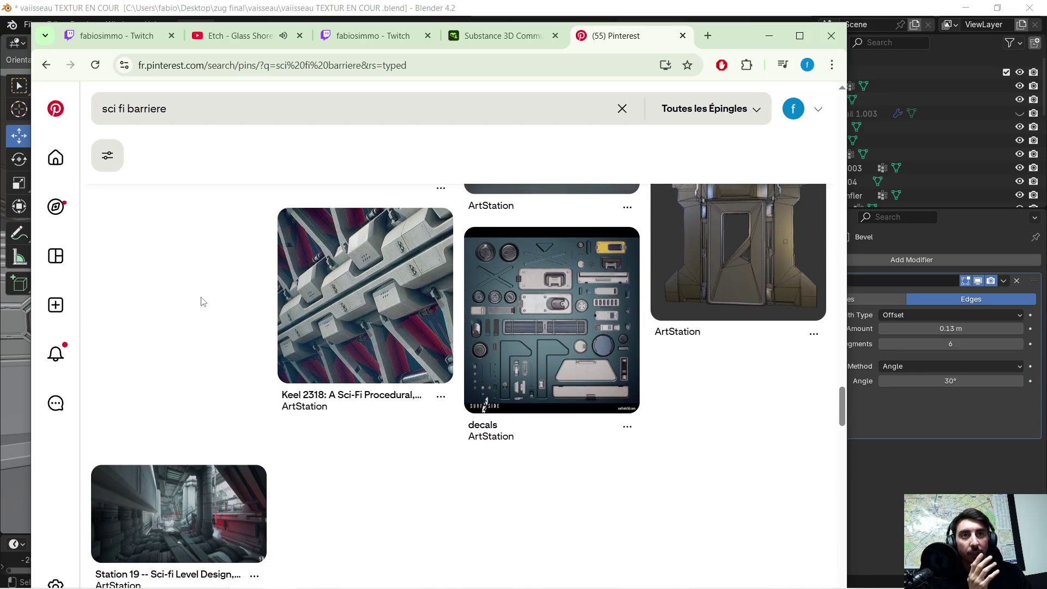
{"action": "scroll", "coordinate": [203, 299], "scroll_direction": "up", "scroll_amount": 5}
{"action": "mouse_move", "coordinate": [305, 238]}
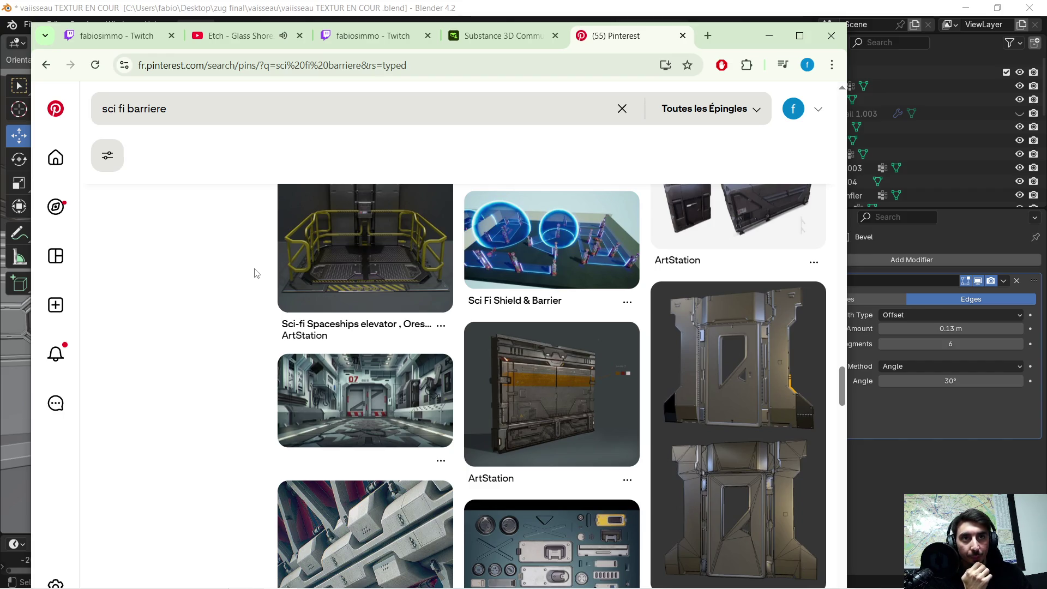
{"action": "scroll", "coordinate": [253, 272], "scroll_direction": "down", "scroll_amount": 9}
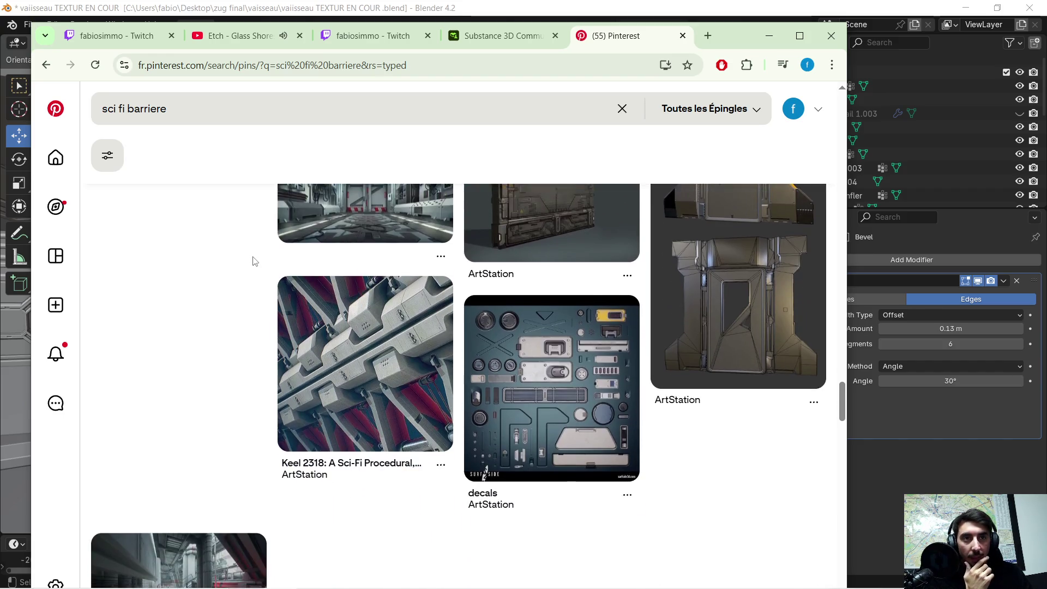
{"action": "scroll", "coordinate": [256, 259], "scroll_direction": "down", "scroll_amount": 3}
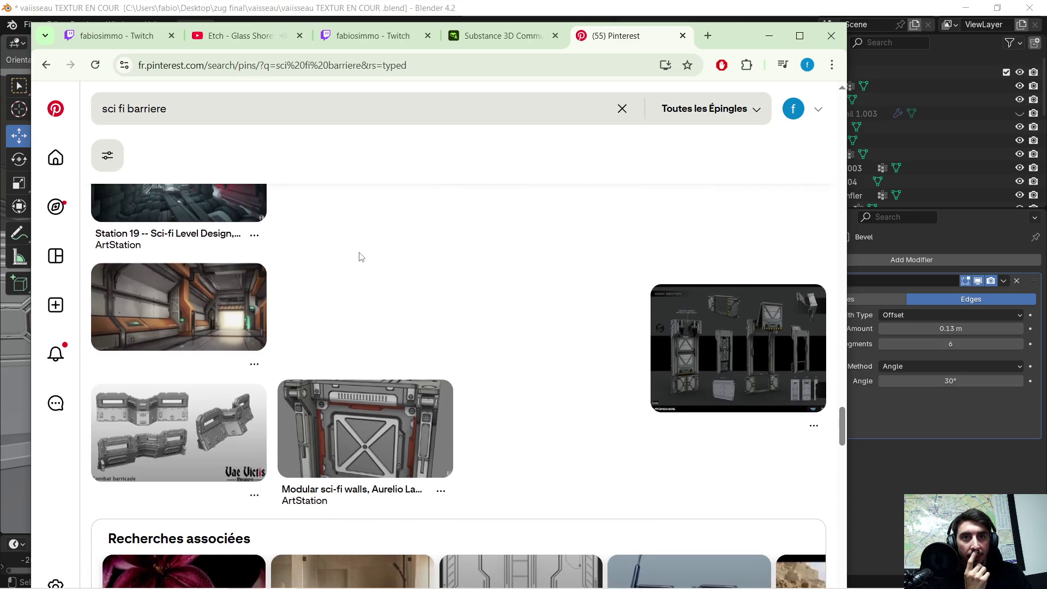
{"action": "scroll", "coordinate": [550, 260], "scroll_direction": "down", "scroll_amount": 6}
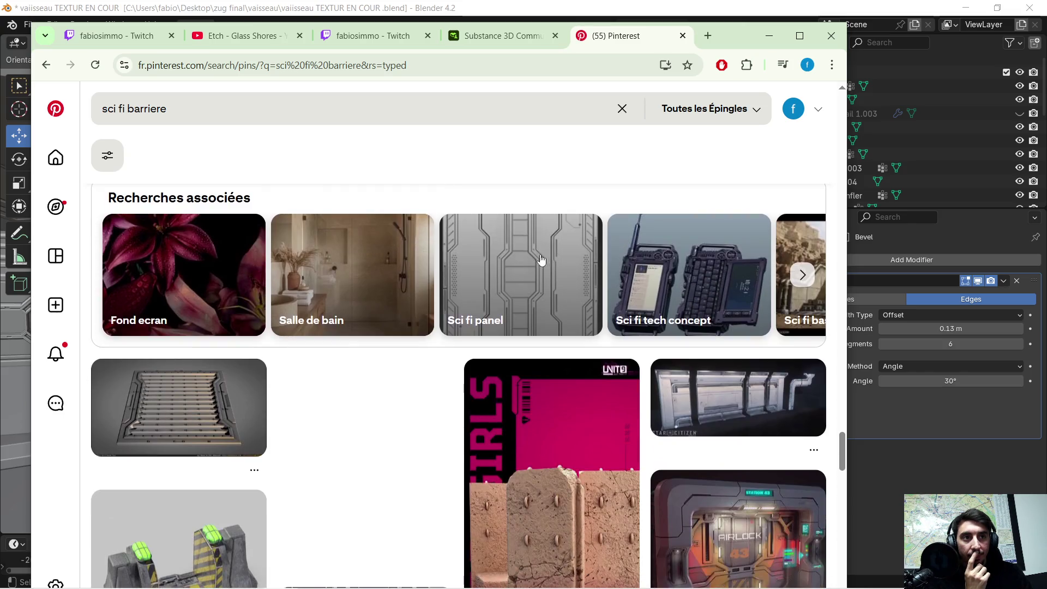
{"action": "scroll", "coordinate": [365, 343], "scroll_direction": "down", "scroll_amount": 6}
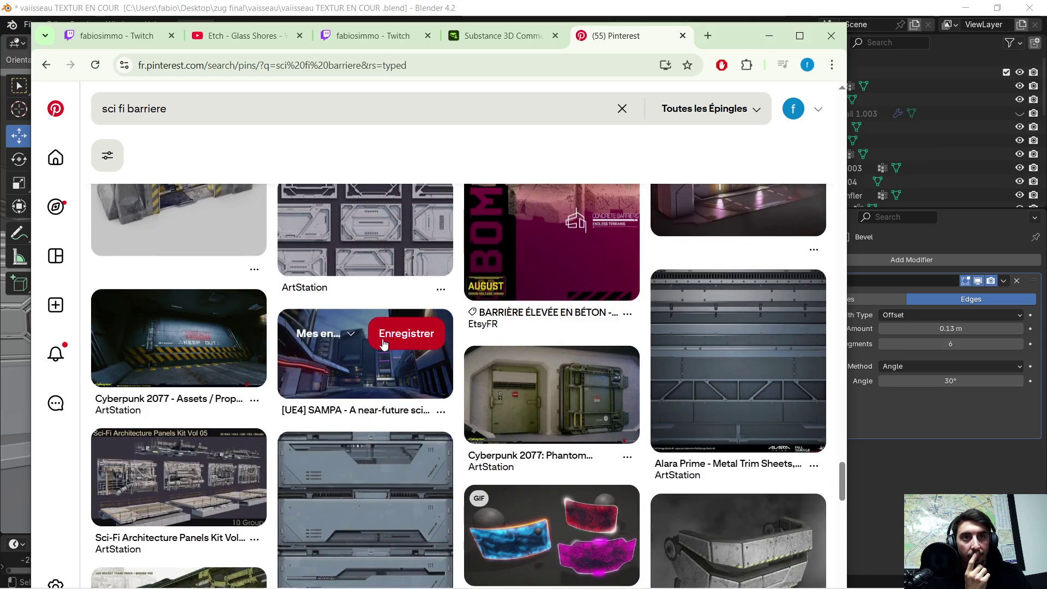
{"action": "scroll", "coordinate": [383, 343], "scroll_direction": "down", "scroll_amount": 4}
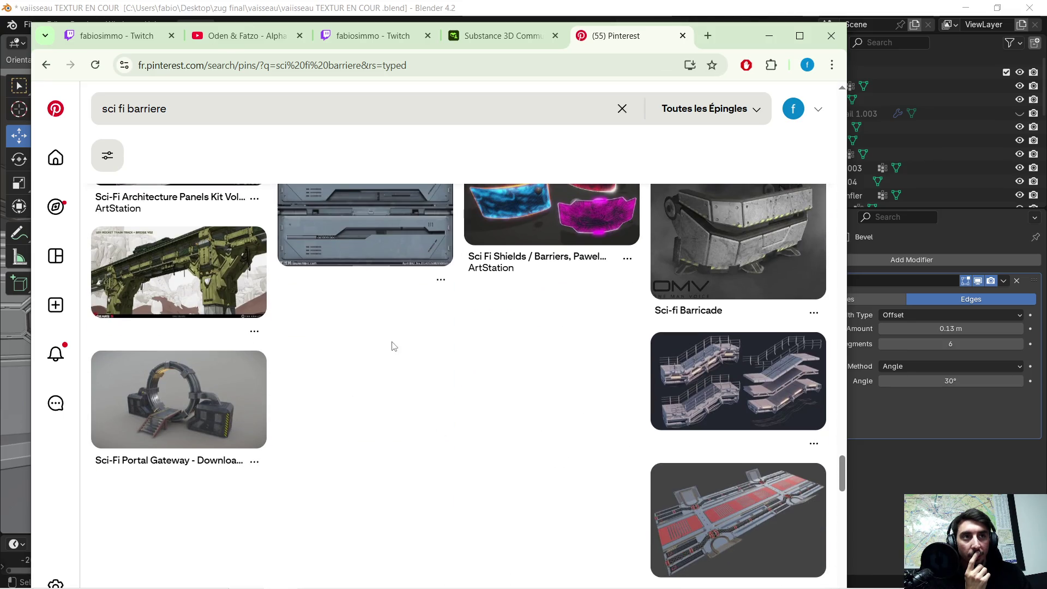
{"action": "scroll", "coordinate": [743, 281], "scroll_direction": "up", "scroll_amount": 3}
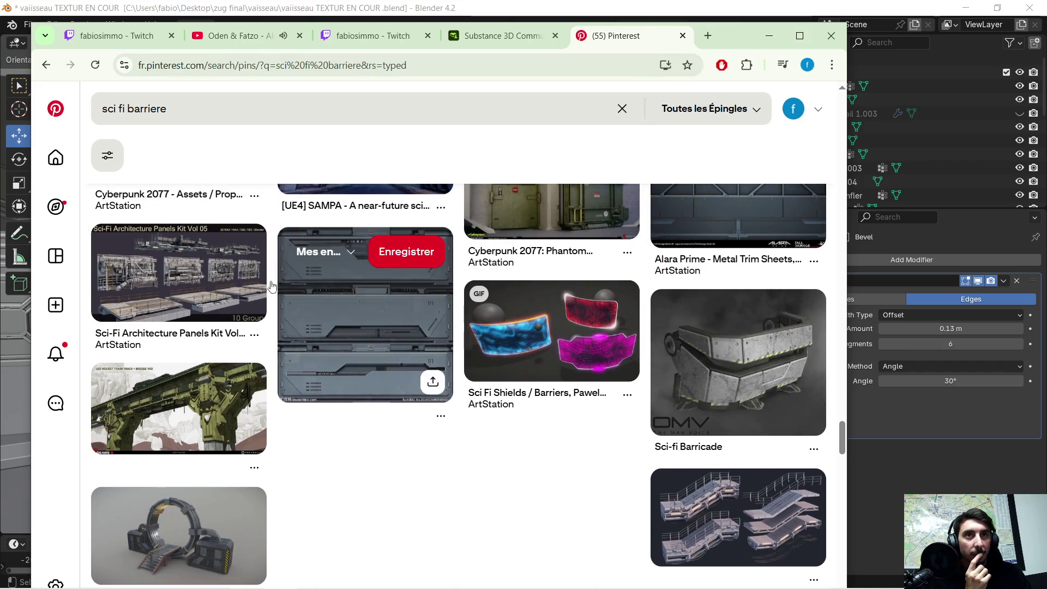
{"action": "scroll", "coordinate": [187, 143], "scroll_direction": "up", "scroll_amount": 2}
{"action": "left_click", "coordinate": [187, 112]}
Step: Change the search to 'sci fi corridor' and run it
{"action": "key", "text": "BackSpace"}
{"action": "key", "text": "BackSpace"}
{"action": "key", "text": "BackSpace"}
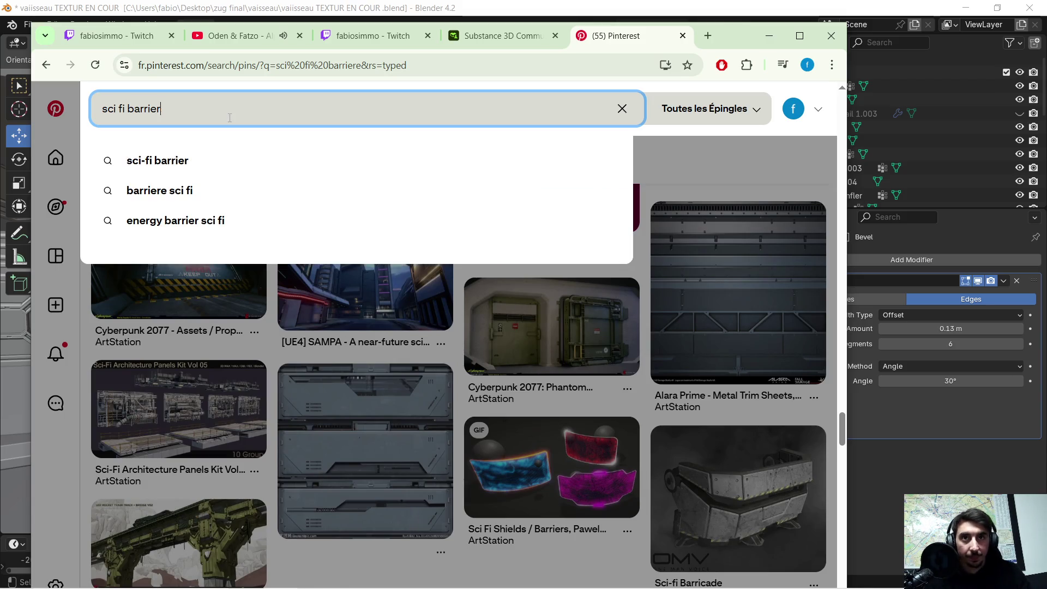
{"action": "type", "text": "c"}
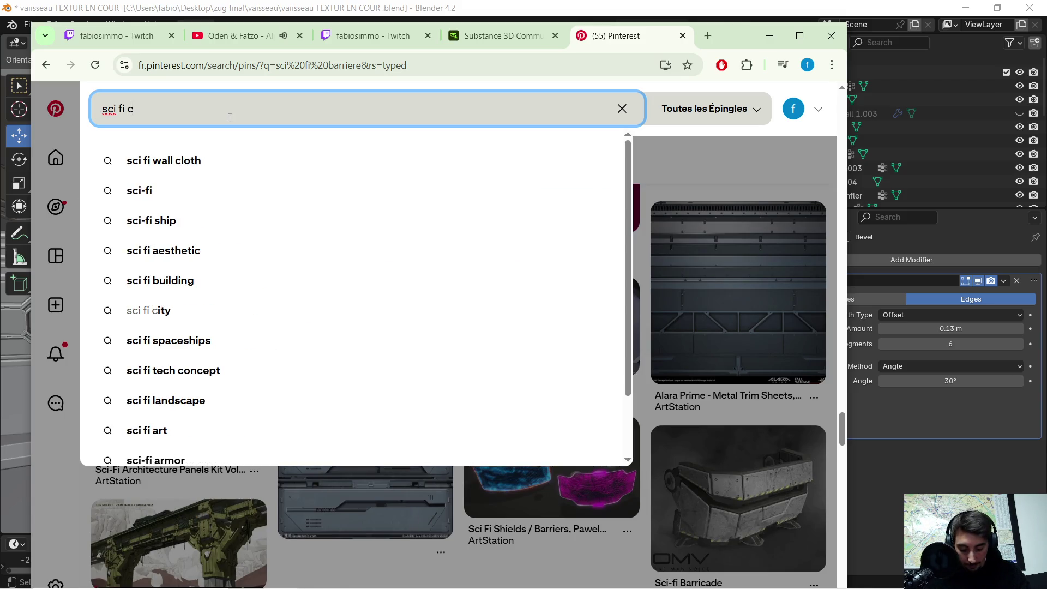
{"action": "type", "text": "orridor"}
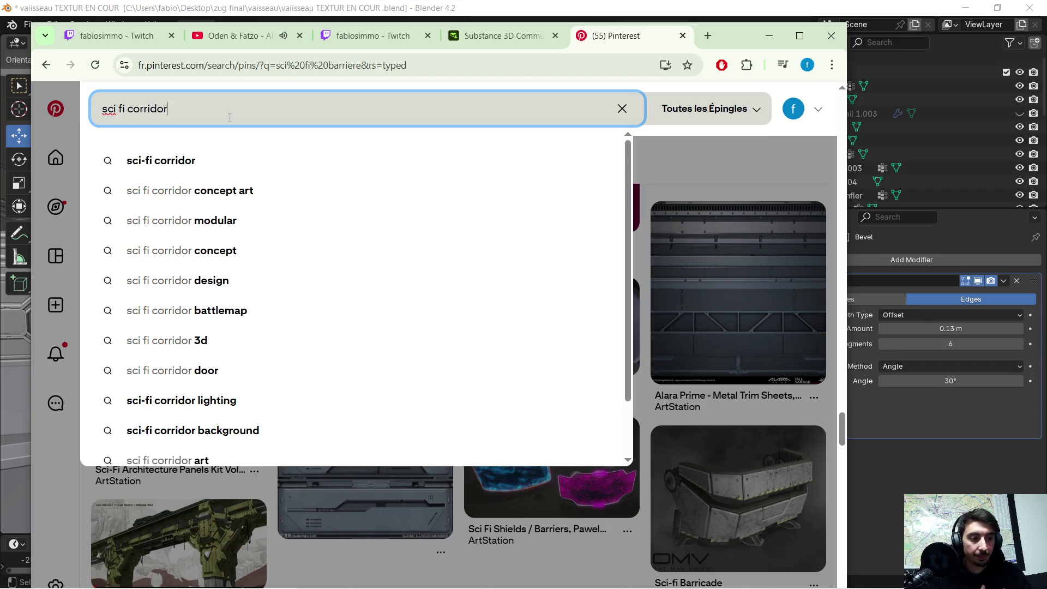
{"action": "key", "text": "Return"}
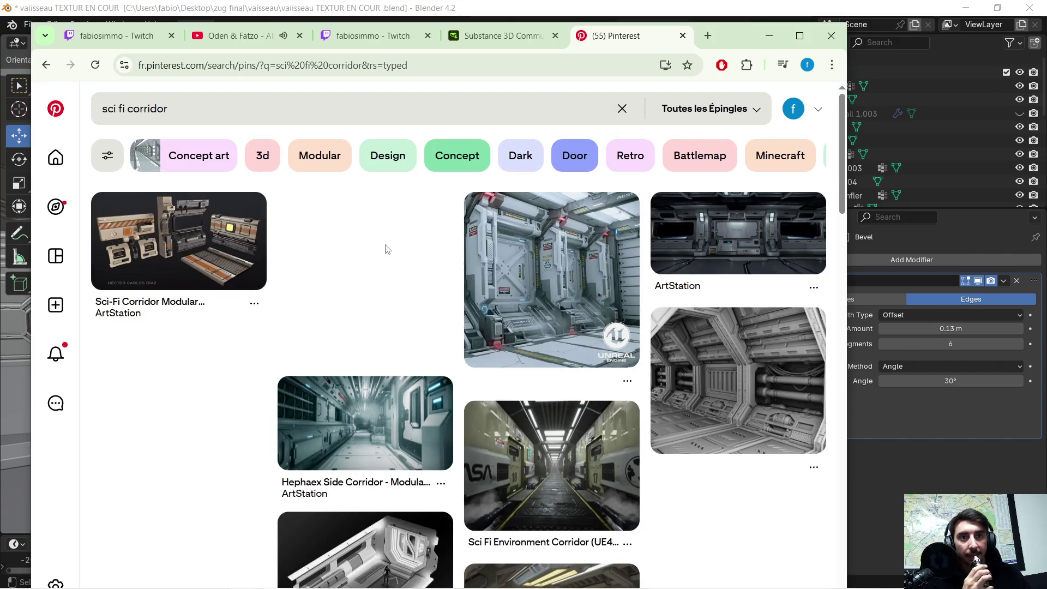
Step: Scroll through the sci fi corridor results before editing the query again
{"action": "scroll", "coordinate": [436, 337], "scroll_direction": "down", "scroll_amount": 3}
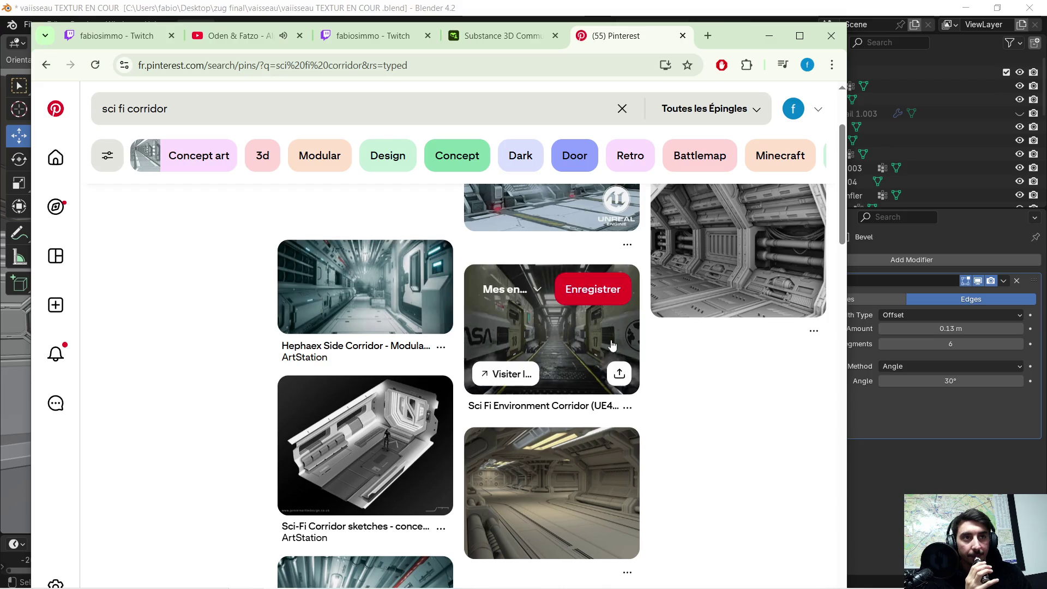
{"action": "scroll", "coordinate": [677, 363], "scroll_direction": "down", "scroll_amount": 5}
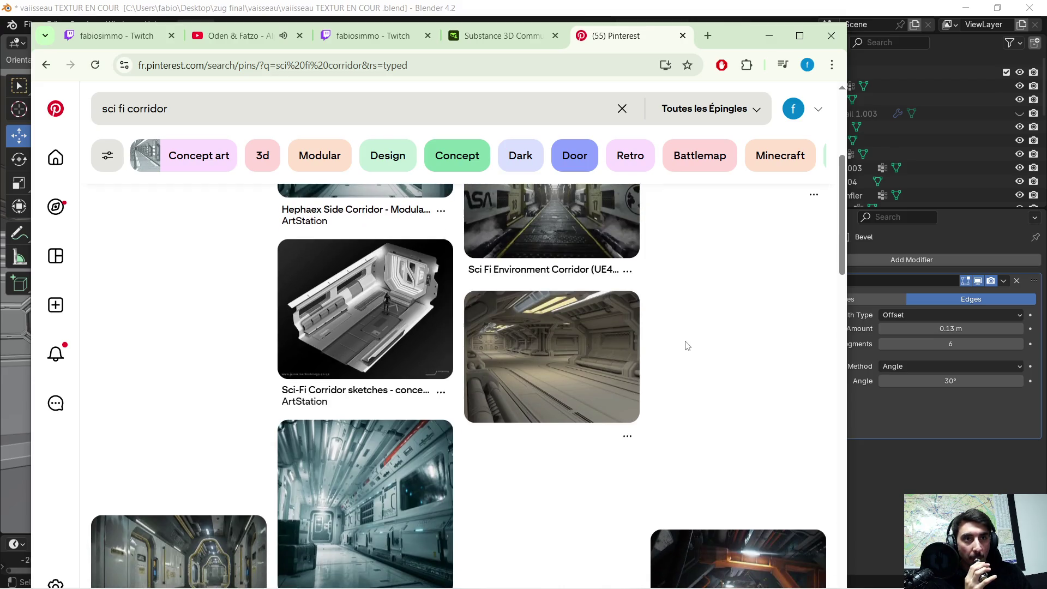
{"action": "scroll", "coordinate": [552, 357], "scroll_direction": "down", "scroll_amount": 1}
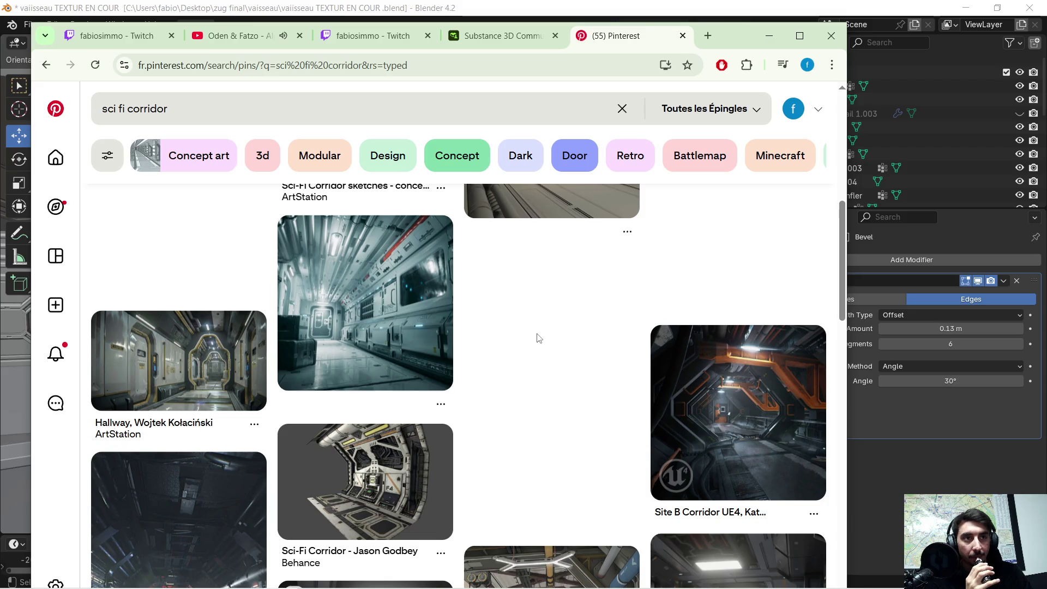
{"action": "scroll", "coordinate": [535, 334], "scroll_direction": "down", "scroll_amount": 2}
{"action": "scroll", "coordinate": [540, 305], "scroll_direction": "down", "scroll_amount": 2}
{"action": "scroll", "coordinate": [537, 286], "scroll_direction": "down", "scroll_amount": 2}
{"action": "scroll", "coordinate": [533, 273], "scroll_direction": "up", "scroll_amount": 5}
{"action": "scroll", "coordinate": [536, 245], "scroll_direction": "up", "scroll_amount": 6}
{"action": "scroll", "coordinate": [382, 180], "scroll_direction": "down", "scroll_amount": 3}
{"action": "left_click", "coordinate": [176, 108]}
Step: Search Pinterest for 'sci fi catwalk'
{"action": "key", "text": "BackSpace"}
{"action": "key", "text": "BackSpace"}
{"action": "key", "text": "BackSpace"}
{"action": "type", "text": "atwalk"}
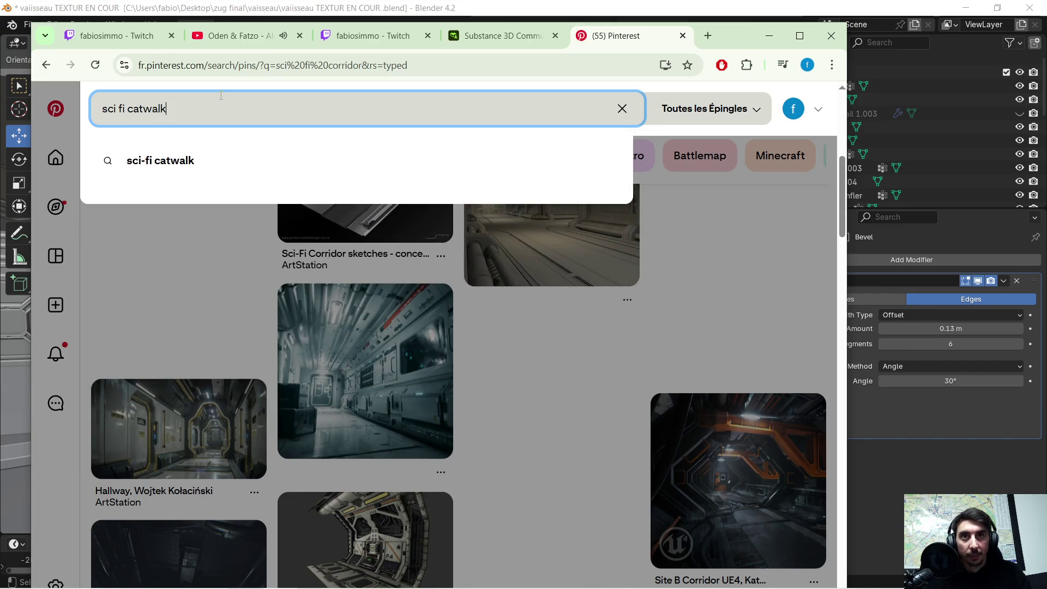
{"action": "key", "text": "Return"}
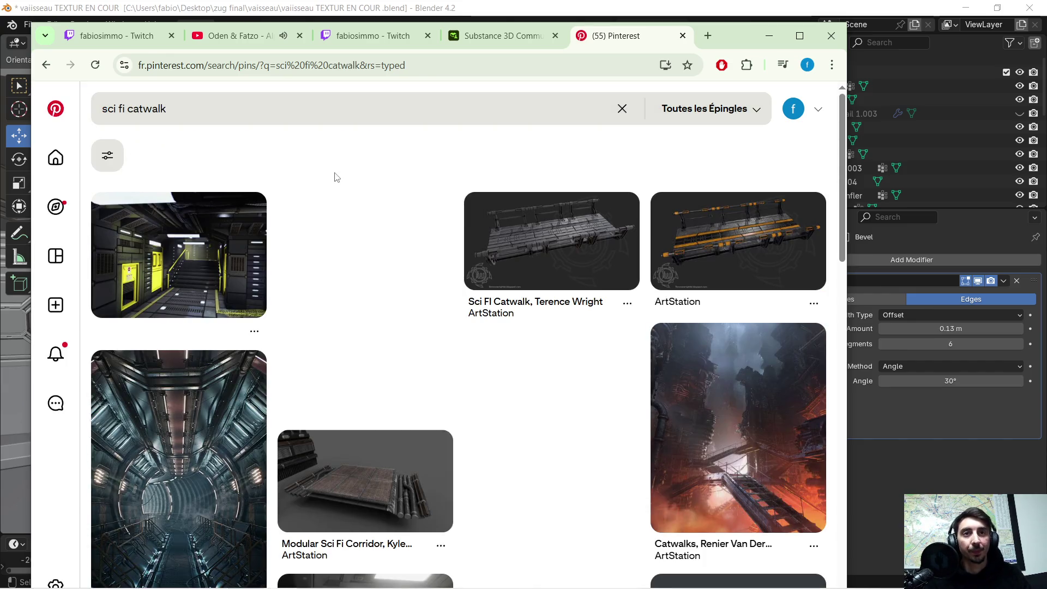
Step: Browse the catwalk results and open the Sci-fi Colony pin
{"action": "mouse_move", "coordinate": [547, 228]}
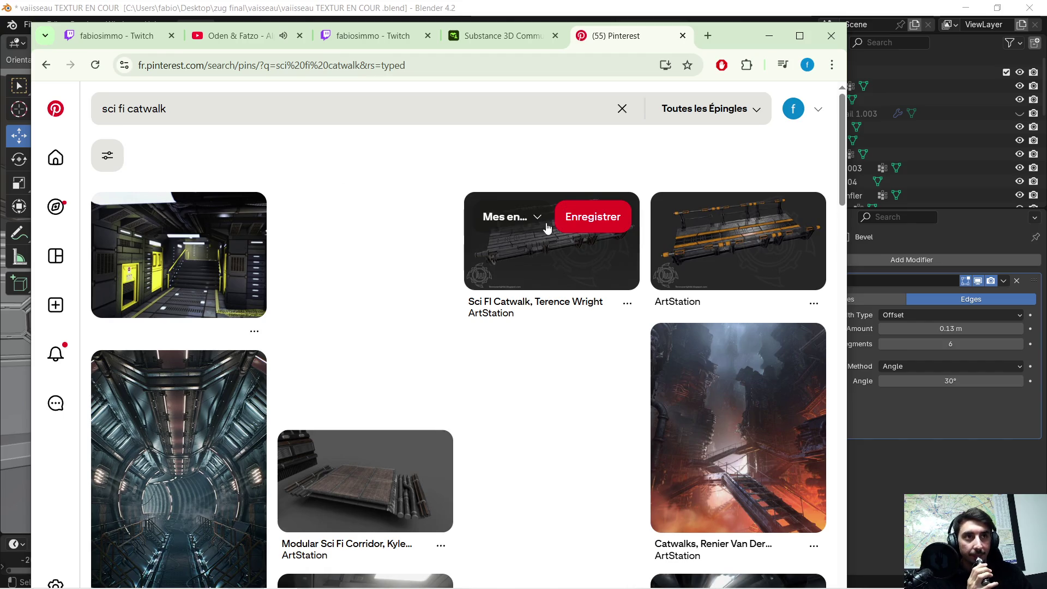
{"action": "scroll", "coordinate": [551, 243], "scroll_direction": "down", "scroll_amount": 3}
{"action": "scroll", "coordinate": [554, 303], "scroll_direction": "down", "scroll_amount": 1}
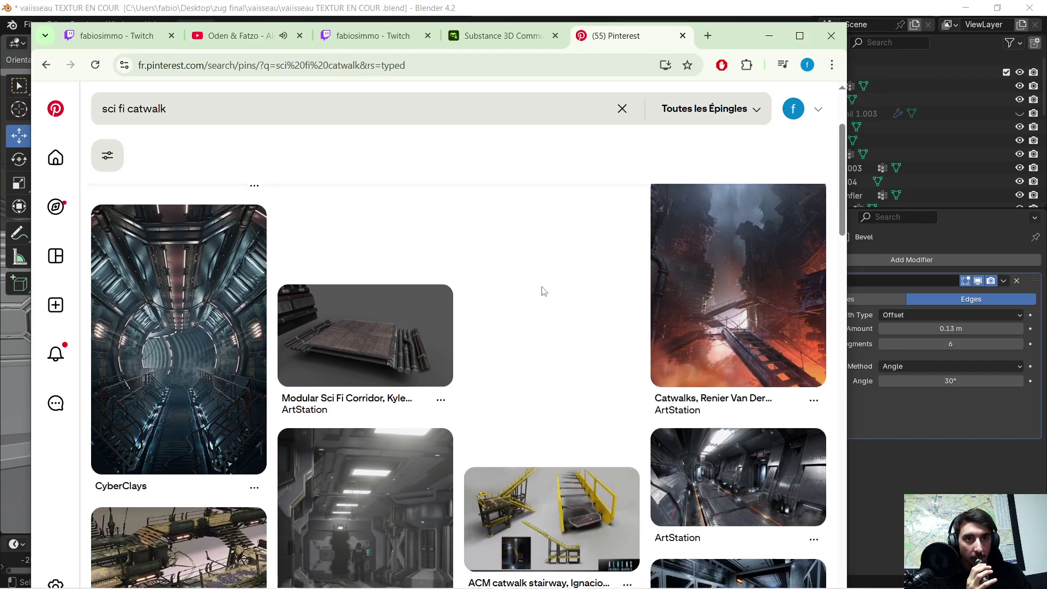
{"action": "scroll", "coordinate": [540, 264], "scroll_direction": "down", "scroll_amount": 2}
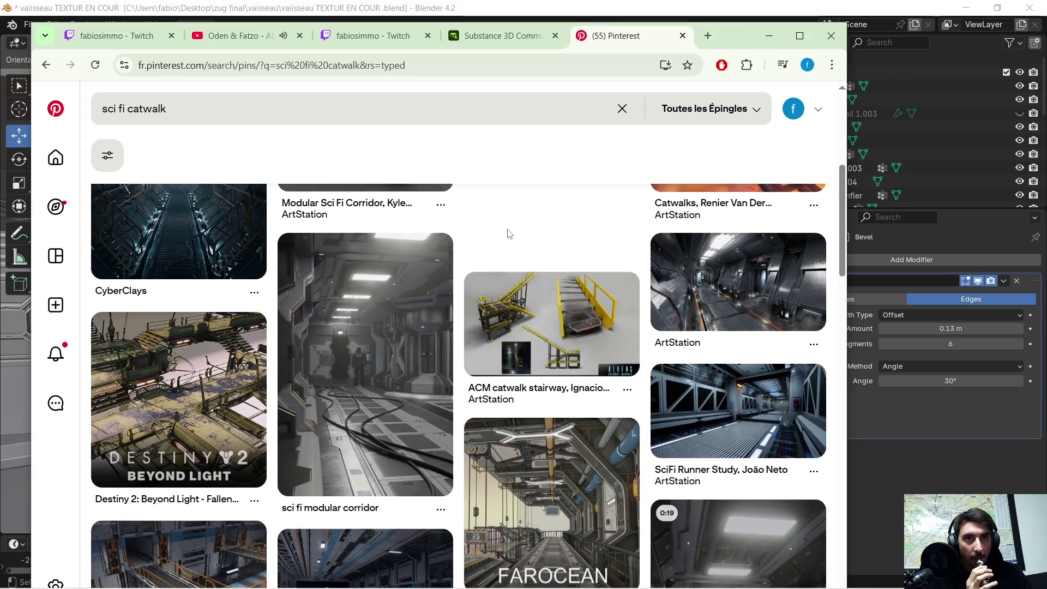
{"action": "scroll", "coordinate": [508, 233], "scroll_direction": "down", "scroll_amount": 3}
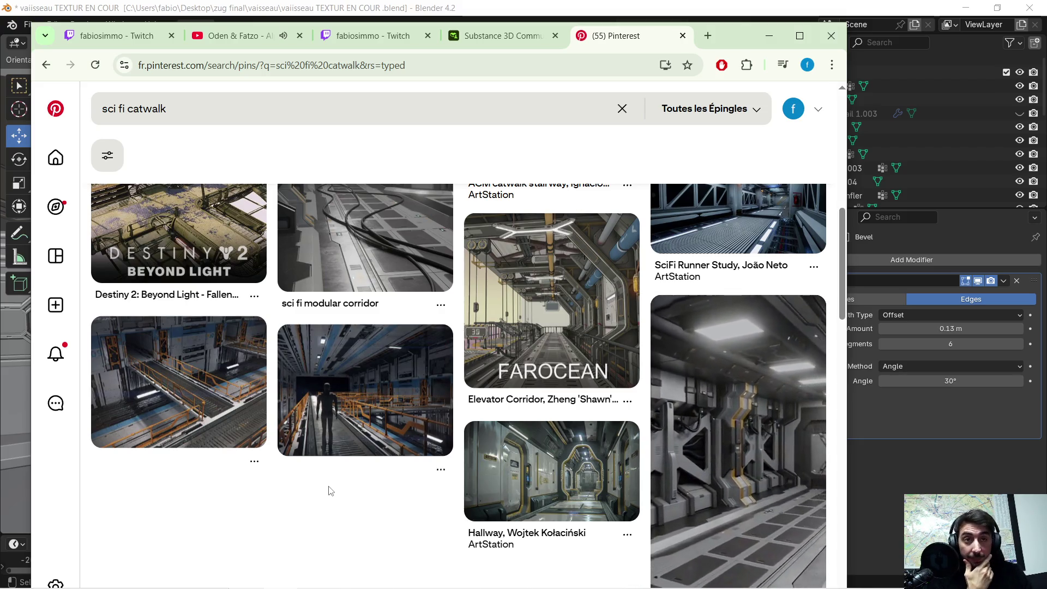
{"action": "scroll", "coordinate": [349, 469], "scroll_direction": "down", "scroll_amount": 4}
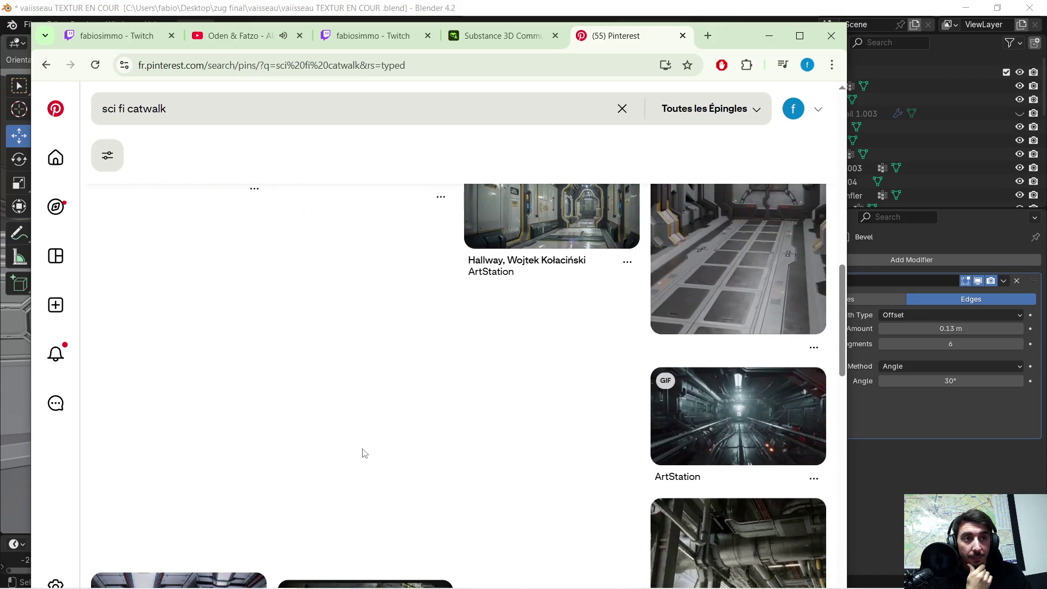
{"action": "scroll", "coordinate": [443, 392], "scroll_direction": "down", "scroll_amount": 5}
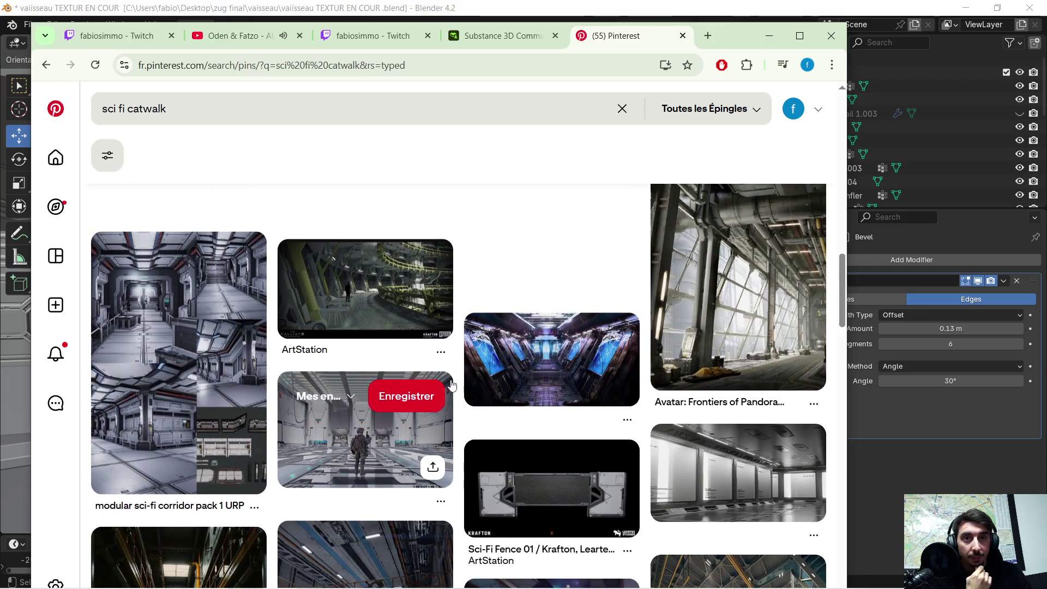
{"action": "scroll", "coordinate": [452, 385], "scroll_direction": "down", "scroll_amount": 5}
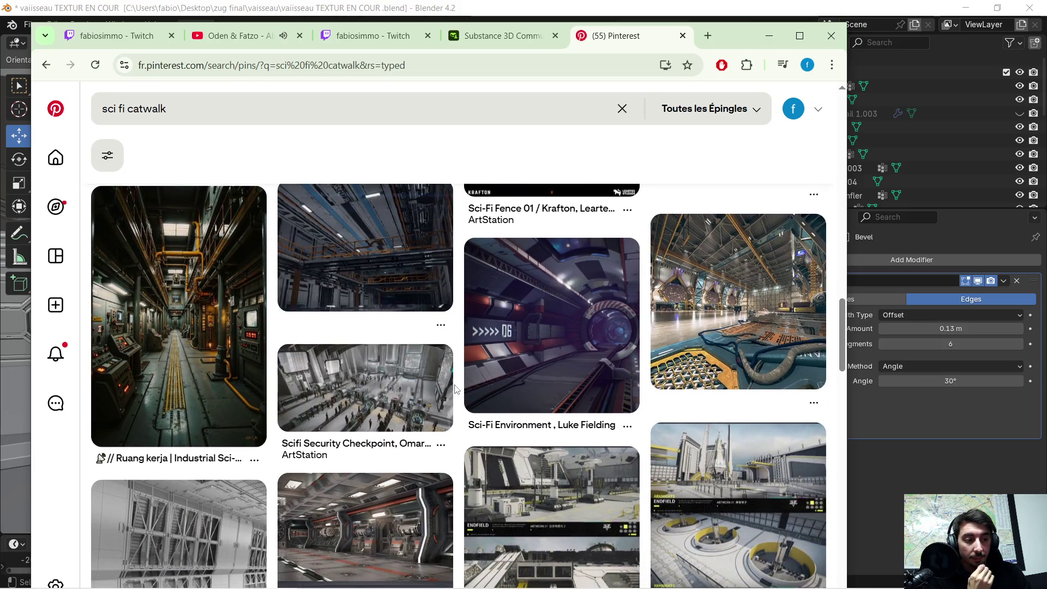
{"action": "scroll", "coordinate": [402, 339], "scroll_direction": "down", "scroll_amount": 2}
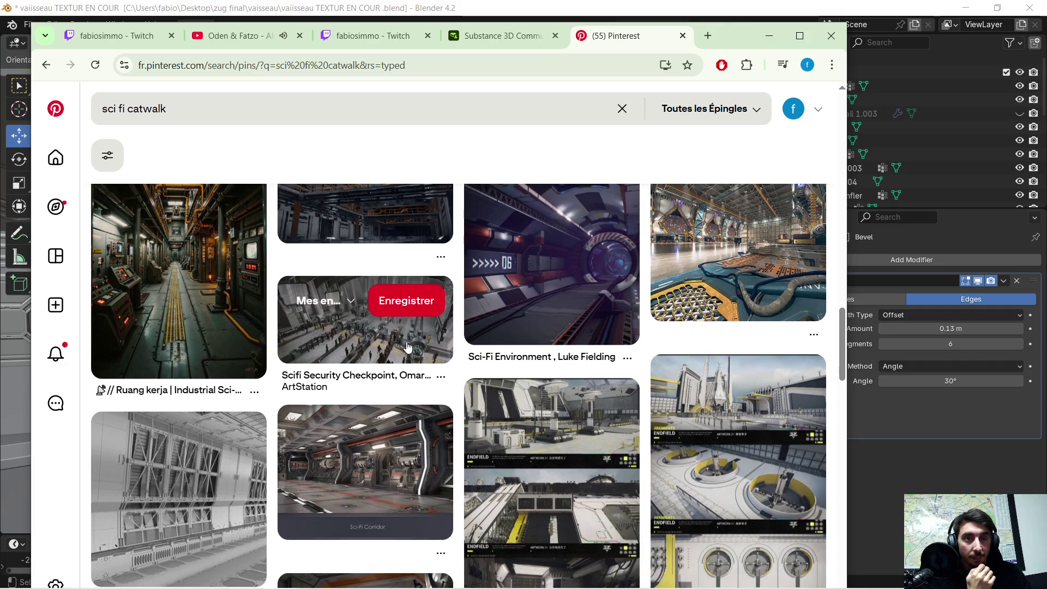
{"action": "scroll", "coordinate": [407, 344], "scroll_direction": "down", "scroll_amount": 4}
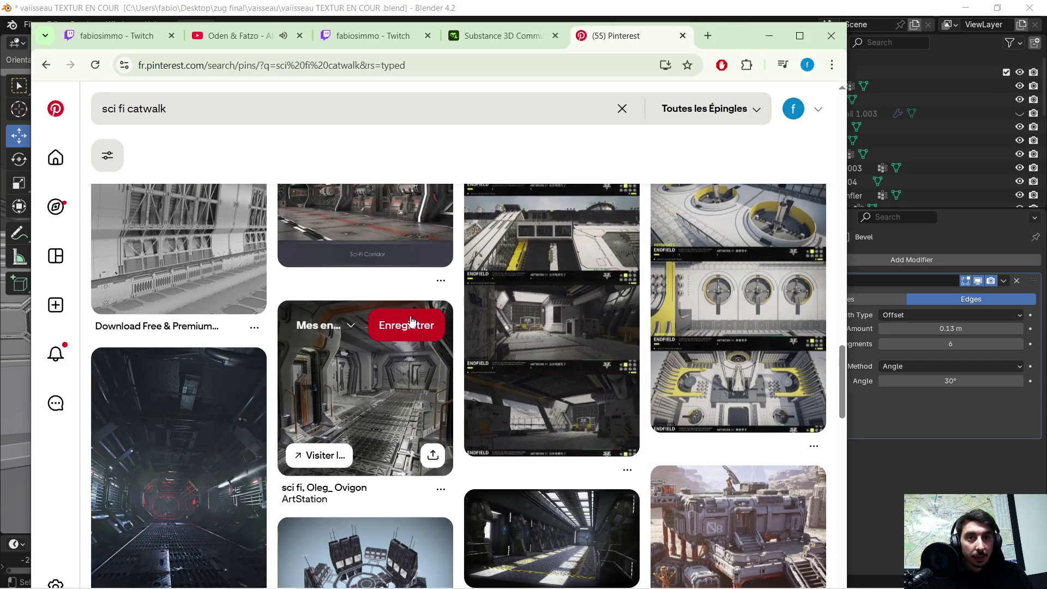
{"action": "scroll", "coordinate": [411, 321], "scroll_direction": "down", "scroll_amount": 4}
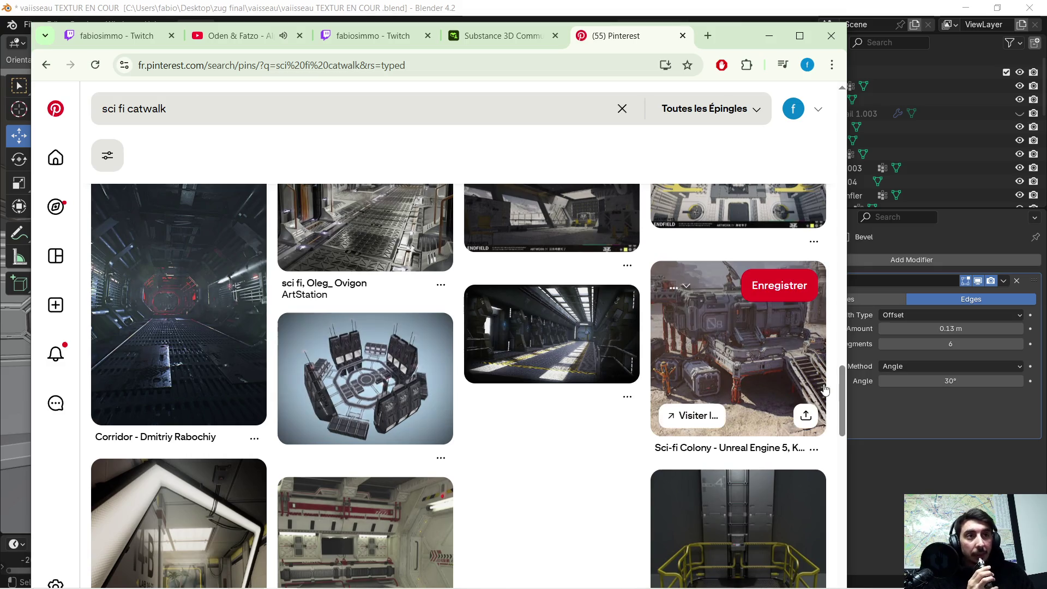
{"action": "left_click", "coordinate": [707, 348]}
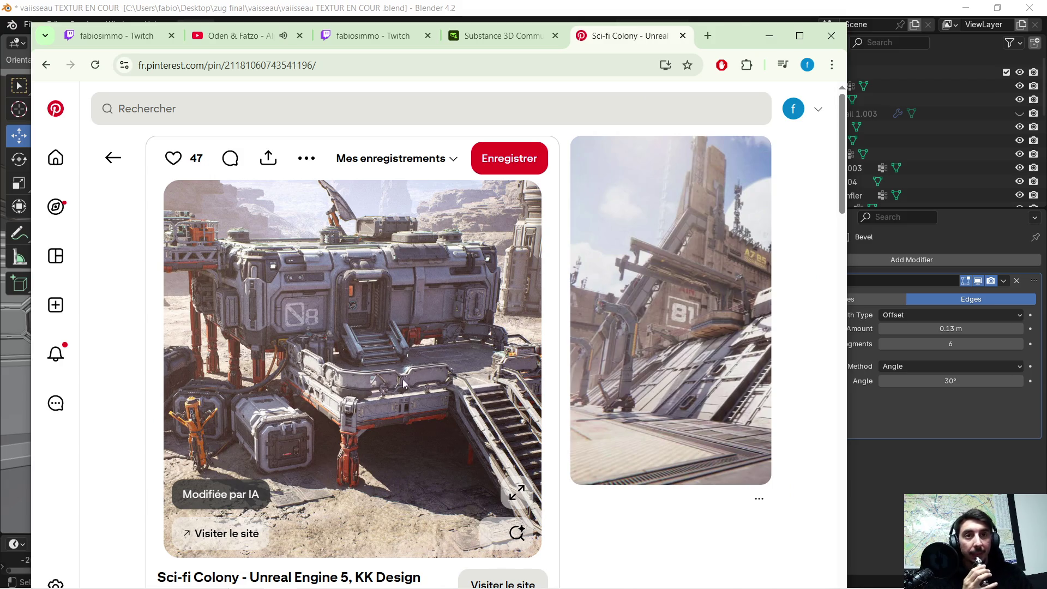
Step: Scroll through the Sci-fi Colony pin, then minimise Chrome to return to Blender
{"action": "scroll", "coordinate": [404, 381], "scroll_direction": "down", "scroll_amount": 8}
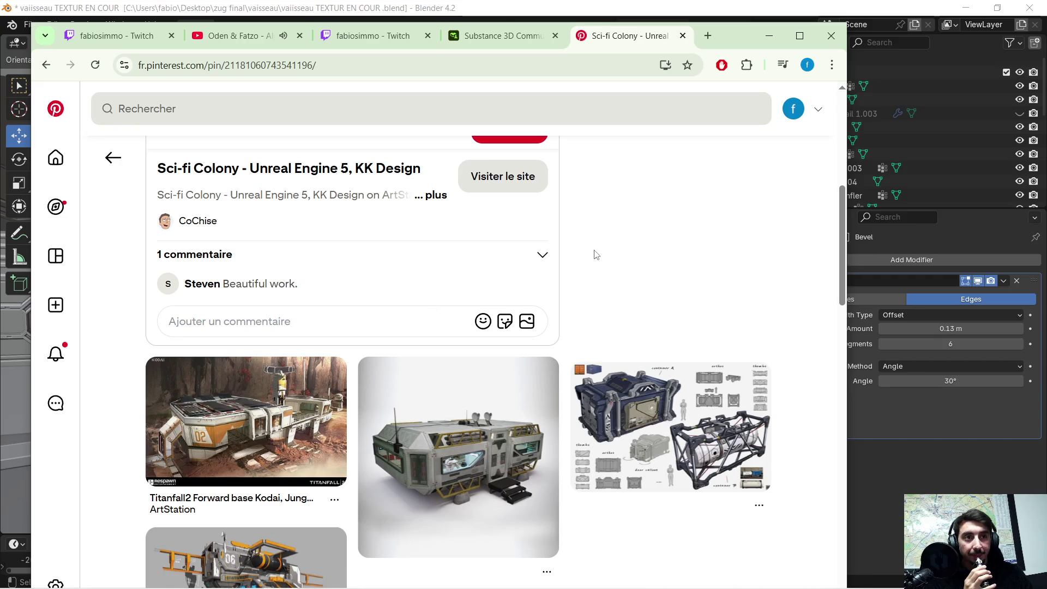
{"action": "scroll", "coordinate": [596, 255], "scroll_direction": "down", "scroll_amount": 3}
{"action": "scroll", "coordinate": [651, 390], "scroll_direction": "down", "scroll_amount": 5}
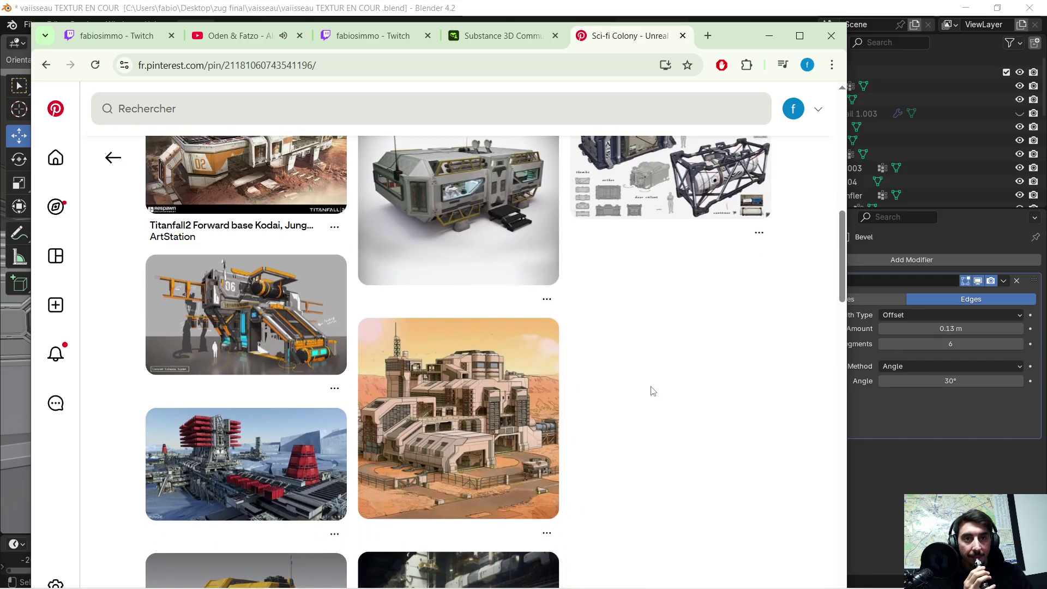
{"action": "scroll", "coordinate": [640, 355], "scroll_direction": "down", "scroll_amount": 10}
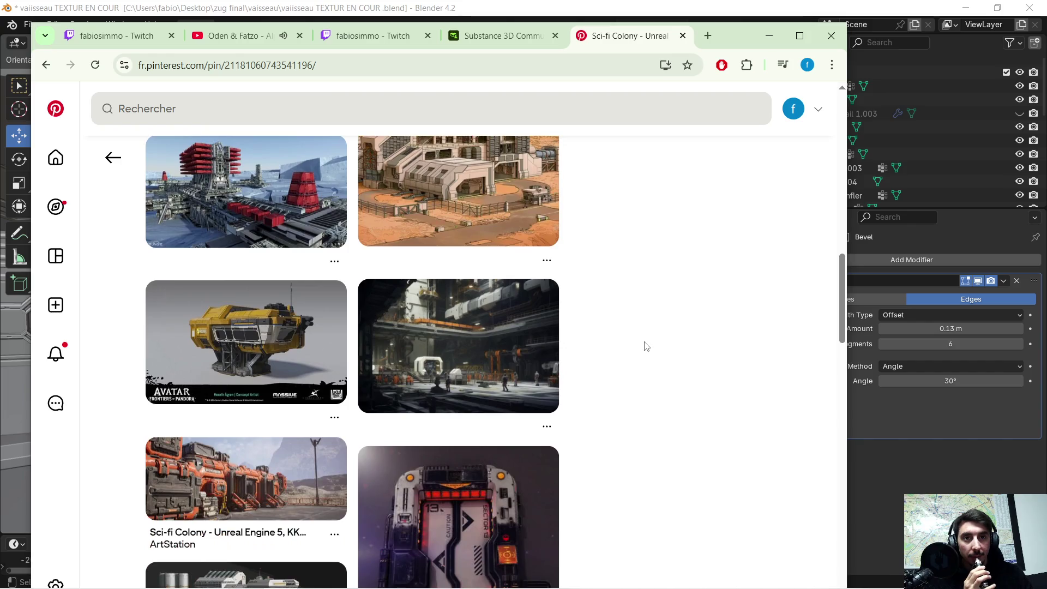
{"action": "scroll", "coordinate": [299, 362], "scroll_direction": "down", "scroll_amount": 4}
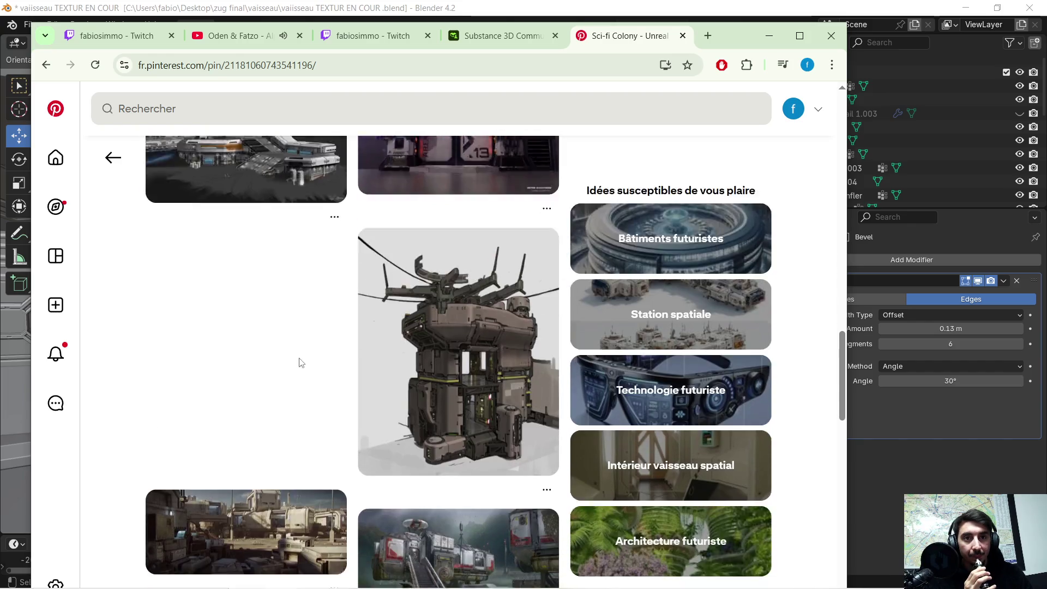
{"action": "scroll", "coordinate": [277, 289], "scroll_direction": "down", "scroll_amount": 5}
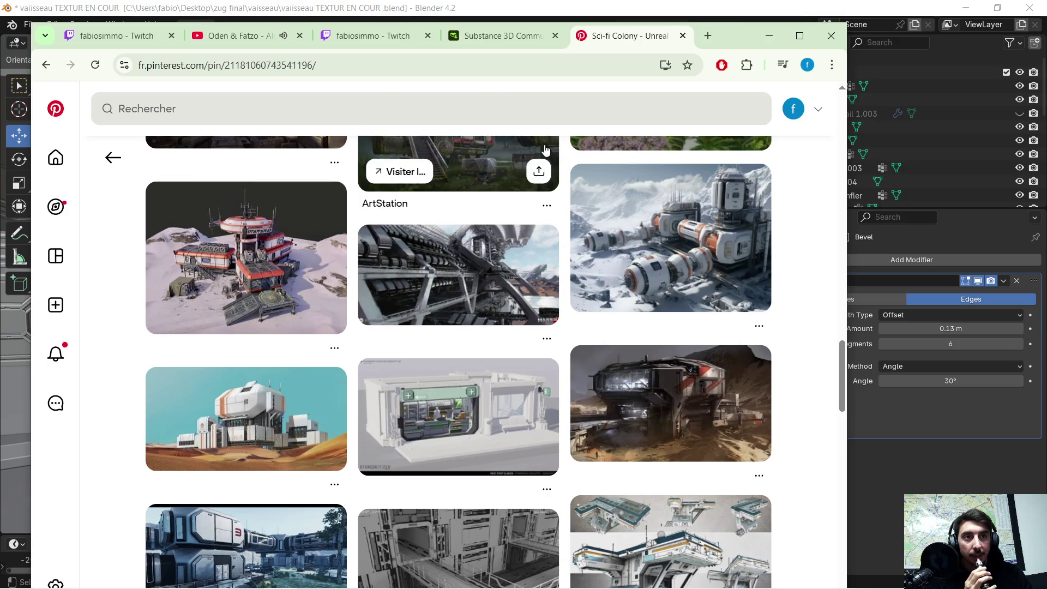
{"action": "left_click", "coordinate": [773, 43]}
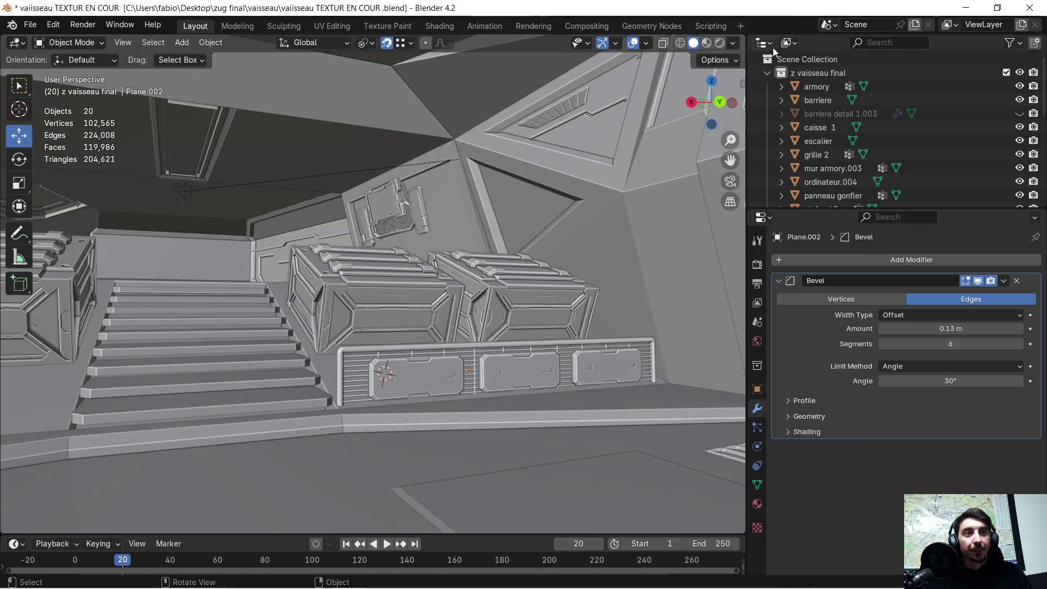
Step: Delete the Bevel modifier from Plane.002's grille, then select the barriere railing
{"action": "mouse_move", "coordinate": [451, 318]}
{"action": "middle_mouse_down"}
{"action": "mouse_move", "coordinate": [540, 341]}
{"action": "mouse_move", "coordinate": [421, 351]}
{"action": "mouse_move", "coordinate": [522, 348]}
{"action": "mouse_move", "coordinate": [416, 383]}
{"action": "middle_mouse_up"}
{"action": "scroll", "coordinate": [413, 379], "scroll_direction": "up", "scroll_amount": 5}
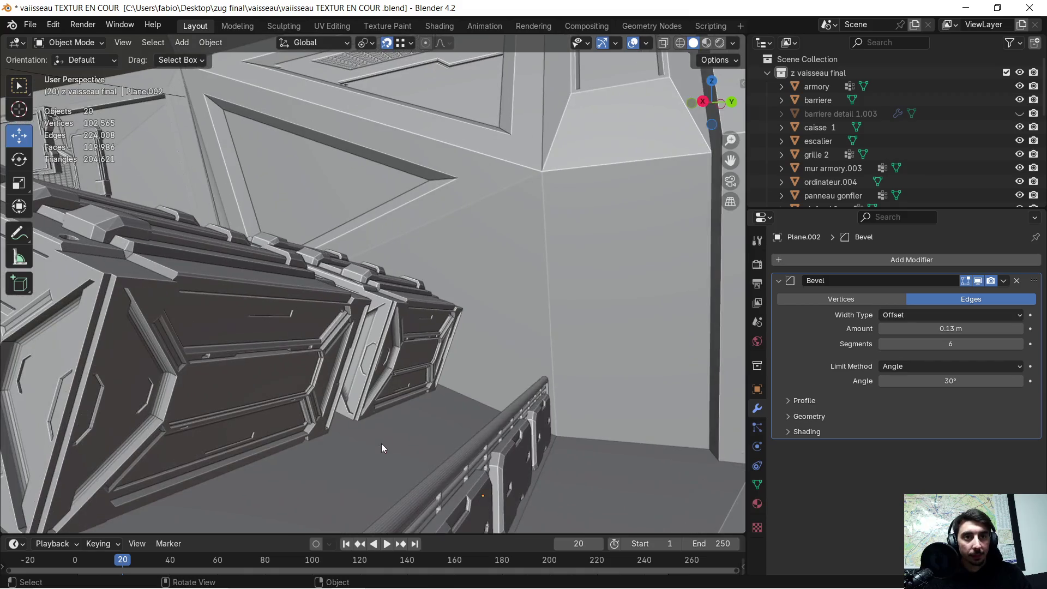
{"action": "mouse_move", "coordinate": [381, 444]}
{"action": "middle_mouse_down"}
{"action": "mouse_move", "coordinate": [391, 405]}
{"action": "mouse_move", "coordinate": [382, 460]}
{"action": "mouse_move", "coordinate": [413, 373]}
{"action": "mouse_move", "coordinate": [338, 387]}
{"action": "mouse_move", "coordinate": [283, 506]}
{"action": "mouse_move", "coordinate": [324, 519]}
{"action": "mouse_move", "coordinate": [328, 411]}
{"action": "mouse_move", "coordinate": [456, 393]}
{"action": "mouse_move", "coordinate": [331, 379]}
{"action": "mouse_move", "coordinate": [508, 362]}
{"action": "mouse_move", "coordinate": [435, 345]}
{"action": "mouse_move", "coordinate": [441, 357]}
{"action": "mouse_move", "coordinate": [551, 359]}
{"action": "mouse_move", "coordinate": [483, 405]}
{"action": "mouse_move", "coordinate": [463, 371]}
{"action": "mouse_move", "coordinate": [521, 368]}
{"action": "mouse_move", "coordinate": [476, 391]}
{"action": "middle_mouse_up"}
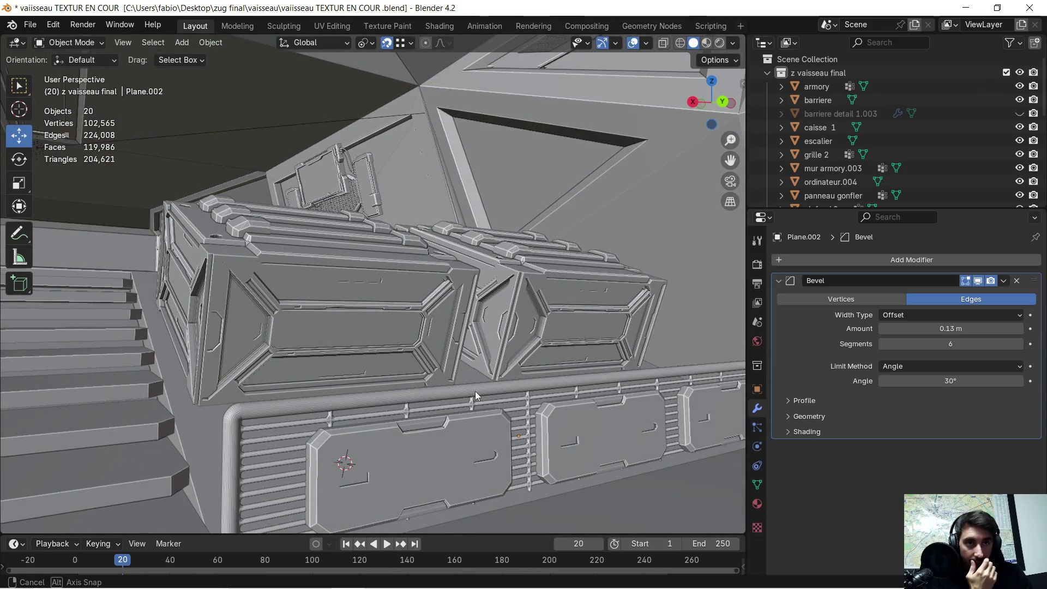
{"action": "left_click", "coordinate": [1015, 282]}
{"action": "mouse_move", "coordinate": [377, 428]}
{"action": "middle_mouse_down"}
{"action": "mouse_move", "coordinate": [391, 416]}
{"action": "mouse_move", "coordinate": [468, 414]}
{"action": "mouse_move", "coordinate": [451, 423]}
{"action": "mouse_move", "coordinate": [428, 406]}
{"action": "mouse_move", "coordinate": [449, 385]}
{"action": "mouse_move", "coordinate": [384, 400]}
{"action": "mouse_move", "coordinate": [364, 373]}
{"action": "mouse_move", "coordinate": [376, 382]}
{"action": "mouse_move", "coordinate": [448, 371]}
{"action": "mouse_move", "coordinate": [284, 429]}
{"action": "middle_mouse_up"}
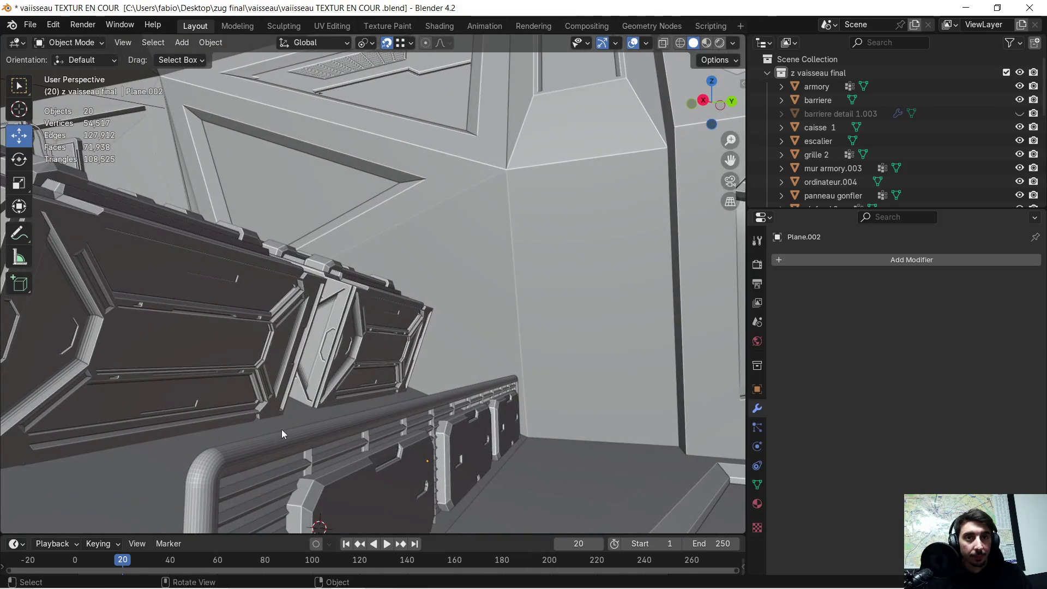
{"action": "left_click", "coordinate": [267, 440]}
Step: Add a Decimate modifier to the barriere railing by searching 'dec'
{"action": "mouse_move", "coordinate": [371, 393]}
{"action": "middle_mouse_down"}
{"action": "mouse_move", "coordinate": [431, 371]}
{"action": "mouse_move", "coordinate": [384, 377]}
{"action": "mouse_move", "coordinate": [398, 376]}
{"action": "middle_mouse_up"}
{"action": "left_click", "coordinate": [784, 260]}
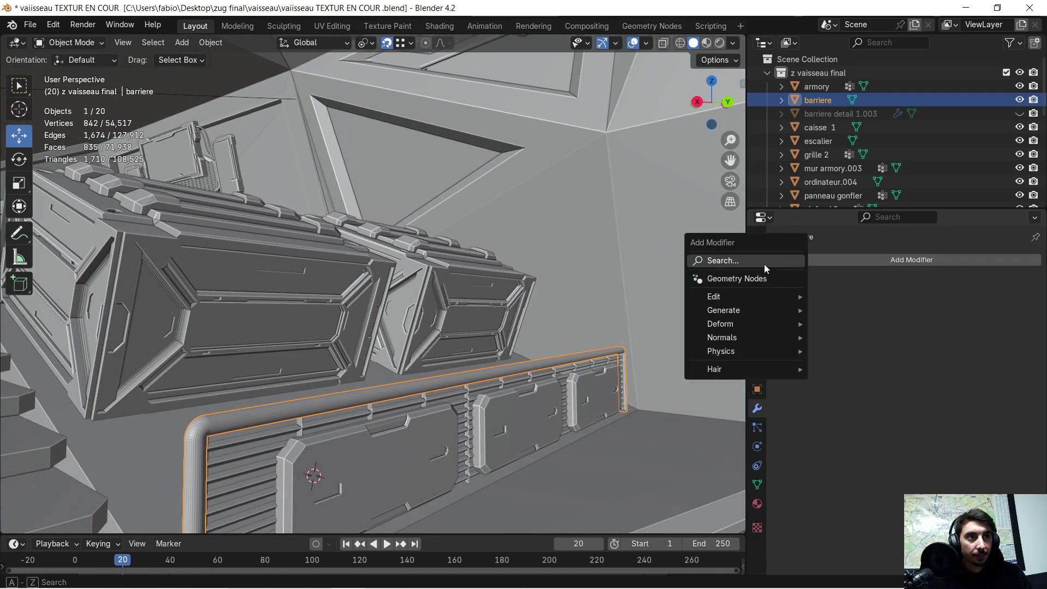
{"action": "left_click", "coordinate": [770, 263]}
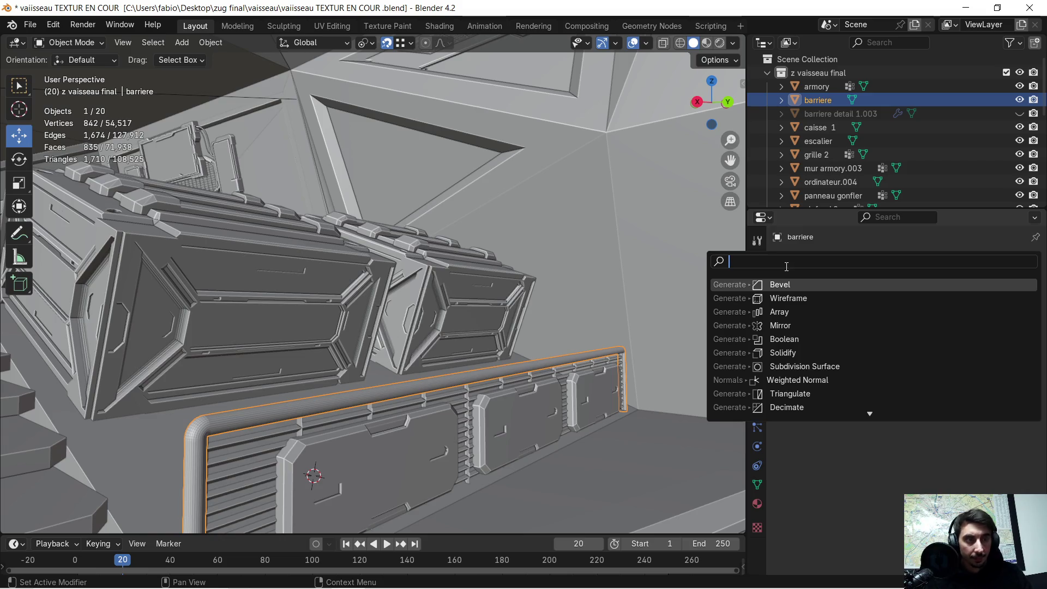
{"action": "type", "text": "dec"}
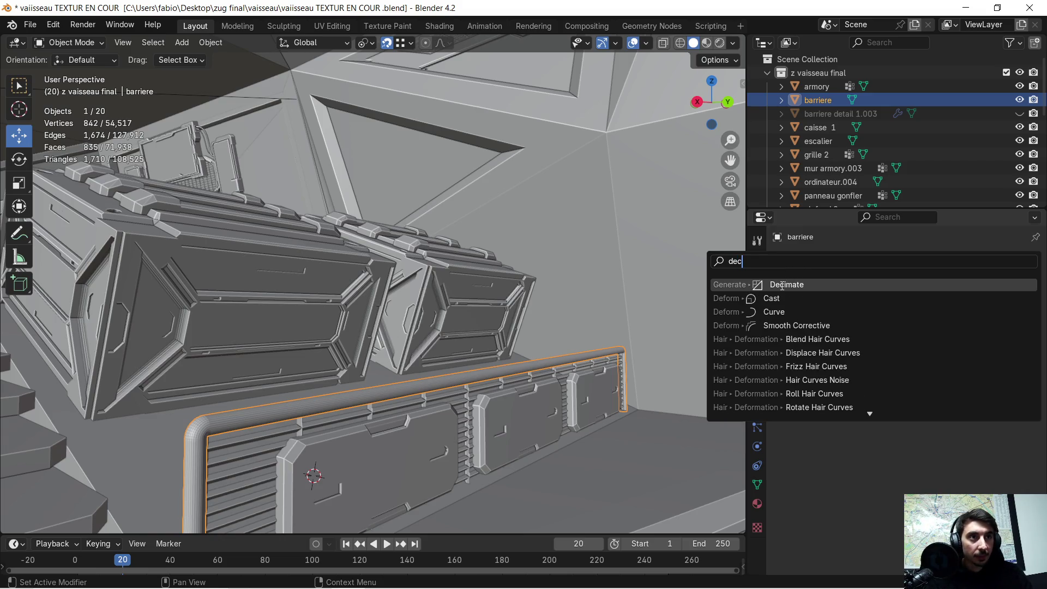
{"action": "left_click", "coordinate": [781, 285]}
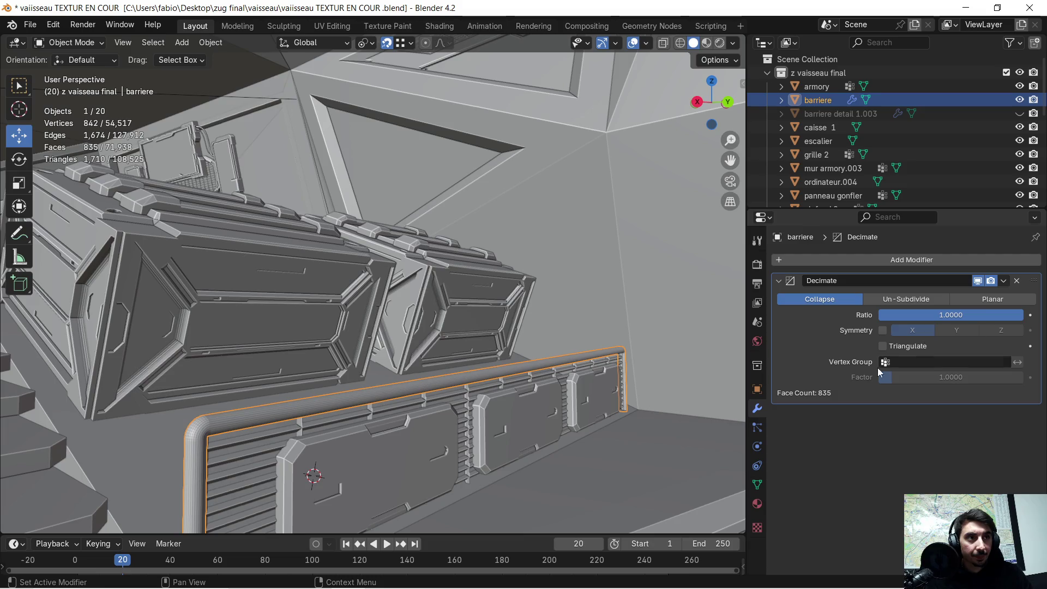
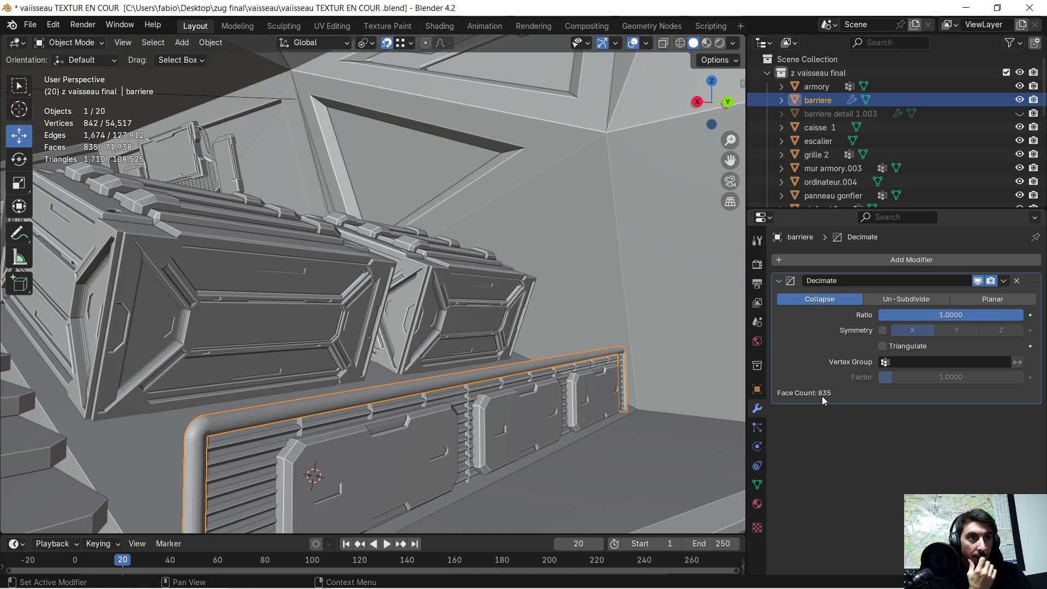
Step: Inspect the barrier mesh in Edit Mode, then delete its Decimate modifier
{"action": "mouse_move", "coordinate": [490, 358]}
{"action": "middle_mouse_down"}
{"action": "mouse_move", "coordinate": [482, 362]}
{"action": "mouse_move", "coordinate": [503, 355]}
{"action": "mouse_move", "coordinate": [490, 372]}
{"action": "middle_mouse_up"}
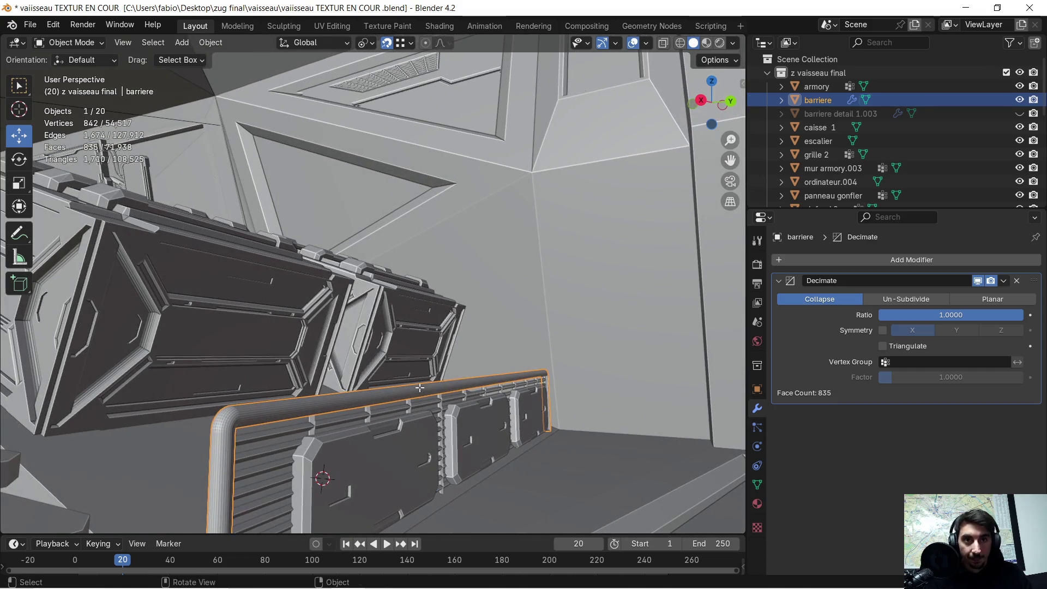
{"action": "key", "text": "Tab"}
{"action": "middle_click_drag", "start_coordinate": [415, 392], "coordinate": [398, 396]}
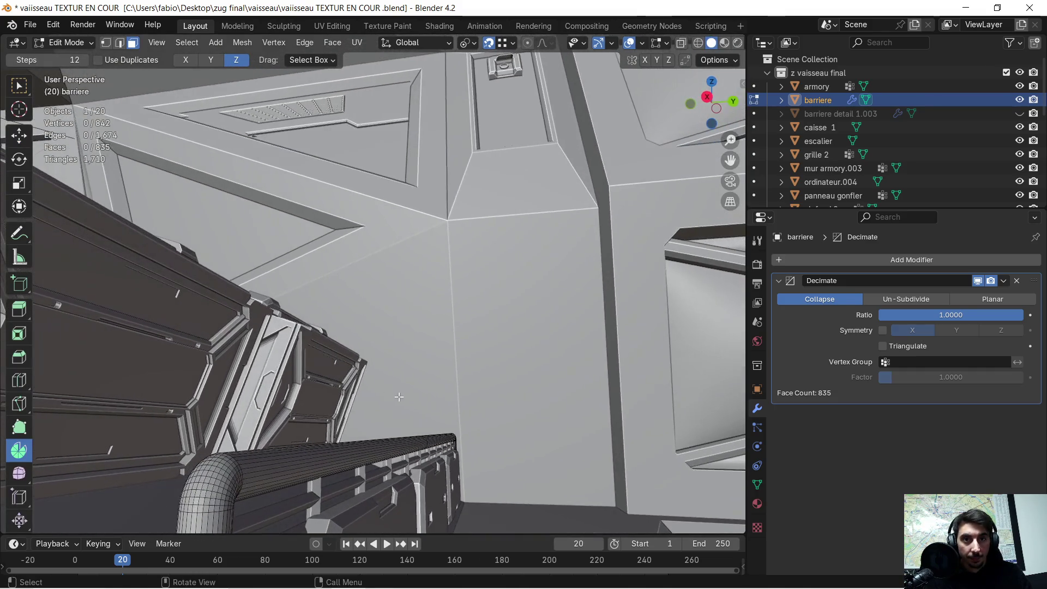
{"action": "key", "text": "Tab"}
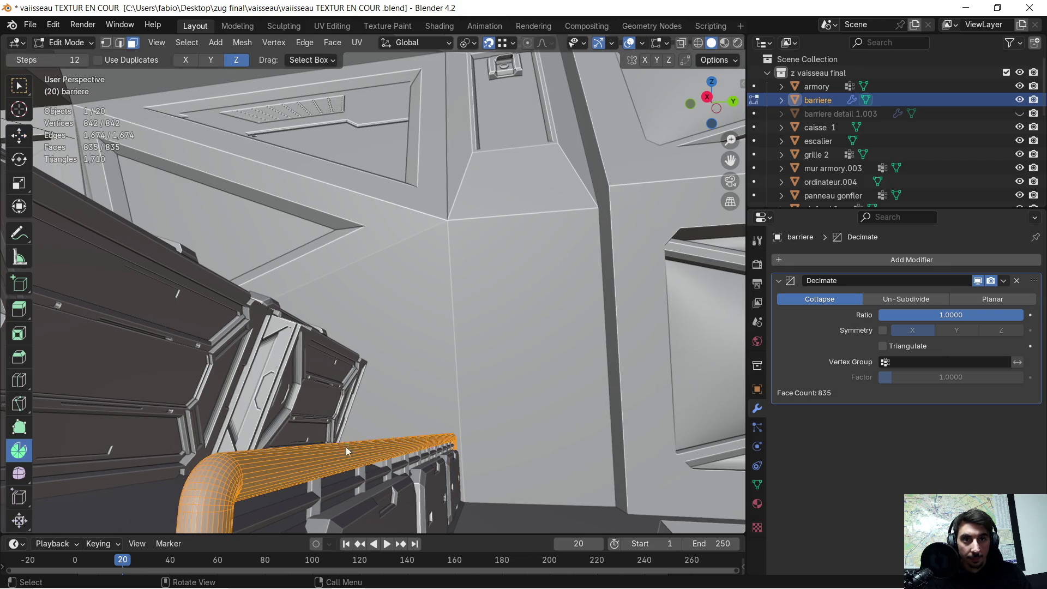
{"action": "key", "text": "Tab"}
{"action": "mouse_move", "coordinate": [344, 446]}
{"action": "middle_mouse_down"}
{"action": "mouse_move", "coordinate": [312, 459]}
{"action": "mouse_move", "coordinate": [355, 426]}
{"action": "mouse_move", "coordinate": [237, 421]}
{"action": "mouse_move", "coordinate": [484, 394]}
{"action": "mouse_move", "coordinate": [457, 375]}
{"action": "mouse_move", "coordinate": [423, 376]}
{"action": "middle_mouse_up"}
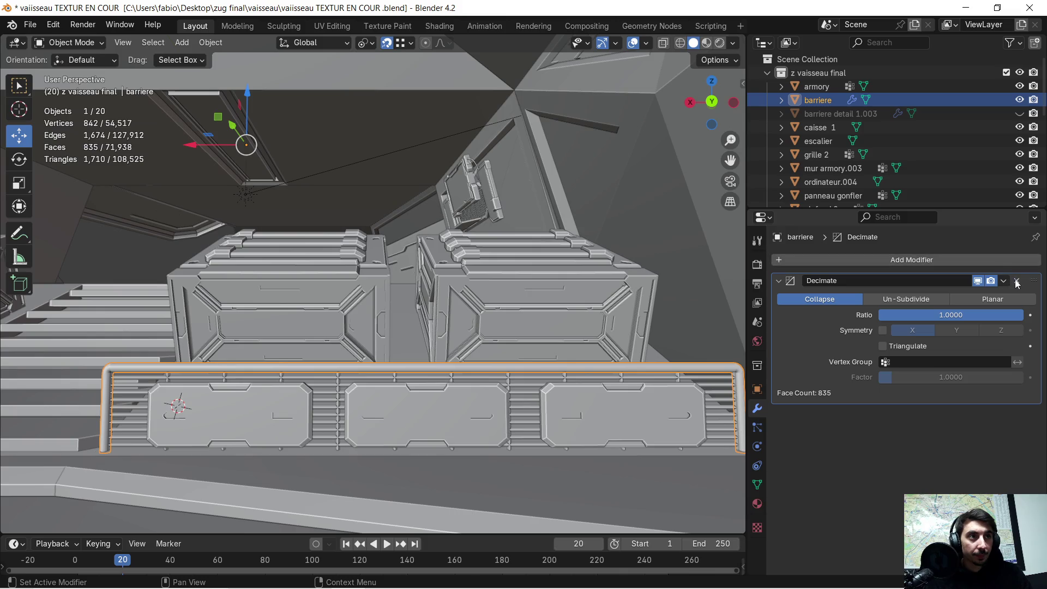
{"action": "left_click", "coordinate": [1016, 282]}
Step: Shift-select the slats and panel plate so all three barrier pieces are selected
{"action": "mouse_move", "coordinate": [430, 339]}
{"action": "middle_mouse_down"}
{"action": "mouse_move", "coordinate": [480, 351]}
{"action": "mouse_move", "coordinate": [555, 348]}
{"action": "mouse_move", "coordinate": [555, 335]}
{"action": "mouse_move", "coordinate": [446, 341]}
{"action": "middle_mouse_up"}
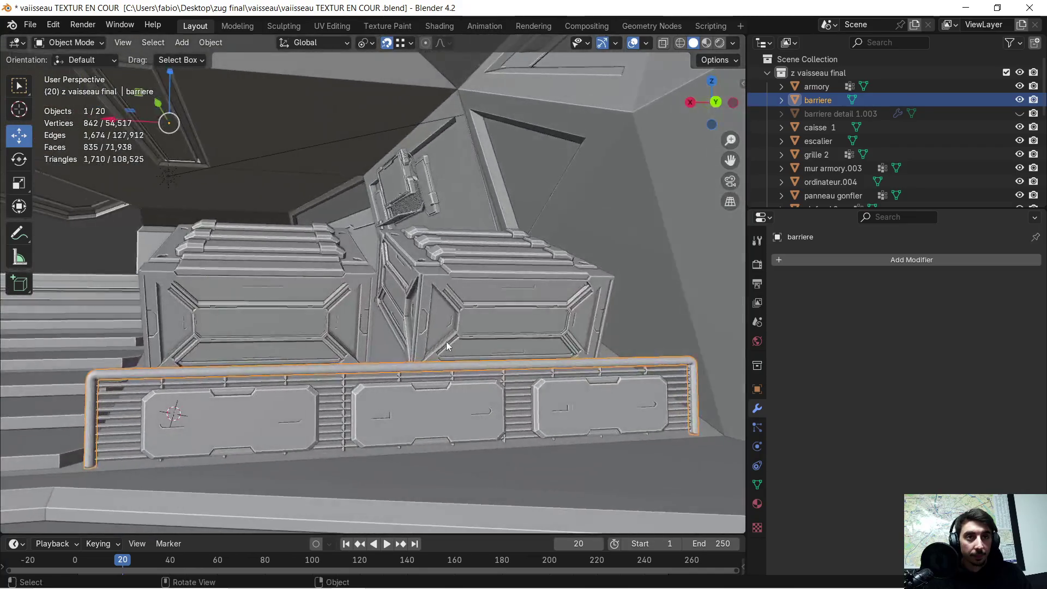
{"action": "key", "text": "Tab"}
{"action": "key", "text": "Tab"}
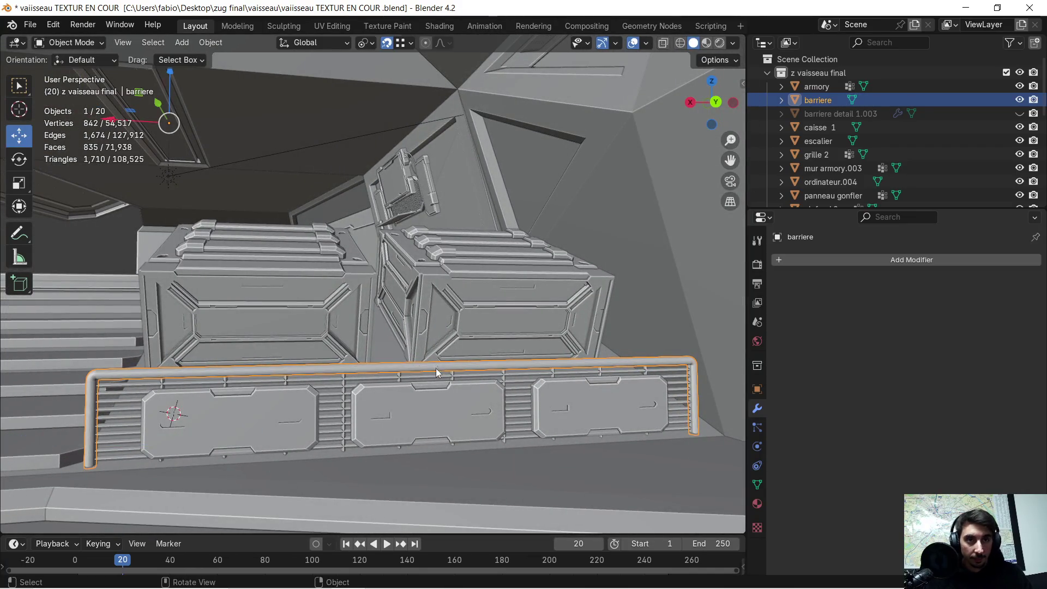
{"action": "left_click", "coordinate": [410, 389], "text": "shift"}
{"action": "left_click", "coordinate": [341, 387], "text": "shift"}
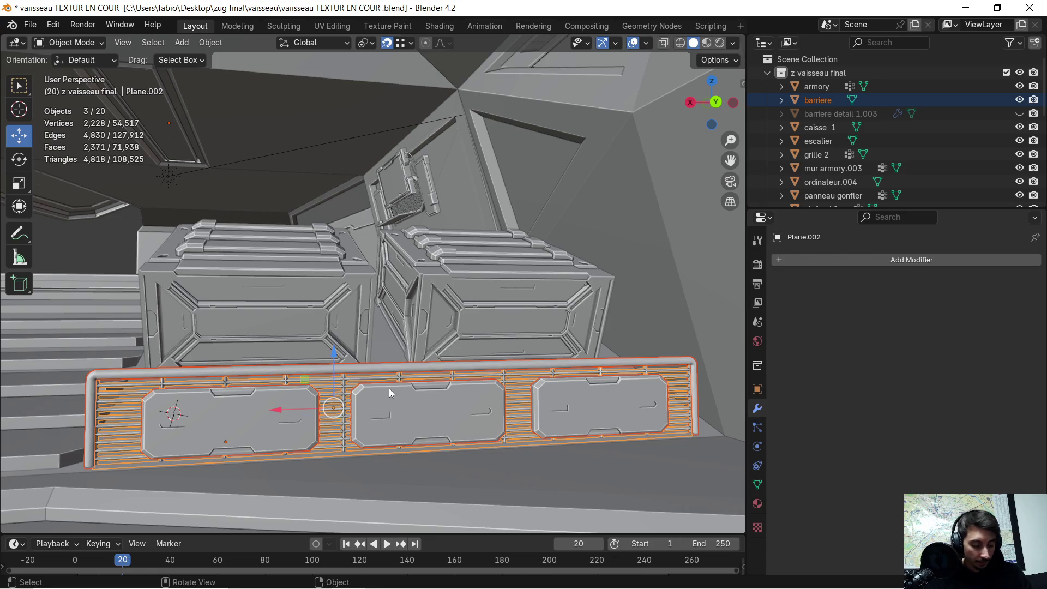
Step: Isolate the three selected barrier pieces in Local View and orbit around them
{"action": "key", "text": "KP_Divide"}
{"action": "mouse_move", "coordinate": [401, 277]}
{"action": "middle_mouse_down"}
{"action": "mouse_move", "coordinate": [373, 311]}
{"action": "mouse_move", "coordinate": [391, 387]}
{"action": "mouse_move", "coordinate": [487, 371]}
{"action": "middle_mouse_up"}
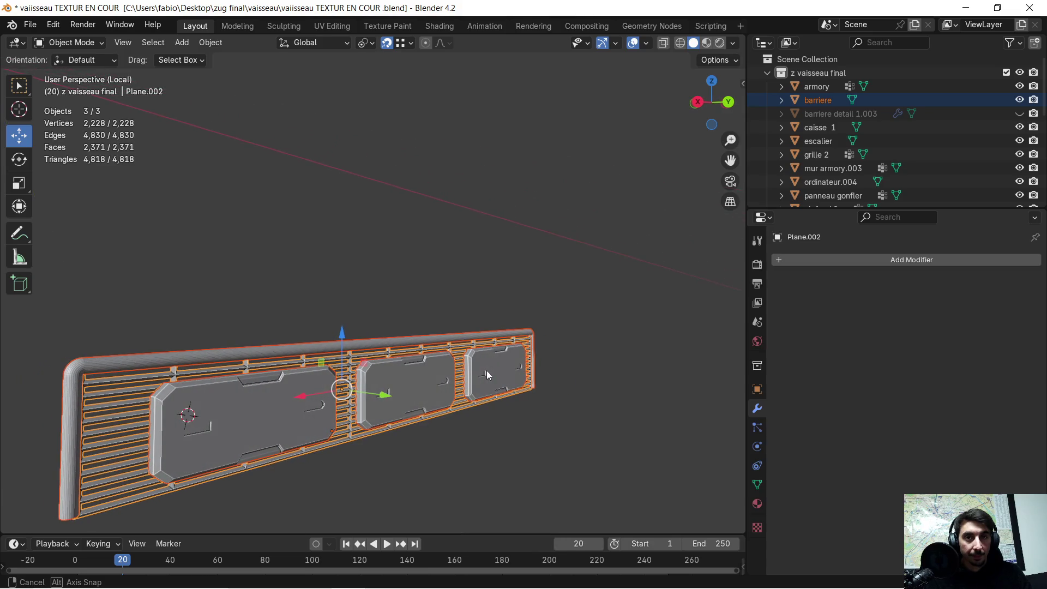
{"action": "scroll", "coordinate": [113, 351], "scroll_direction": "up", "scroll_amount": 2}
{"action": "mouse_move", "coordinate": [119, 356]}
{"action": "middle_mouse_down", "text": "shift"}
{"action": "mouse_move", "coordinate": [256, 346]}
{"action": "mouse_move", "coordinate": [226, 355]}
{"action": "mouse_move", "coordinate": [191, 341]}
{"action": "mouse_move", "coordinate": [215, 339]}
{"action": "mouse_move", "coordinate": [258, 350]}
{"action": "mouse_move", "coordinate": [250, 354]}
{"action": "middle_mouse_up", "text": "shift"}
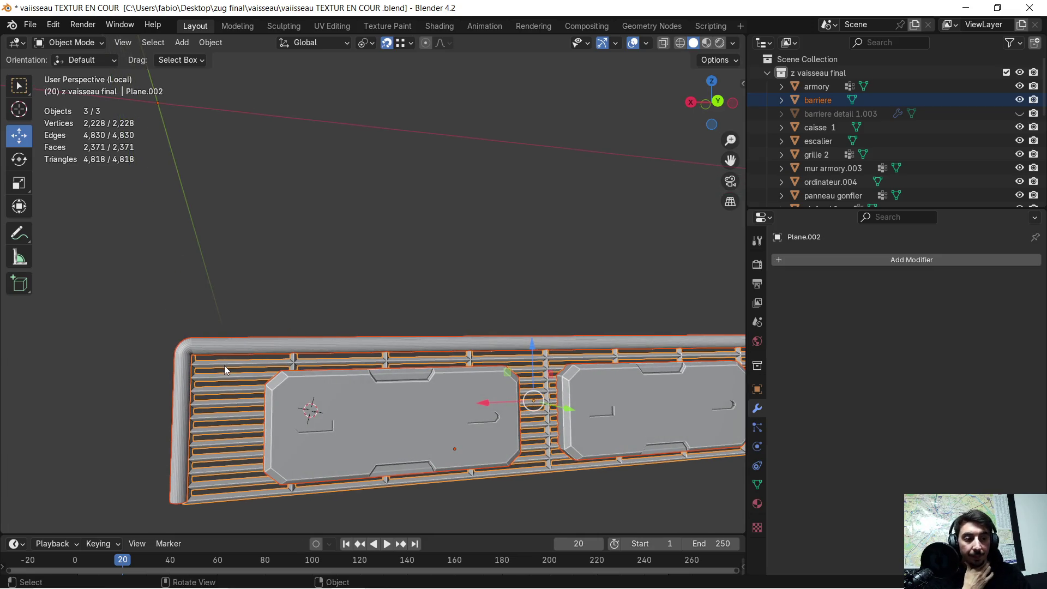
{"action": "mouse_move", "coordinate": [305, 362]}
{"action": "middle_mouse_down"}
{"action": "mouse_move", "coordinate": [282, 363]}
{"action": "mouse_move", "coordinate": [368, 354]}
{"action": "middle_mouse_up"}
{"action": "mouse_move", "coordinate": [517, 347]}
{"action": "middle_mouse_down", "text": "shift"}
{"action": "mouse_move", "coordinate": [422, 360]}
{"action": "mouse_move", "coordinate": [476, 357]}
{"action": "middle_mouse_up", "text": "shift"}
{"action": "scroll", "coordinate": [184, 374], "scroll_direction": "up", "scroll_amount": 3}
Step: Pan and zoom to frame the barrier's left end close up
{"action": "mouse_move", "coordinate": [201, 400]}
{"action": "middle_mouse_down", "text": "ctrl"}
{"action": "mouse_move", "coordinate": [228, 375]}
{"action": "mouse_move", "coordinate": [264, 293]}
{"action": "mouse_move", "coordinate": [408, 310]}
{"action": "middle_mouse_up", "text": "ctrl"}
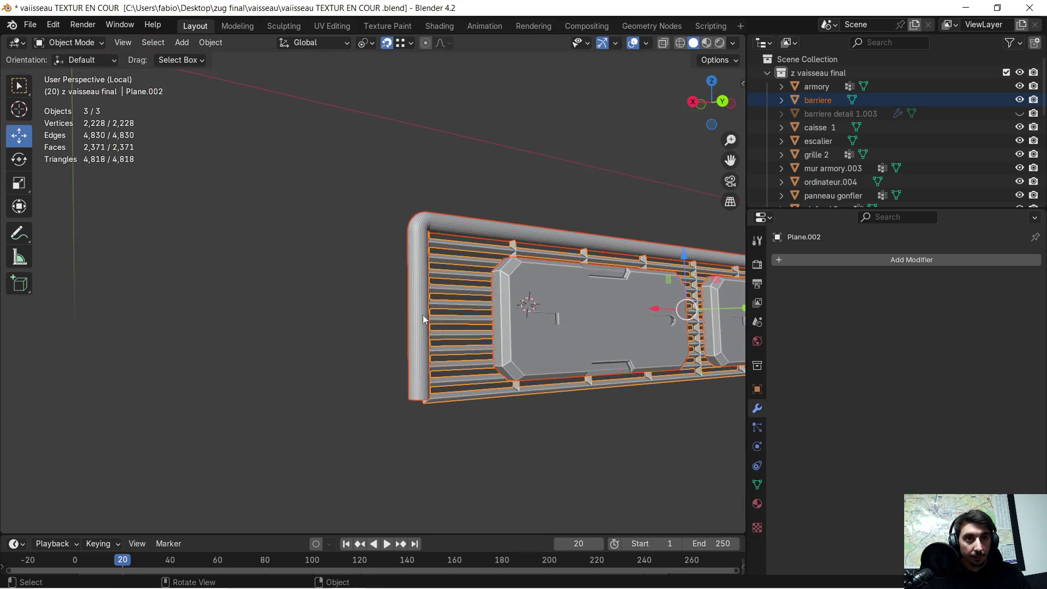
{"action": "scroll", "coordinate": [443, 327], "scroll_direction": "up", "scroll_amount": 3}
{"action": "scroll", "coordinate": [443, 331], "scroll_direction": "down", "scroll_amount": 4}
{"action": "scroll", "coordinate": [456, 329], "scroll_direction": "down", "scroll_amount": 3}
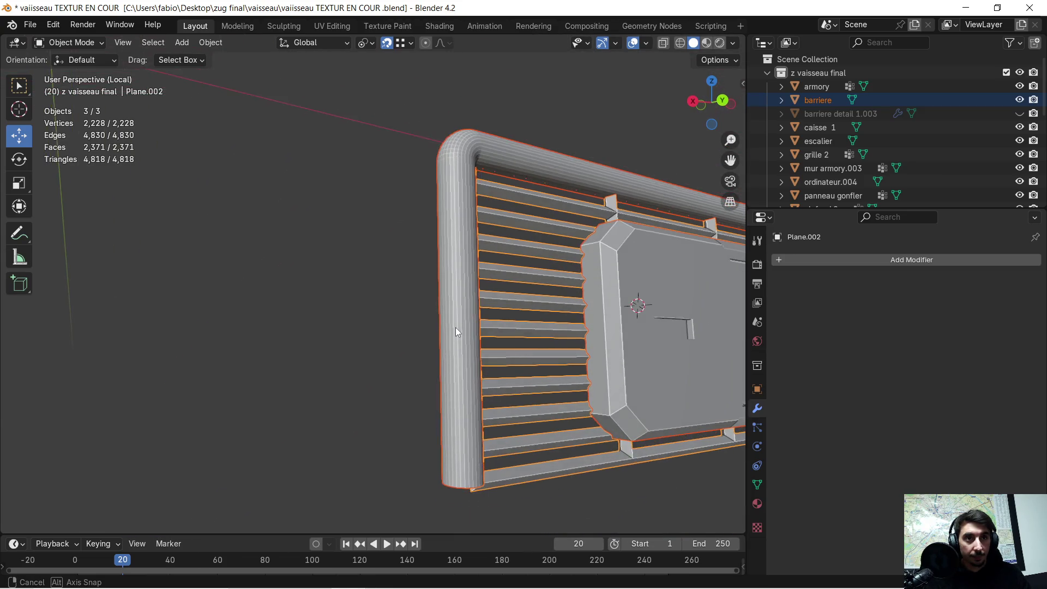
{"action": "mouse_move", "coordinate": [456, 327]}
{"action": "middle_mouse_down"}
{"action": "mouse_move", "coordinate": [472, 303]}
{"action": "mouse_move", "coordinate": [460, 312]}
{"action": "mouse_move", "coordinate": [485, 308]}
{"action": "middle_mouse_up"}
{"action": "scroll", "coordinate": [460, 312], "scroll_direction": "down", "scroll_amount": 3}
Step: Add a mesh plane and rotate it 90° about X to stand upright
{"action": "left_click", "coordinate": [181, 42]}
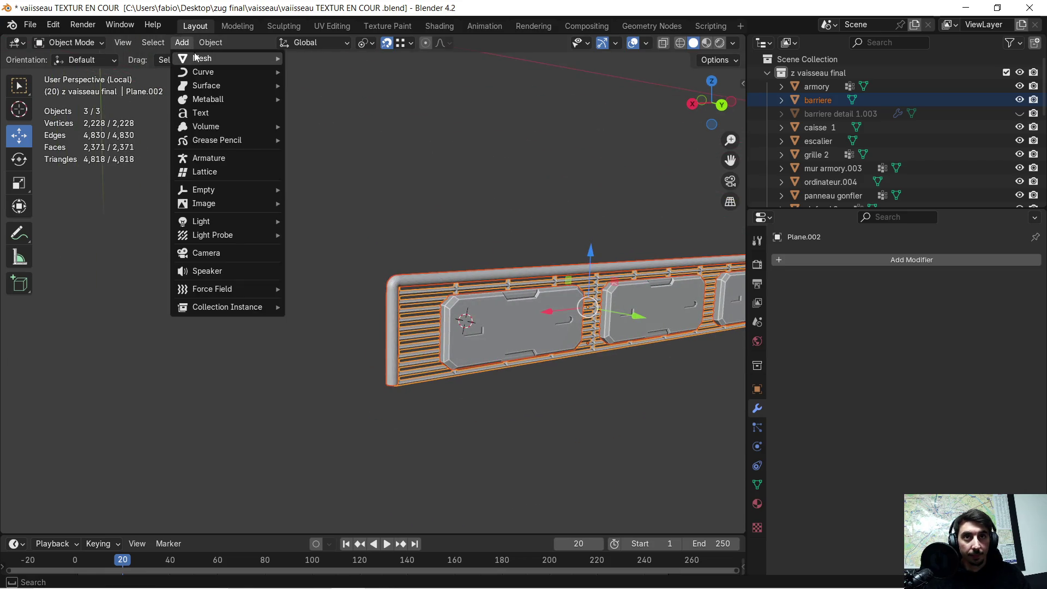
{"action": "mouse_move", "coordinate": [198, 58]}
{"action": "left_click", "coordinate": [299, 60]}
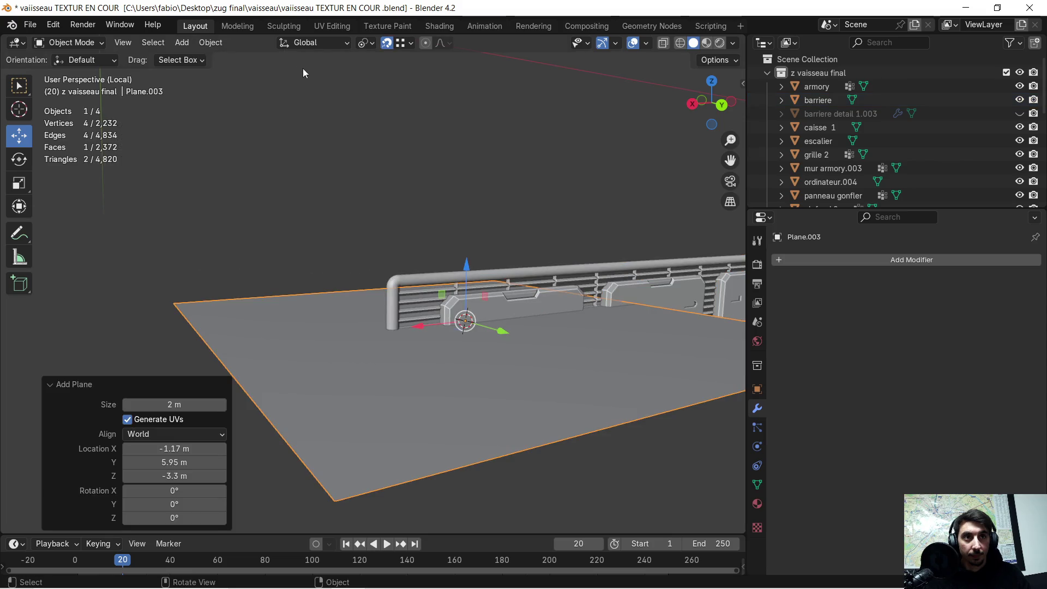
{"action": "middle_click_drag", "start_coordinate": [267, 188], "coordinate": [276, 201]}
{"action": "left_click", "coordinate": [19, 158]}
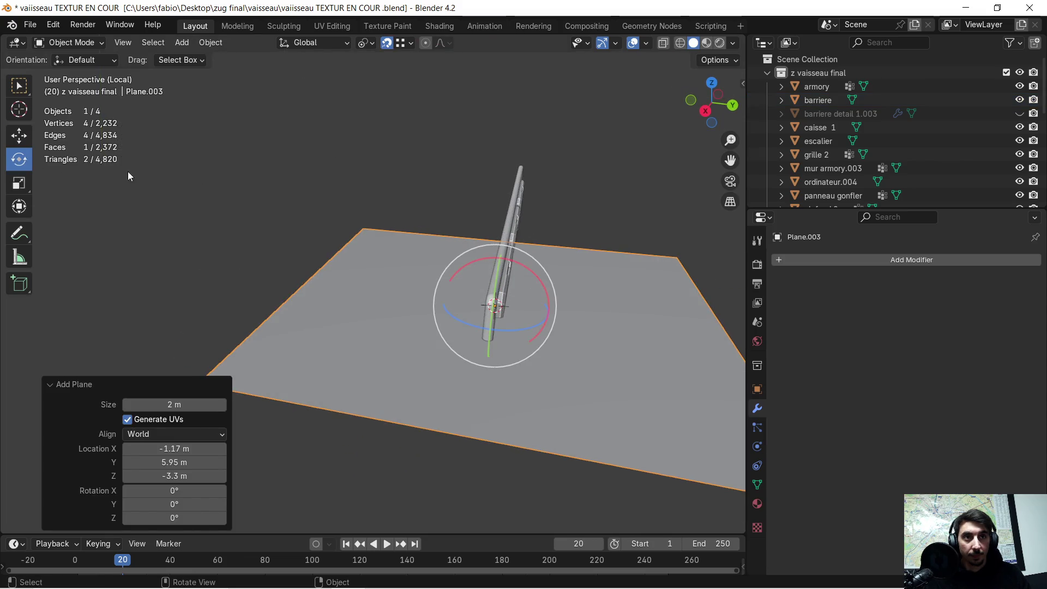
{"action": "middle_click_drag", "start_coordinate": [104, 166], "coordinate": [216, 184]}
{"action": "type", "text": "rx"}
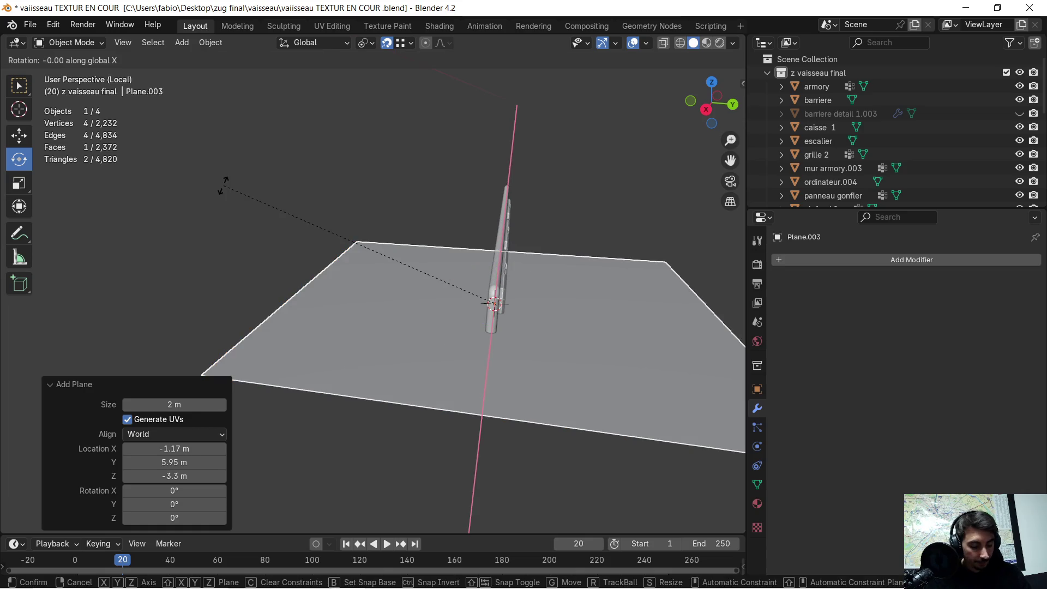
{"action": "type", "text": "90"}
{"action": "key", "text": "Return"}
Step: Scale the upright plane down to 0.247
{"action": "mouse_move", "coordinate": [416, 211]}
{"action": "middle_mouse_down"}
{"action": "mouse_move", "coordinate": [271, 234]}
{"action": "mouse_move", "coordinate": [279, 185]}
{"action": "mouse_move", "coordinate": [276, 250]}
{"action": "middle_mouse_up"}
{"action": "scroll", "coordinate": [276, 250], "scroll_direction": "down", "scroll_amount": 2}
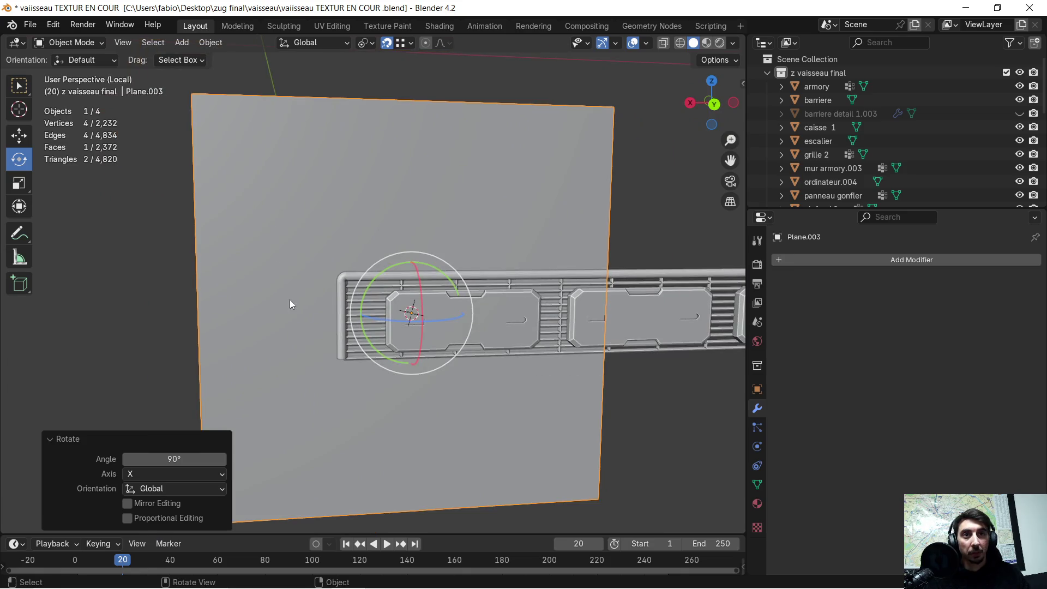
{"action": "scroll", "coordinate": [289, 304], "scroll_direction": "up", "scroll_amount": 3}
{"action": "mouse_move", "coordinate": [305, 327]}
{"action": "middle_mouse_down", "text": "shift"}
{"action": "mouse_move", "coordinate": [351, 220]}
{"action": "mouse_move", "coordinate": [306, 288]}
{"action": "mouse_move", "coordinate": [301, 277]}
{"action": "middle_mouse_up", "text": "shift"}
{"action": "key", "text": "s"}
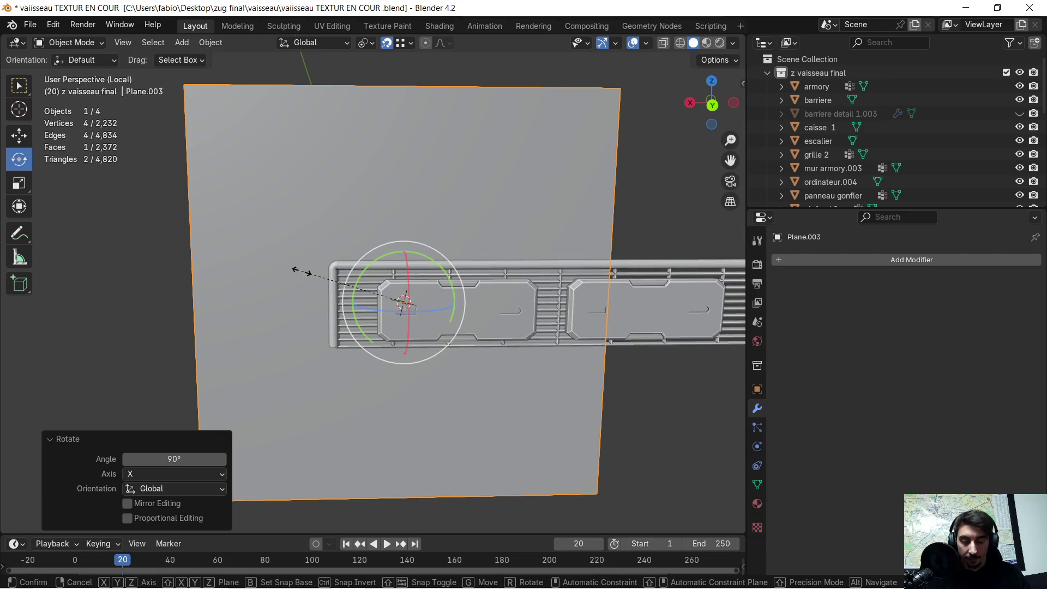
{"action": "left_click", "coordinate": [380, 313]}
Step: Move the plane along X until it sits over the barrier's left end
{"action": "key", "text": "g"}
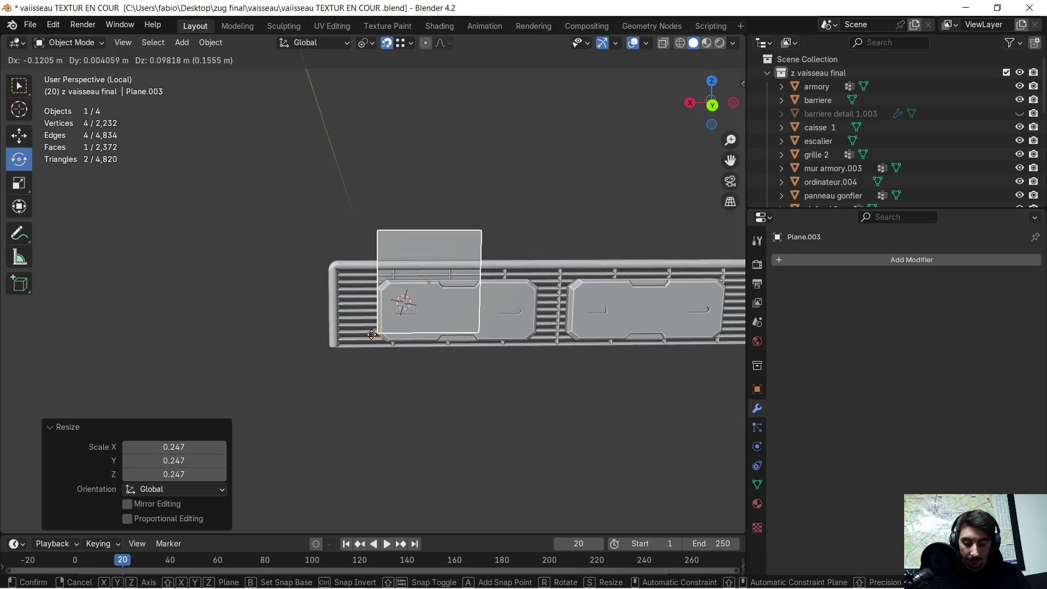
{"action": "key", "text": "x"}
{"action": "left_click", "coordinate": [322, 352]}
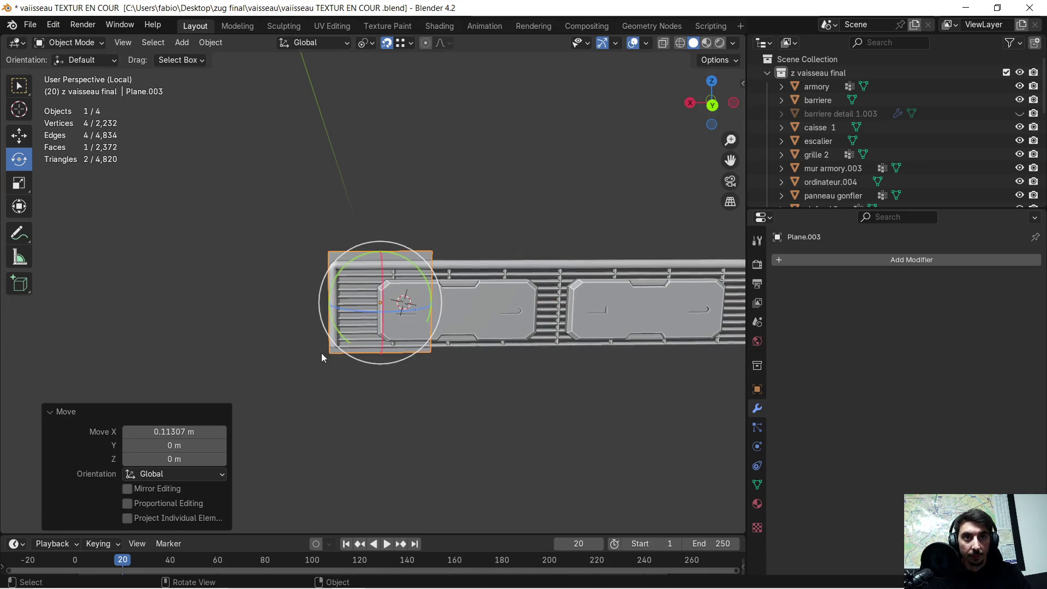
{"action": "scroll", "coordinate": [305, 355], "scroll_direction": "up", "scroll_amount": 5}
{"action": "mouse_move", "coordinate": [293, 359]}
{"action": "middle_mouse_down"}
{"action": "mouse_move", "coordinate": [320, 357]}
{"action": "mouse_move", "coordinate": [299, 369]}
{"action": "mouse_move", "coordinate": [284, 355]}
{"action": "middle_mouse_up"}
Step: Move one side edge of the plane along X to narrow it into a thin strip
{"action": "key", "text": "Tab"}
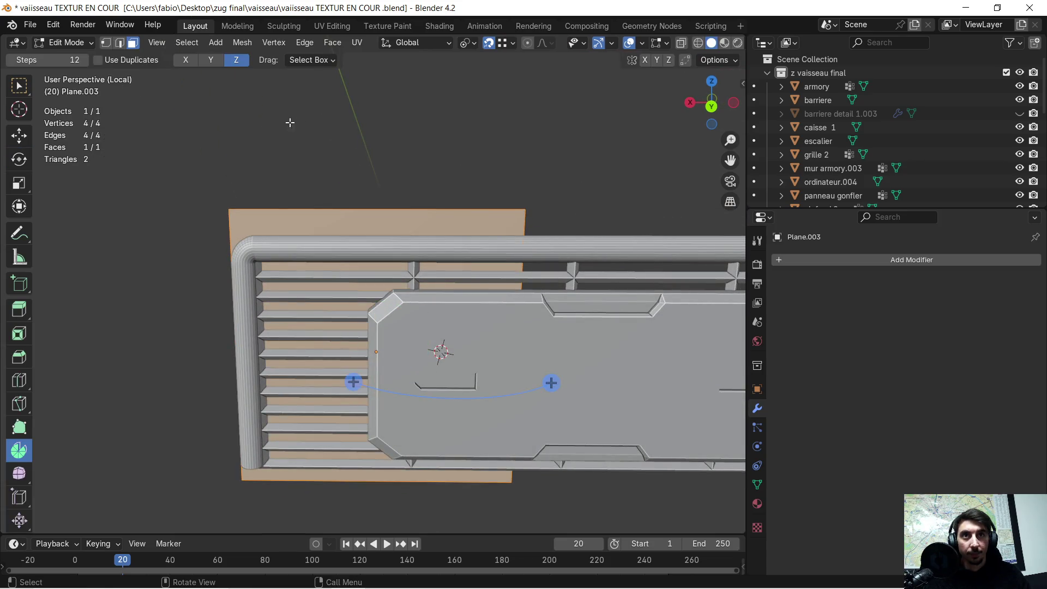
{"action": "left_click", "coordinate": [120, 43]}
{"action": "left_click", "coordinate": [513, 223]}
{"action": "middle_click_drag", "start_coordinate": [513, 222], "coordinate": [504, 228]}
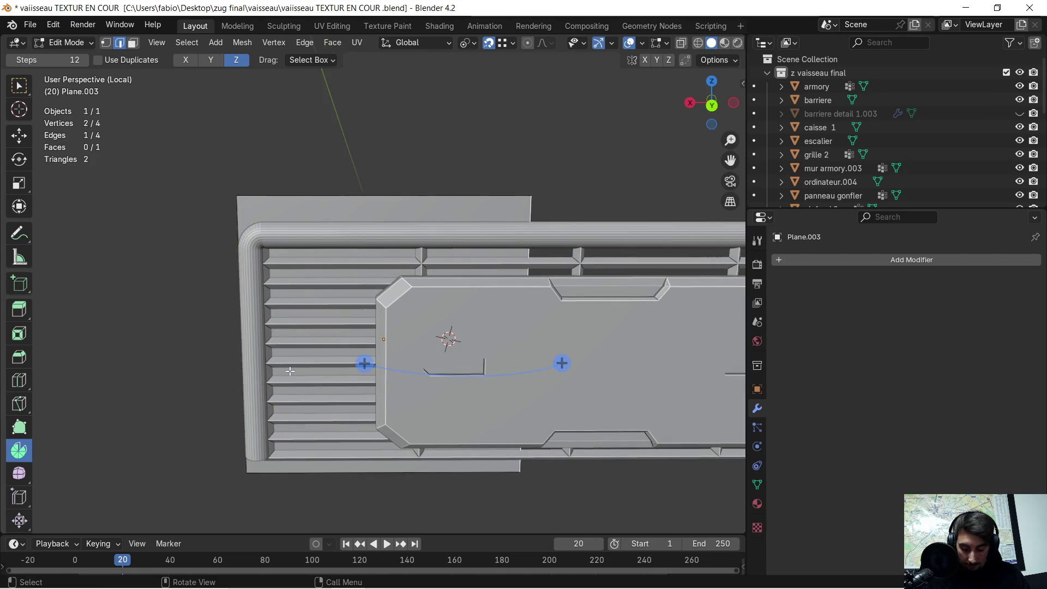
{"action": "key", "text": "g"}
{"action": "key", "text": "x"}
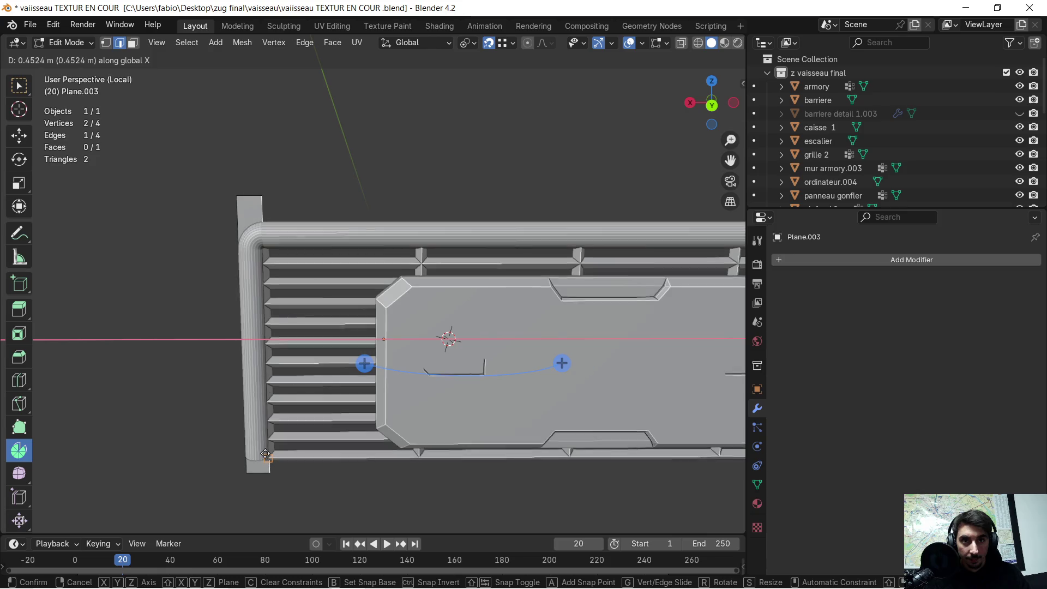
{"action": "left_click", "coordinate": [266, 452]}
Step: Lower the plane's selected edge along Z
{"action": "mouse_move", "coordinate": [268, 373]}
{"action": "middle_mouse_down"}
{"action": "mouse_move", "coordinate": [351, 378]}
{"action": "mouse_move", "coordinate": [527, 327]}
{"action": "mouse_move", "coordinate": [474, 313]}
{"action": "mouse_move", "coordinate": [447, 322]}
{"action": "middle_mouse_up"}
{"action": "scroll", "coordinate": [447, 322], "scroll_direction": "up", "scroll_amount": 5}
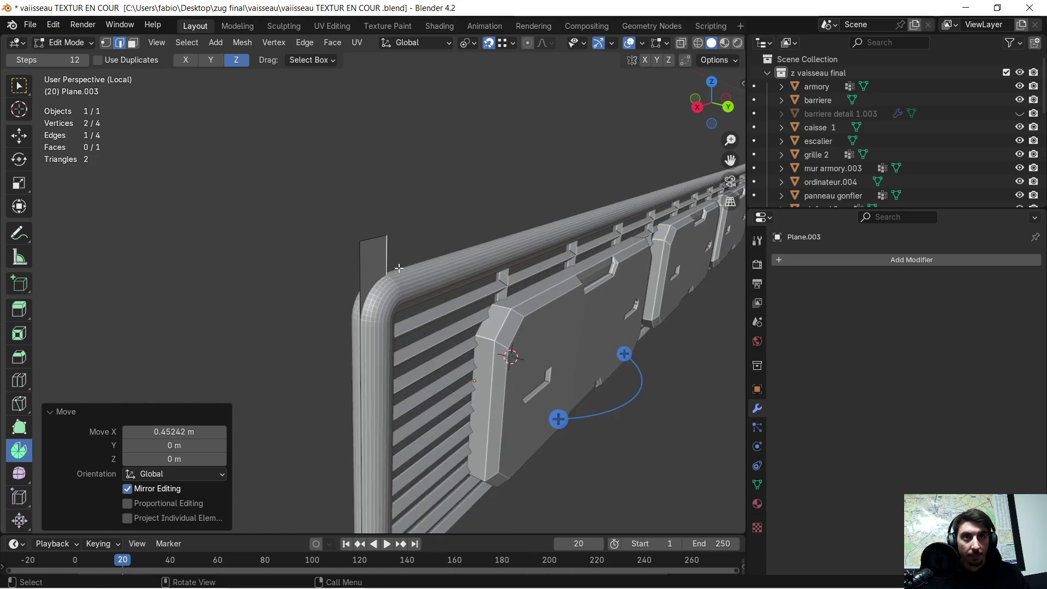
{"action": "middle_click_drag", "start_coordinate": [180, 254], "coordinate": [170, 261]}
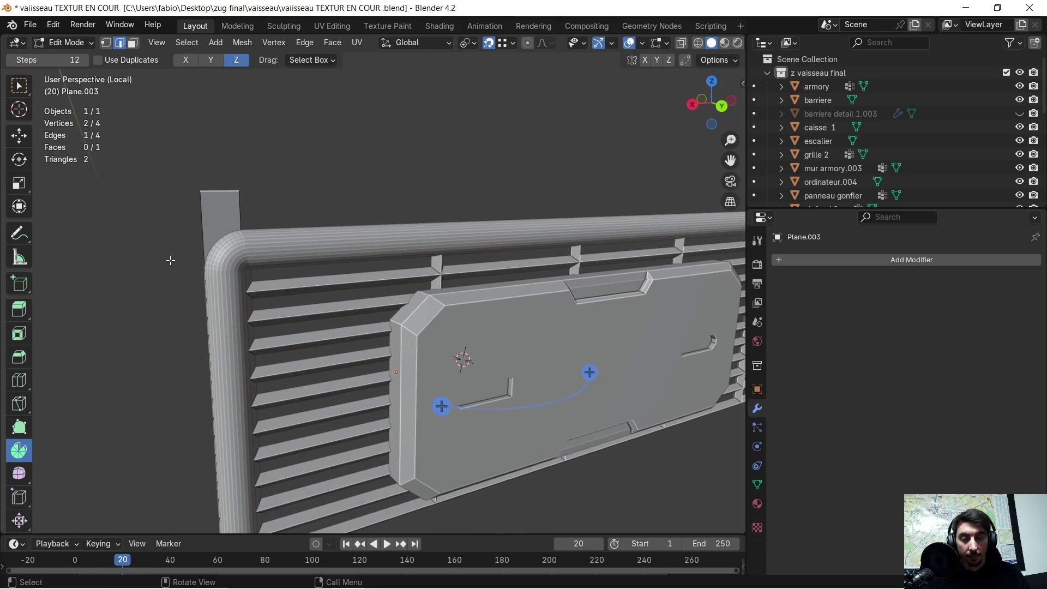
{"action": "key", "text": "g"}
{"action": "key", "text": "z"}
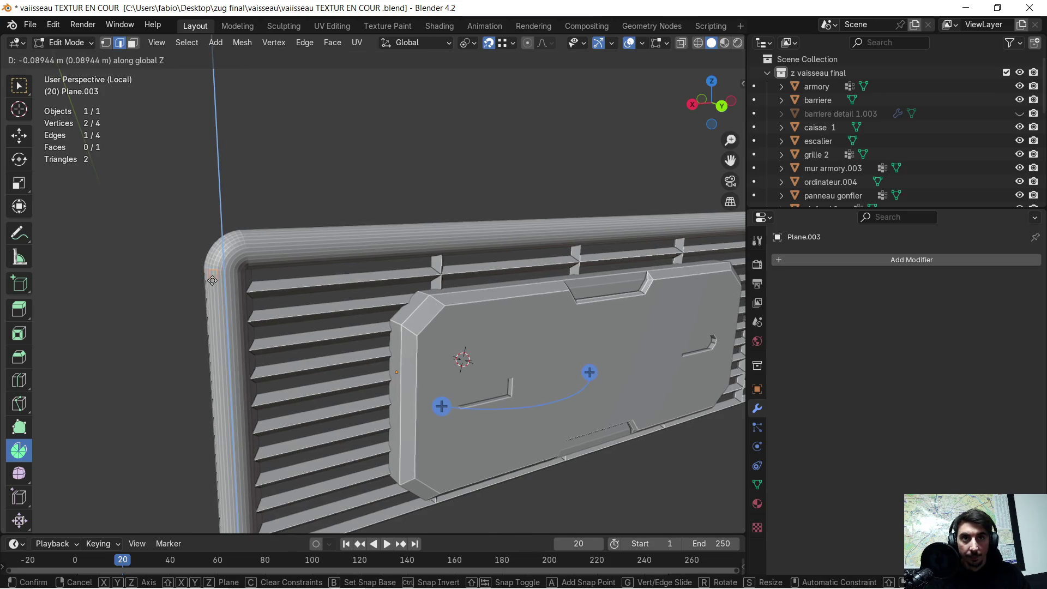
{"action": "left_click", "coordinate": [205, 274]}
{"action": "mouse_move", "coordinate": [192, 275]}
{"action": "middle_mouse_down"}
{"action": "mouse_move", "coordinate": [257, 293]}
{"action": "mouse_move", "coordinate": [387, 296]}
{"action": "mouse_move", "coordinate": [290, 294]}
{"action": "mouse_move", "coordinate": [275, 283]}
{"action": "mouse_move", "coordinate": [296, 295]}
{"action": "middle_mouse_up"}
Step: Shift the whole plane about 0.0227 m along Y against the barrier frame's left end
{"action": "key", "text": "g"}
{"action": "key", "text": "x"}
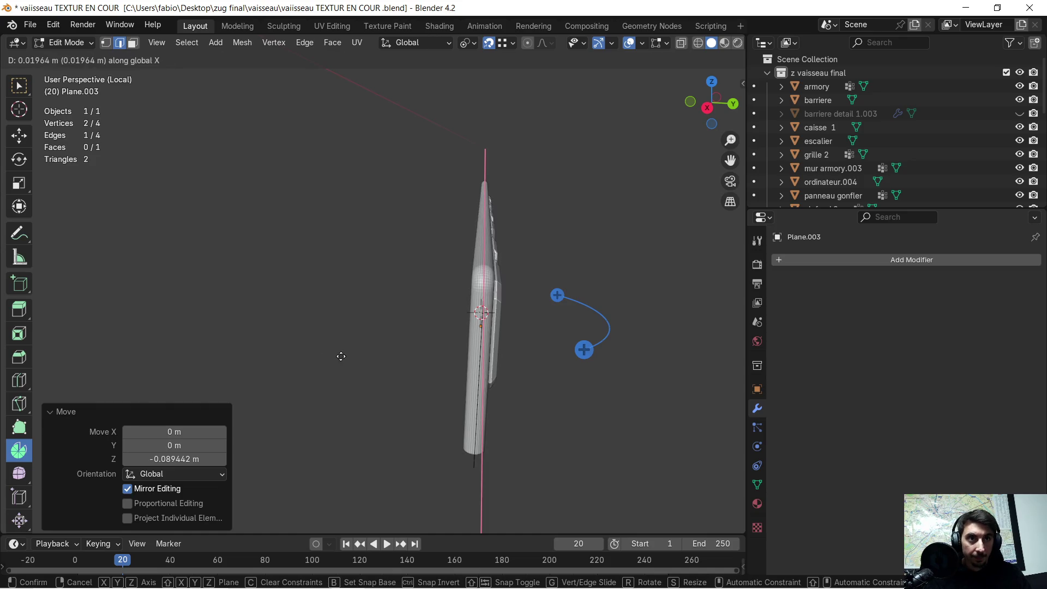
{"action": "key", "text": "y"}
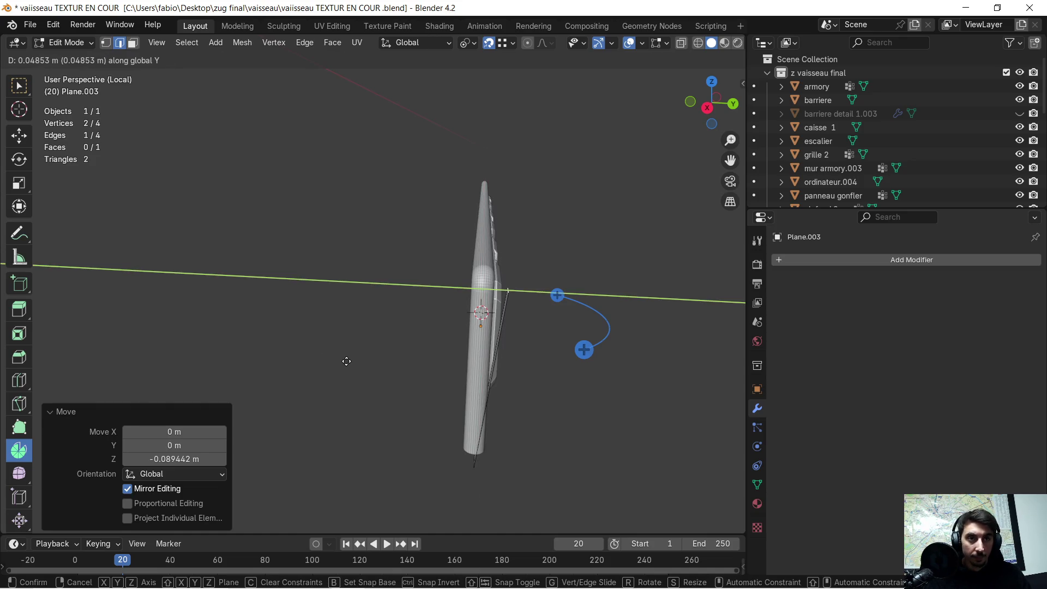
{"action": "key", "text": "Escape"}
{"action": "key", "text": "ctrl+z"}
{"action": "key", "text": "g"}
{"action": "key", "text": "y"}
{"action": "left_click", "coordinate": [357, 361]}
Step: Zoom into the barrier corner and select the plane's top edge
{"action": "mouse_move", "coordinate": [425, 362]}
{"action": "middle_mouse_down"}
{"action": "mouse_move", "coordinate": [274, 288]}
{"action": "mouse_move", "coordinate": [177, 264]}
{"action": "mouse_move", "coordinate": [305, 294]}
{"action": "mouse_move", "coordinate": [246, 289]}
{"action": "mouse_move", "coordinate": [295, 286]}
{"action": "middle_mouse_up"}
{"action": "scroll", "coordinate": [286, 287], "scroll_direction": "up", "scroll_amount": 6}
{"action": "left_click", "coordinate": [292, 288]}
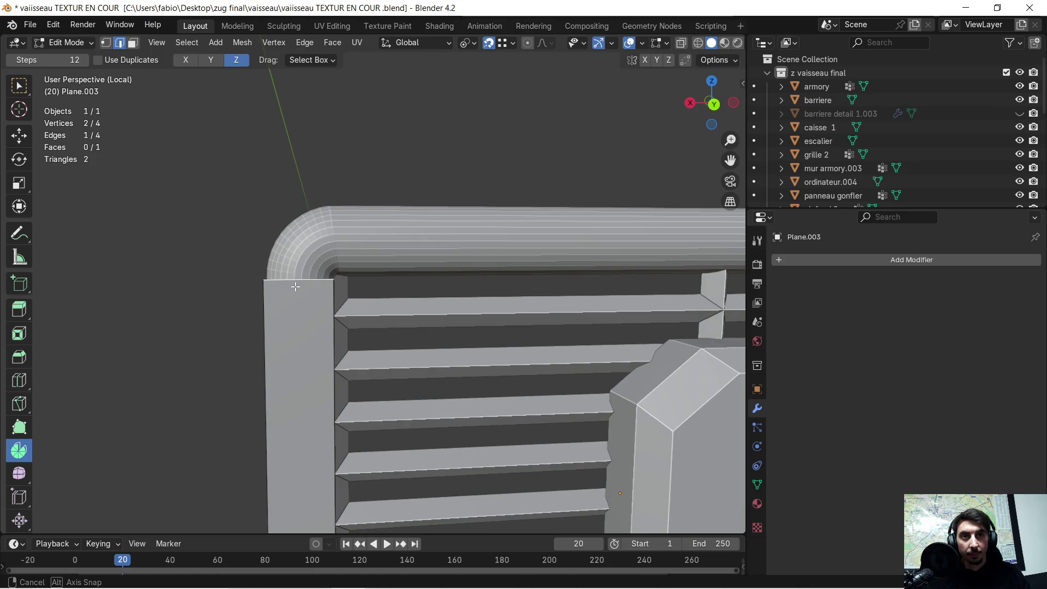
Step: Extrude the plane's top edge upward along Z
{"action": "key", "text": "e"}
{"action": "key", "text": "z"}
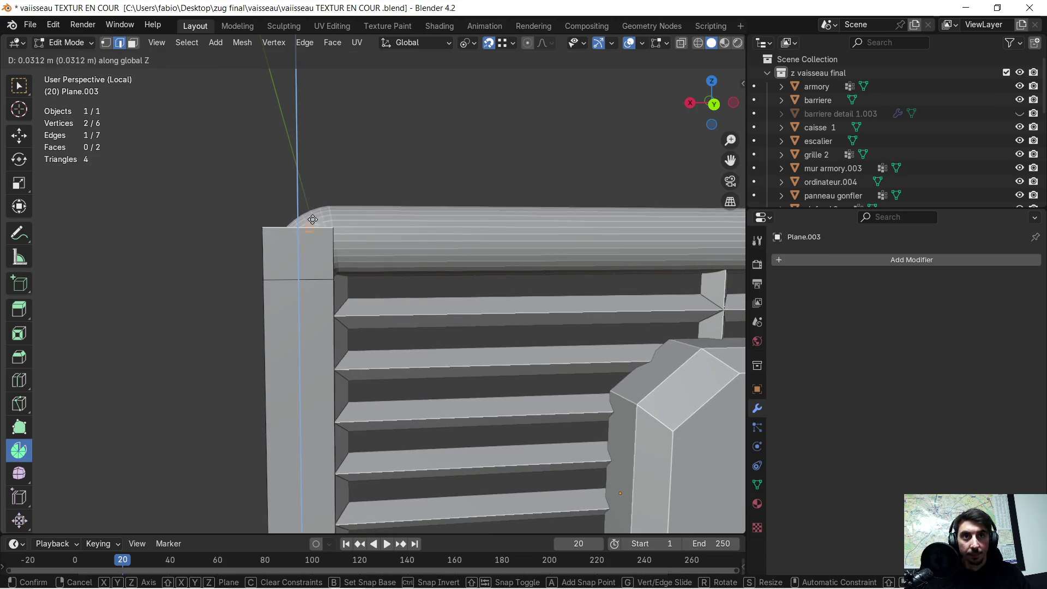
{"action": "left_click", "coordinate": [316, 210]}
{"action": "middle_click_drag", "start_coordinate": [329, 216], "coordinate": [329, 217]}
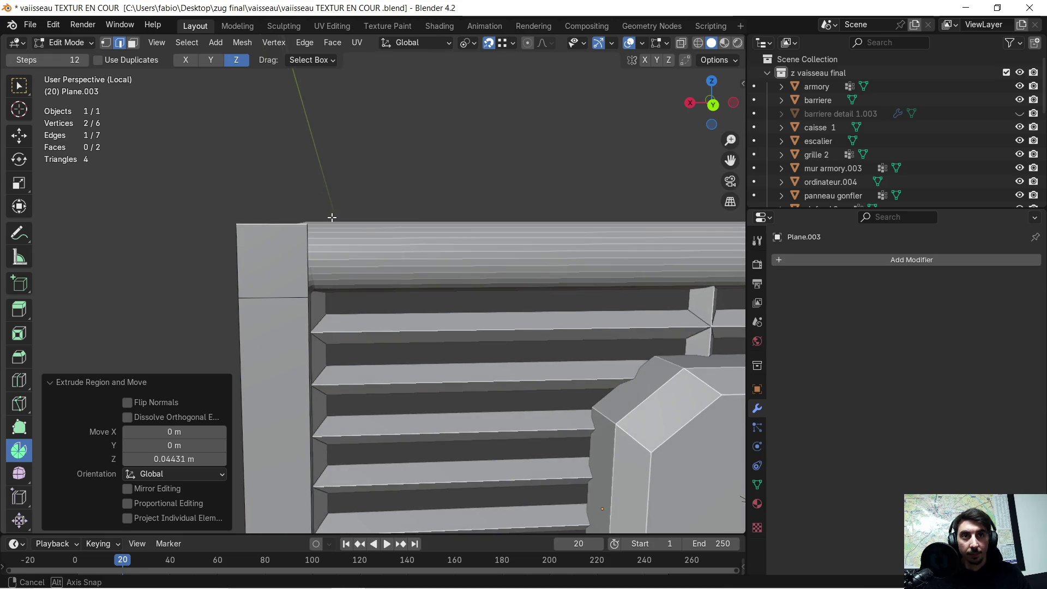
{"action": "scroll", "coordinate": [327, 243], "scroll_direction": "down", "scroll_amount": 6}
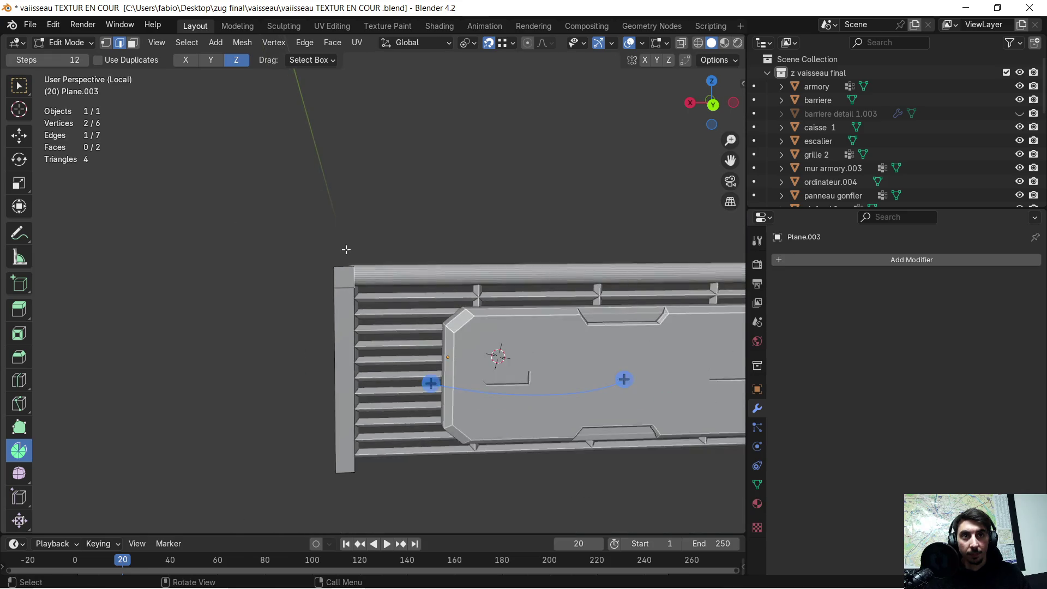
{"action": "middle_click_drag", "start_coordinate": [255, 295], "coordinate": [223, 287], "text": "shift"}
{"action": "middle_click_drag", "start_coordinate": [358, 269], "coordinate": [365, 264]}
Step: Extrude the edge about 2.96 m along X across the barrier's top
{"action": "key", "text": "e"}
{"action": "key", "text": "x"}
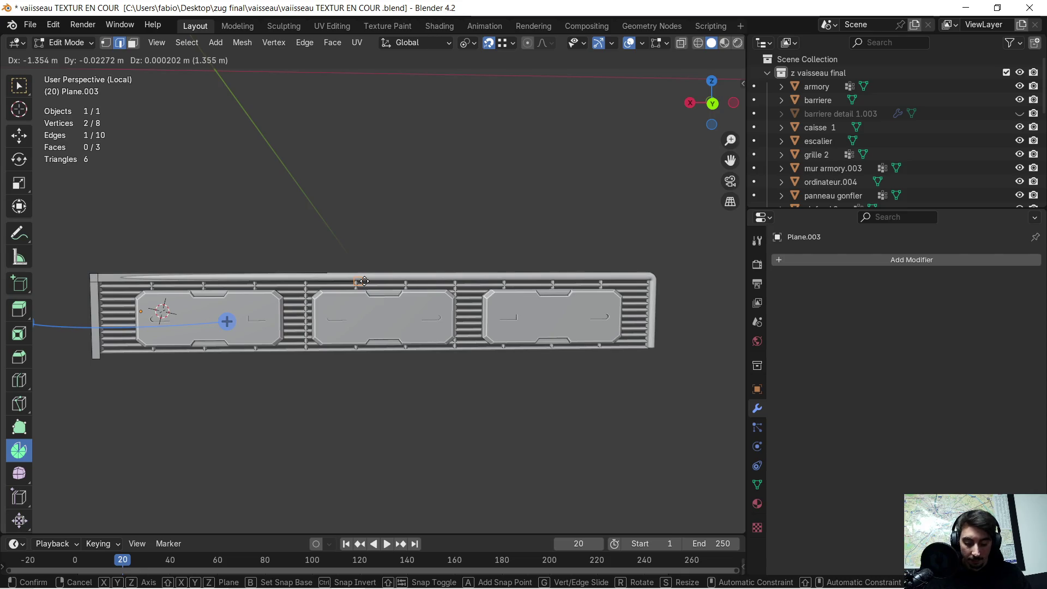
{"action": "left_click", "coordinate": [642, 274]}
{"action": "scroll", "coordinate": [642, 275], "scroll_direction": "up", "scroll_amount": 3}
{"action": "middle_click_drag", "start_coordinate": [381, 293], "coordinate": [286, 292], "text": "shift"}
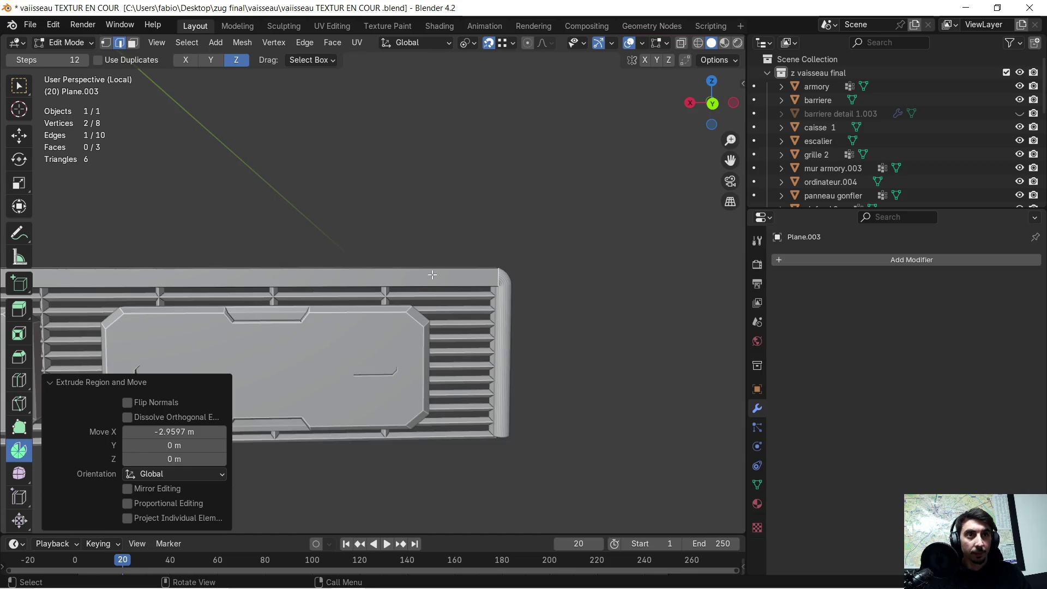
{"action": "scroll", "coordinate": [382, 295], "scroll_direction": "up", "scroll_amount": 3}
{"action": "middle_click_drag", "start_coordinate": [382, 294], "coordinate": [491, 299]}
{"action": "mouse_move", "coordinate": [564, 296]}
{"action": "middle_mouse_down"}
{"action": "mouse_move", "coordinate": [578, 292]}
{"action": "mouse_move", "coordinate": [444, 282]}
{"action": "middle_mouse_up"}
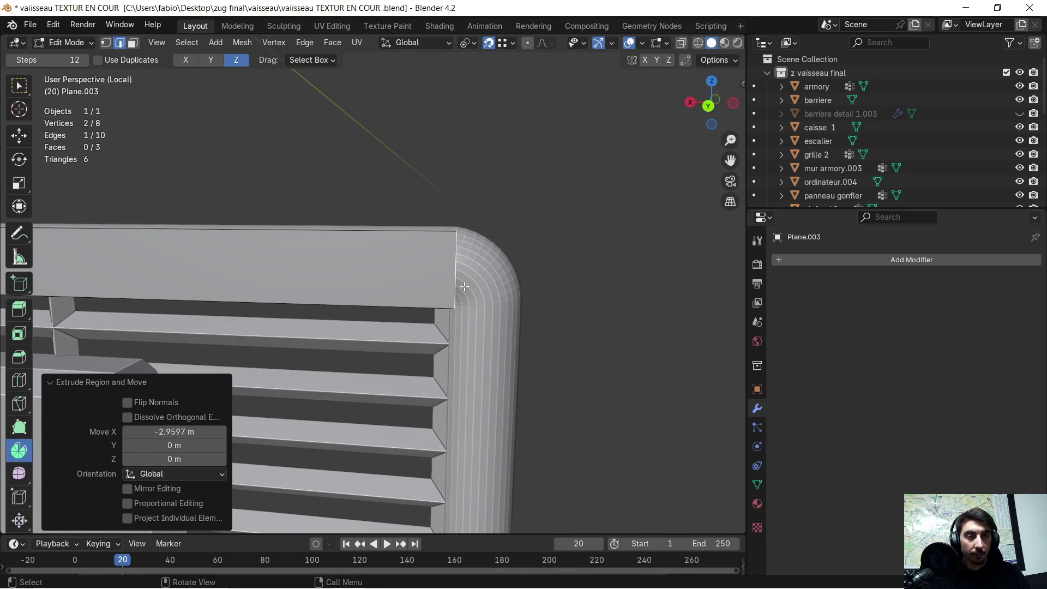
Step: Extrude the edge a further 0.038 m along X past the rounded corner
{"action": "key", "text": "e"}
{"action": "key", "text": "x"}
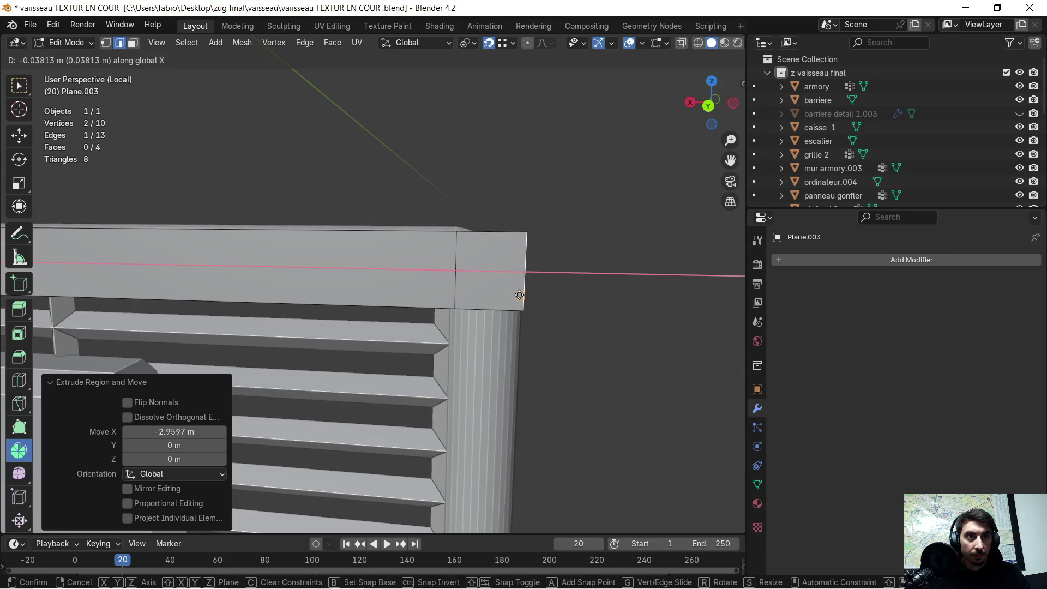
{"action": "left_click", "coordinate": [519, 295]}
{"action": "mouse_move", "coordinate": [519, 295]}
{"action": "middle_mouse_down"}
{"action": "mouse_move", "coordinate": [512, 341]}
{"action": "mouse_move", "coordinate": [519, 319]}
{"action": "mouse_move", "coordinate": [490, 283]}
{"action": "middle_mouse_up"}
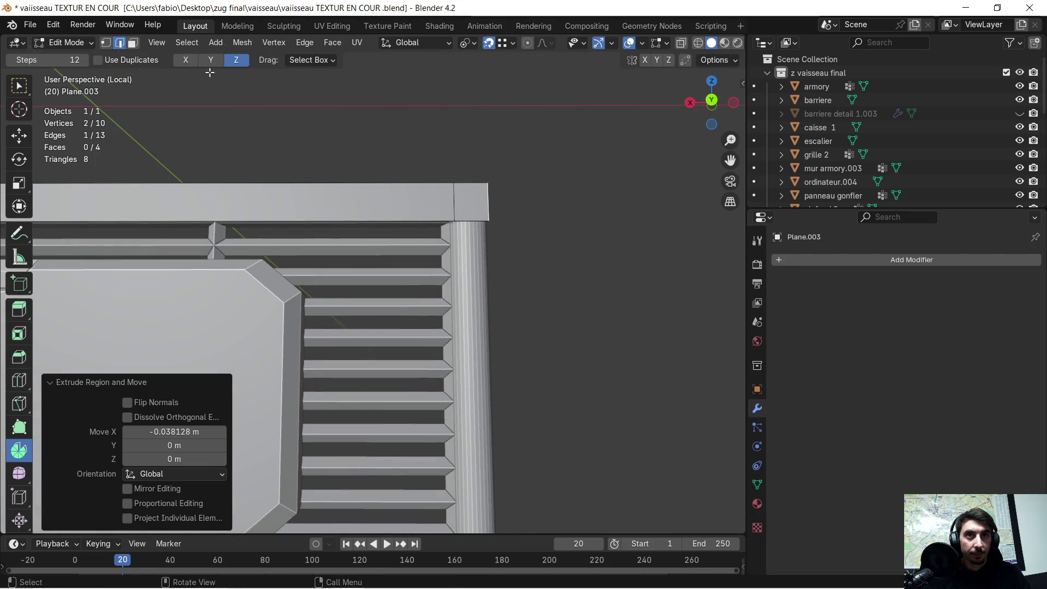
{"action": "left_click", "coordinate": [472, 213]}
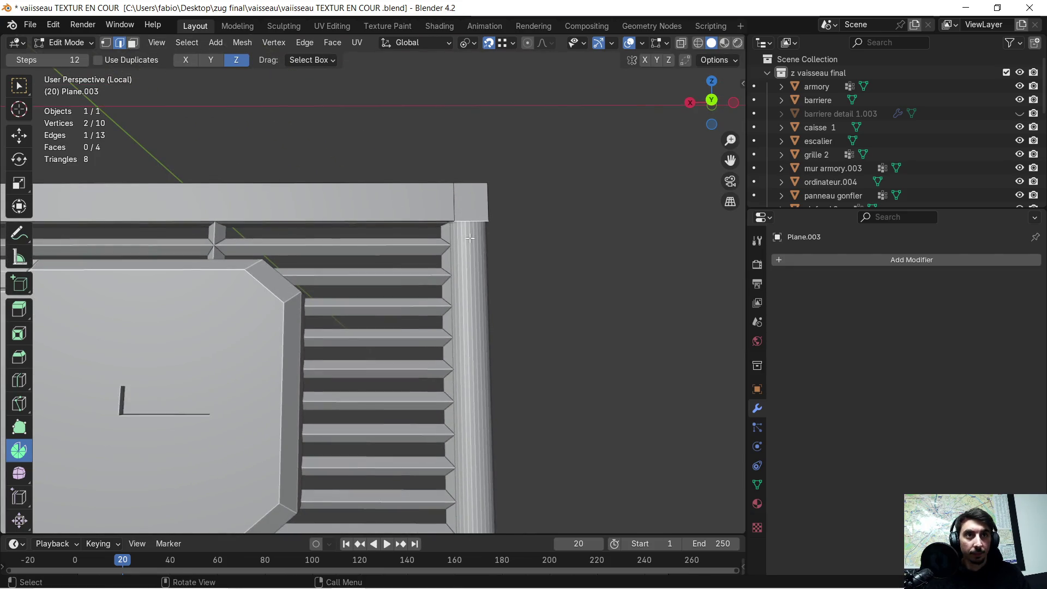
{"action": "middle_click_drag", "start_coordinate": [472, 213], "coordinate": [469, 330]}
{"action": "scroll", "coordinate": [469, 330], "scroll_direction": "down", "scroll_amount": 2}
Step: Extrude the end edge 0.37 m down Z along the barrier's far end
{"action": "key", "text": "e"}
{"action": "key", "text": "z"}
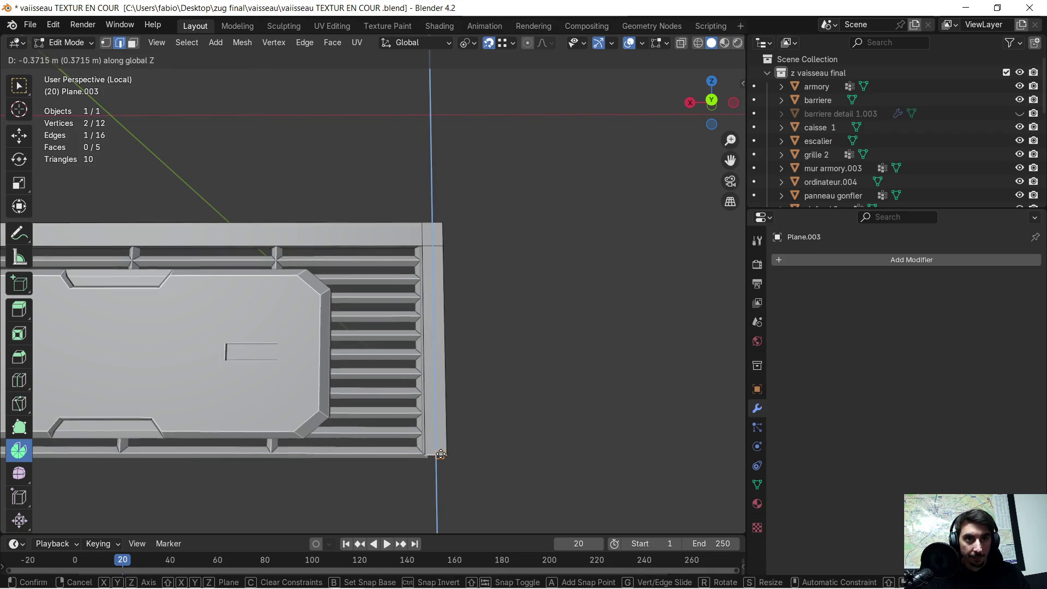
{"action": "left_click", "coordinate": [431, 450]}
{"action": "mouse_move", "coordinate": [392, 417]}
{"action": "middle_mouse_down"}
{"action": "mouse_move", "coordinate": [384, 386]}
{"action": "mouse_move", "coordinate": [262, 308]}
{"action": "mouse_move", "coordinate": [345, 303]}
{"action": "middle_mouse_up"}
{"action": "scroll", "coordinate": [260, 307], "scroll_direction": "up", "scroll_amount": 2}
{"action": "scroll", "coordinate": [353, 309], "scroll_direction": "up", "scroll_amount": 3}
{"action": "left_click", "coordinate": [131, 43]}
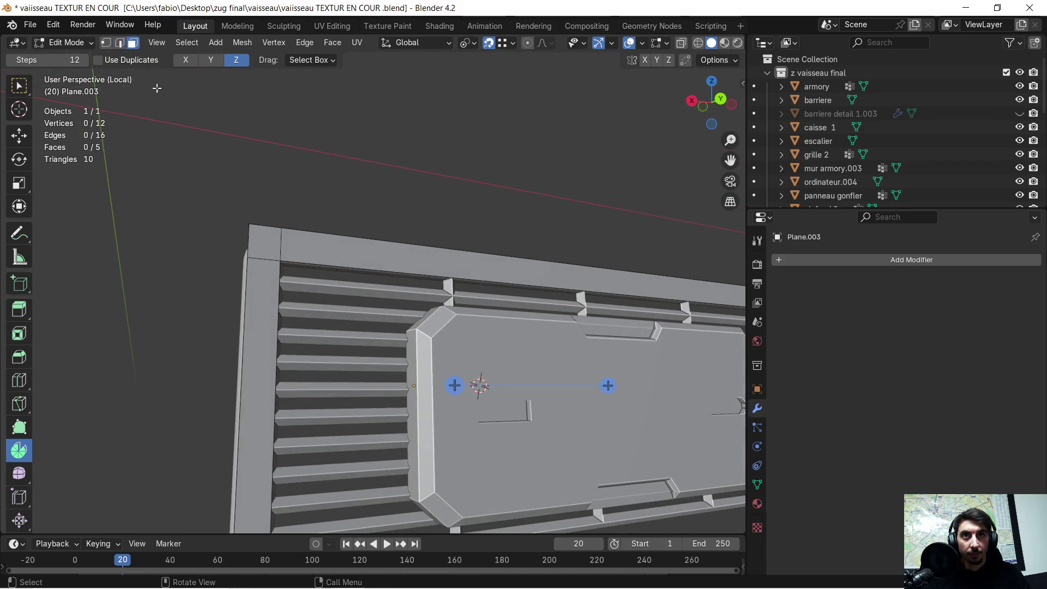
Step: Select all cap-strip faces and extrude them -0.0477 m along Y for thickness
{"action": "left_click", "coordinate": [330, 240]}
{"action": "key", "text": "a"}
{"action": "mouse_move", "coordinate": [325, 212]}
{"action": "middle_mouse_down"}
{"action": "mouse_move", "coordinate": [404, 257]}
{"action": "mouse_move", "coordinate": [415, 249]}
{"action": "middle_mouse_up"}
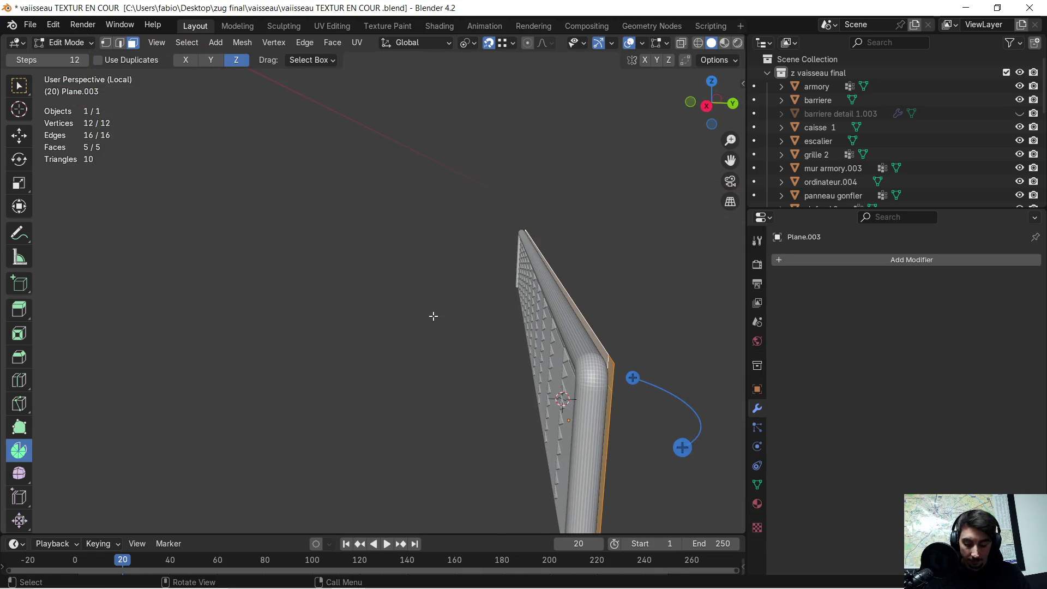
{"action": "key", "text": "e"}
{"action": "key", "text": "y"}
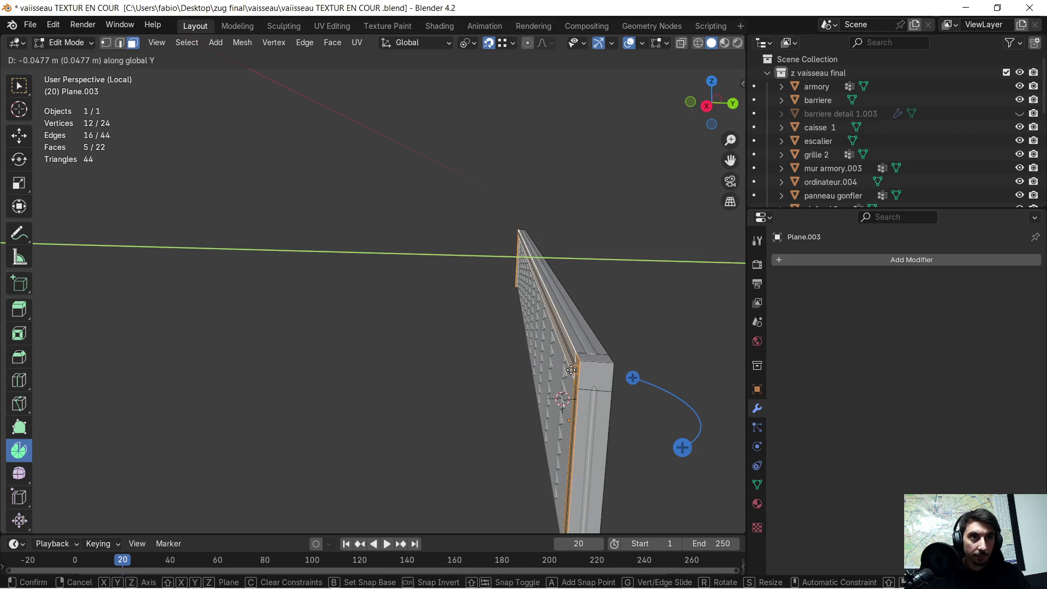
{"action": "left_click", "coordinate": [570, 370]}
{"action": "mouse_move", "coordinate": [622, 338]}
{"action": "middle_mouse_down"}
{"action": "mouse_move", "coordinate": [475, 307]}
{"action": "mouse_move", "coordinate": [521, 263]}
{"action": "mouse_move", "coordinate": [425, 285]}
{"action": "middle_mouse_up"}
{"action": "scroll", "coordinate": [475, 307], "scroll_direction": "down", "scroll_amount": 4}
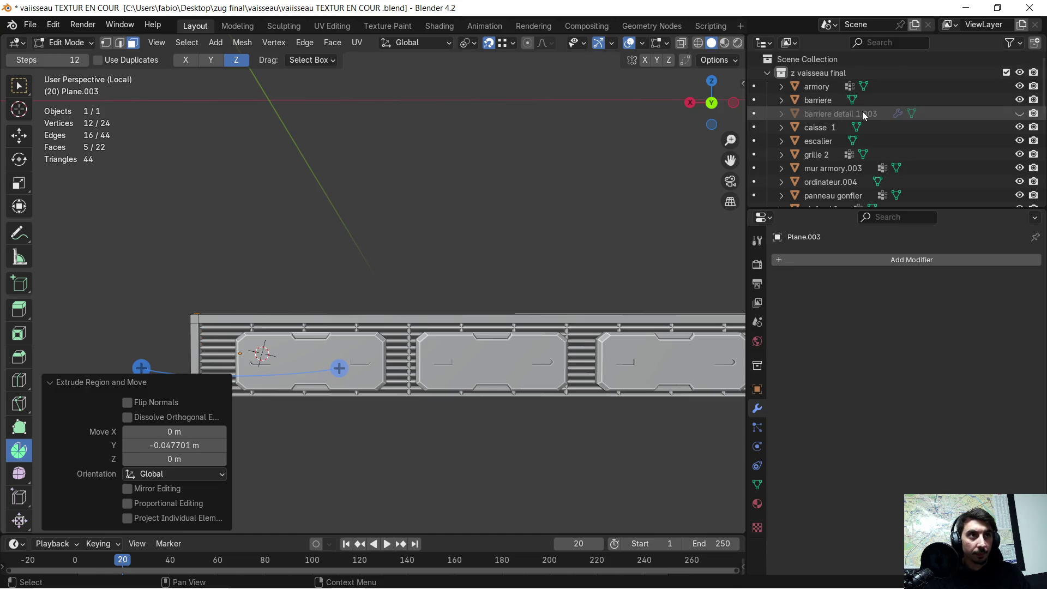
{"action": "left_click", "coordinate": [1019, 101]}
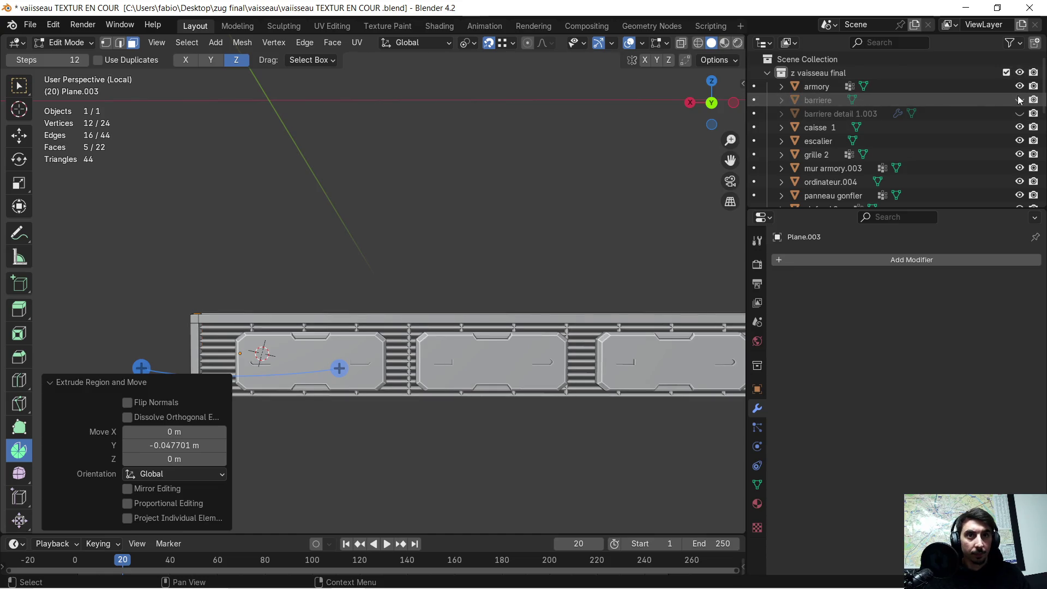
Step: Orbit and zoom around the thickened cap to check its top and both ends
{"action": "mouse_move", "coordinate": [444, 260]}
{"action": "middle_mouse_down"}
{"action": "mouse_move", "coordinate": [435, 285]}
{"action": "mouse_move", "coordinate": [512, 273]}
{"action": "mouse_move", "coordinate": [498, 288]}
{"action": "mouse_move", "coordinate": [404, 303]}
{"action": "mouse_move", "coordinate": [483, 260]}
{"action": "mouse_move", "coordinate": [453, 276]}
{"action": "mouse_move", "coordinate": [383, 280]}
{"action": "mouse_move", "coordinate": [452, 247]}
{"action": "mouse_move", "coordinate": [442, 255]}
{"action": "middle_mouse_up"}
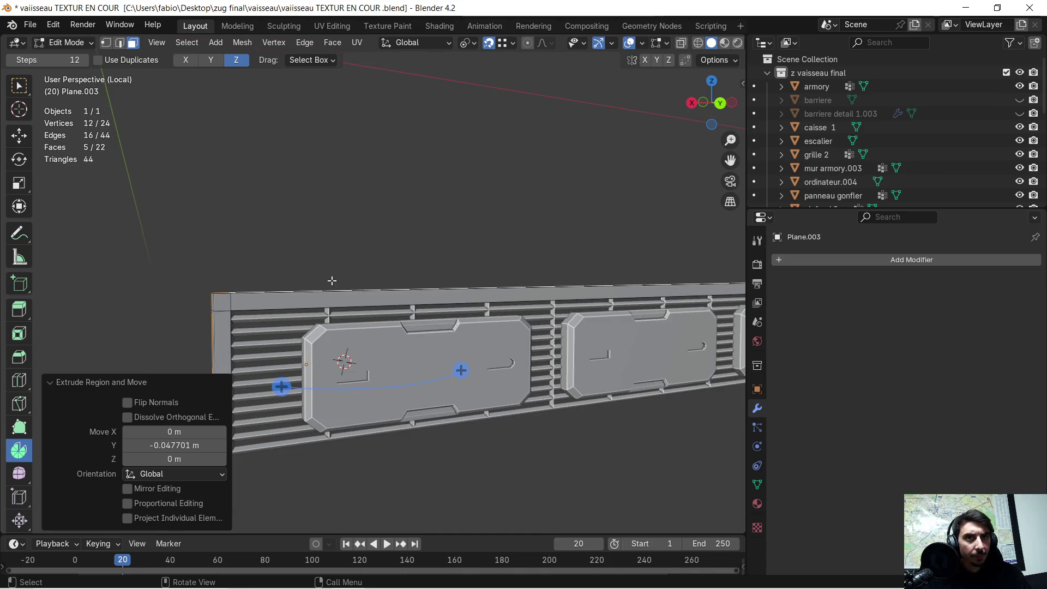
{"action": "scroll", "coordinate": [333, 280], "scroll_direction": "up", "scroll_amount": 8}
{"action": "mouse_move", "coordinate": [398, 298]}
{"action": "middle_mouse_down"}
{"action": "mouse_move", "coordinate": [425, 310]}
{"action": "mouse_move", "coordinate": [517, 310]}
{"action": "middle_mouse_up"}
{"action": "scroll", "coordinate": [402, 294], "scroll_direction": "down", "scroll_amount": 4}
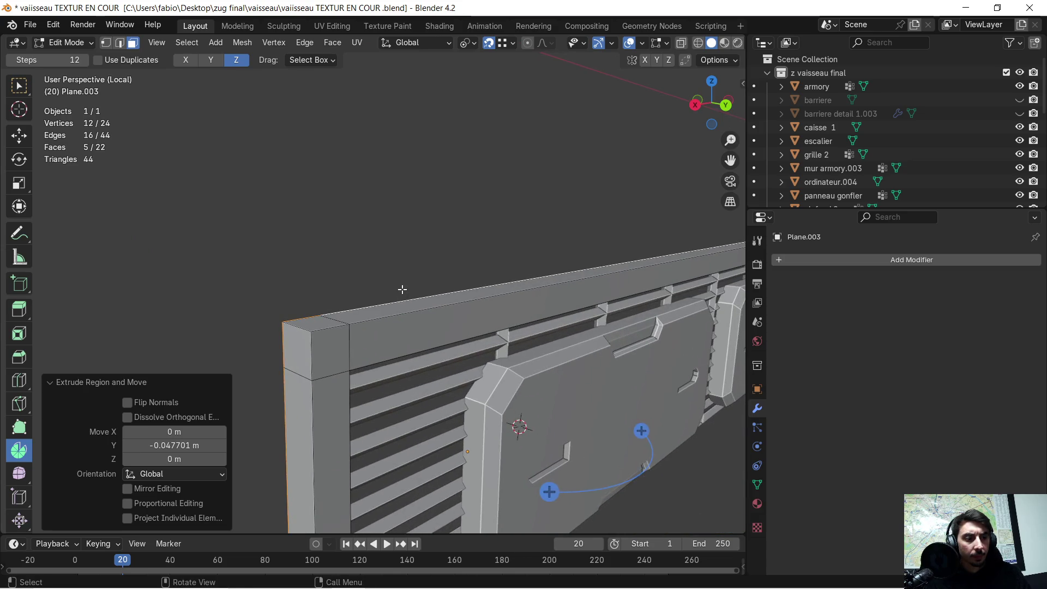
{"action": "scroll", "coordinate": [411, 279], "scroll_direction": "down", "scroll_amount": 5}
{"action": "middle_click_drag", "start_coordinate": [402, 398], "coordinate": [404, 371]}
{"action": "scroll", "coordinate": [404, 371], "scroll_direction": "up", "scroll_amount": 3}
{"action": "middle_click_drag", "start_coordinate": [354, 409], "coordinate": [381, 461]}
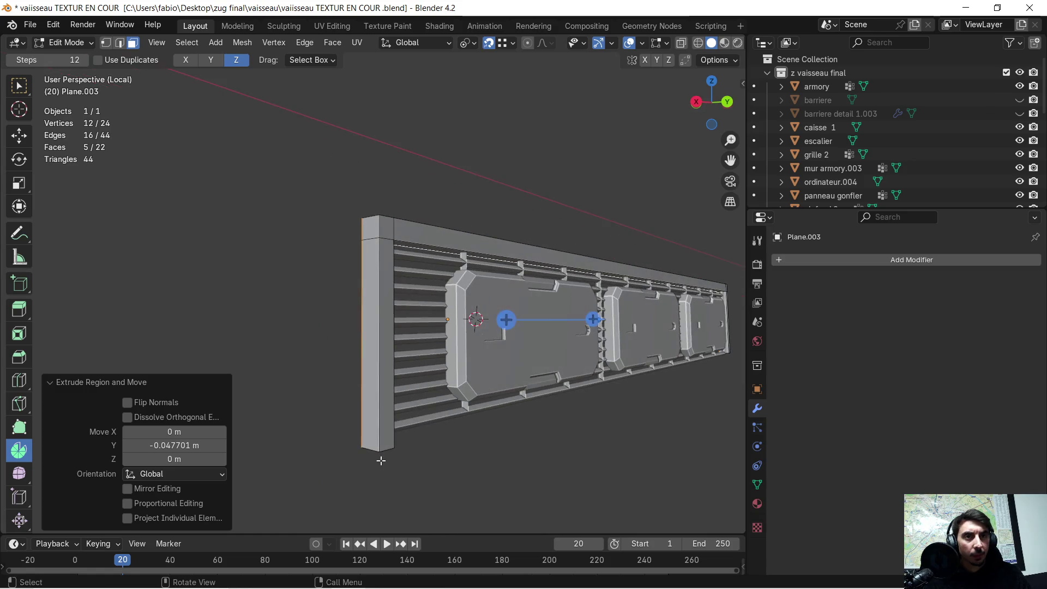
{"action": "scroll", "coordinate": [434, 291], "scroll_direction": "up", "scroll_amount": 2}
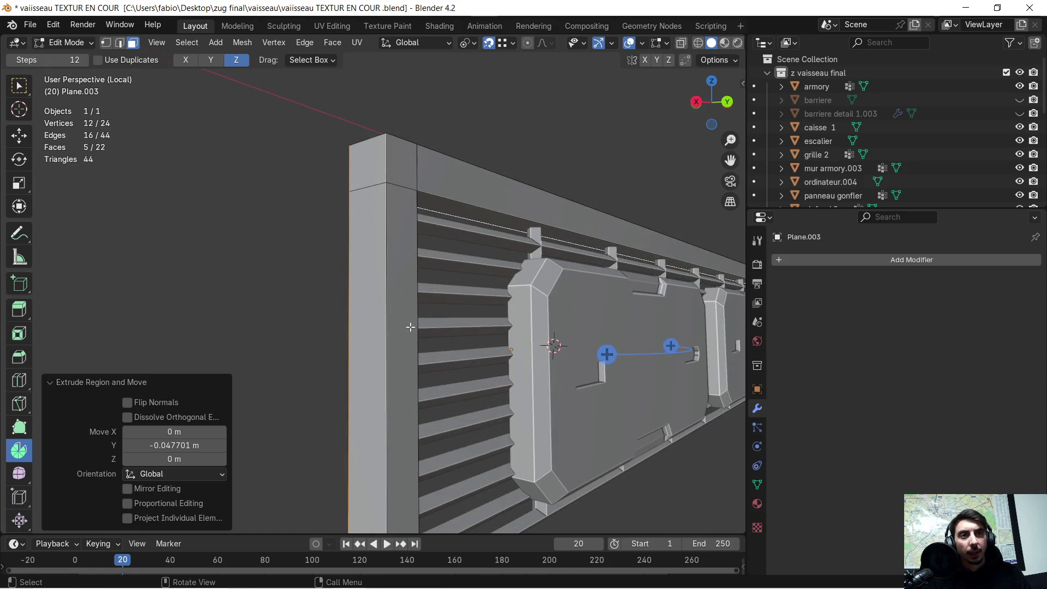
{"action": "scroll", "coordinate": [411, 322], "scroll_direction": "down", "scroll_amount": 2}
{"action": "mouse_move", "coordinate": [423, 302]}
{"action": "middle_mouse_down"}
{"action": "mouse_move", "coordinate": [400, 304]}
{"action": "mouse_move", "coordinate": [401, 291]}
{"action": "mouse_move", "coordinate": [357, 266]}
{"action": "middle_mouse_up"}
{"action": "scroll", "coordinate": [357, 266], "scroll_direction": "up", "scroll_amount": 4}
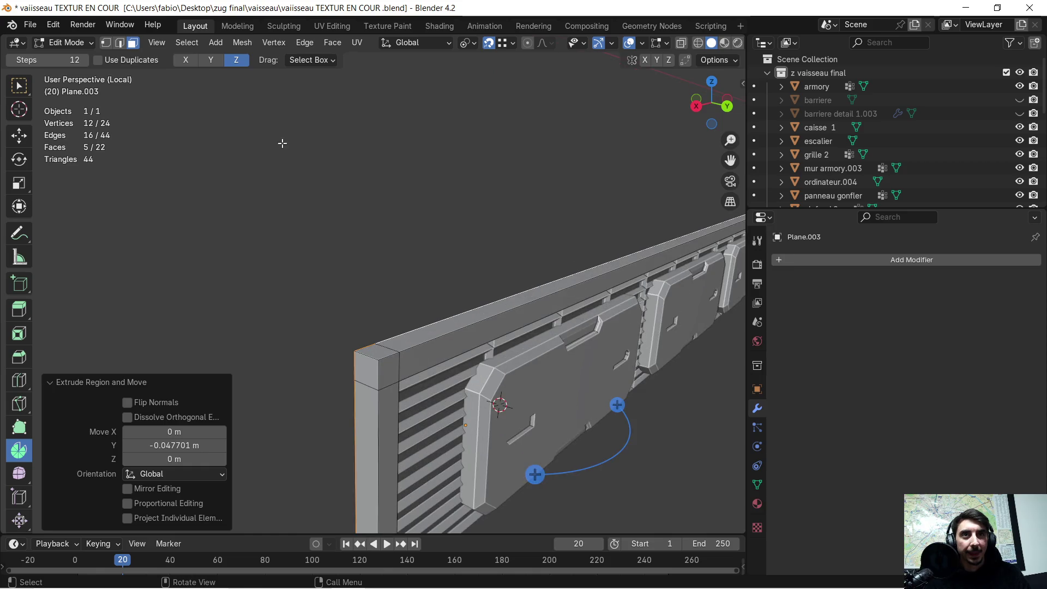
{"action": "left_click", "coordinate": [120, 43]}
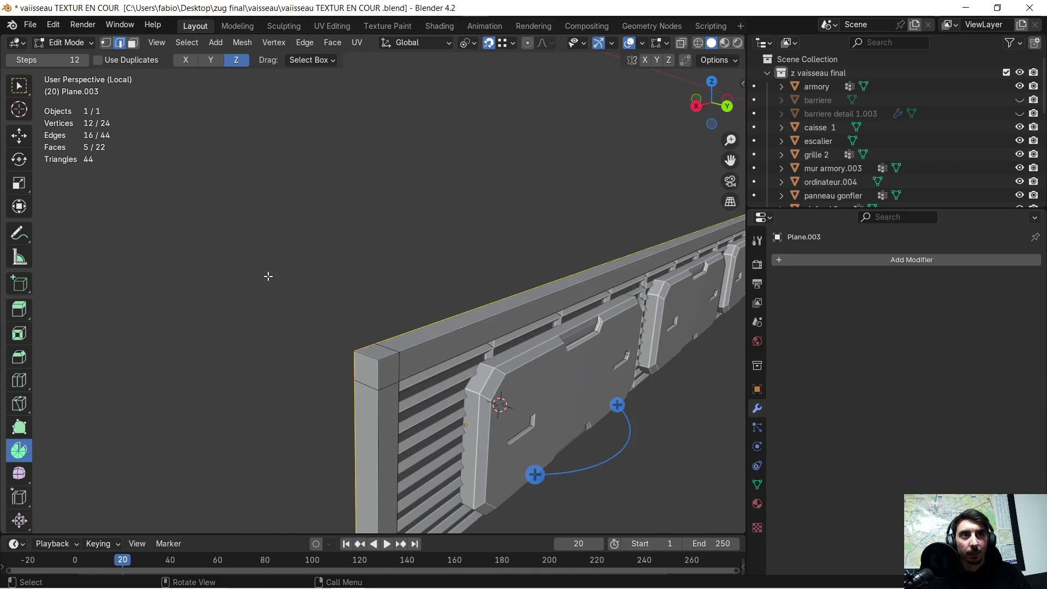